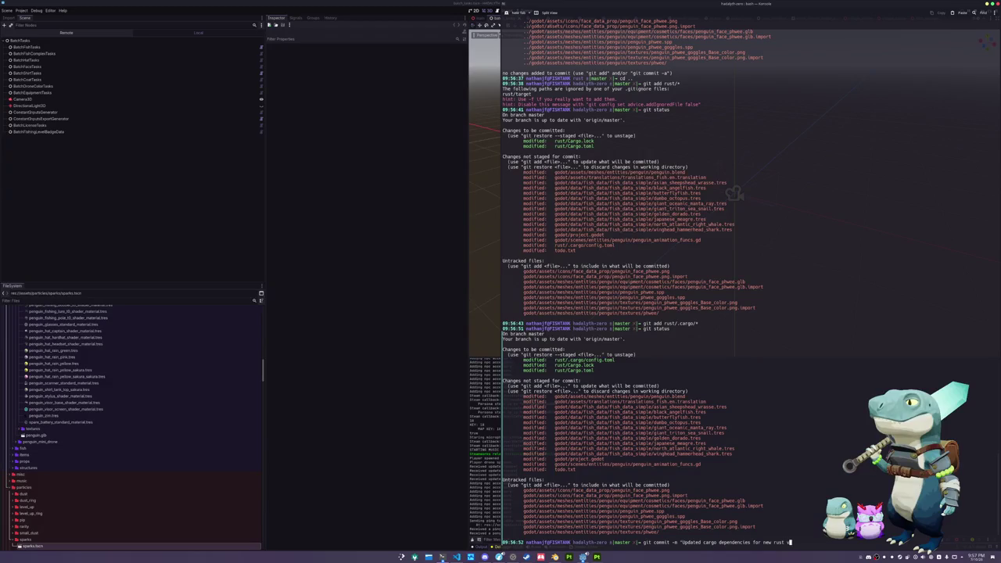
# Commit the staged Cargo changes with the message 'Updated cargo dependencies for new rust version'
pyautogui.write('"')
pyautogui.press('Return')
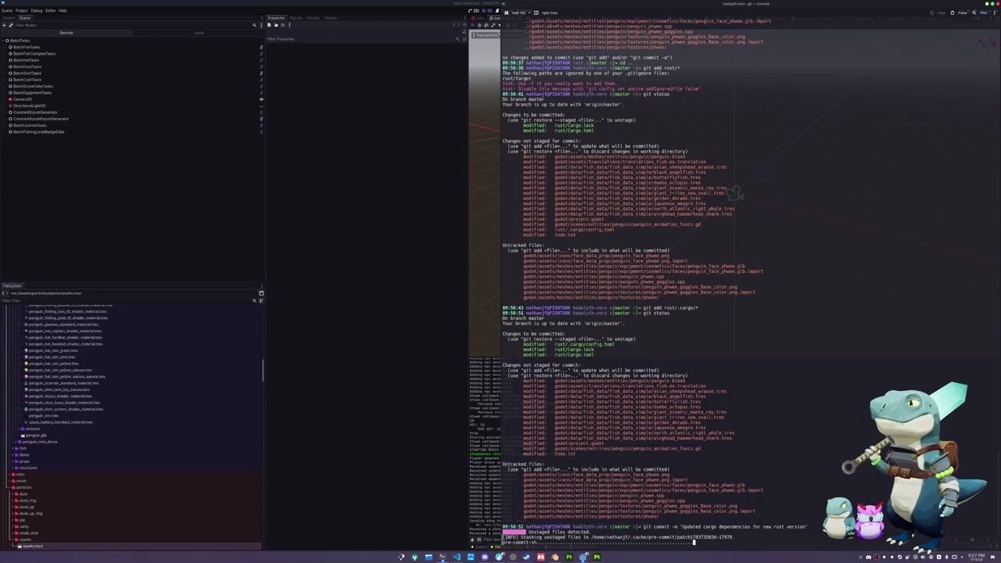
pyautogui.write('clear')
pyautogui.hotkey('alt', 'Tab')
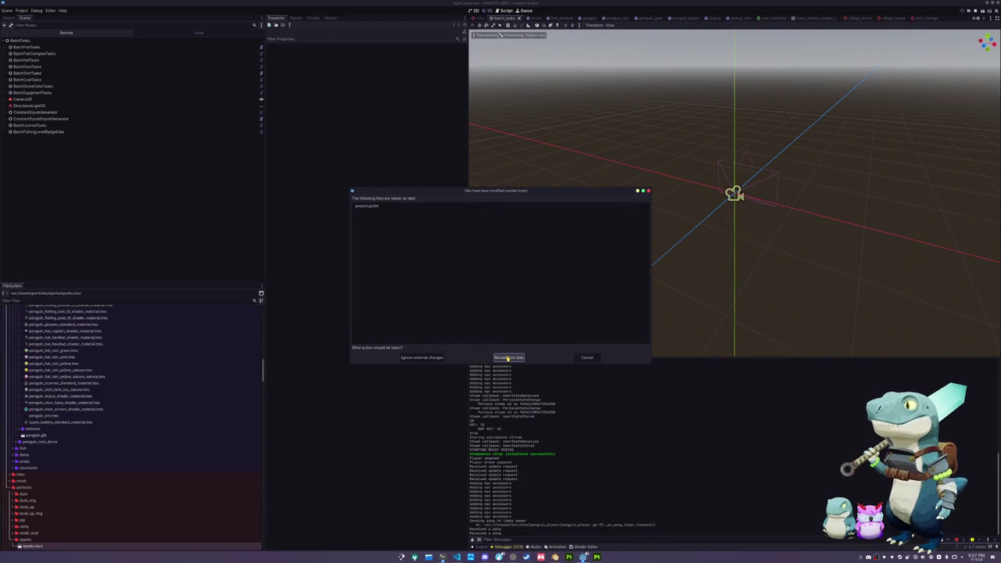
# Reload the externally modified project.godot from disk
pyautogui.click(507, 359)
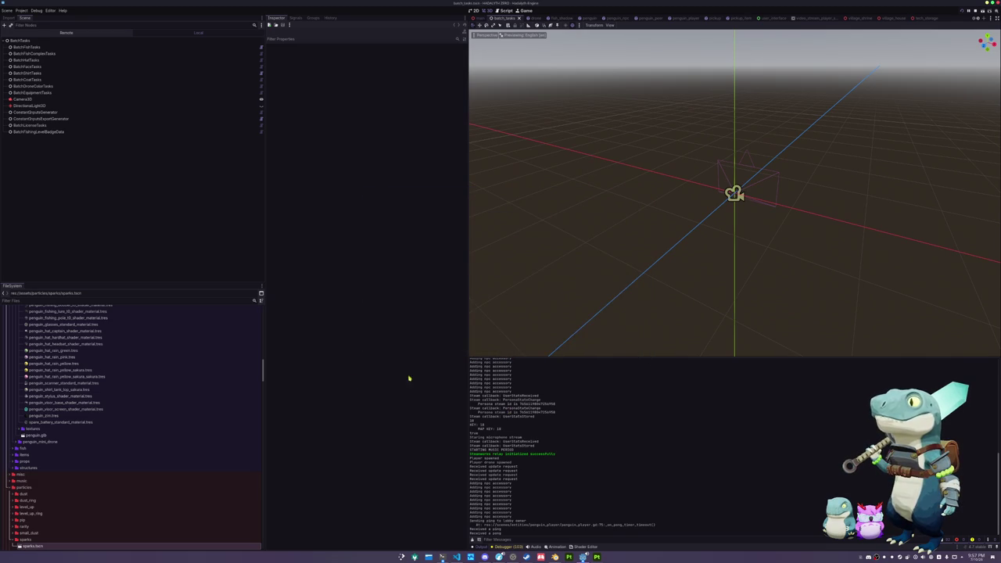
pyautogui.scroll(15, 59, 423)
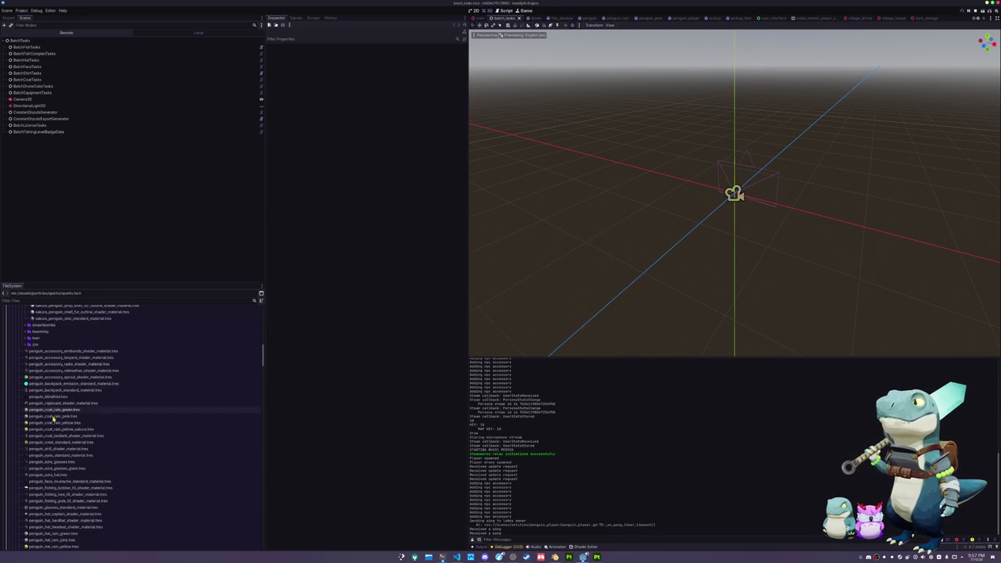
pyautogui.scroll(-5, 45, 415)
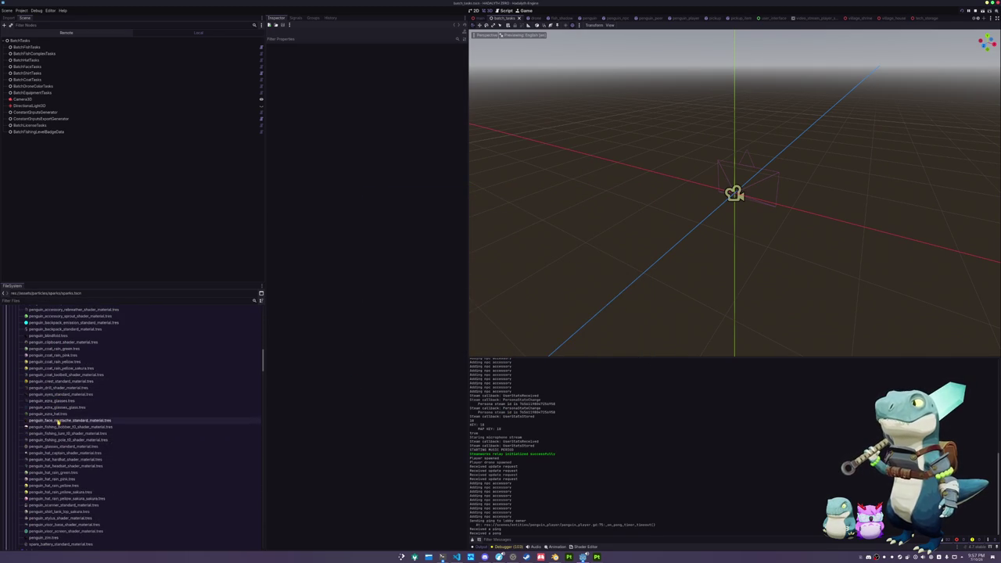
pyautogui.scroll(-2, 52, 430)
pyautogui.scroll(2, 57, 444)
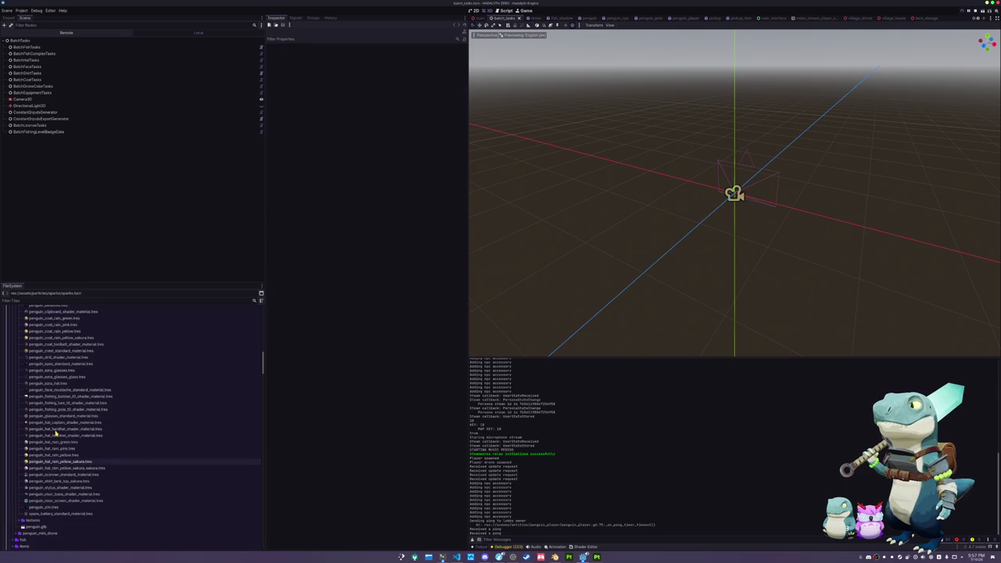
# Duplicate penguin_extra_glasses.tres under a new goggles file name
pyautogui.click(59, 377)
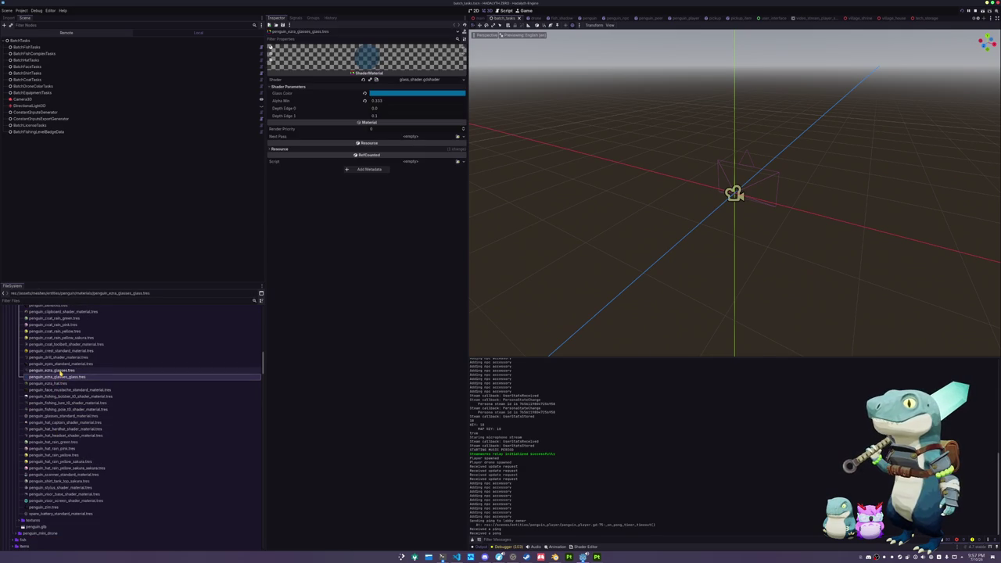
pyautogui.click(60, 370)
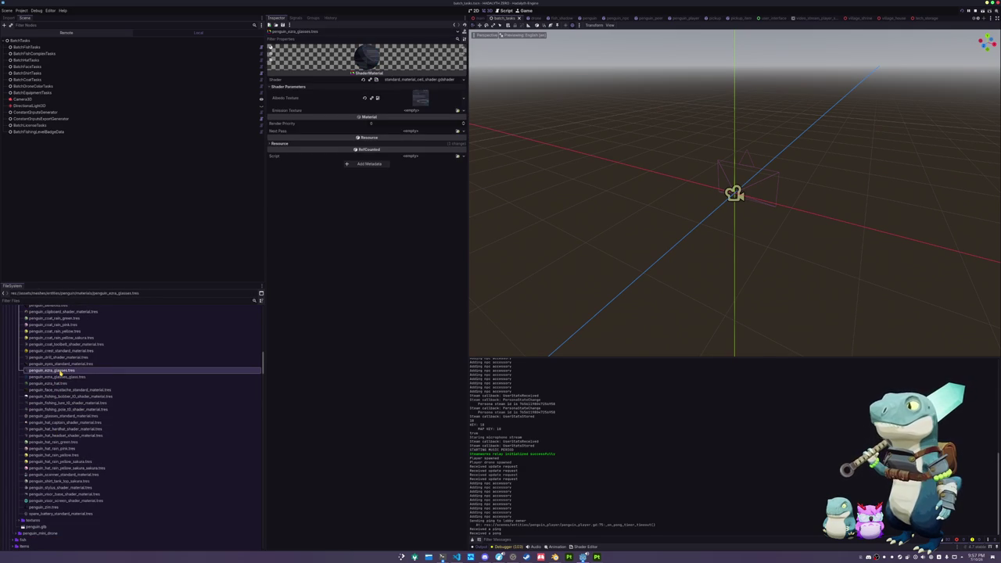
pyautogui.hotkey('ctrl', 'd')
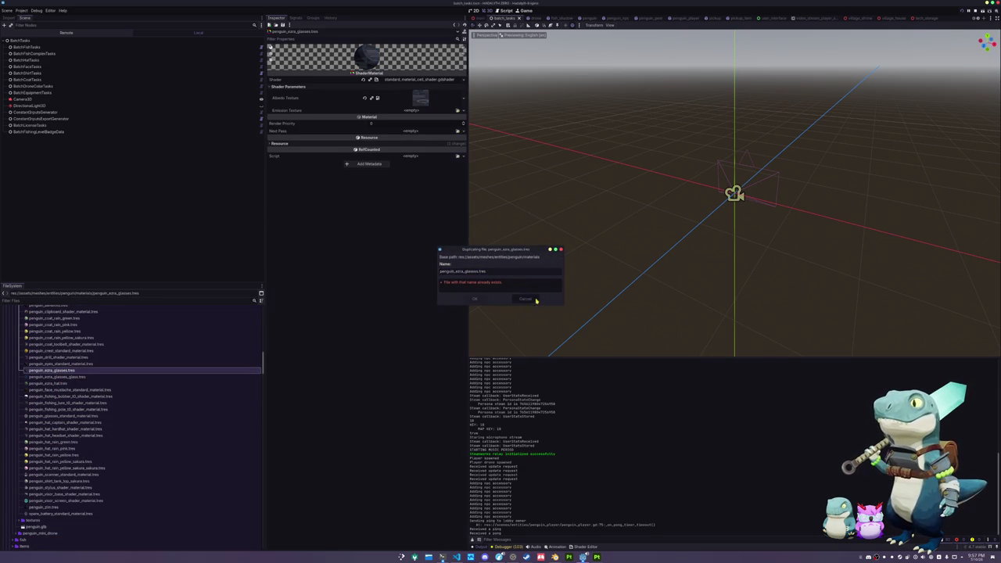
pyautogui.press('Escape')
pyautogui.scroll(3, 55, 434)
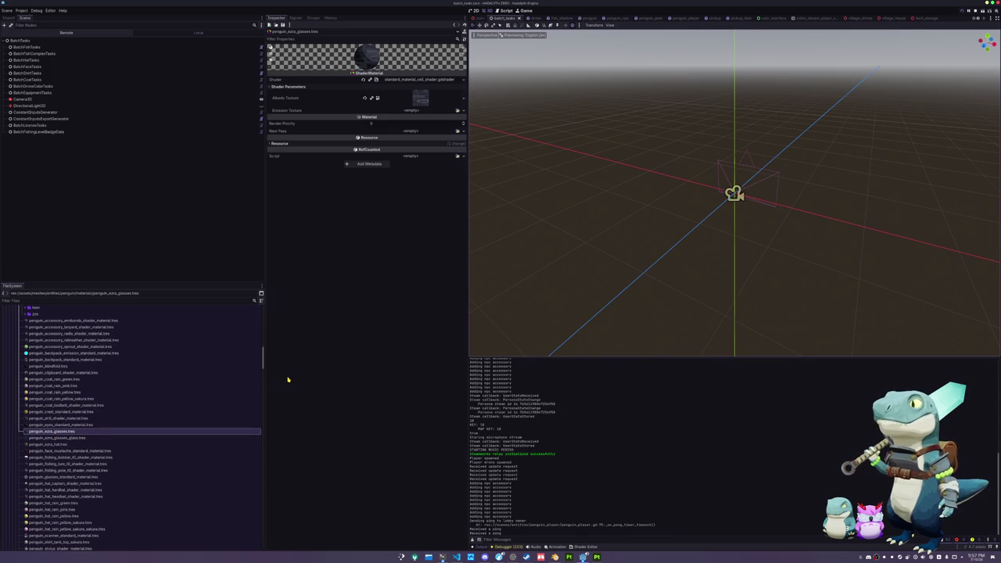
pyautogui.hotkey('ctrl', 'd')
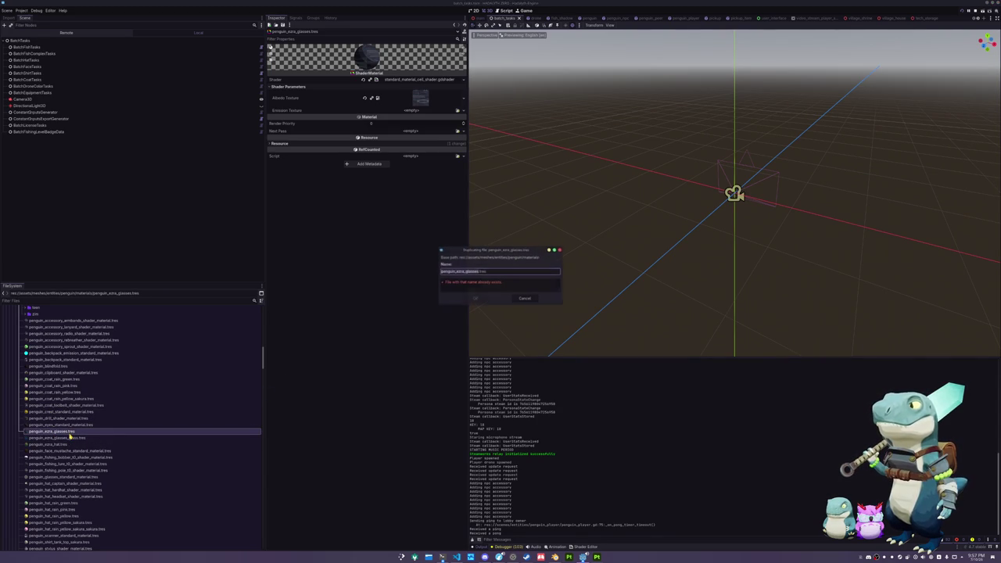
pyautogui.press('Home')
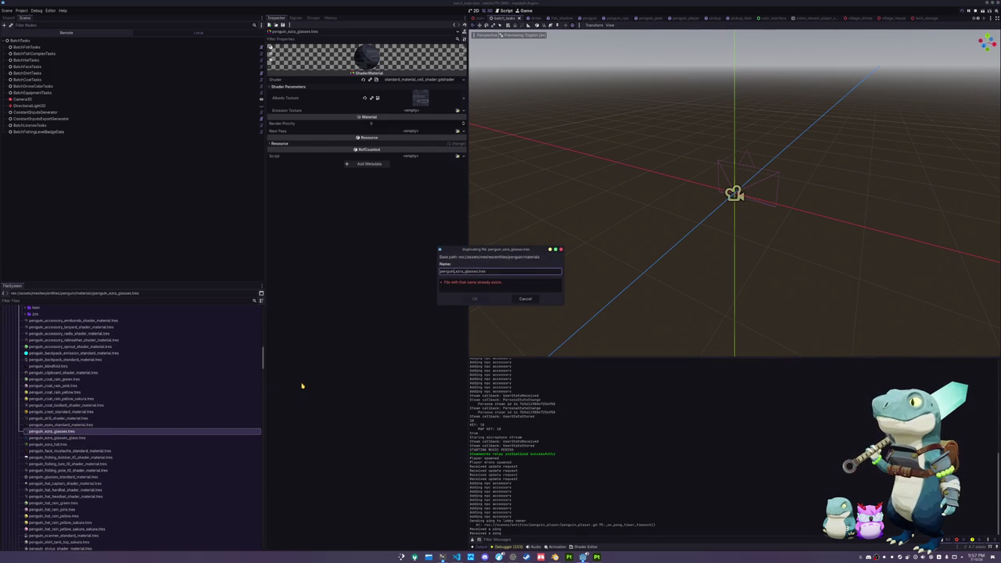
pyautogui.write('glass')
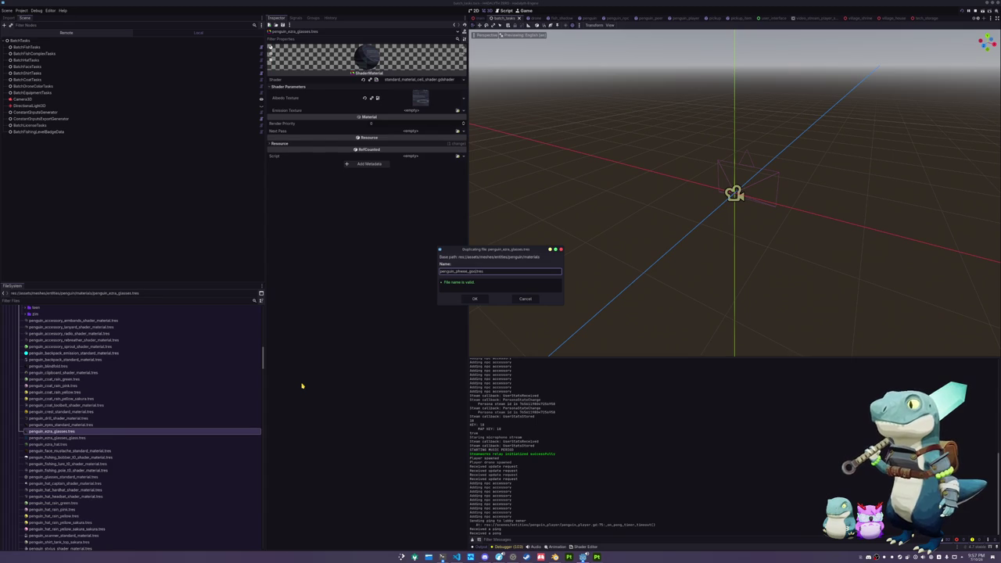
pyautogui.write('es')
pyautogui.press('Return')
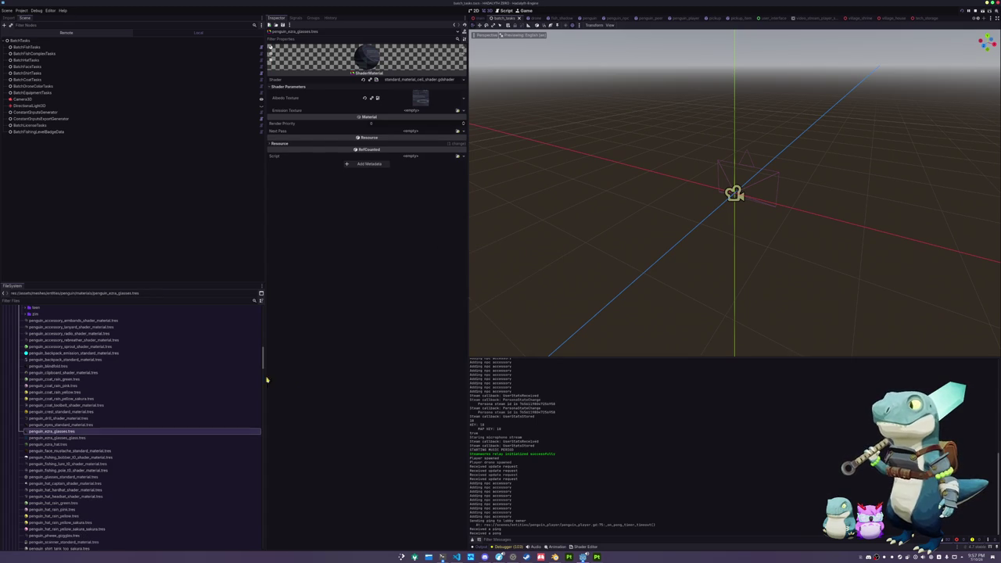
# Duplicate penguin_extra_glasses_glass.tres as a goggles glass material copy
pyautogui.scroll(-2, 65, 455)
pyautogui.click(67, 407)
pyautogui.hotkey('ctrl', 'd')
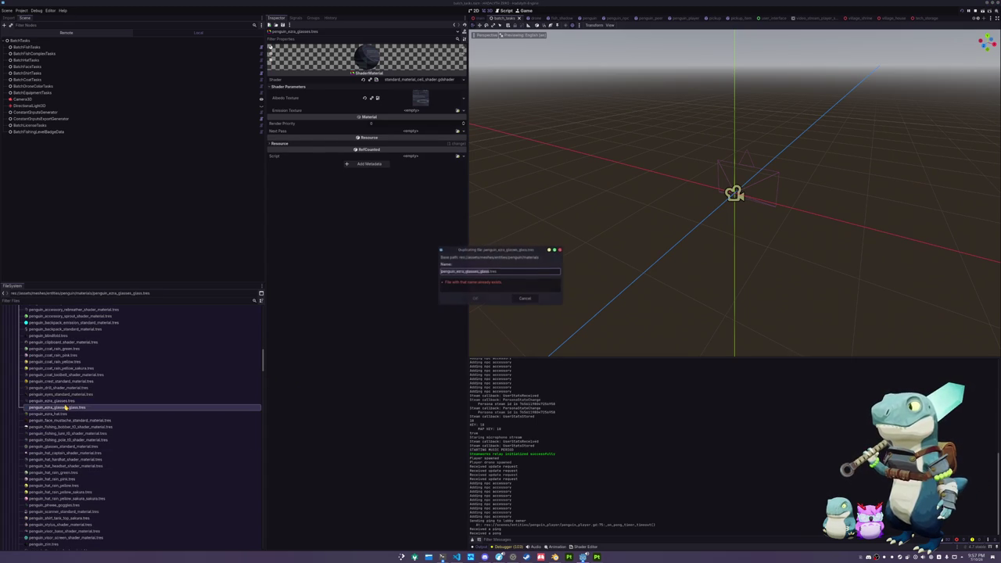
pyautogui.press('Right')
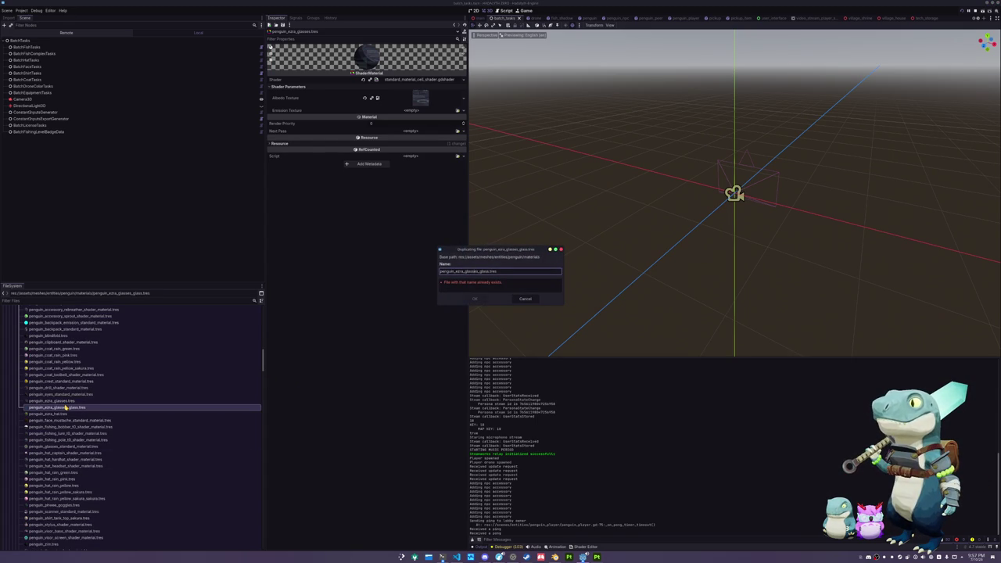
pyautogui.press('BackSpace')
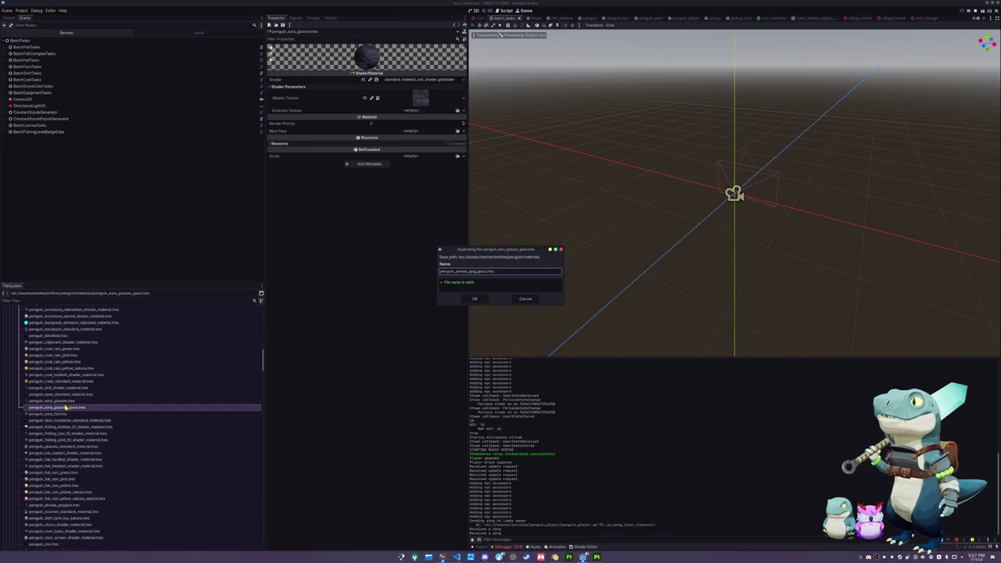
pyautogui.write('ggles')
pyautogui.press('Return')
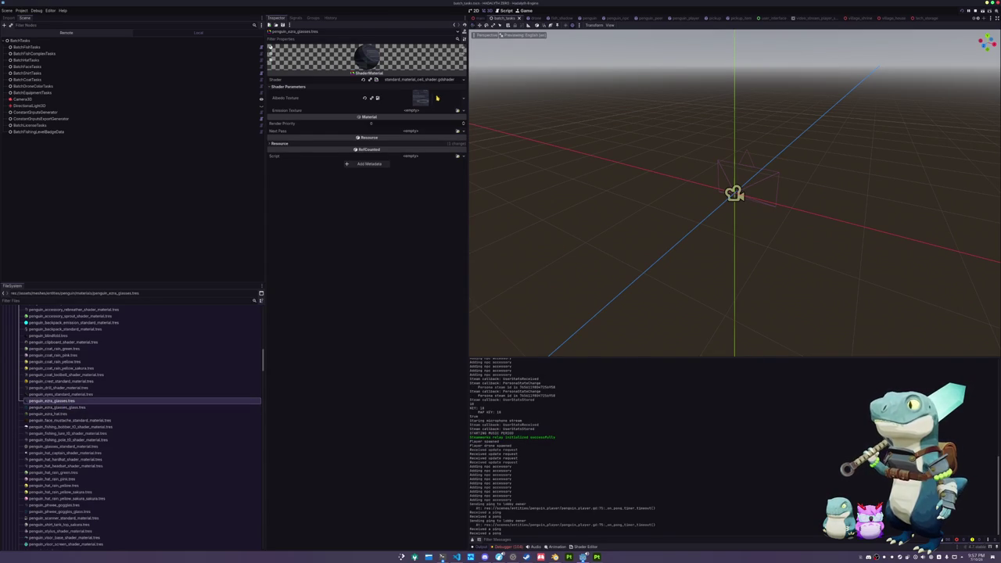
# Quick-load the goggles base-colour texture as the glasses material's albedo texture
pyautogui.click(462, 99)
pyautogui.click(431, 244)
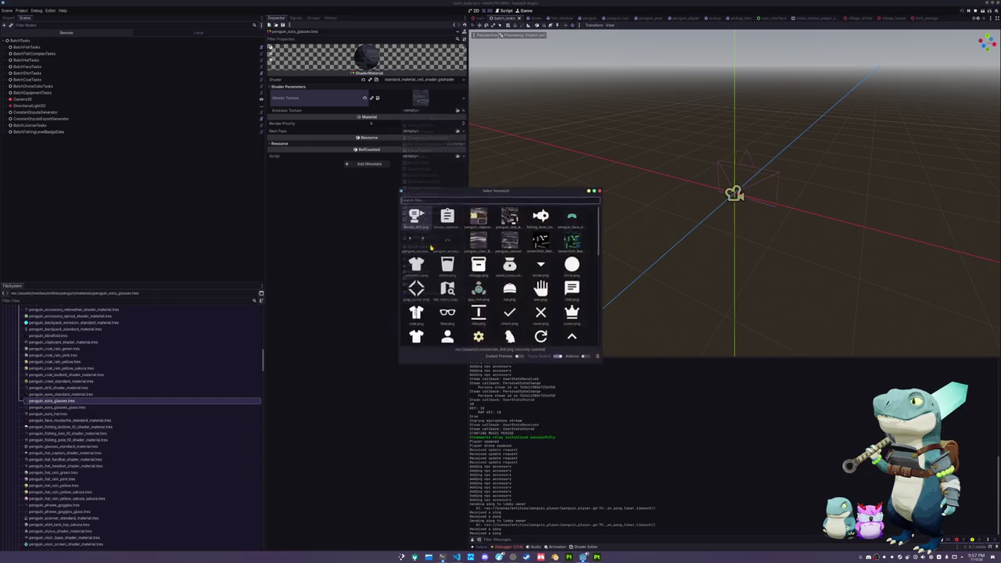
pyautogui.write('pheegoo')
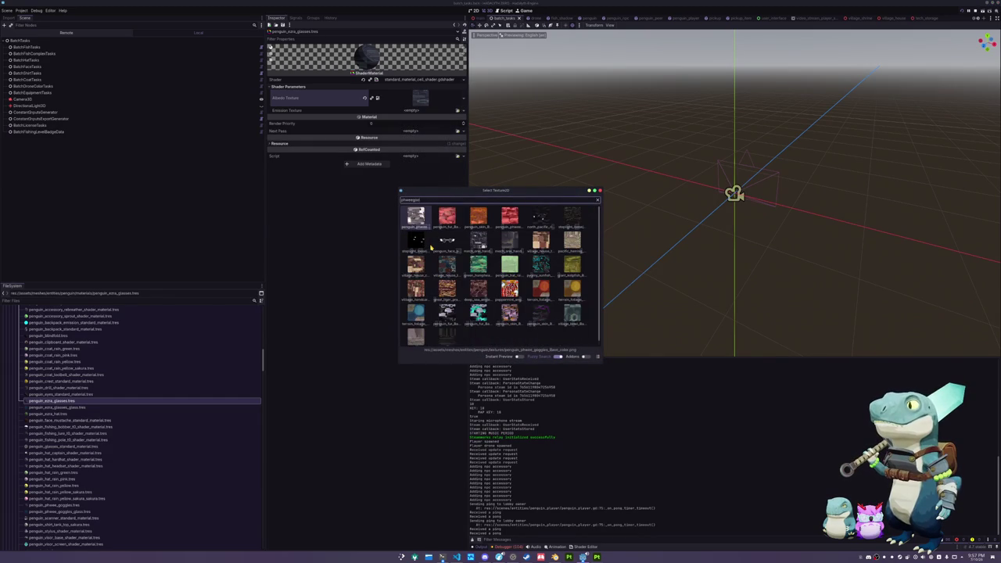
pyautogui.press('Return')
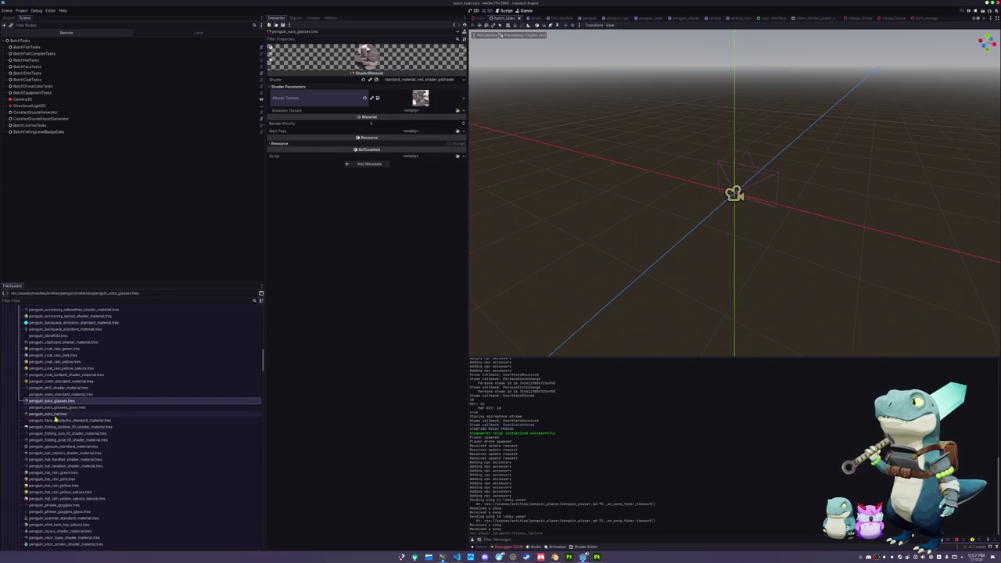
pyautogui.click(60, 408)
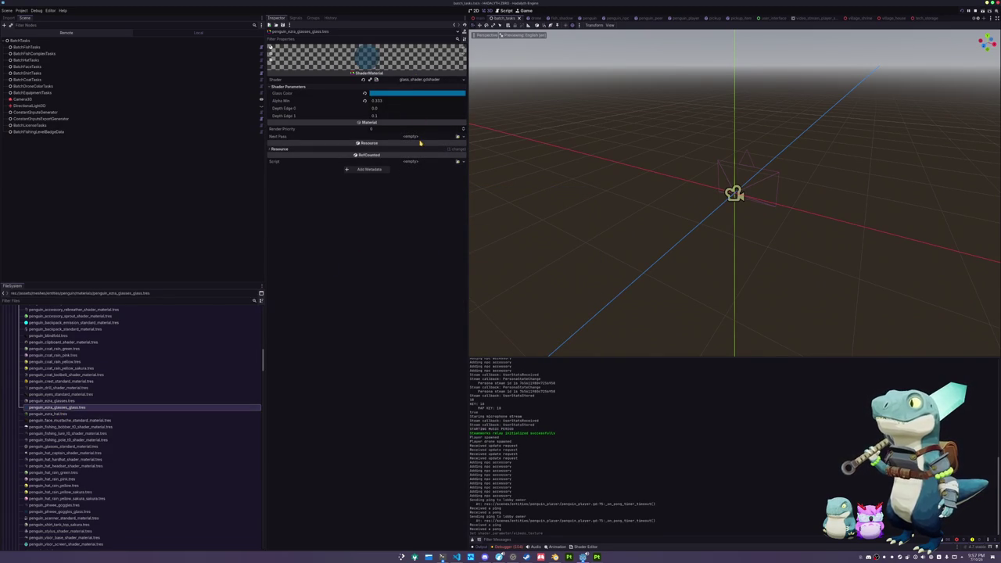
pyautogui.scroll(-2, 72, 494)
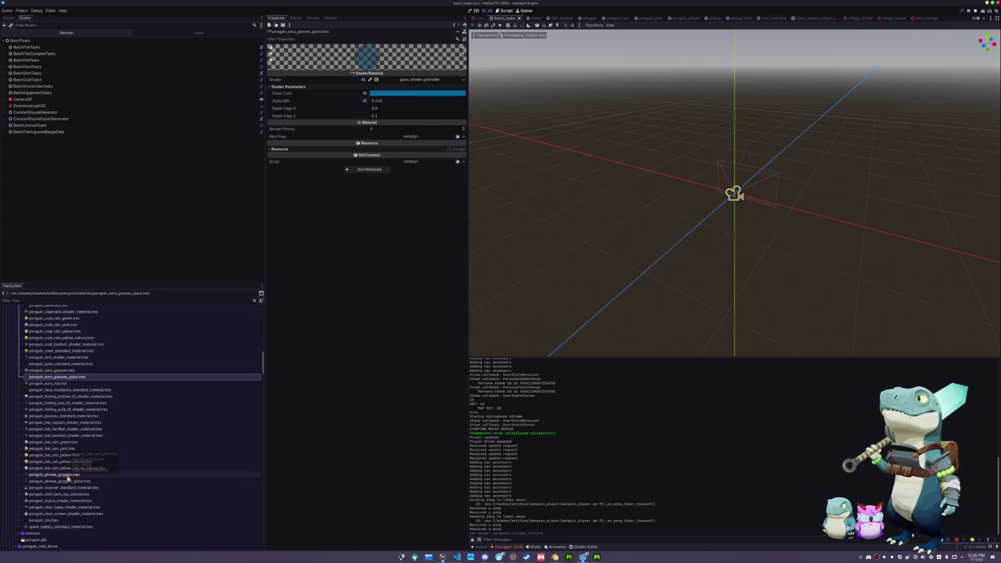
# Collapse the emote and states folders and expand the penguin cosmetics accessory folders
pyautogui.click(68, 481)
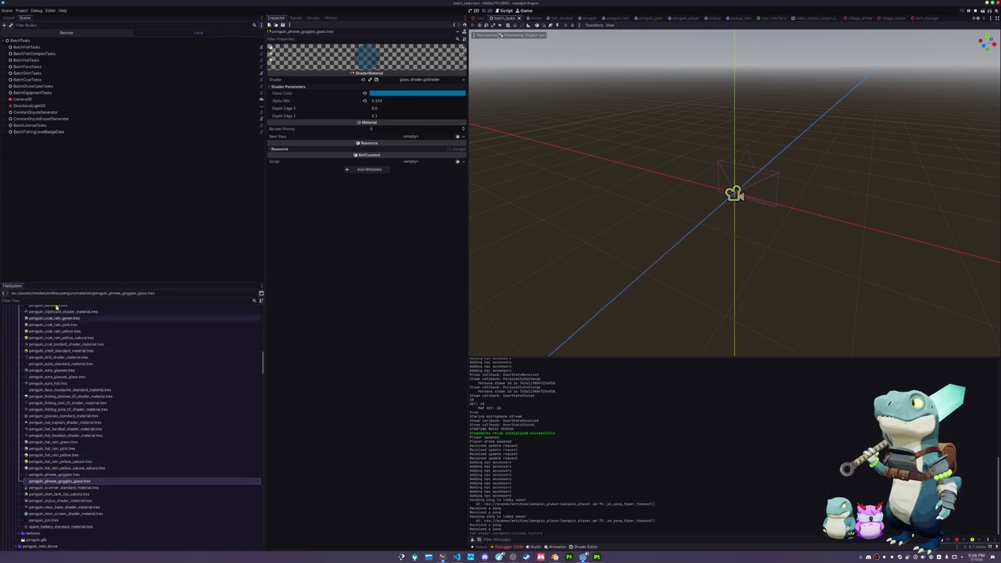
pyautogui.scroll(10, 47, 363)
pyautogui.scroll(-15, 45, 391)
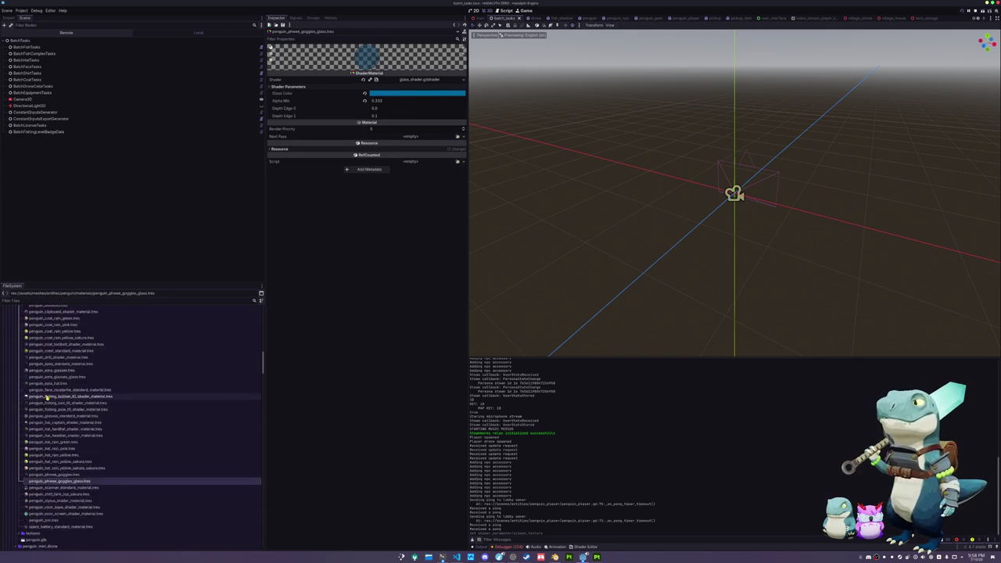
pyautogui.scroll(-2, 40, 421)
pyautogui.doubleClick(37, 417)
pyautogui.doubleClick(29, 397)
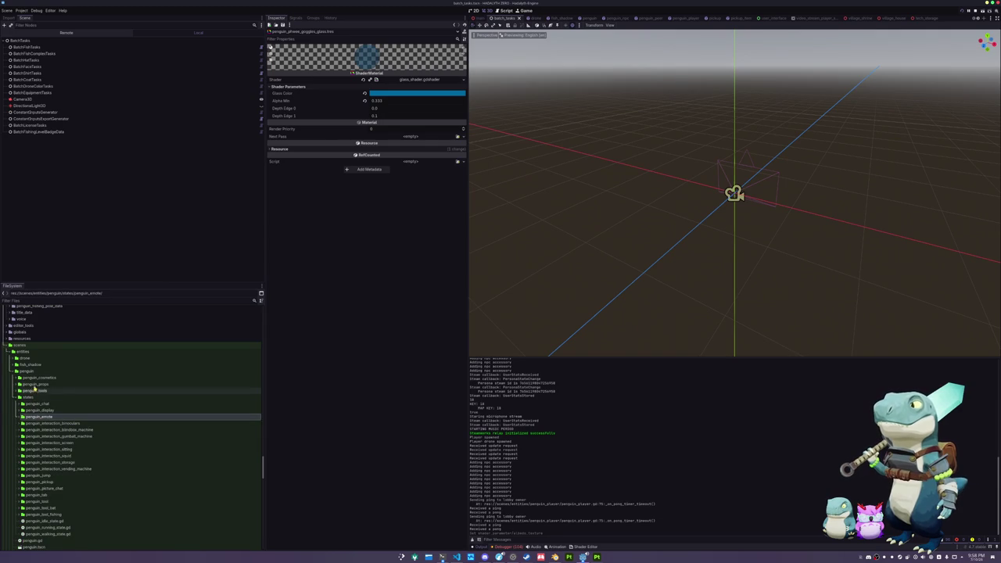
pyautogui.doubleClick(37, 377)
pyautogui.doubleClick(35, 384)
pyautogui.doubleClick(39, 390)
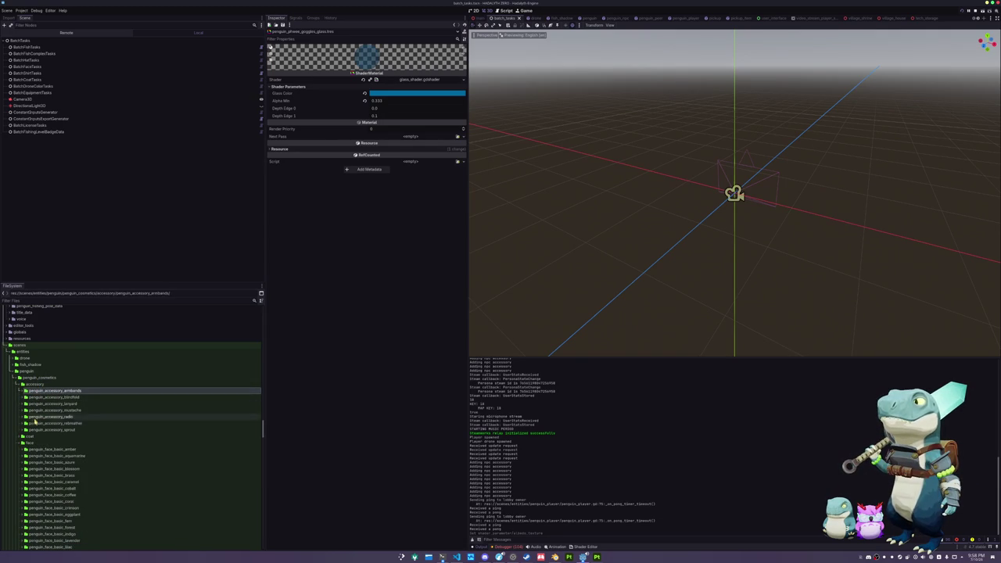
# Duplicate the penguin_face_extra folder as penguin_face_phwee
pyautogui.click(35, 448)
pyautogui.scroll(-10, 47, 462)
pyautogui.scroll(-5, 48, 470)
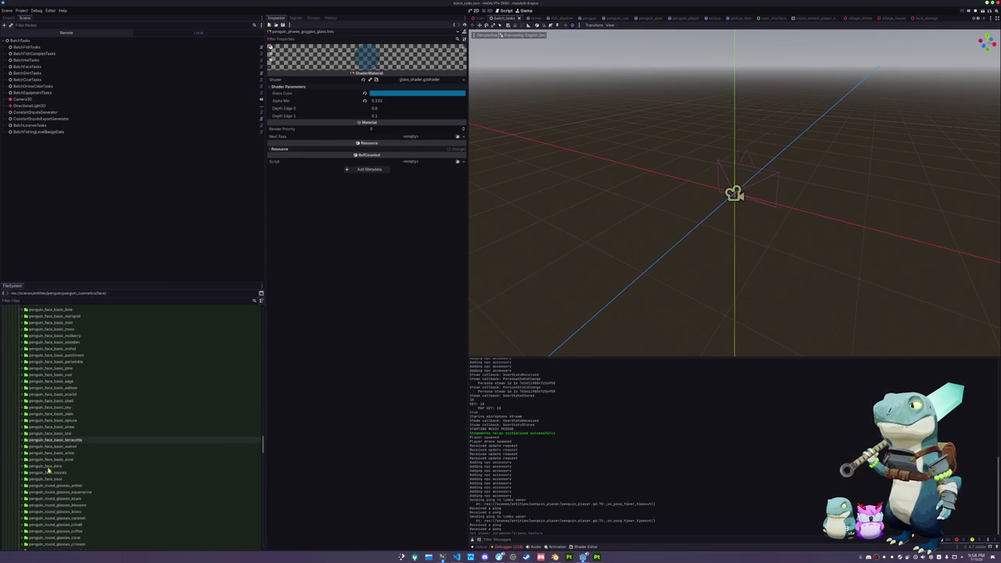
pyautogui.click(51, 466)
pyautogui.hotkey('ctrl', 'd')
pyautogui.write('penguin_face_phwee')
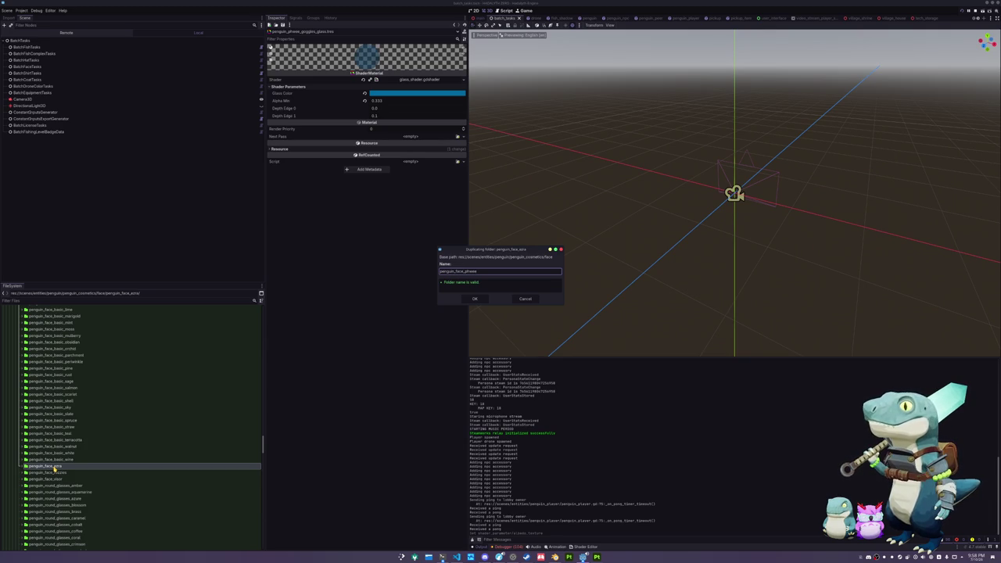
pyautogui.press('Return')
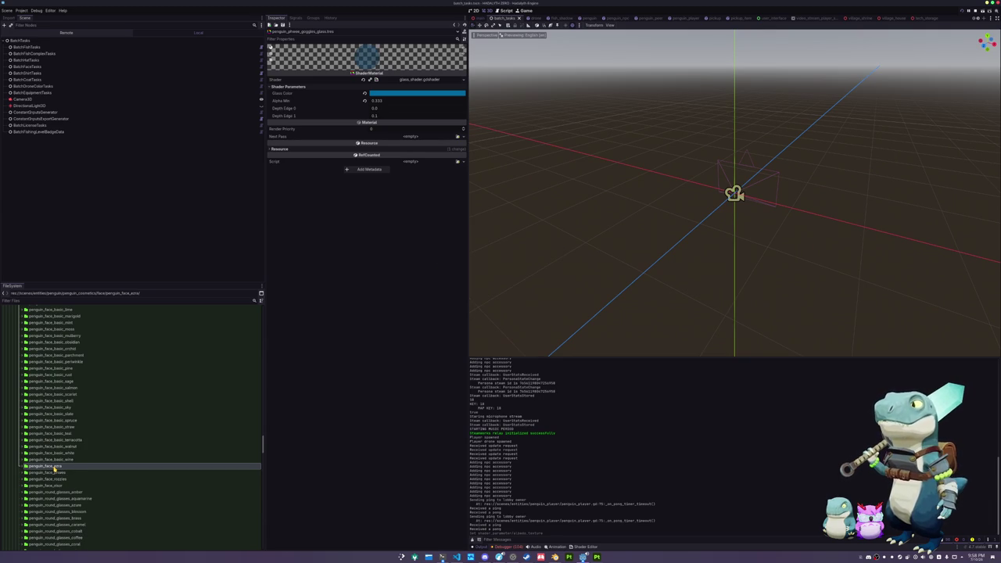
# Rename the copied scene file to penguin_face_phwee.tscn
pyautogui.click(63, 478)
pyautogui.press('F2')
pyautogui.write('penguin_face_platinum')
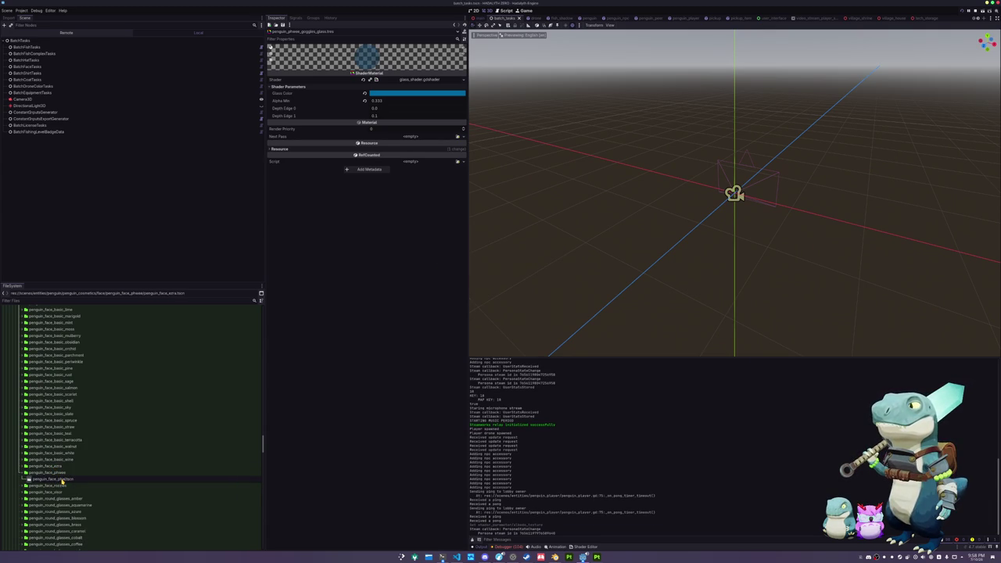
pyautogui.press('Return')
# Open the penguin_face_phwee scene and inspect the glasses in the viewport
pyautogui.doubleClick(63, 478)
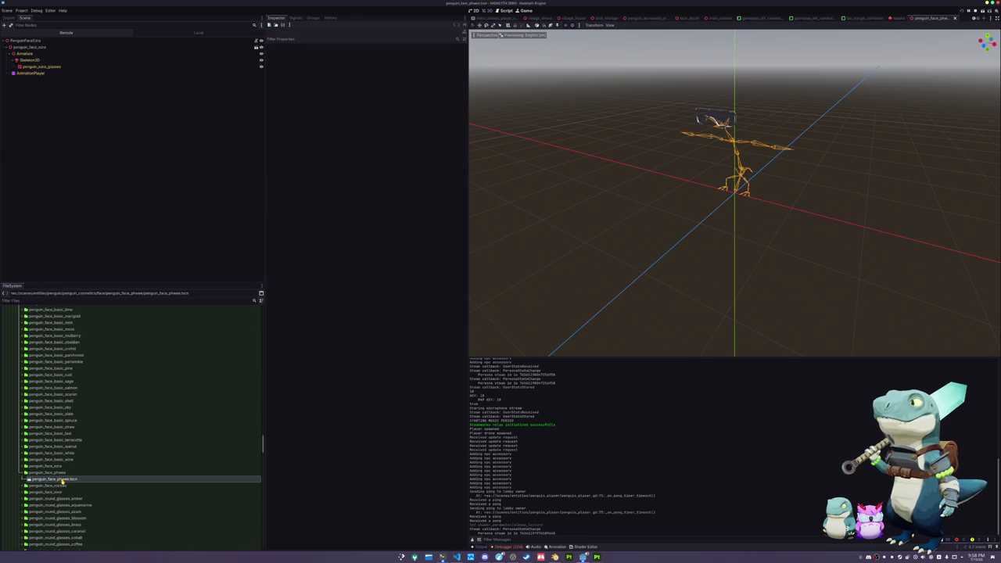
pyautogui.click(23, 40)
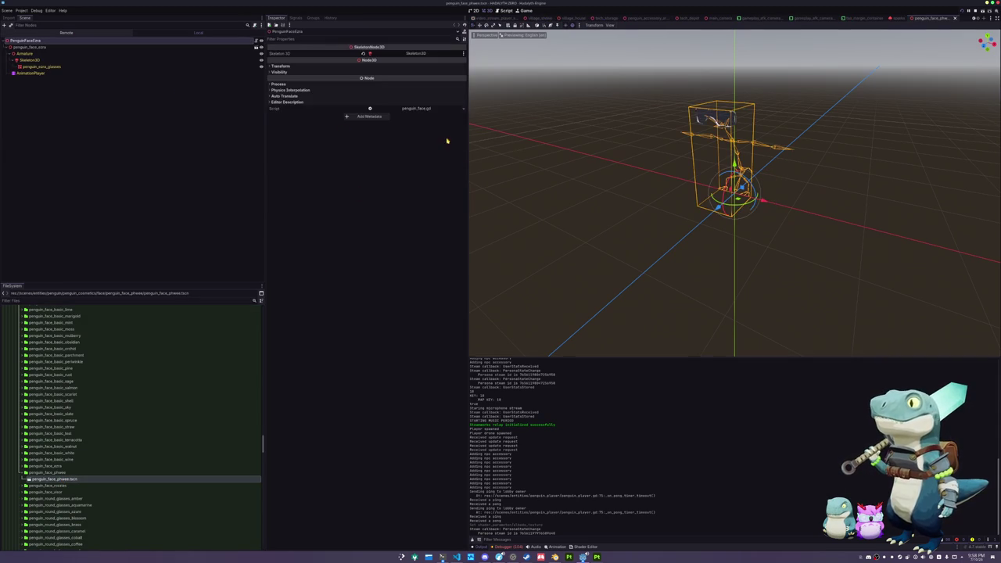
pyautogui.scroll(5, 596, 104)
pyautogui.moveTo(602, 156)
pyautogui.mouseDown()
pyautogui.moveTo(607, 190)
pyautogui.moveTo(531, 202)
pyautogui.mouseUp()
pyautogui.scroll(15, 93, 373)
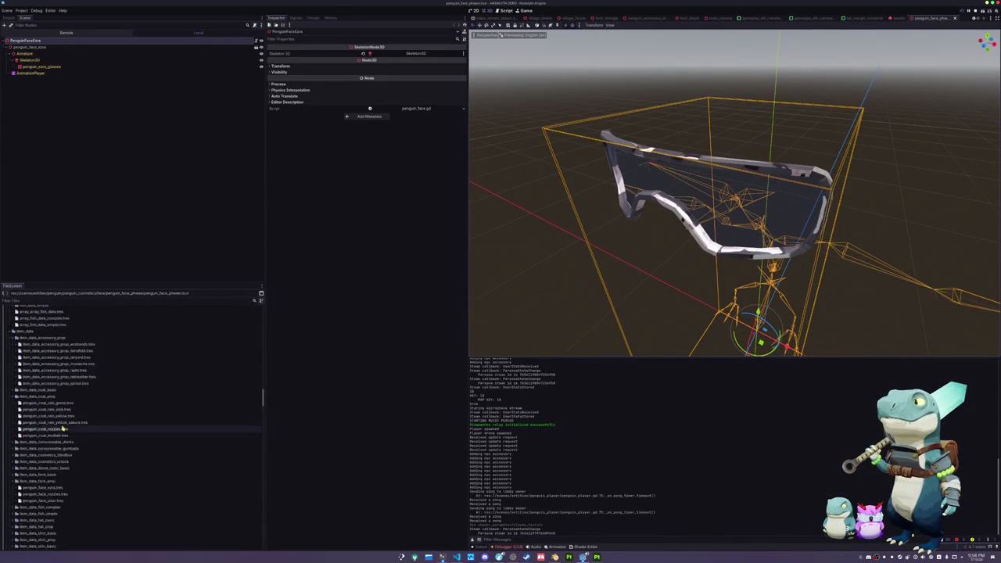
pyautogui.scroll(10, 61, 430)
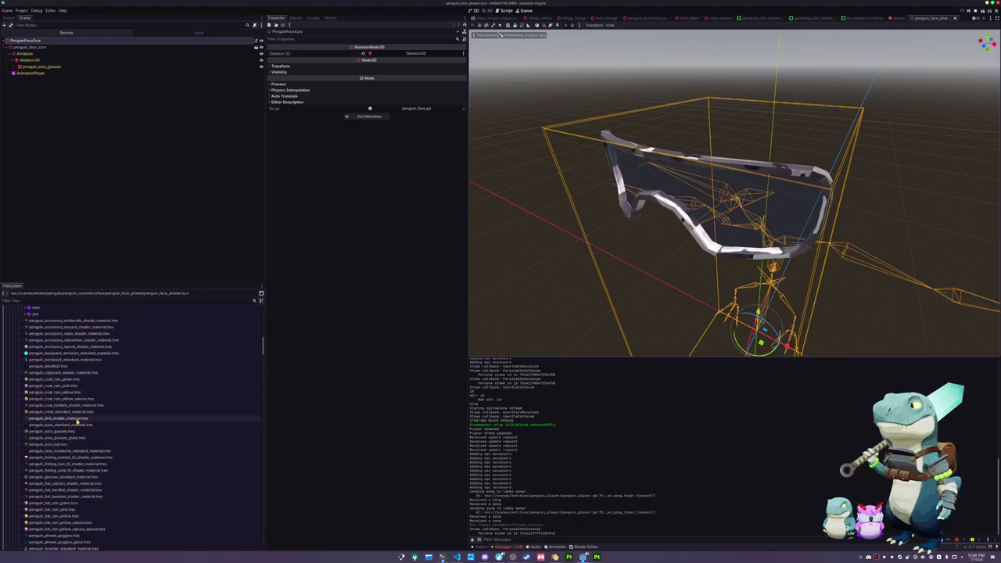
# Give the extra glasses material the dark albedo texture via Quick Load
pyautogui.click(69, 430)
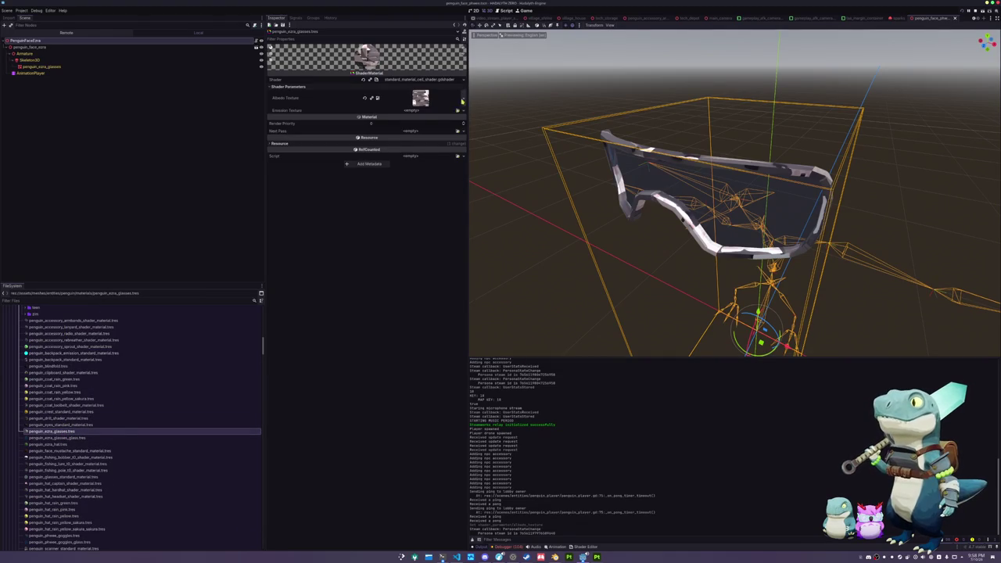
pyautogui.click(462, 98)
pyautogui.click(418, 246)
pyautogui.write('extra')
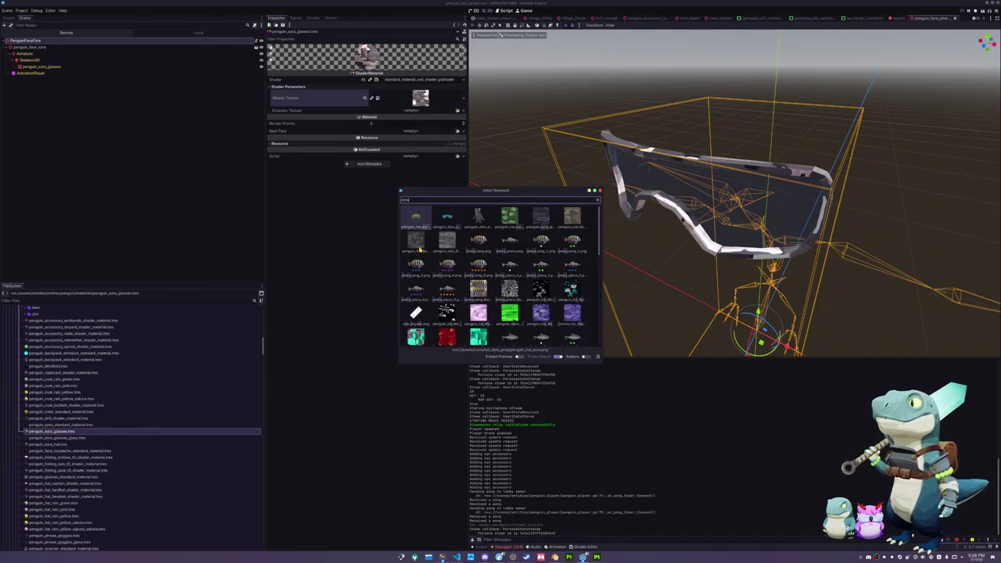
pyautogui.click(540, 217)
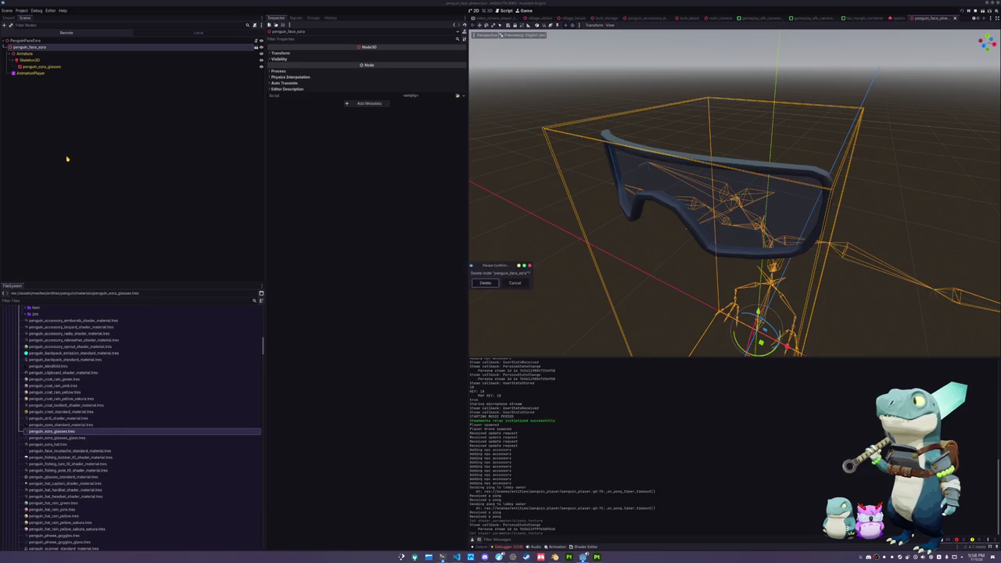
# Select the emptied PenguinFacePhwee root node
pyautogui.click(39, 40)
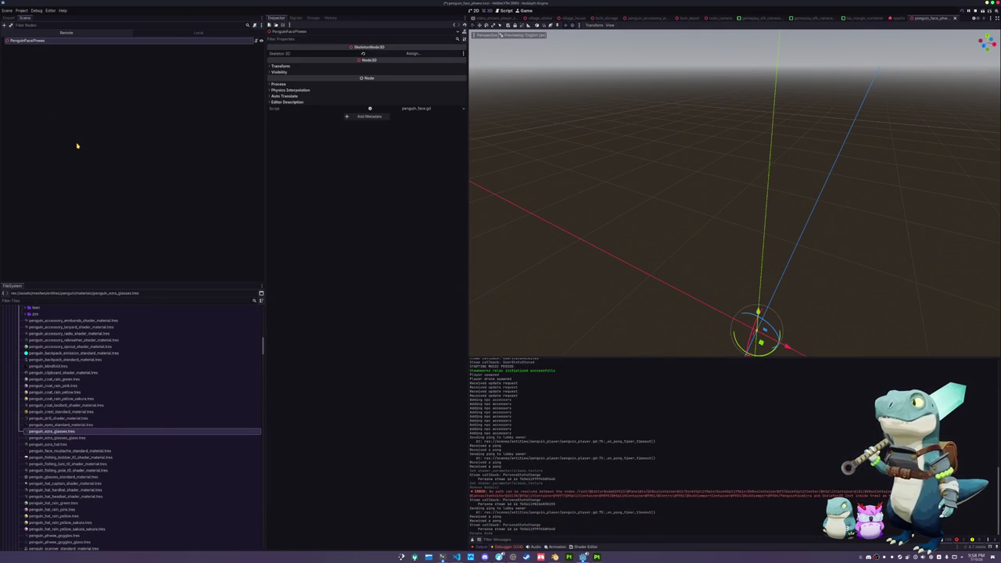
pyautogui.scroll(5, 37, 391)
pyautogui.scroll(10, 38, 406)
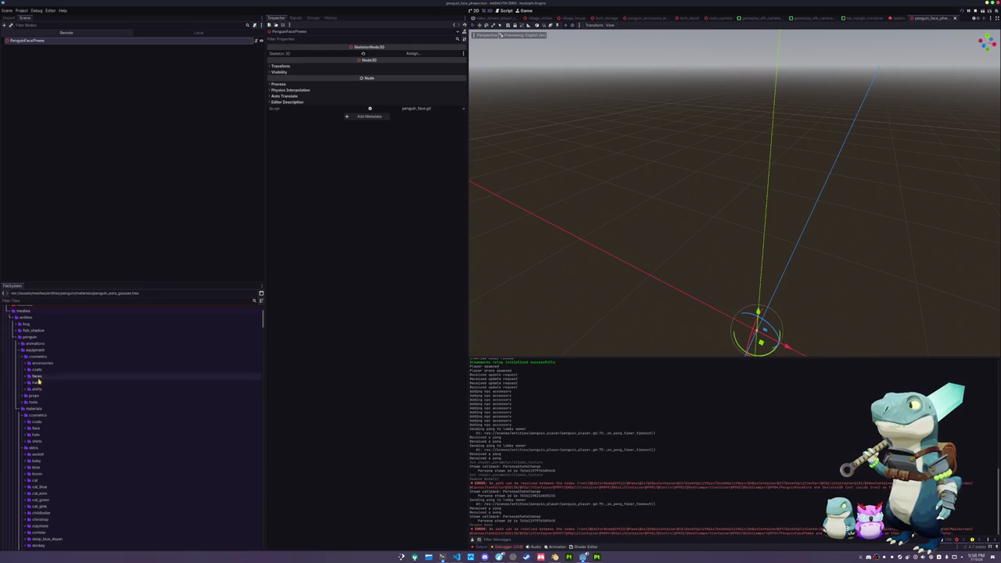
# Add penguin_face_phwee.glb under the root with editable children and select its goggles mesh
pyautogui.doubleClick(36, 376)
pyautogui.moveTo(48, 402); pyautogui.dragTo(39, 44)
pyautogui.rightClick(39, 47)
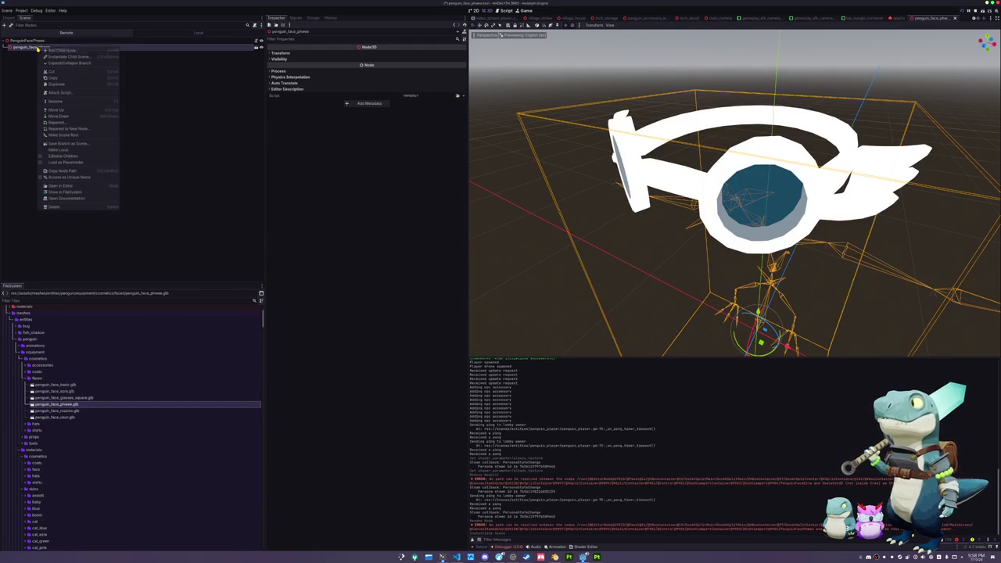
pyautogui.click(62, 156)
pyautogui.click(43, 67)
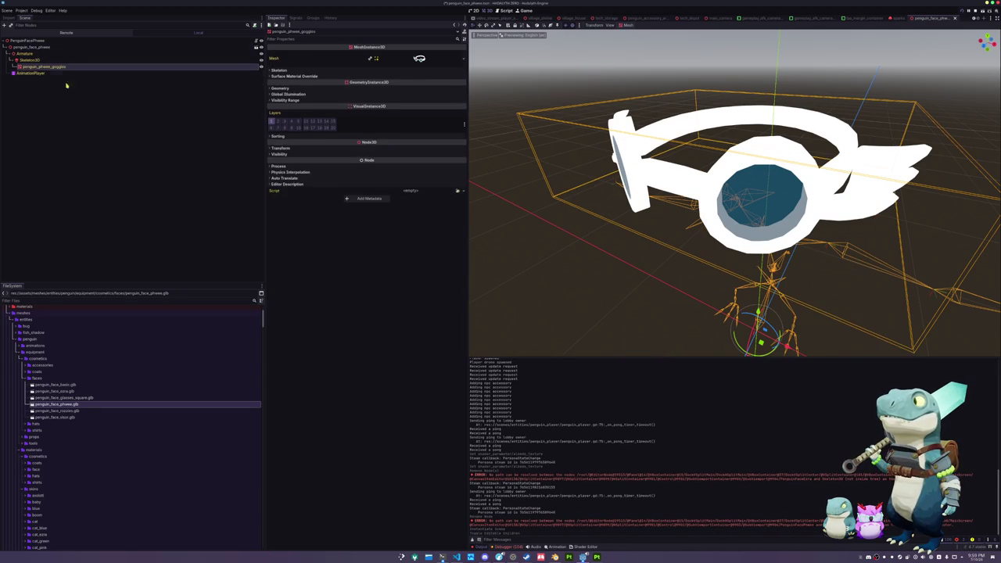
# Assign penguin_phwee_goggles material to the goggles mesh's first surface override
pyautogui.click(295, 76)
pyautogui.scroll(-10, 78, 382)
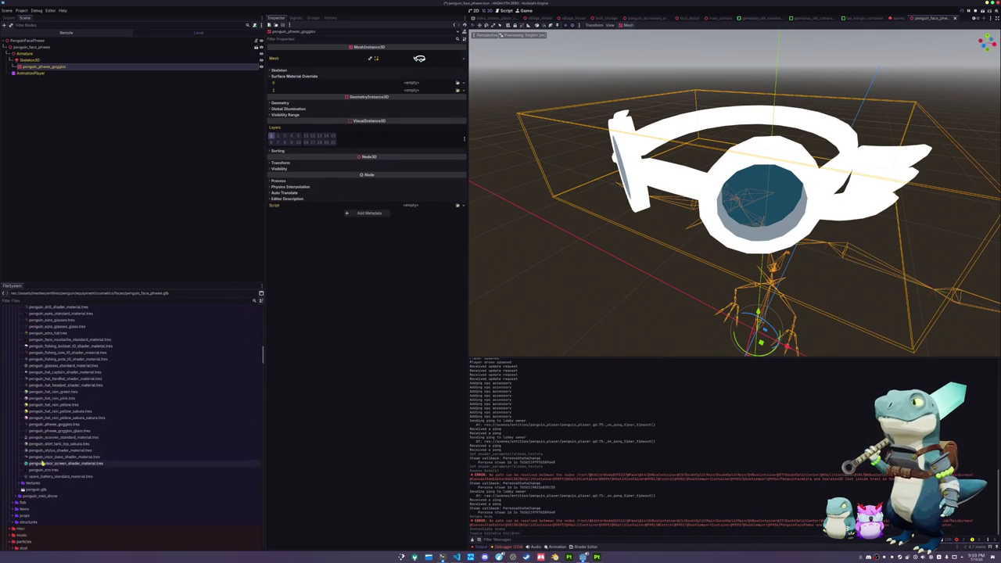
pyautogui.click(46, 424)
pyautogui.moveTo(47, 425)
pyautogui.mouseDown()
pyautogui.moveTo(426, 121)
pyautogui.moveTo(407, 83)
pyautogui.mouseUp()
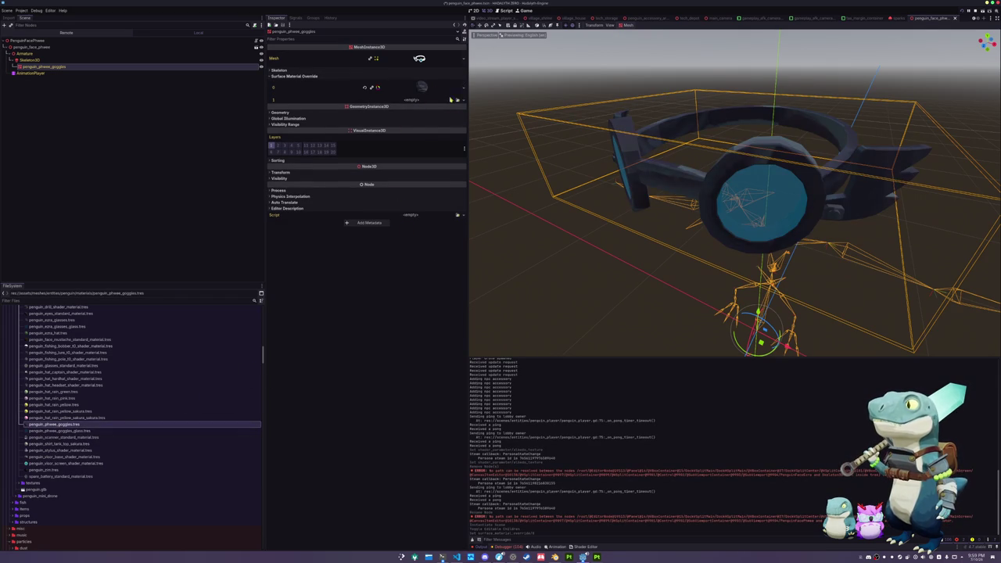
# Quick-load the phwee_goggles texture into the goggles material's albedo
pyautogui.click(422, 87)
pyautogui.click(292, 133)
pyautogui.click(421, 145)
pyautogui.click(461, 145)
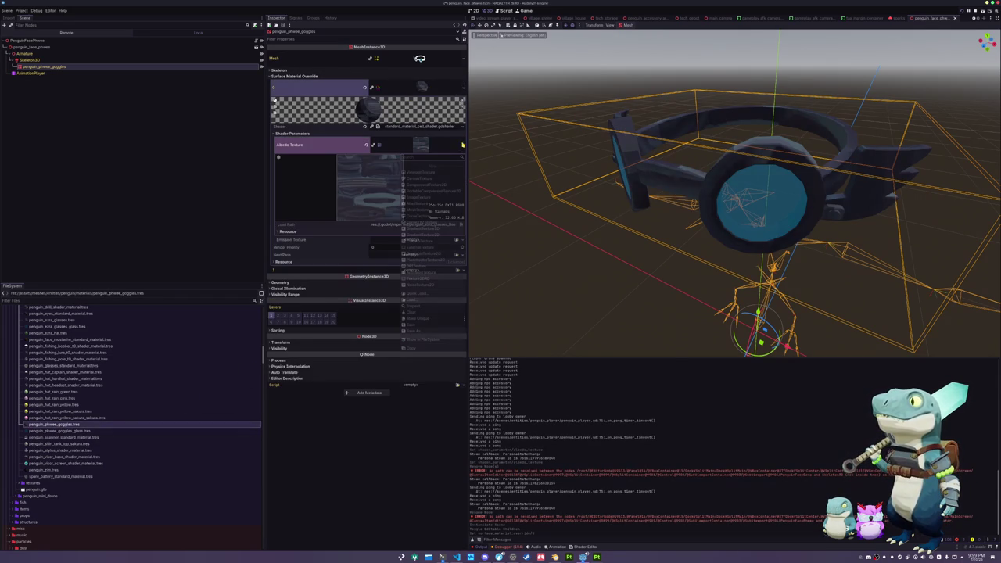
pyautogui.click(416, 295)
pyautogui.write('phwee_goggles')
pyautogui.press('Return')
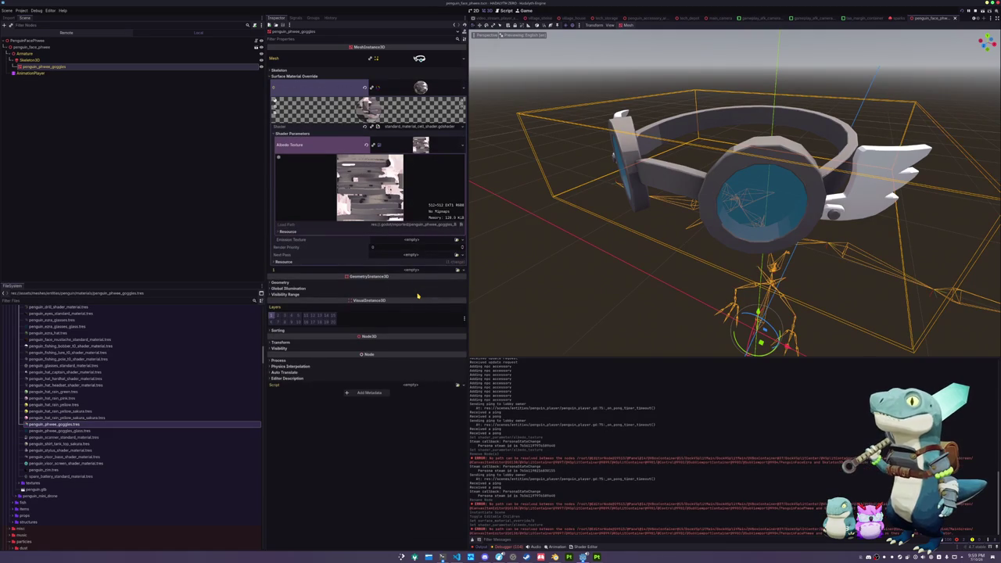
# Assign the goggles glass material to the lens surface override
pyautogui.click(427, 111)
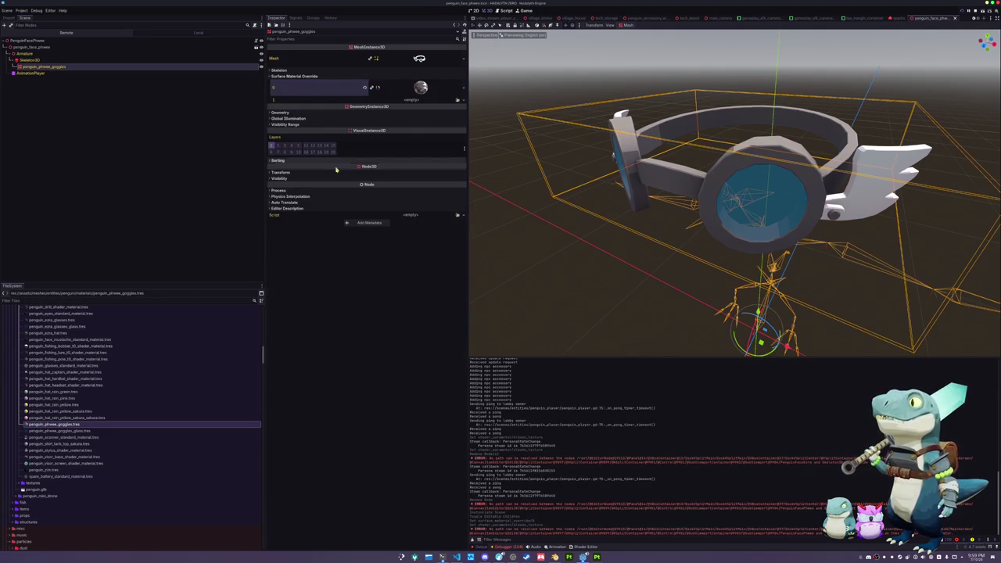
pyautogui.moveTo(62, 430)
pyautogui.mouseDown()
pyautogui.moveTo(102, 428)
pyautogui.moveTo(425, 97)
pyautogui.mouseUp()
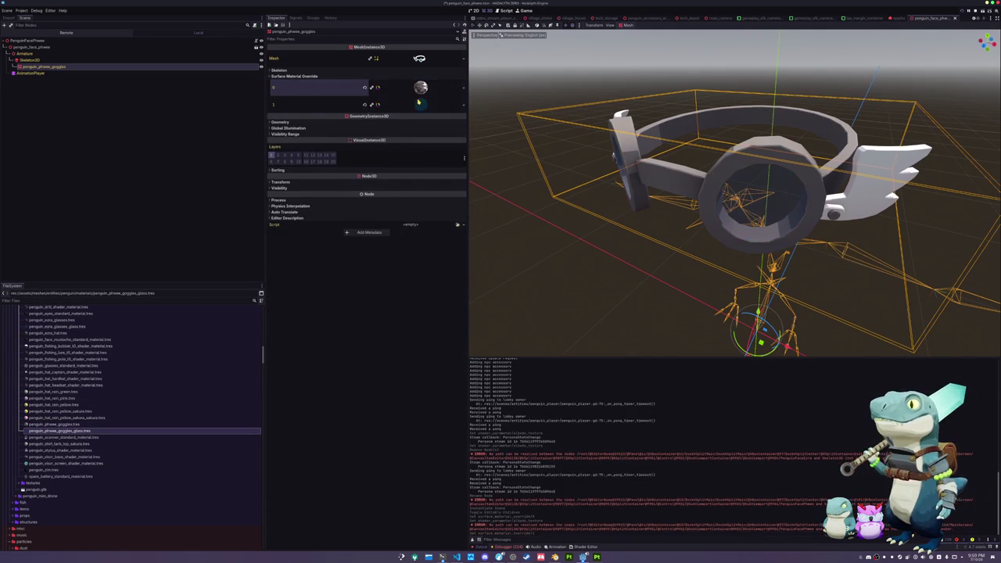
pyautogui.click(516, 290)
pyautogui.moveTo(528, 274)
pyautogui.mouseDown()
pyautogui.moveTo(487, 286)
pyautogui.moveTo(570, 284)
pyautogui.mouseUp()
pyautogui.scroll(-5, 570, 284)
pyautogui.click(15, 40)
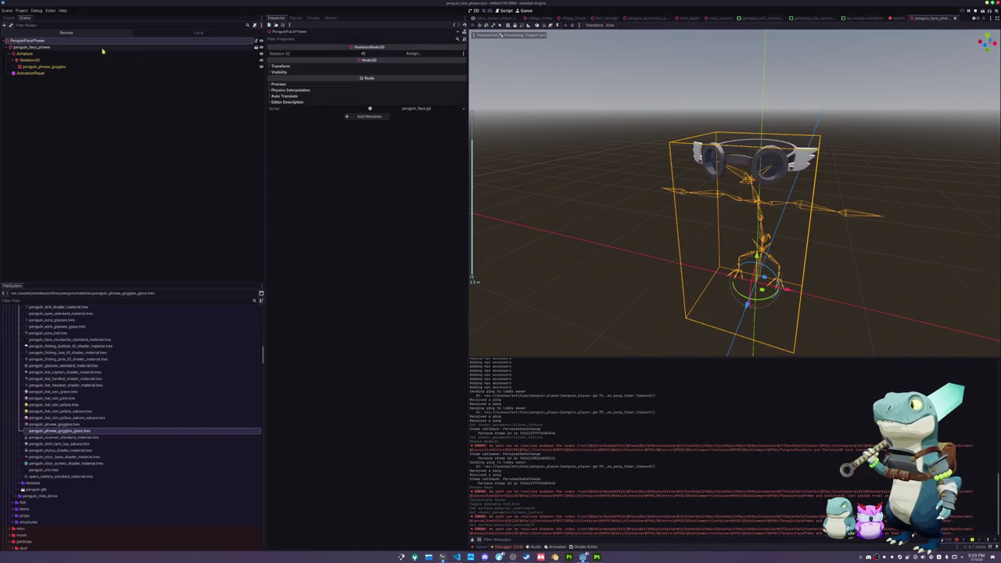
# Set the root's Skeleton 3D to the Skeleton3D node and save penguin_face_phwee.tscn
pyautogui.click(412, 54)
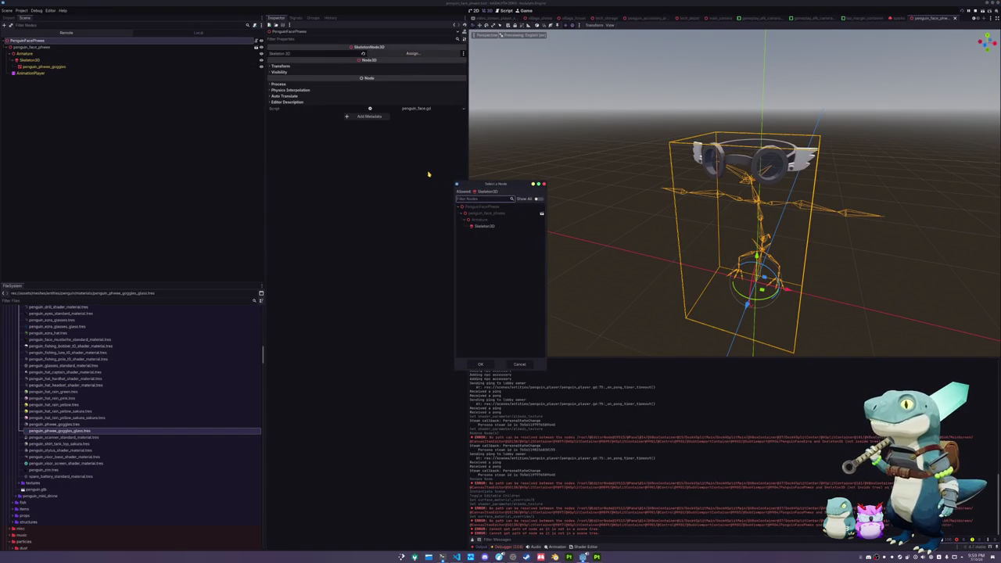
pyautogui.doubleClick(484, 226)
pyautogui.hotkey('ctrl', 's')
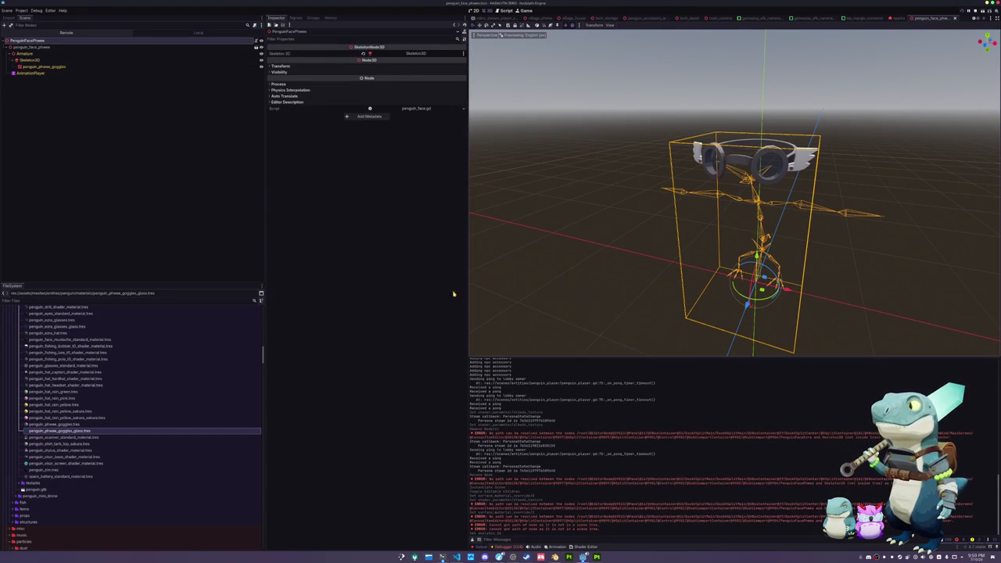
pyautogui.hotkey('ctrl', 's')
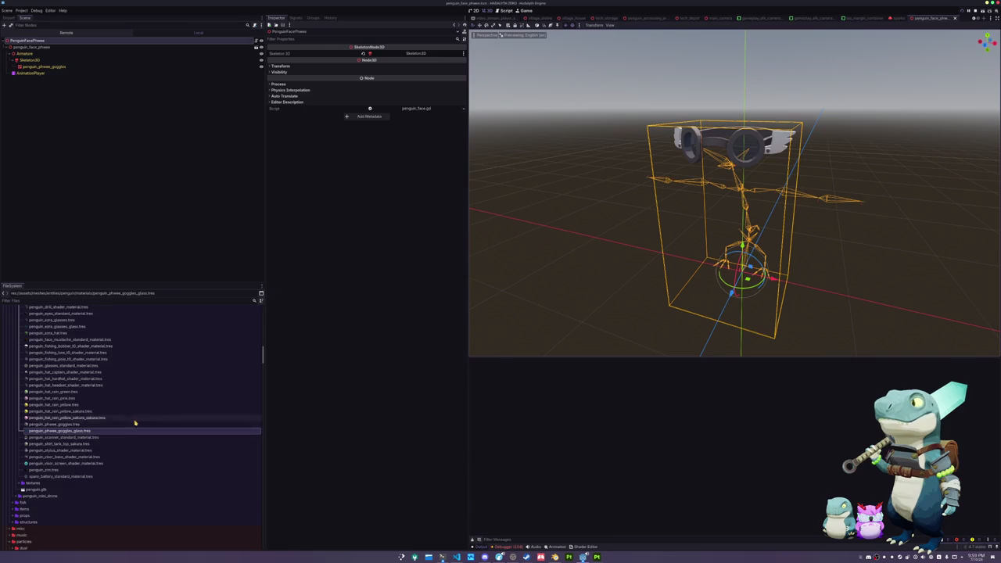
pyautogui.scroll(10, 127, 415)
pyautogui.doubleClick(39, 404)
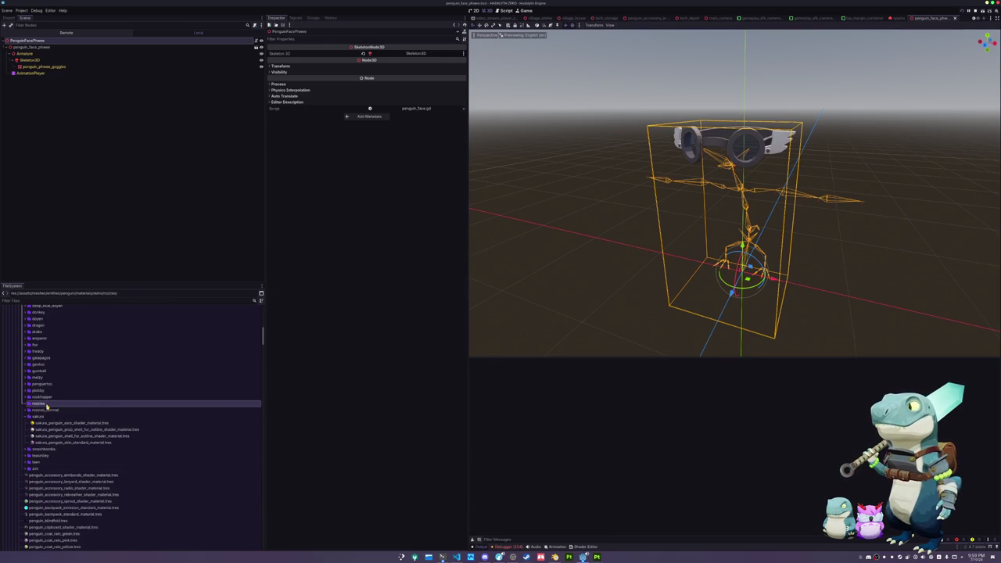
pyautogui.doubleClick(43, 416)
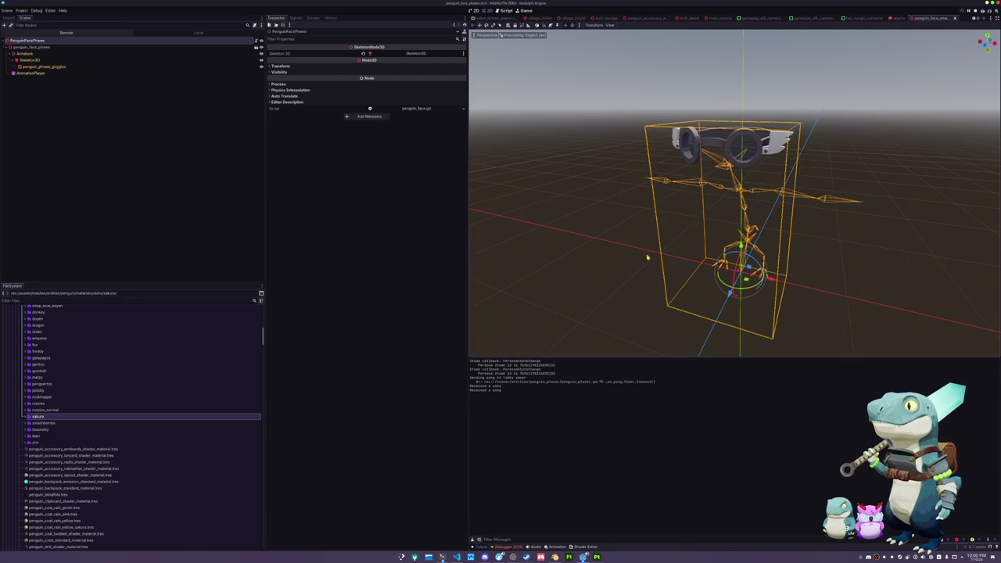
pyautogui.scroll(10, 101, 438)
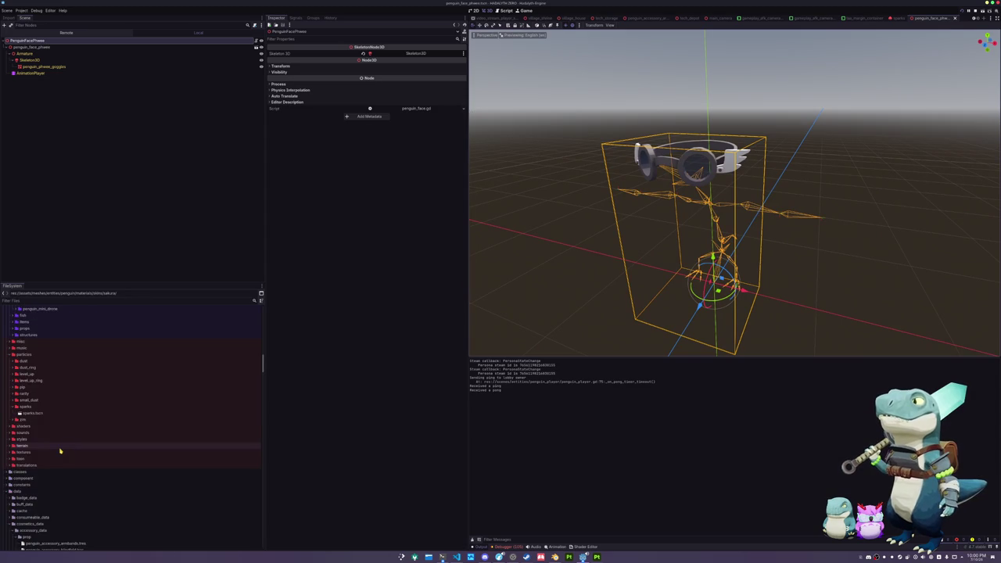
# Duplicate the penguin_face_visor data file as penguin_face_phwee.tres
pyautogui.scroll(-4, 59, 438)
pyautogui.scroll(-5, 43, 410)
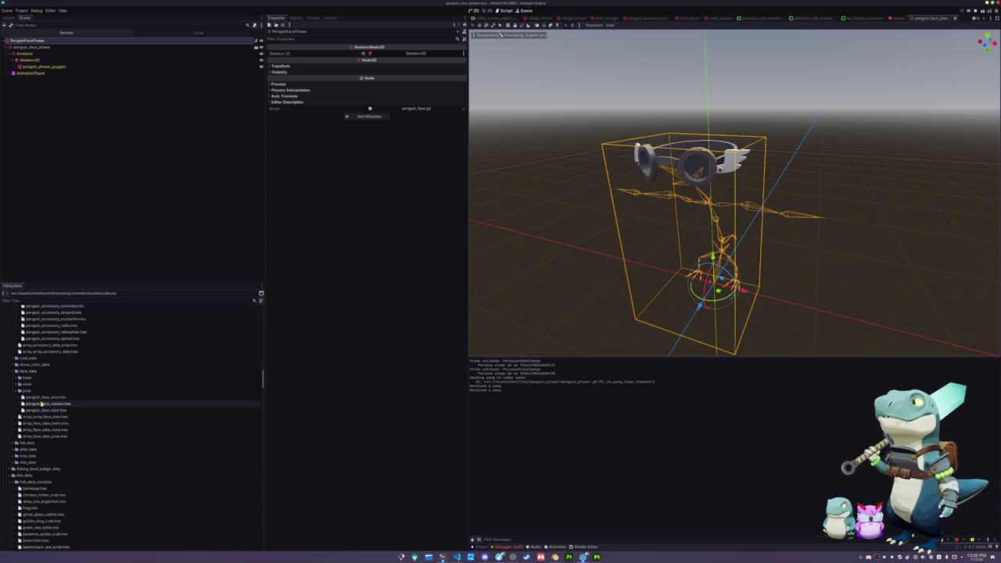
pyautogui.click(41, 411)
pyautogui.hotkey('ctrl', 'd')
pyautogui.write('guin_face_goggles.tres')
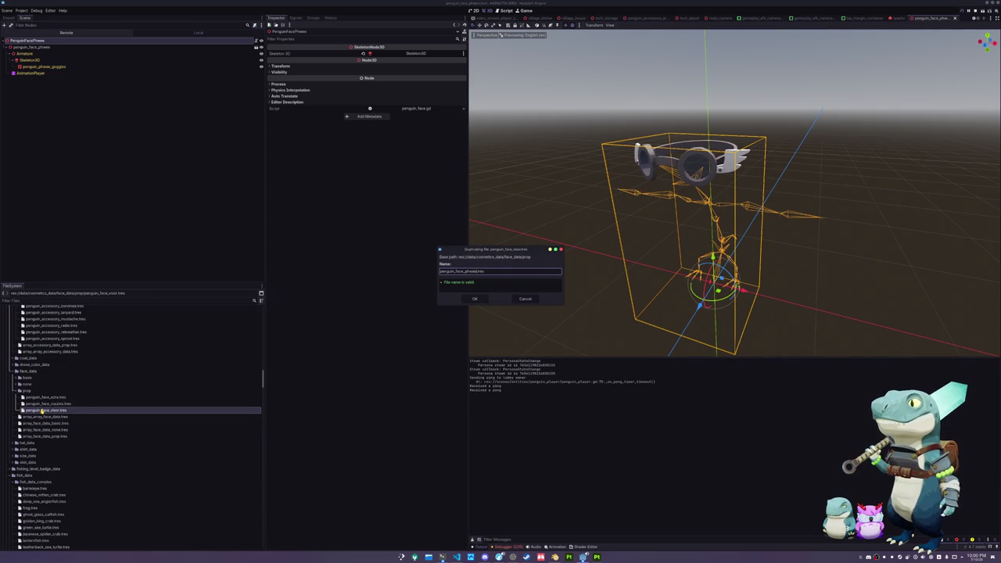
pyautogui.press('Return')
# Set the phwee face data's icon to the goggles texture
pyautogui.click(43, 404)
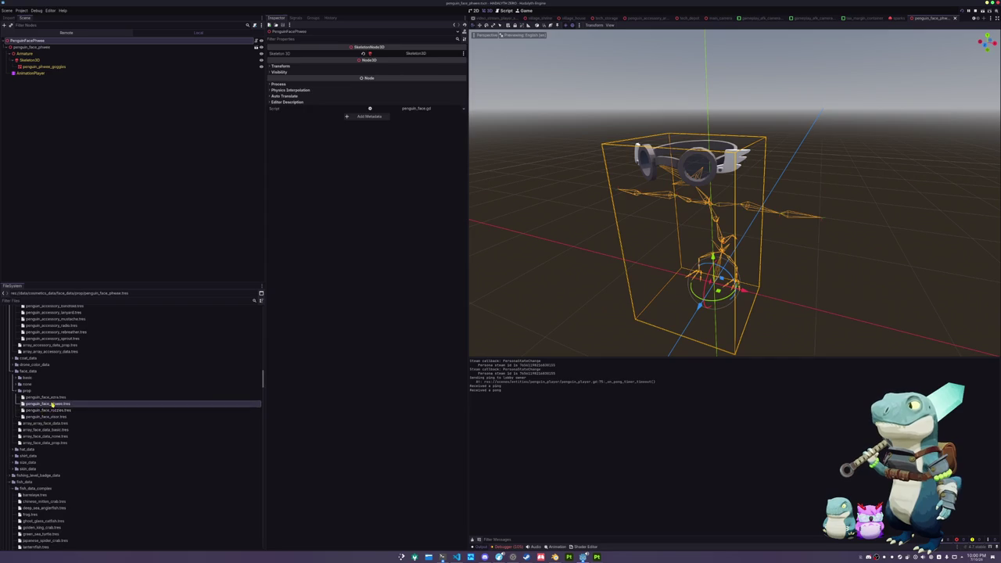
pyautogui.click(462, 58)
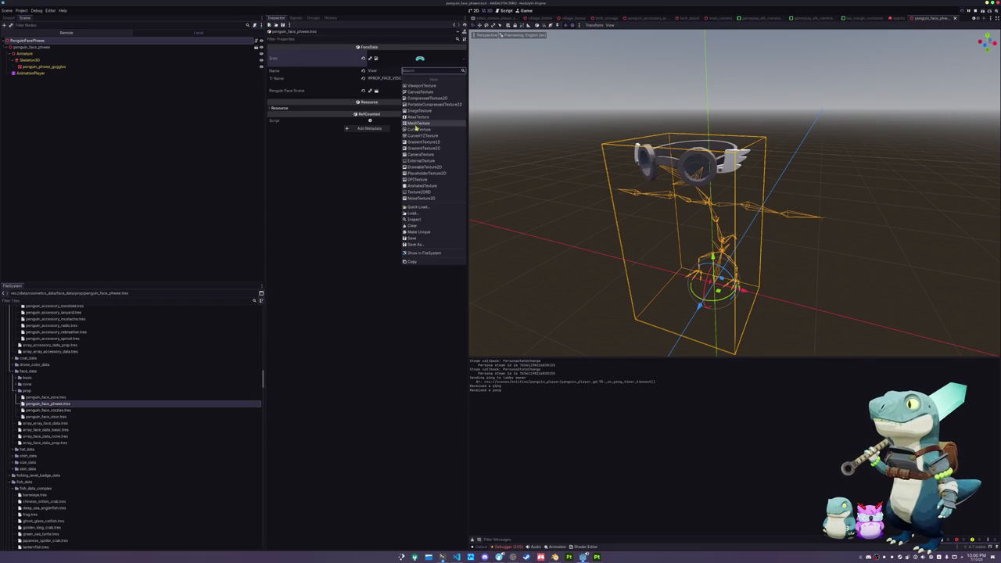
pyautogui.click(422, 206)
pyautogui.write('goggles')
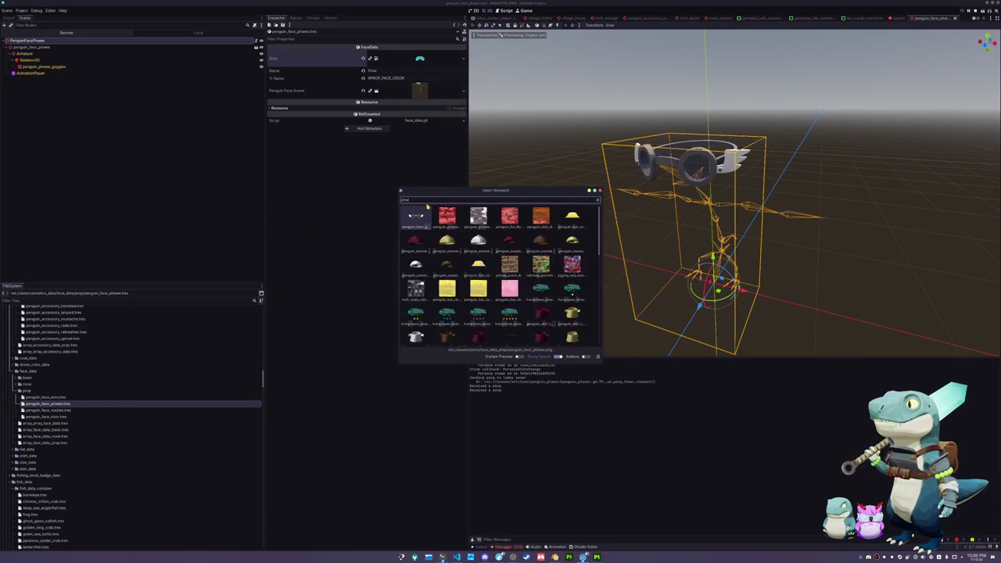
pyautogui.press('Return')
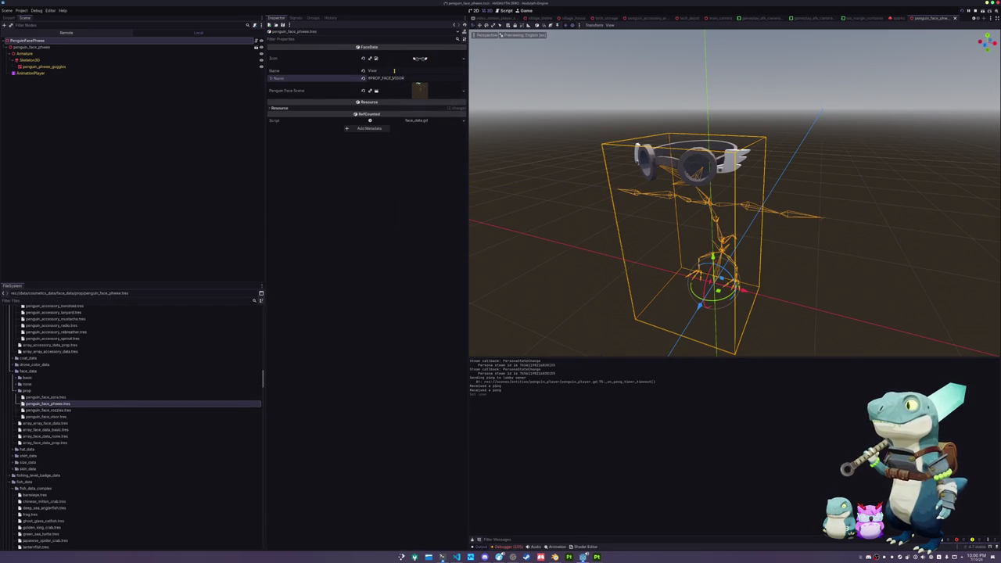
# Name the item 'Phwee Goggles', change the translation key to PROP_FACE_PHWEE, and save
pyautogui.click(394, 71)
pyautogui.write('Phwee Gogg')
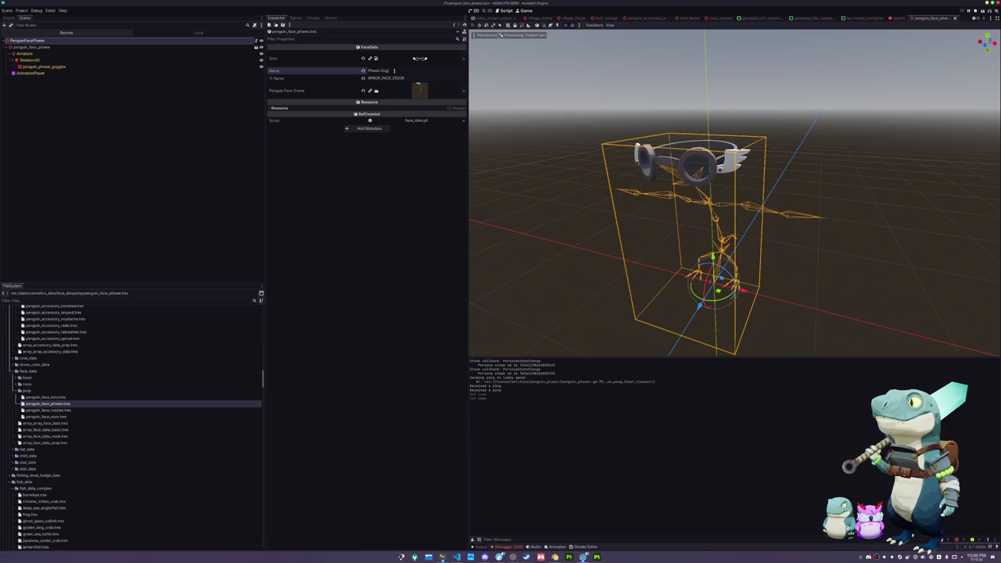
pyautogui.write('les')
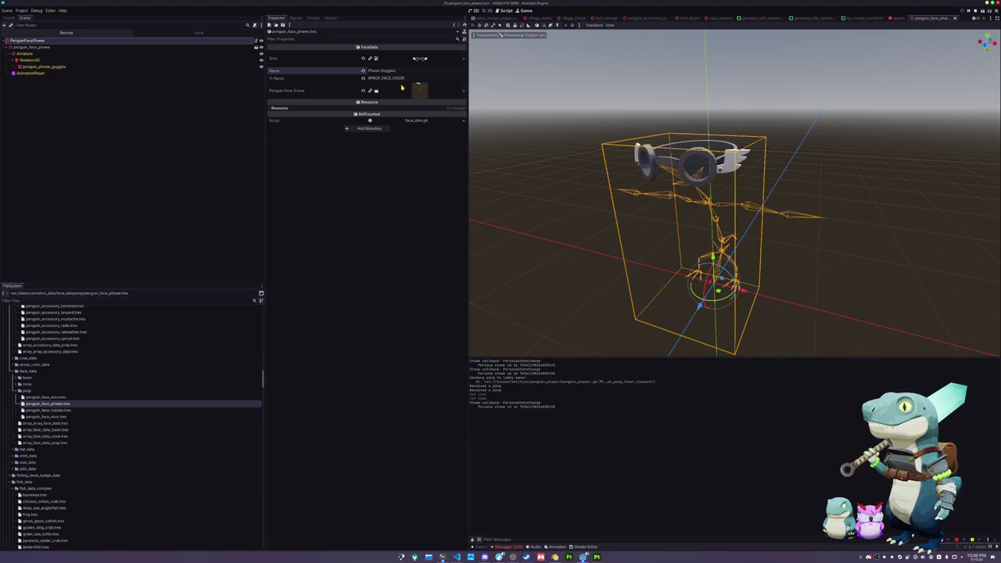
pyautogui.click(401, 88)
pyautogui.click(400, 267)
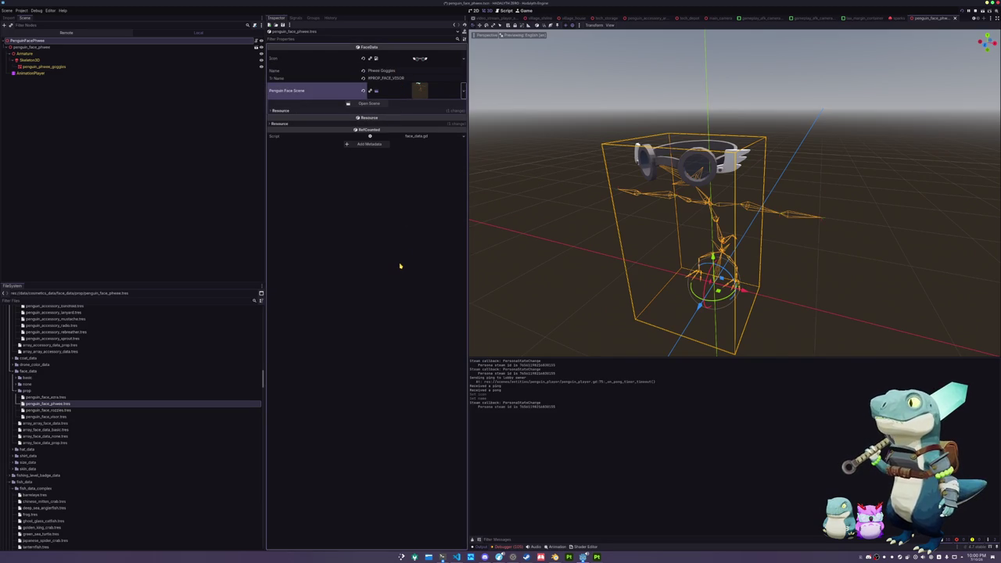
pyautogui.press('Tab')
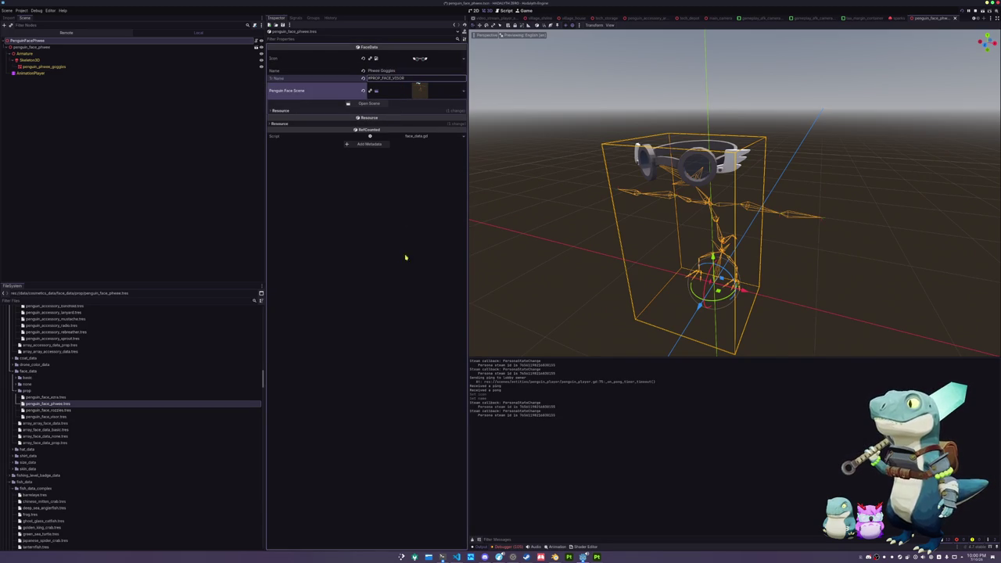
pyautogui.press('Escape')
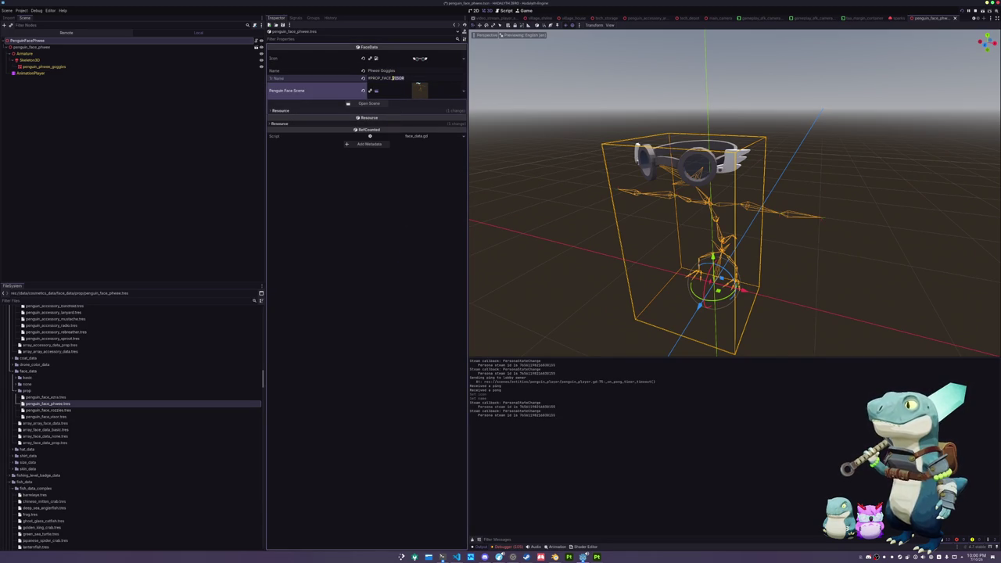
pyautogui.write('PHWEEE')
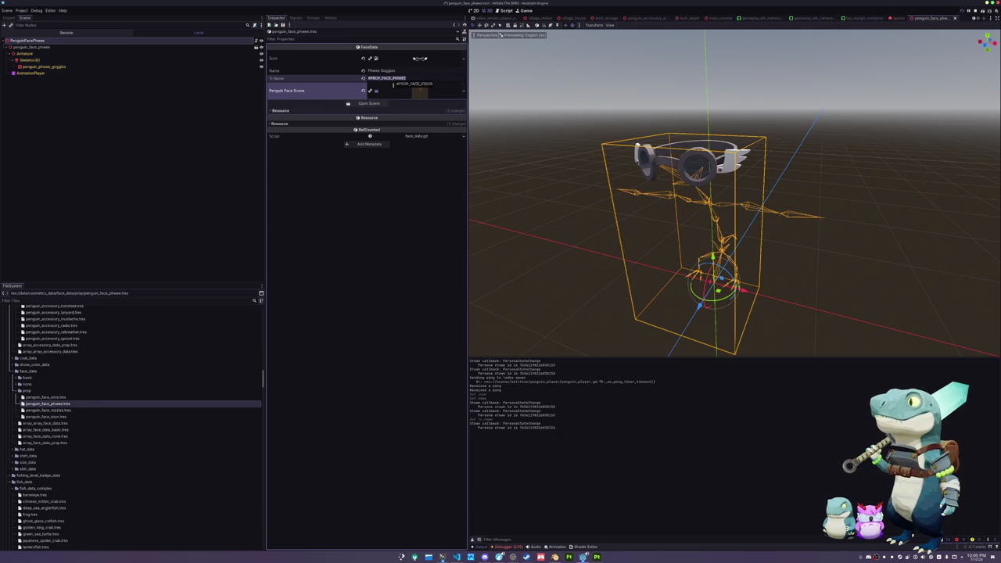
pyautogui.hotkey('ctrl', 's')
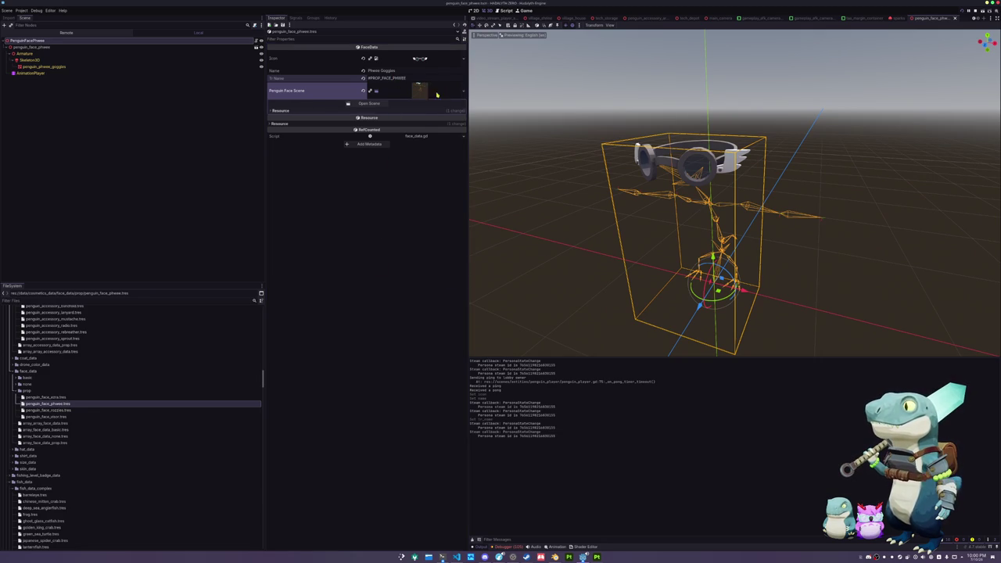
# Set Penguin Face Scene to penguin_face_phwee.tscn
pyautogui.click(463, 91)
pyautogui.click(441, 131)
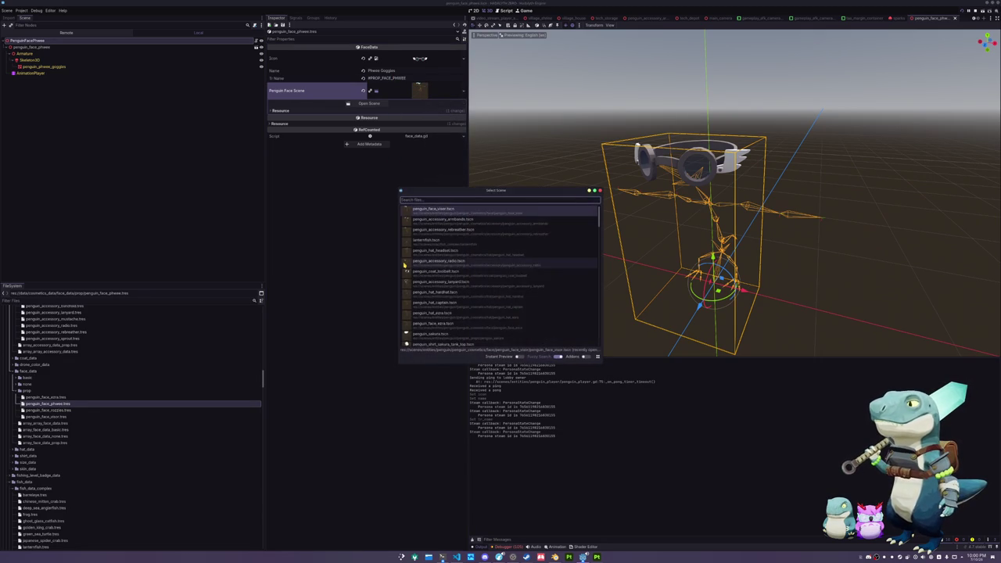
pyautogui.write('phwee')
pyautogui.press('Down')
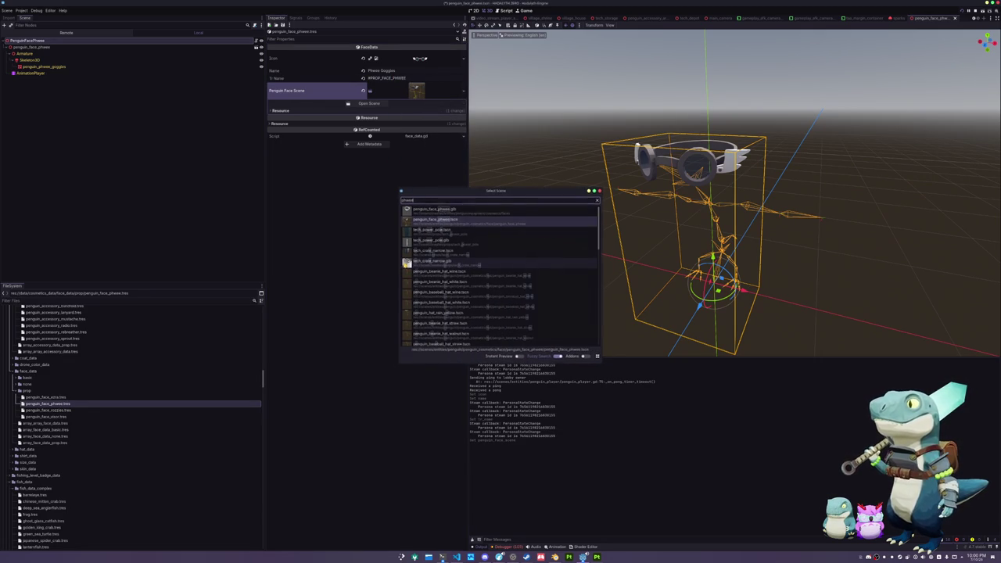
pyautogui.press('Return')
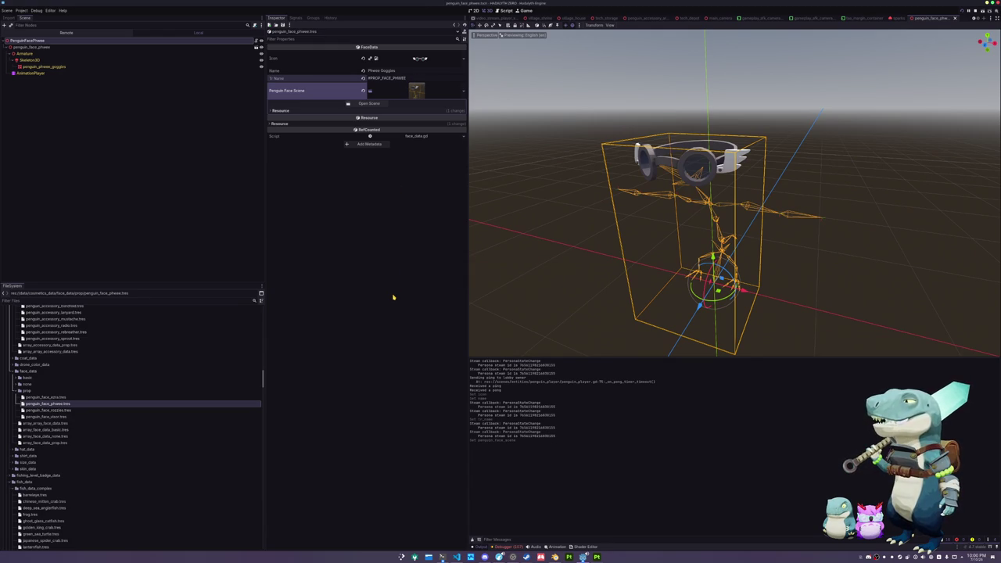
pyautogui.moveTo(566, 279); pyautogui.dragTo(543, 269)
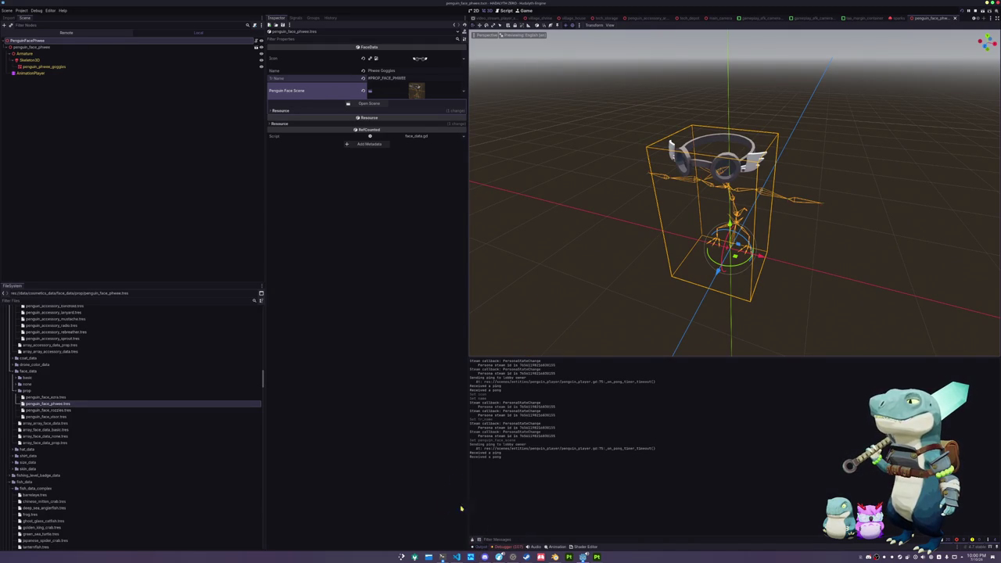
pyautogui.moveTo(583, 556)
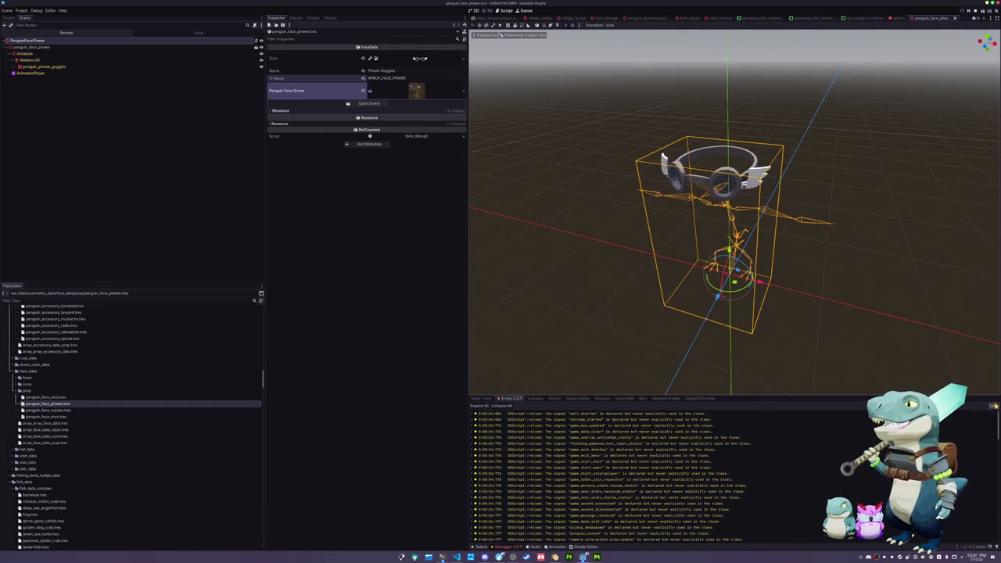
pyautogui.click(480, 546)
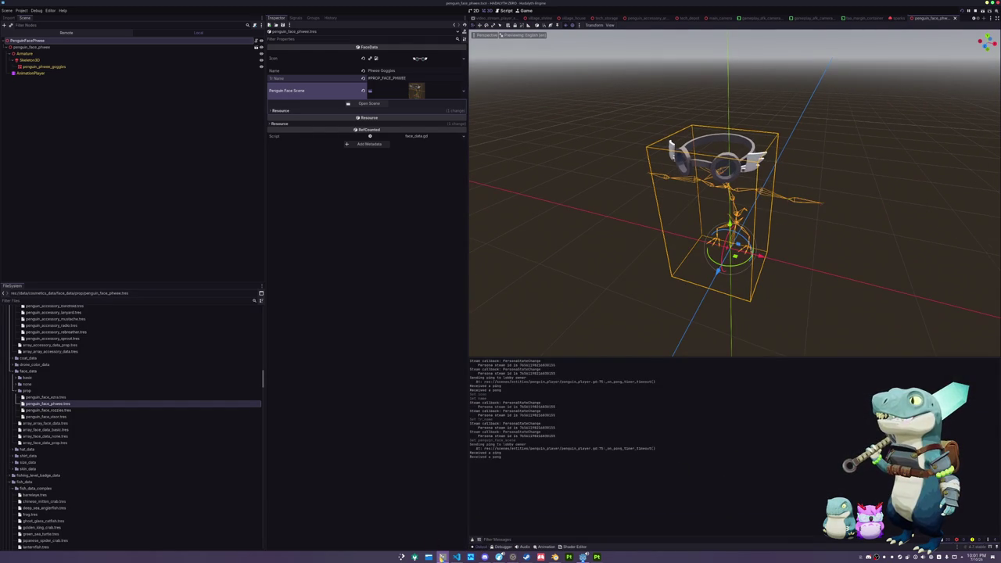
# Launch LibreOffice Calc from the application launcher
pyautogui.moveTo(441, 557)
pyautogui.click(401, 557)
pyautogui.write('calc')
pyautogui.press('Return')
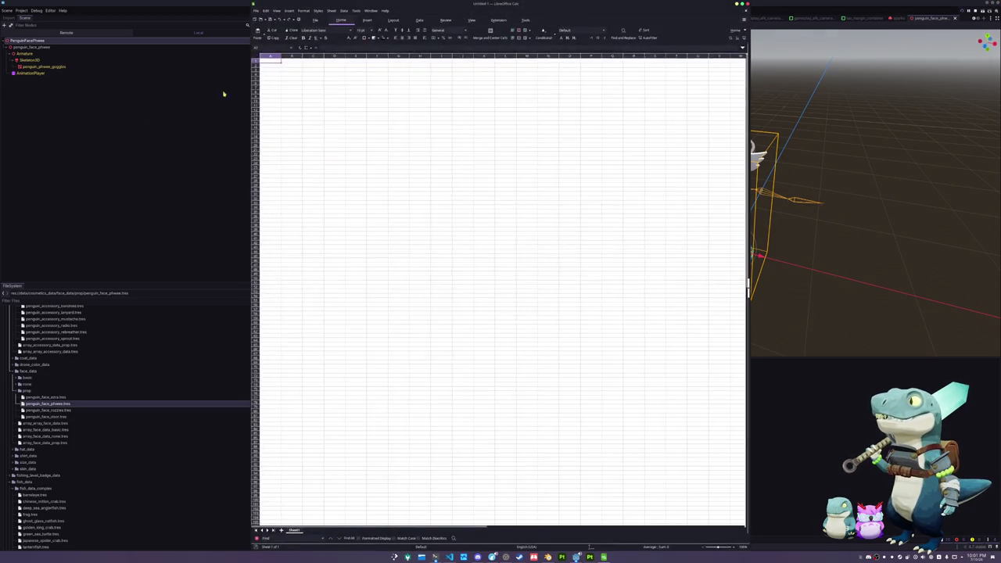
pyautogui.click(223, 92)
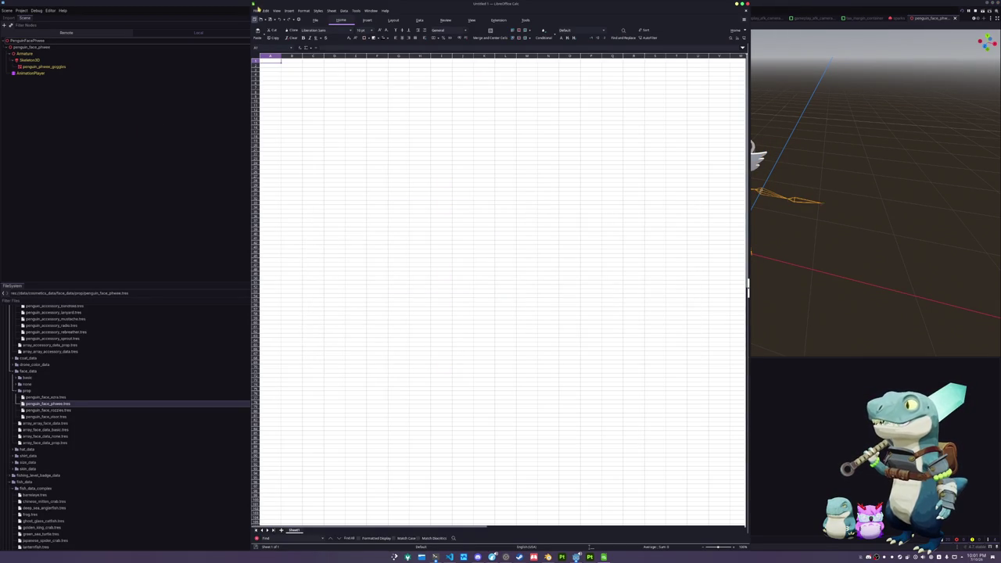
# Open translations_face_prop.csv from Recent Documents, accepting the import settings
pyautogui.click(256, 10)
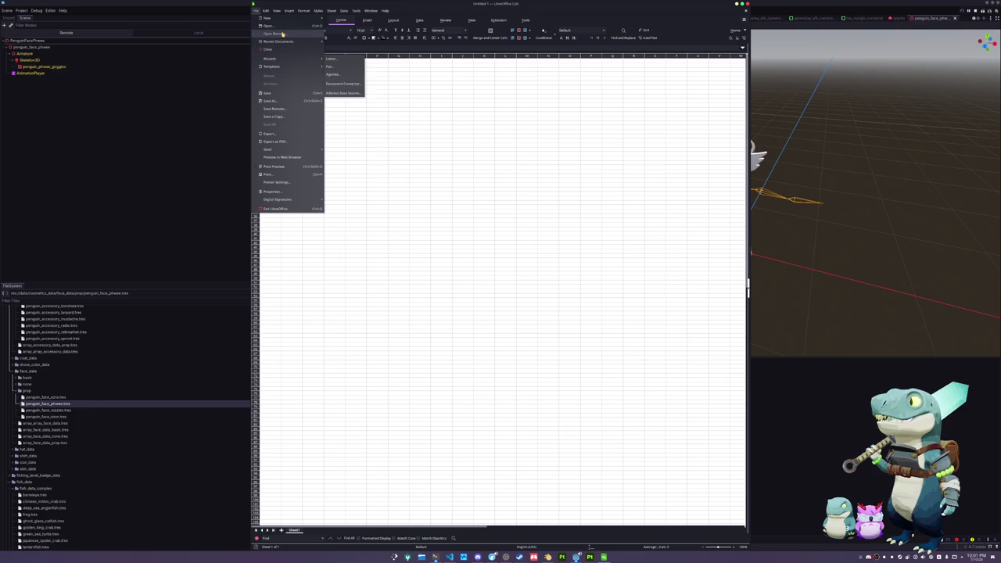
pyautogui.moveTo(284, 42)
pyautogui.click(350, 41)
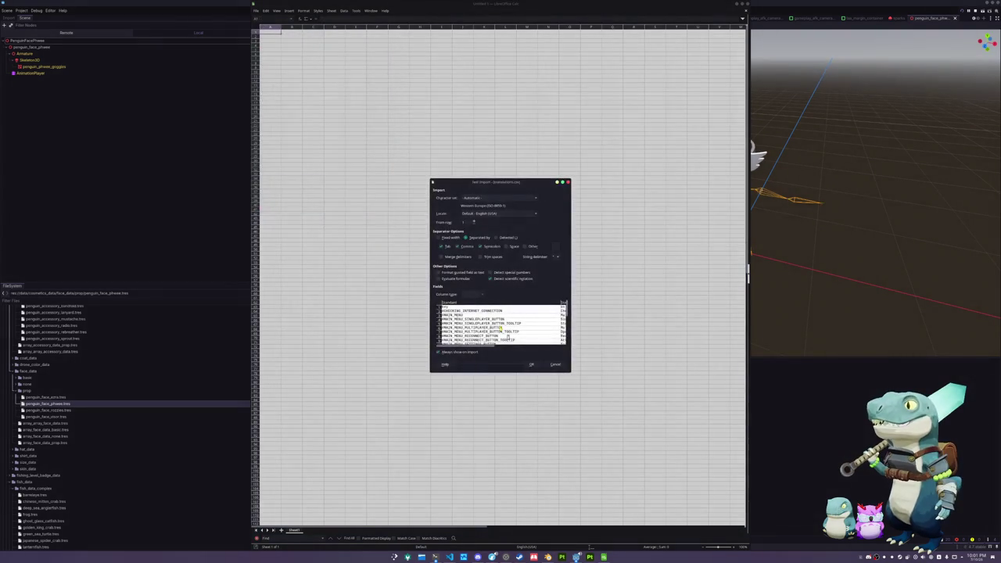
pyautogui.click(532, 365)
pyautogui.click(256, 10)
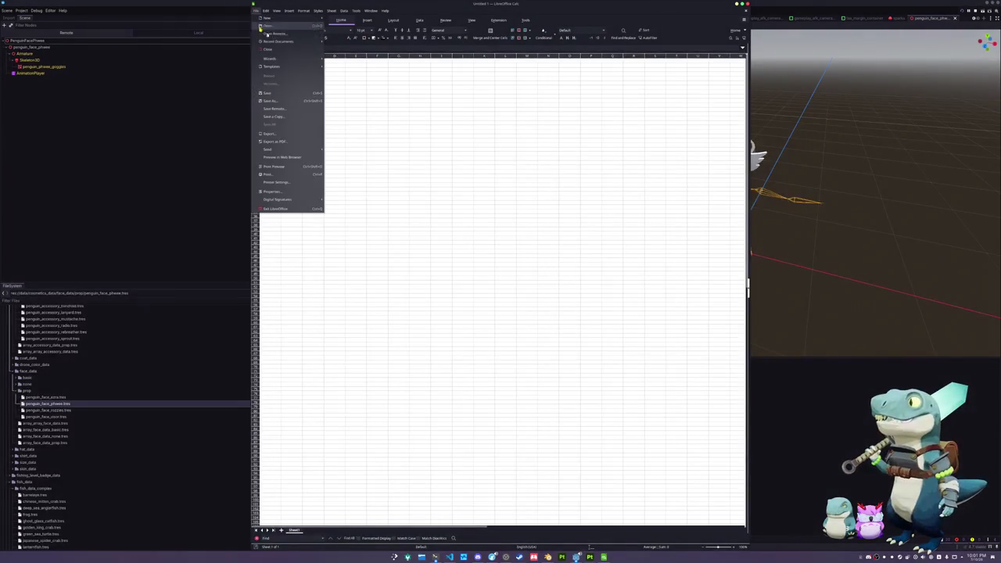
pyautogui.moveTo(312, 42)
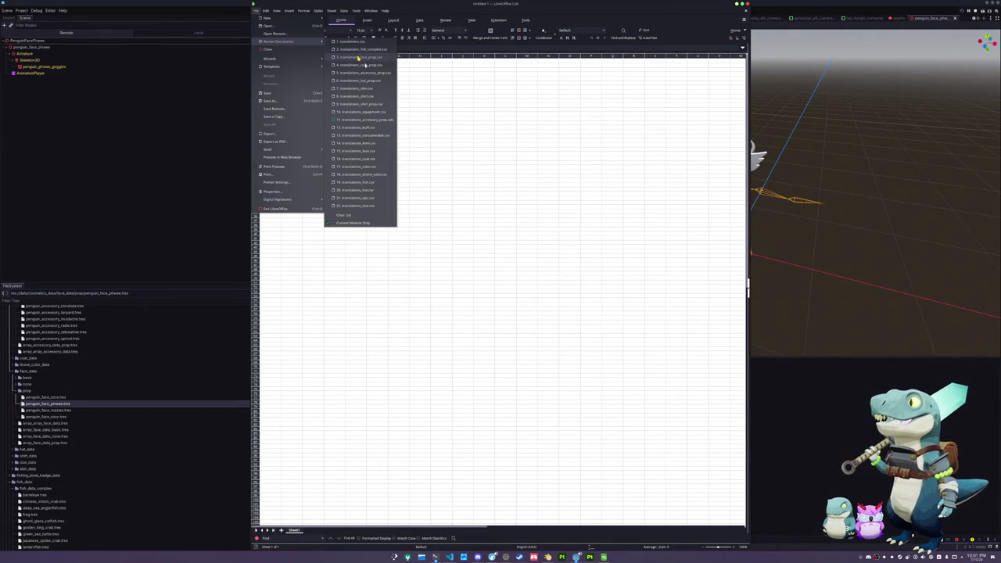
pyautogui.click(357, 57)
pyautogui.click(532, 364)
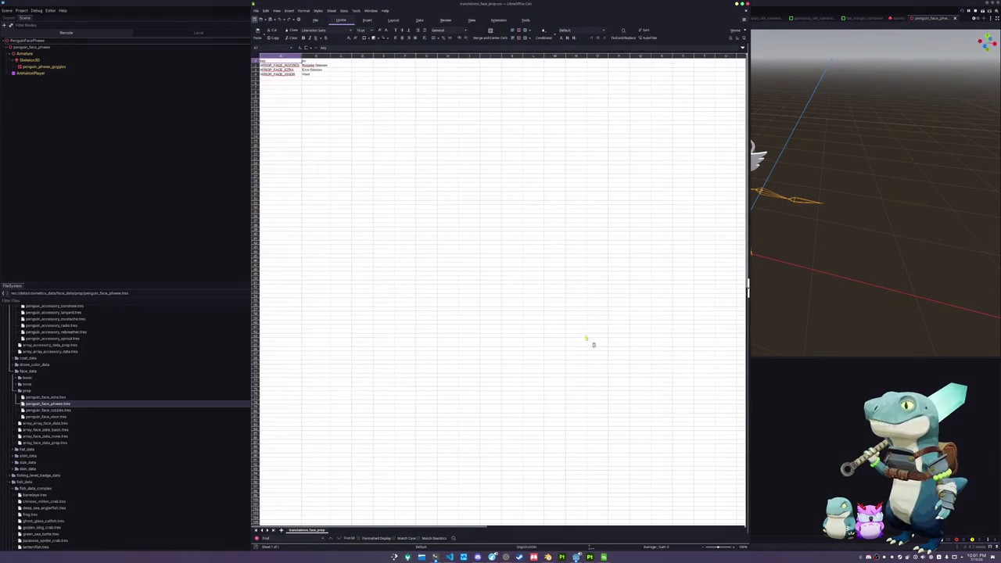
# Add a #PROP_FACE_PHWEE row reading 'Phwee Goggles' in row 5
pyautogui.click(286, 83)
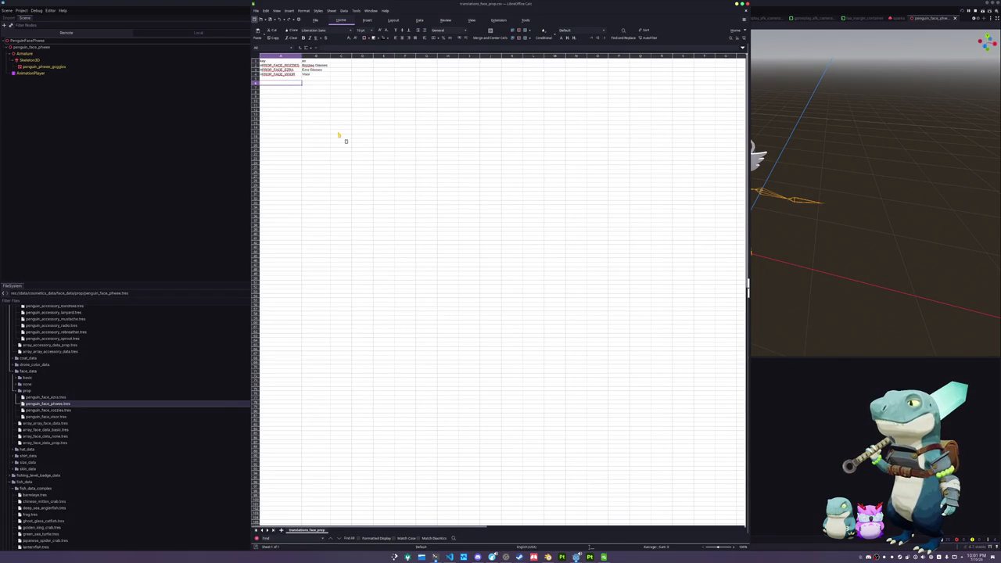
pyautogui.write('HPR')
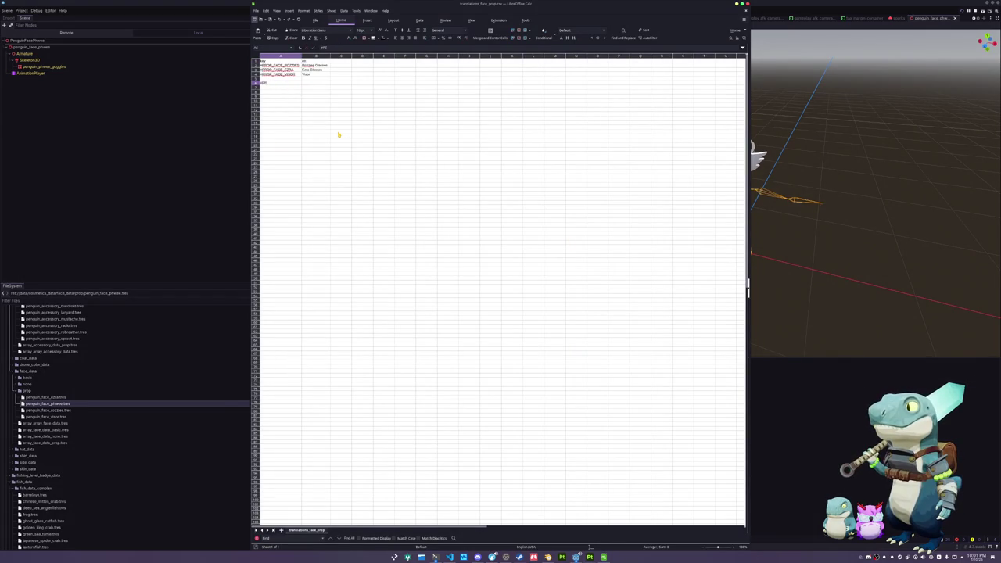
pyautogui.write('OP#PROP_FACE_PHWEE')
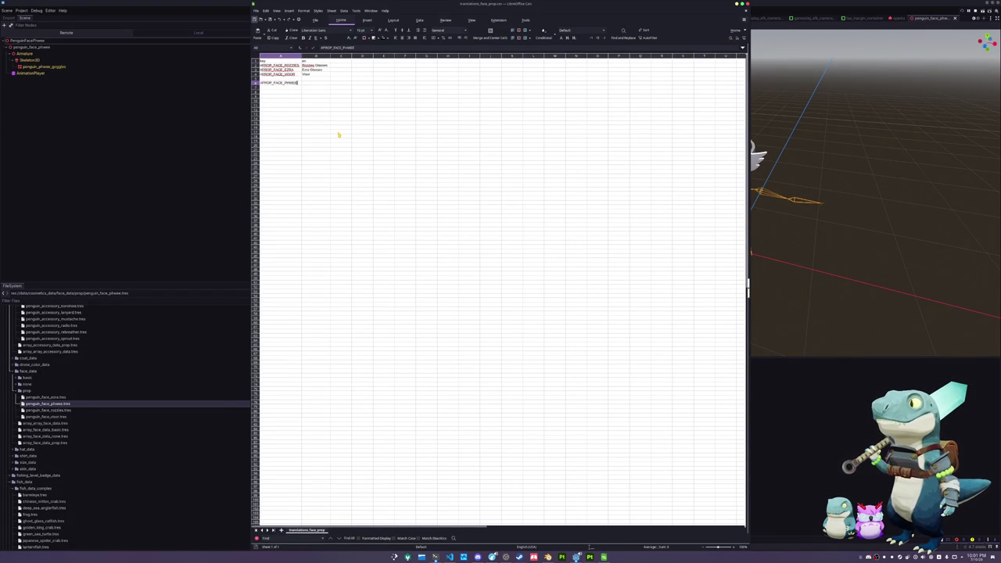
pyautogui.press('Tab')
pyautogui.write('P')
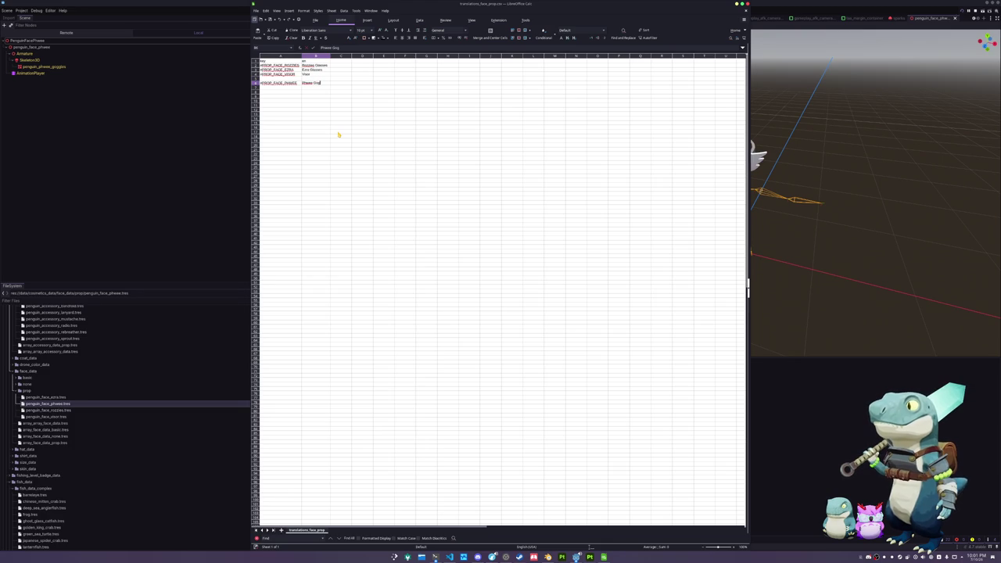
pyautogui.press('Return')
pyautogui.hotkey('ctrl', 'x')
pyautogui.press('Up')
pyautogui.hotkey('ctrl', 'v')
pyautogui.click(178, 176)
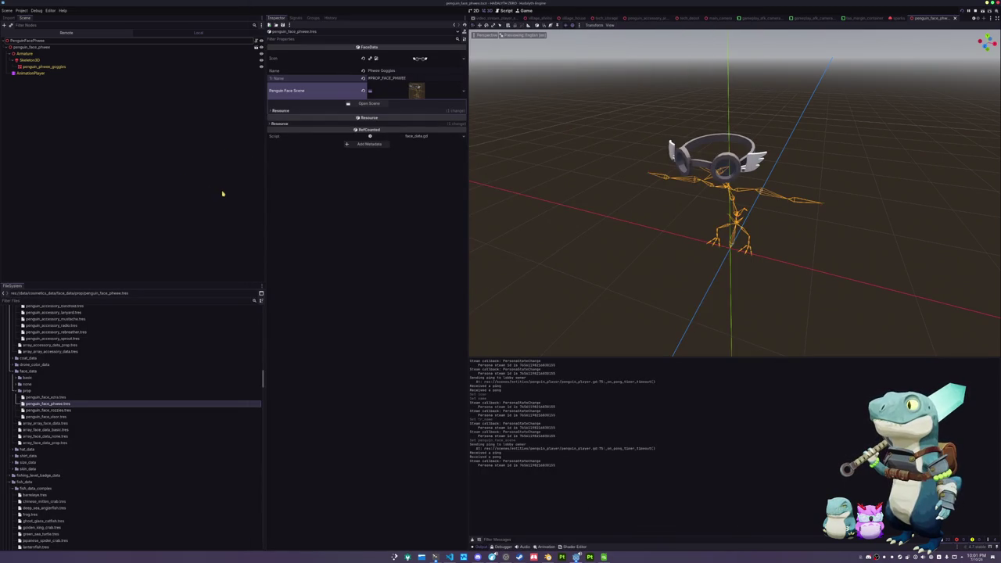
# Add a new element to array_face_data_prop.tres and Quick Load penguin_face_phwee.tres into it
pyautogui.click(86, 443)
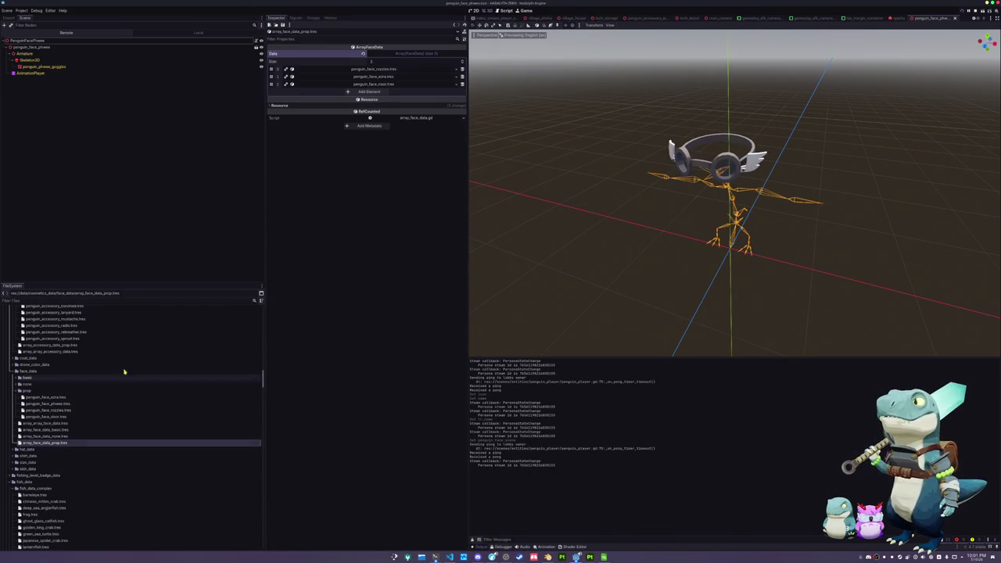
pyautogui.click(368, 91)
pyautogui.click(451, 92)
pyautogui.write('phwee')
pyautogui.press('Return')
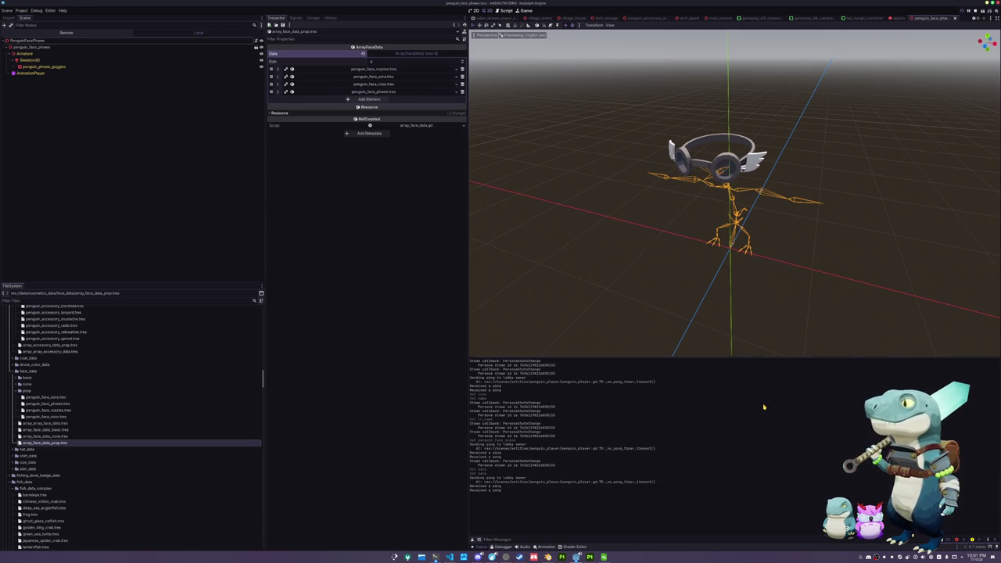
# Duplicate penguin_face_visor.tres as penguin_face_phwee.tres in the item_data_face_prop folder
pyautogui.scroll(-5, 45, 449)
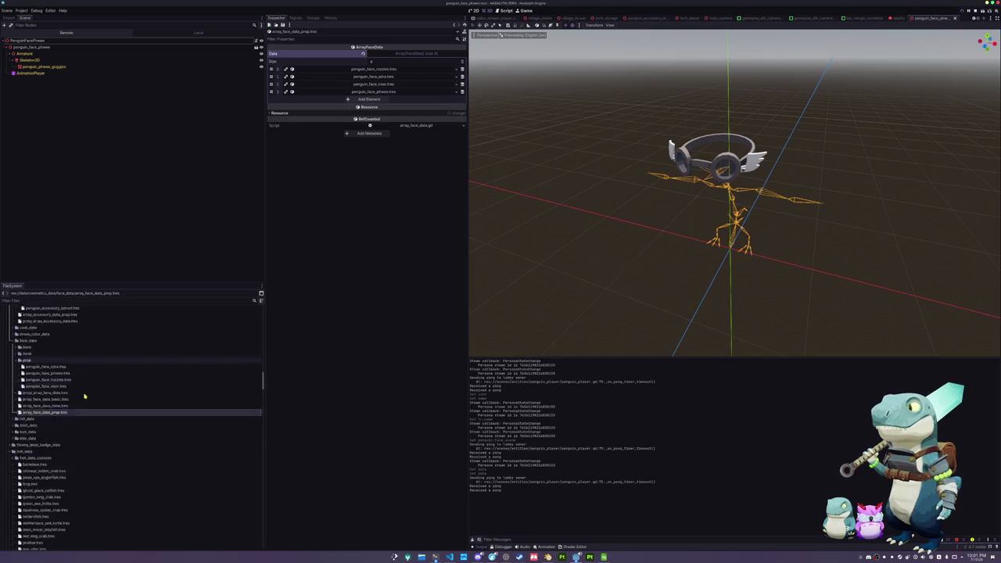
pyautogui.scroll(-2, 45, 448)
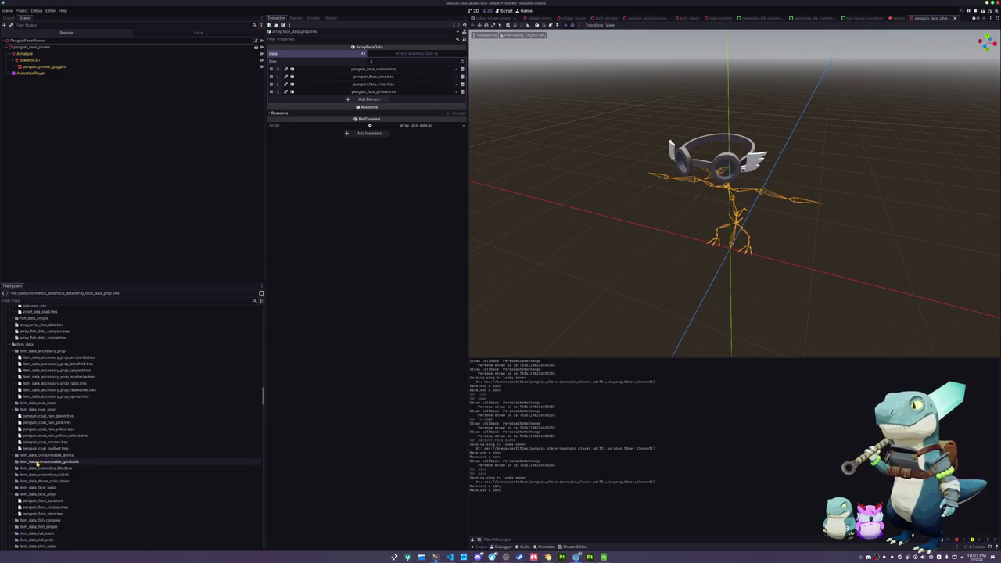
pyautogui.scroll(-3, 31, 441)
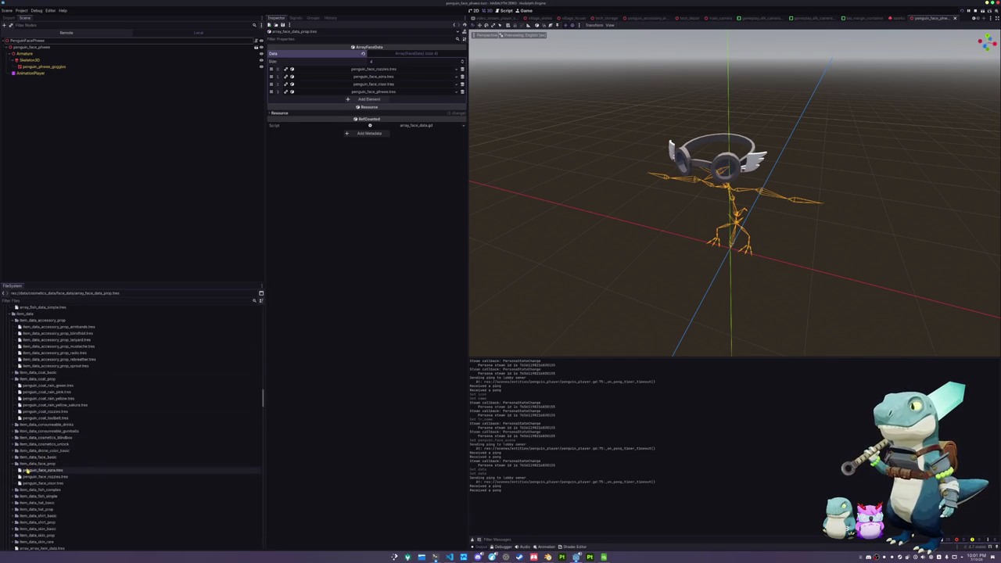
pyautogui.click(46, 483)
pyautogui.hotkey('ctrl', 'd')
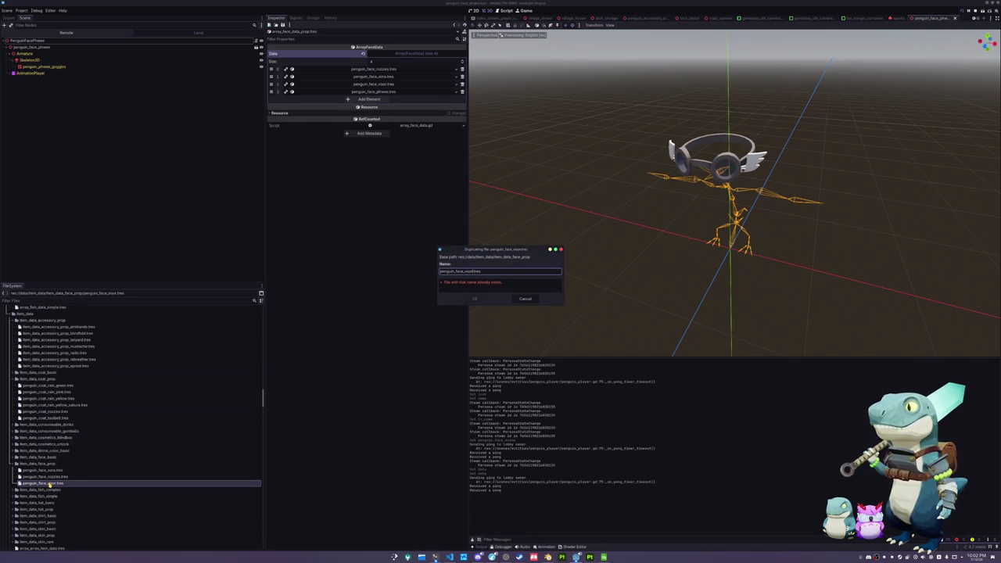
pyautogui.write('g')
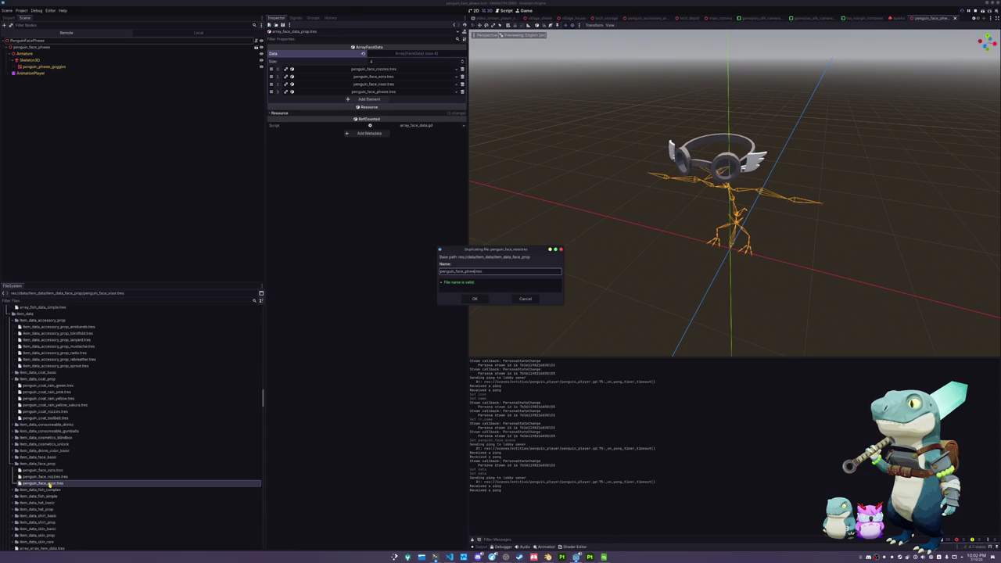
pyautogui.press('Return')
# Set the new item's Face Data to the penguin_face_phwee.tres face data via Quick Load
pyautogui.click(51, 476)
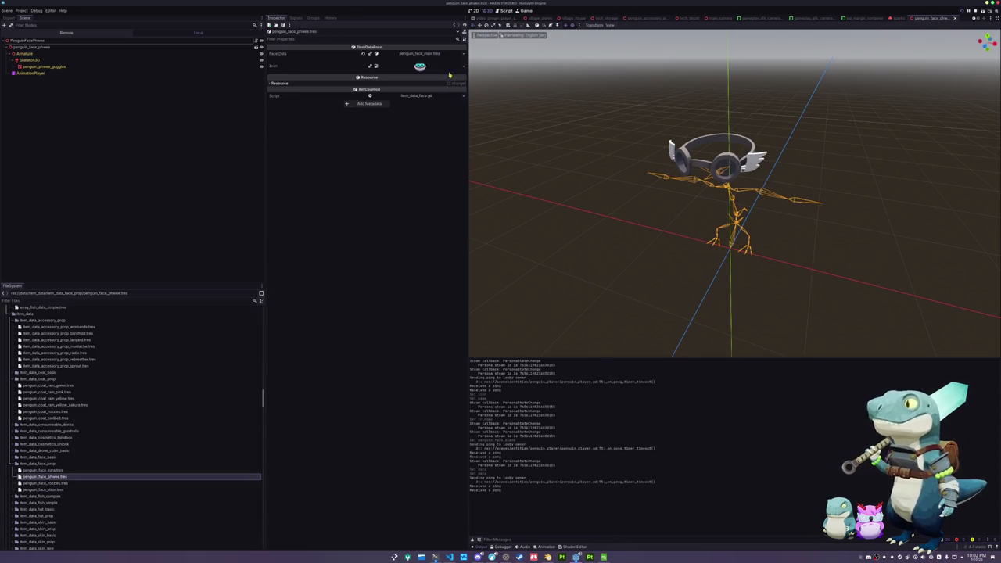
pyautogui.click(463, 53)
pyautogui.click(439, 86)
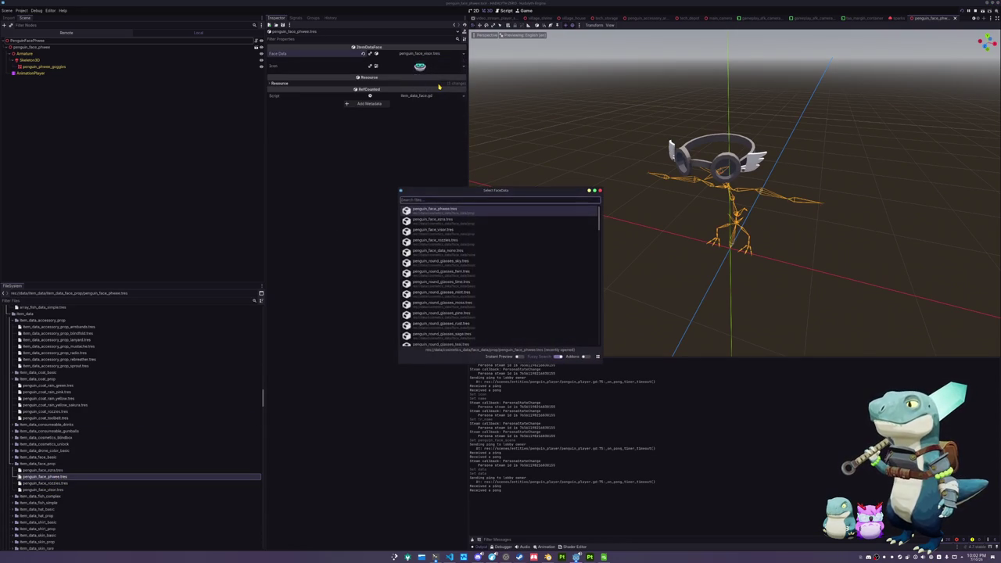
pyautogui.write('phwee')
pyautogui.press('Return')
# Append penguin_face_phwee.tres as a new element in array_item_data_face_prop.tres and save
pyautogui.hotkey('ctrl', 's')
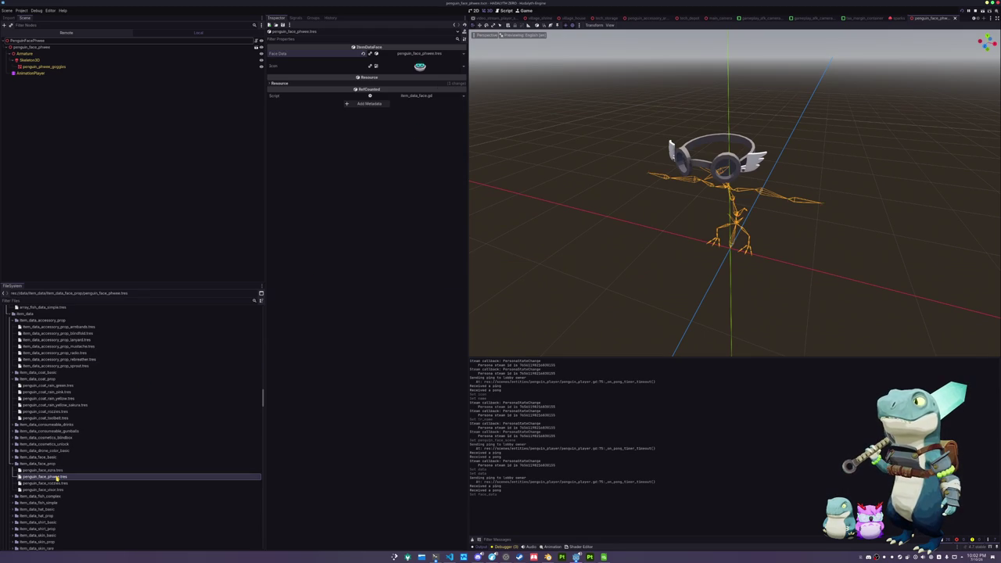
pyautogui.scroll(-5, 58, 465)
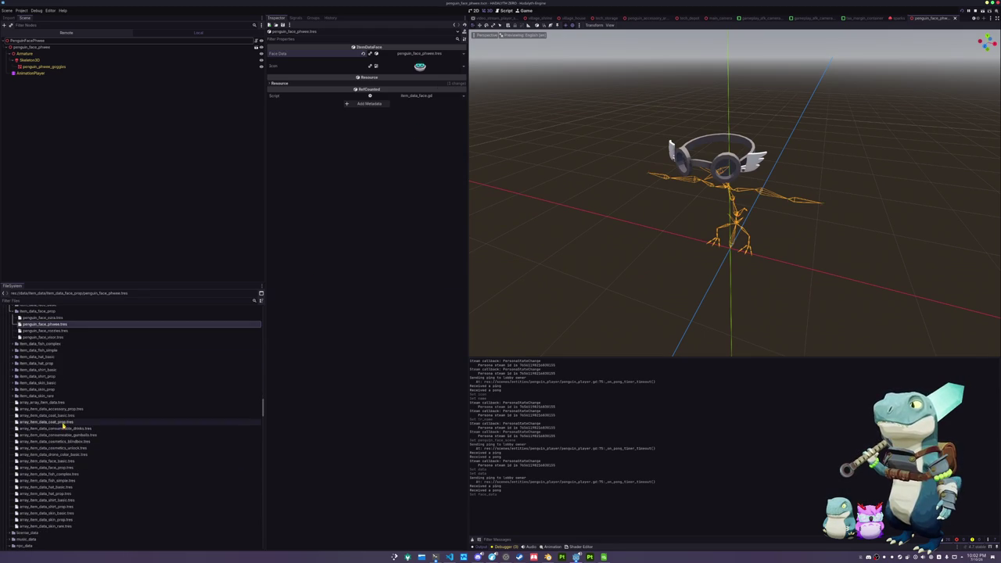
pyautogui.click(48, 467)
pyautogui.click(387, 92)
pyautogui.click(451, 91)
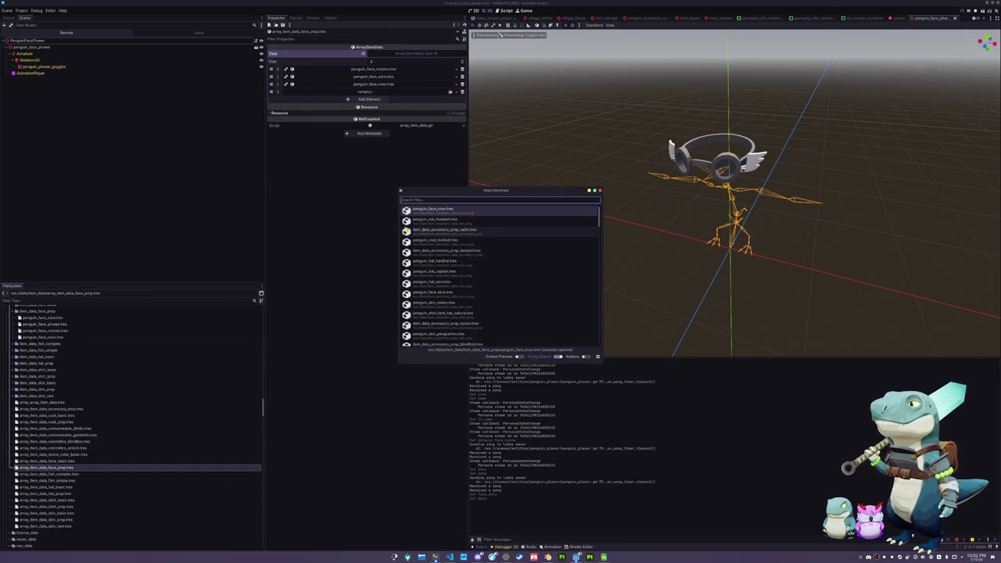
pyautogui.write('penguin_face_ph')
pyautogui.press('Return')
pyautogui.hotkey('ctrl', 's')
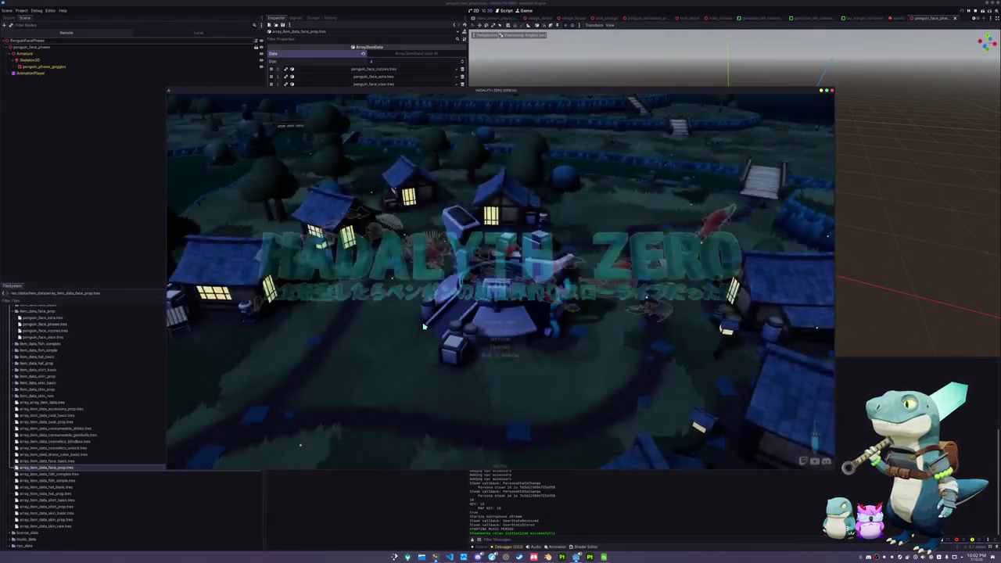
# Start playing and run add_inventory_item "Phwee Goggles" in the debug console
pyautogui.click(490, 322)
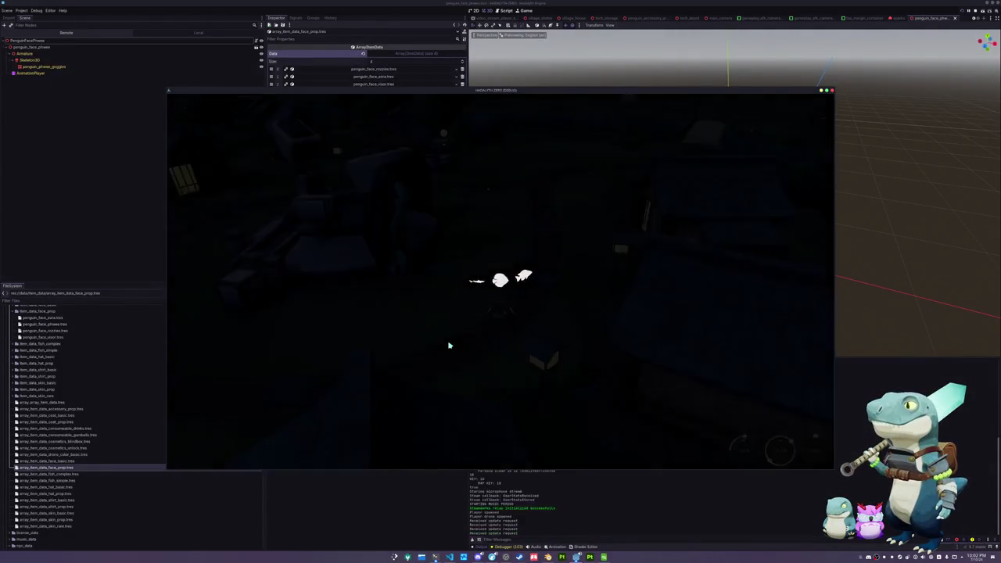
pyautogui.press('`')
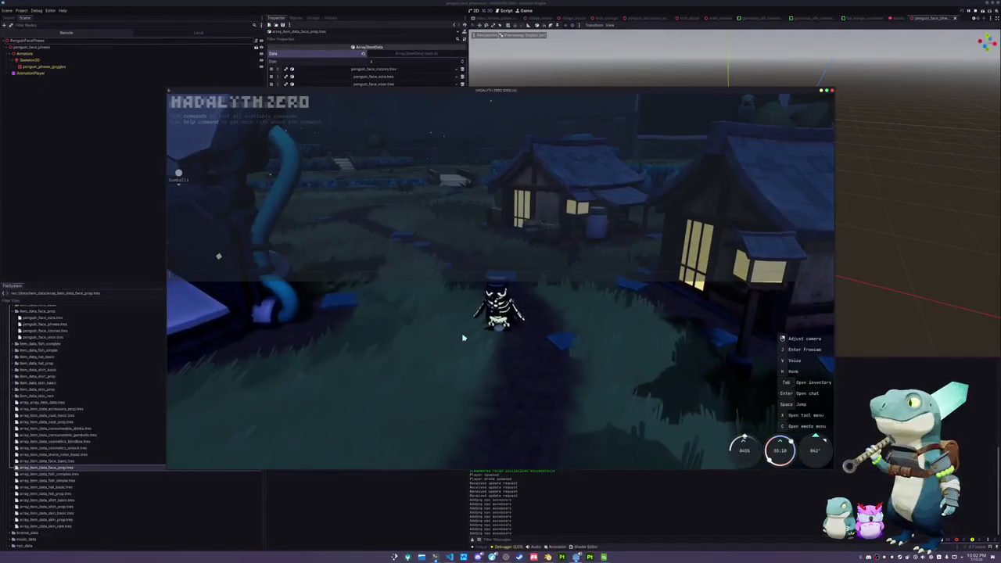
pyautogui.press('Tab')
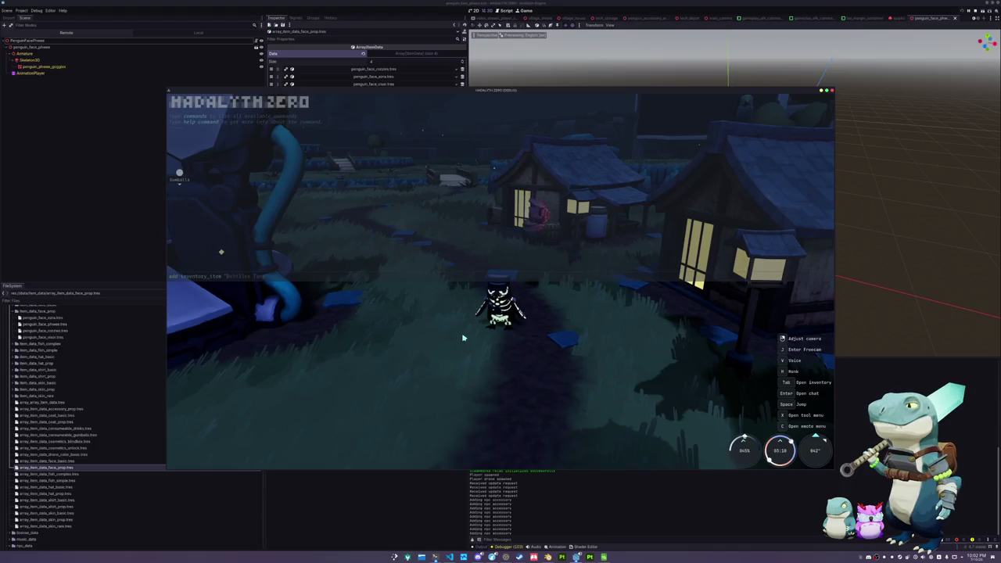
pyautogui.press('Return')
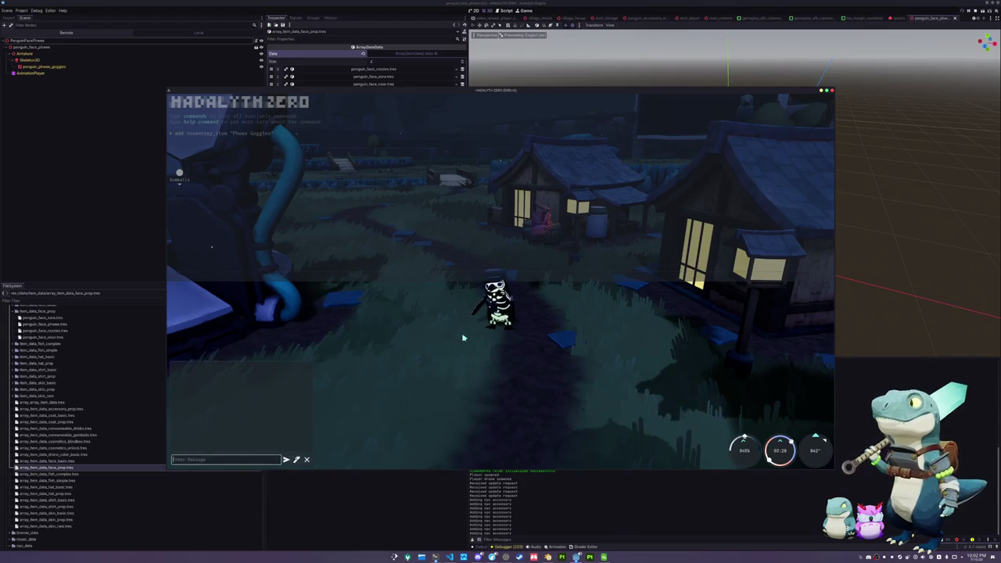
pyautogui.press('`')
# Equip the Phwee Goggles from the inventory's penguin cosmetics and check them on the penguin
pyautogui.press('Tab')
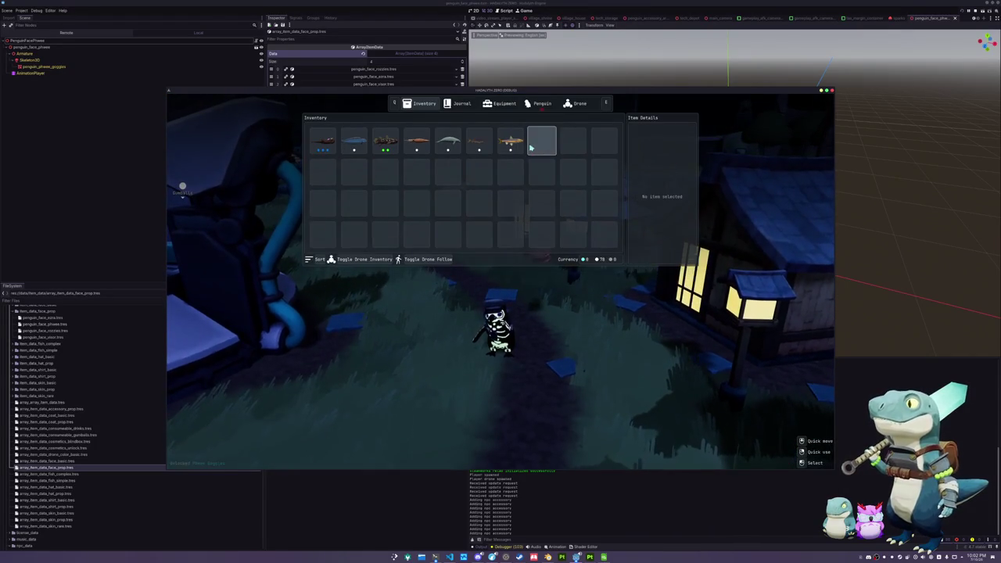
pyautogui.press('e')
pyautogui.press('e')
pyautogui.press('e')
pyautogui.scroll(-2, 481, 241)
pyautogui.scroll(-8, 479, 234)
pyautogui.click(426, 208)
pyautogui.press('Tab')
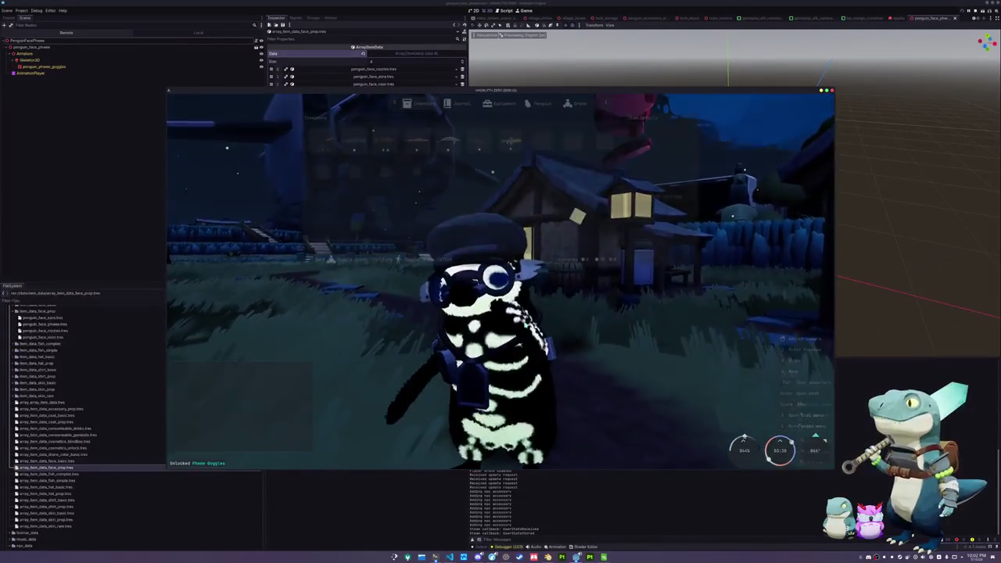
pyautogui.press('Tab')
pyautogui.click(539, 103)
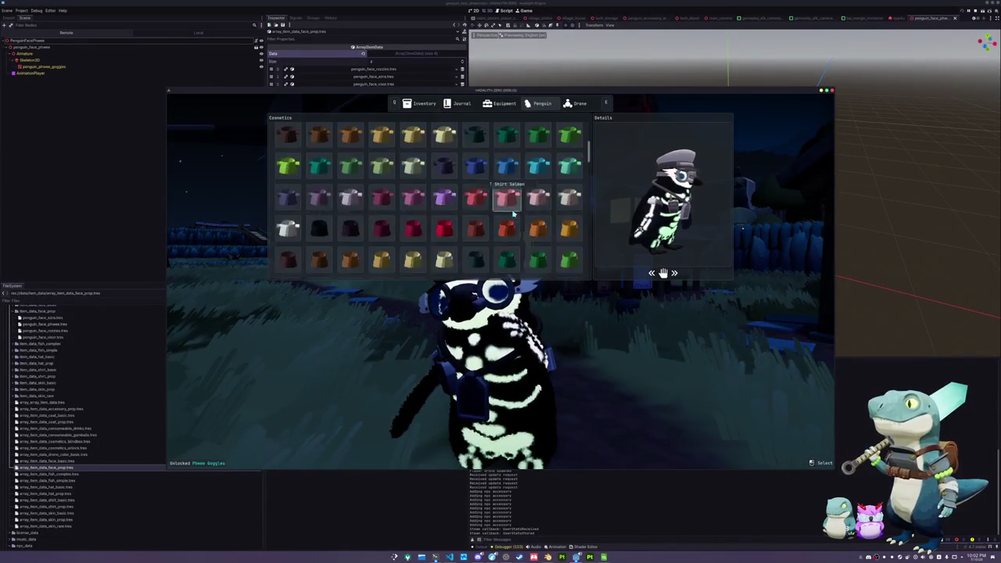
# Set the penguin's skin to None, removing the skeleton skin, and close the inventory
pyautogui.scroll(2, 512, 212)
pyautogui.scroll(-5, 513, 212)
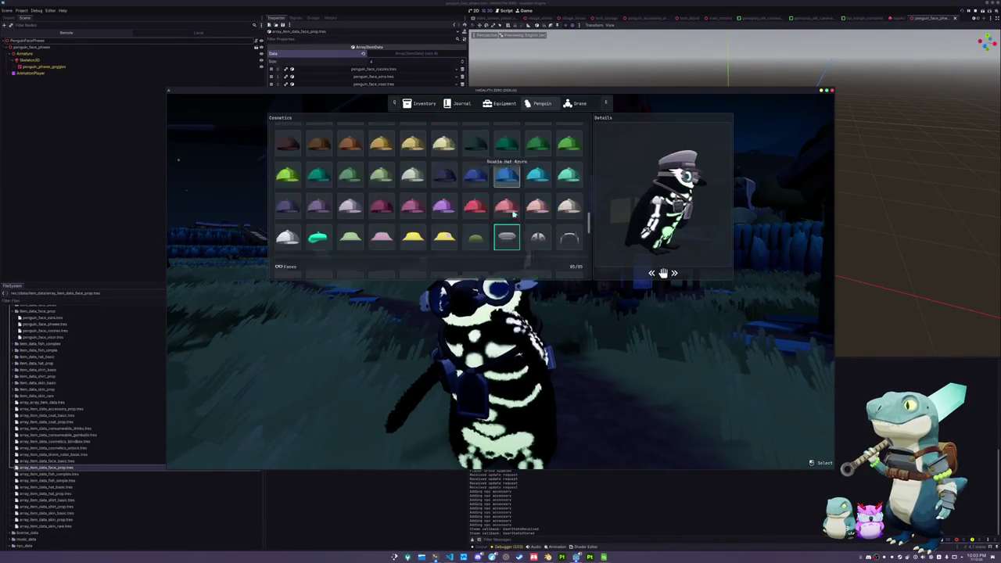
pyautogui.scroll(1, 283, 168)
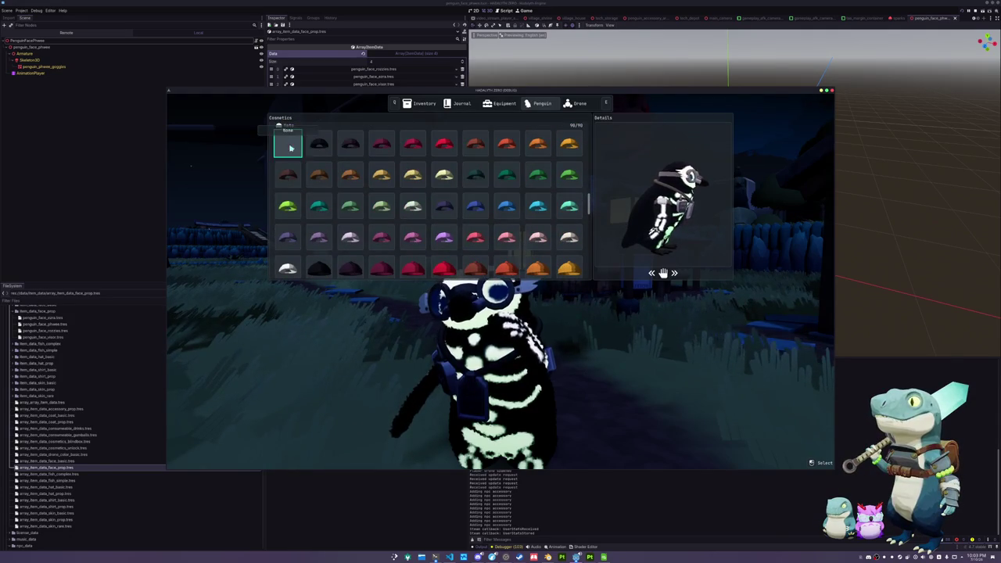
pyautogui.scroll(-5, 466, 228)
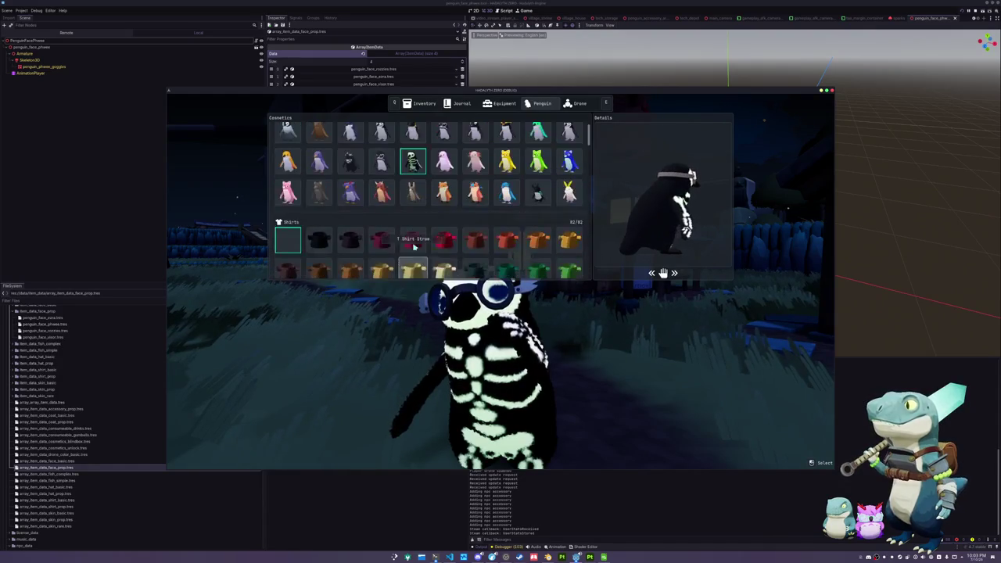
pyautogui.click(412, 181)
pyautogui.press('Tab')
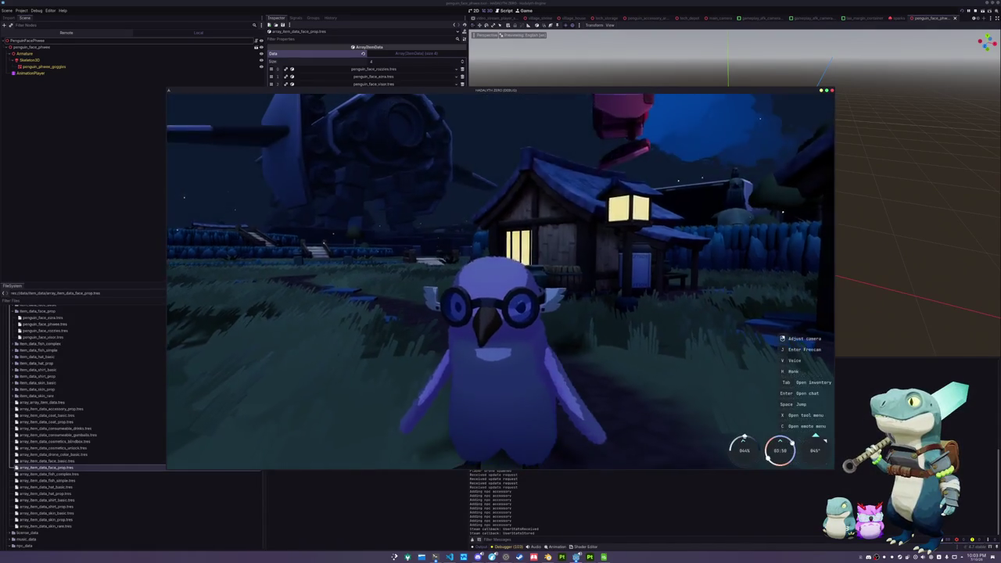
# Walk the penguin and swing the camera to view the goggles face-on, then quit with F8
pyautogui.press('s')
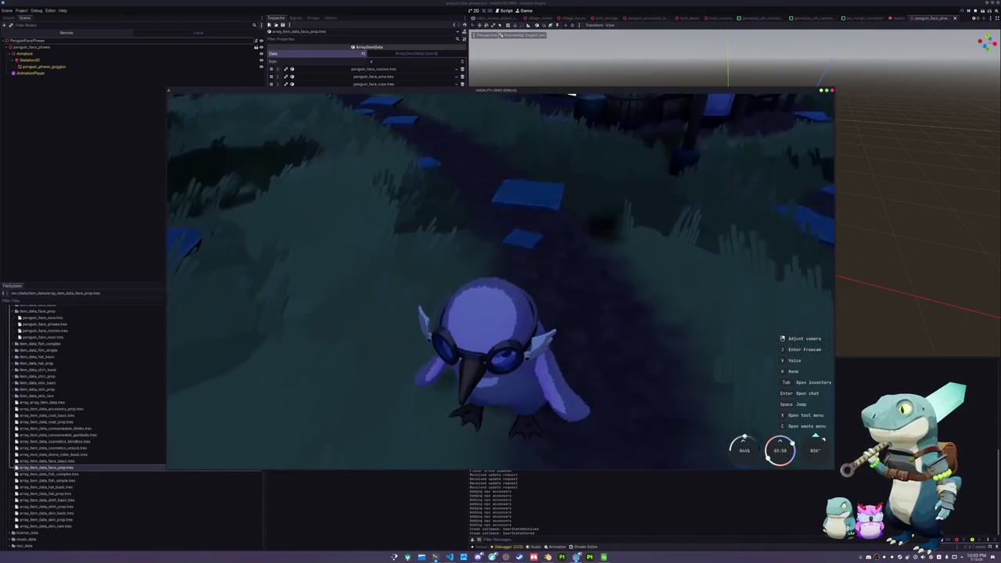
pyautogui.press('a')
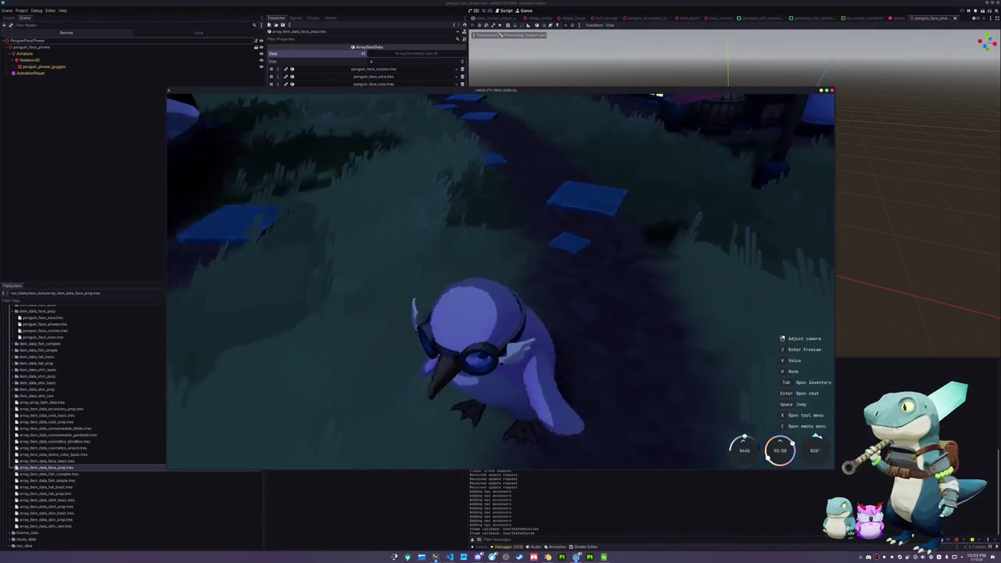
pyautogui.press('s')
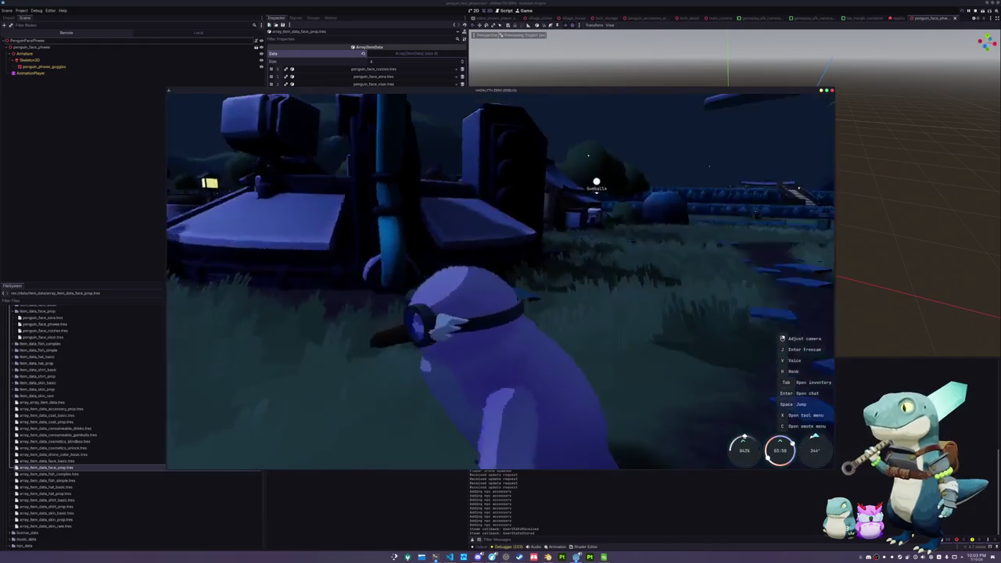
pyautogui.press('s')
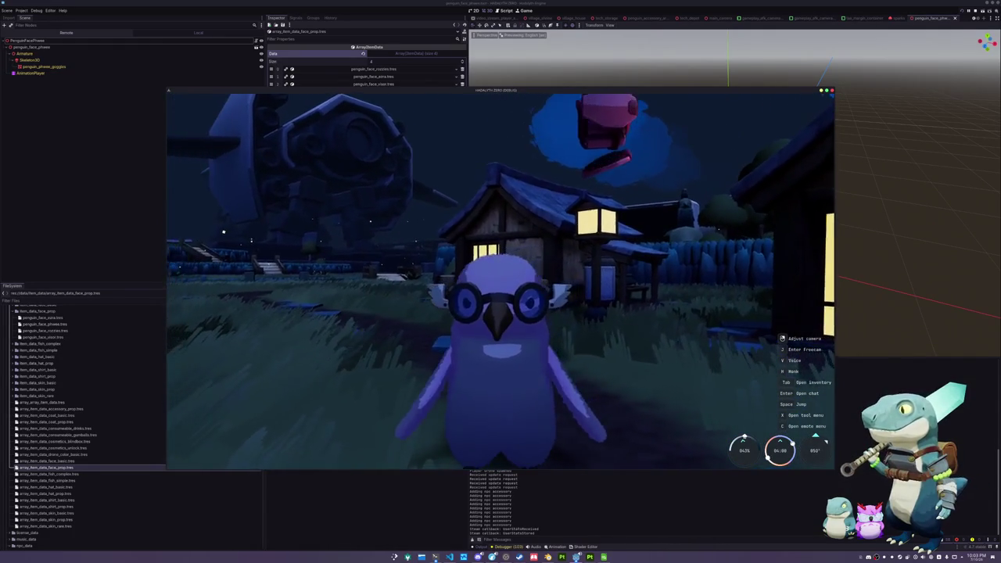
pyautogui.press('F8')
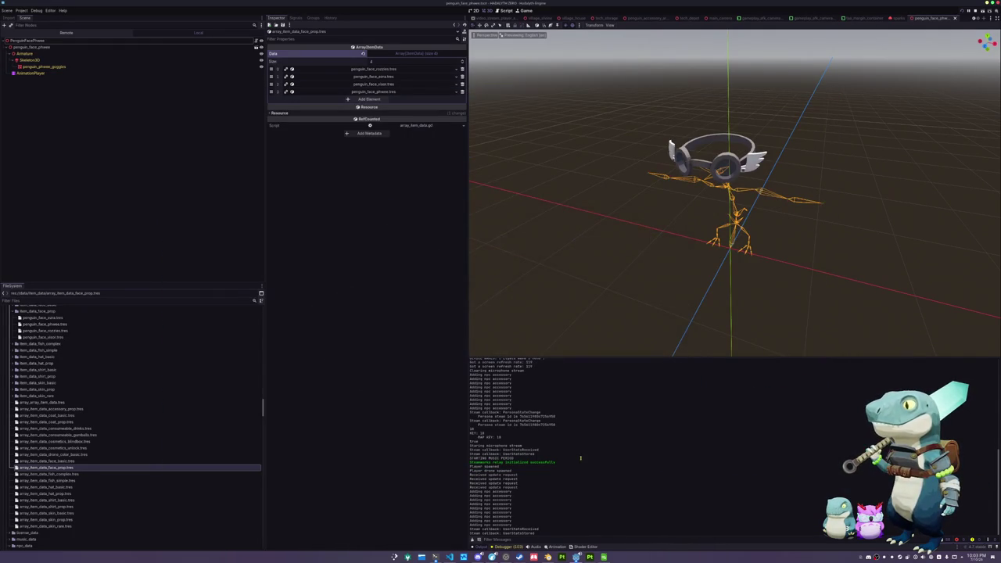
# Return to Blender's Layout workspace with an enlarged viewport and select Cube.007 atop the head
pyautogui.hotkey('alt', 'Tab')
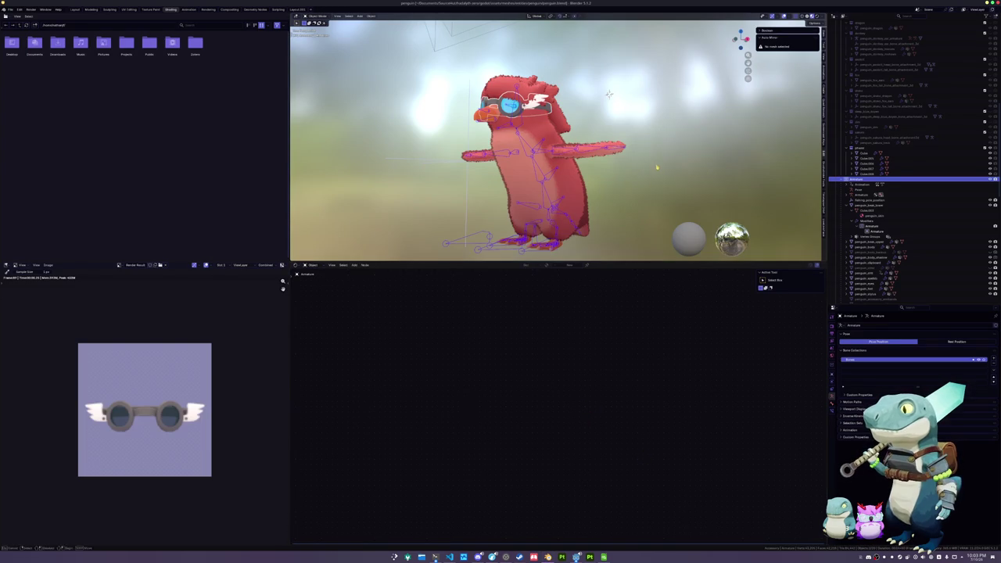
pyautogui.click(658, 190)
pyautogui.moveTo(336, 261); pyautogui.dragTo(337, 367)
pyautogui.click(76, 10)
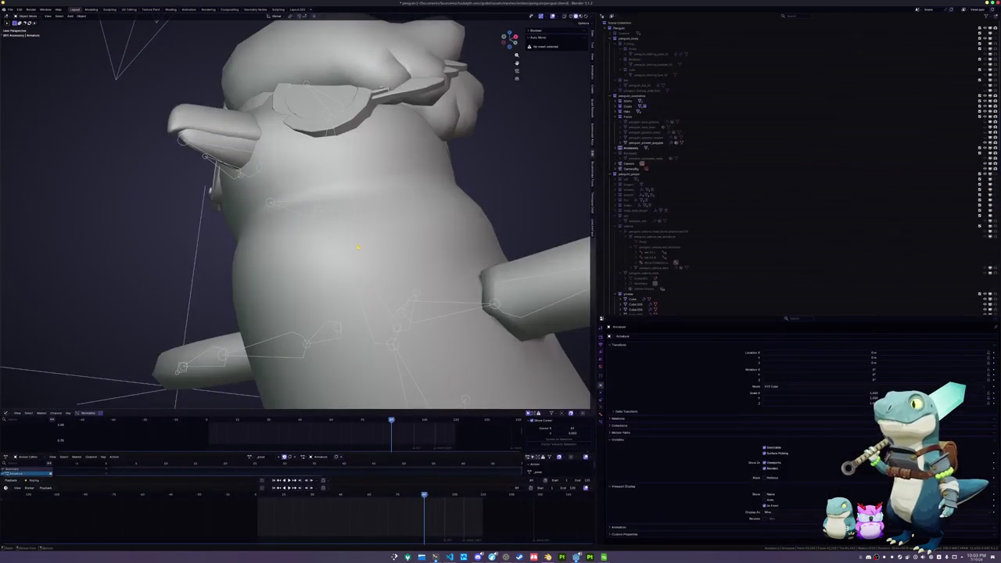
pyautogui.scroll(-5, 503, 175)
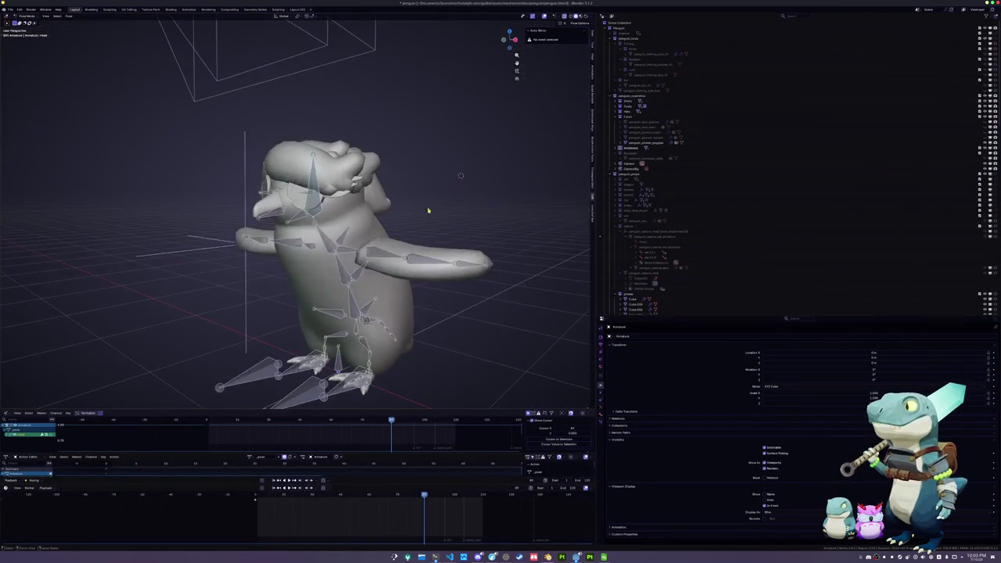
pyautogui.click(373, 169)
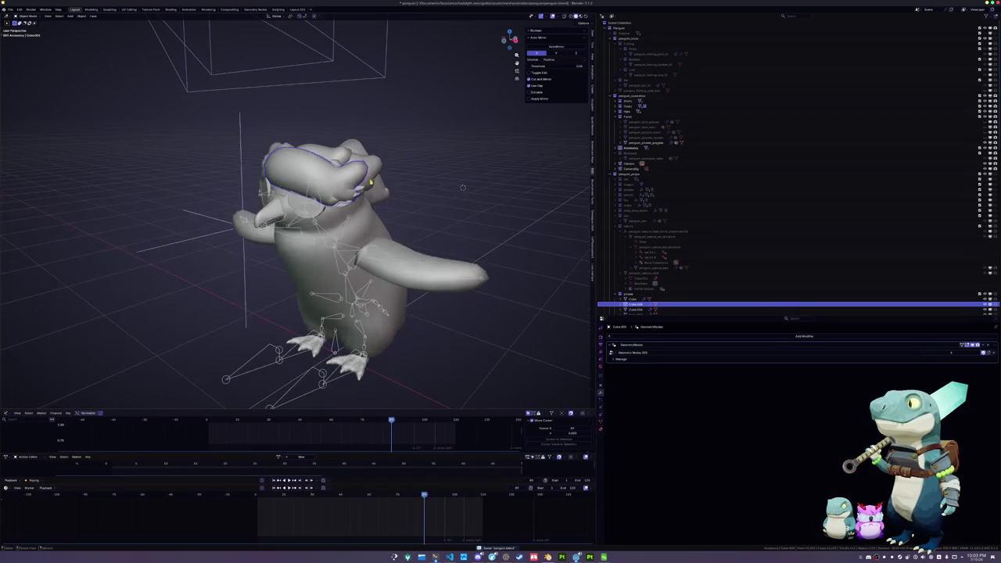
pyautogui.click(341, 152)
pyautogui.moveTo(378, 161); pyautogui.dragTo(344, 168)
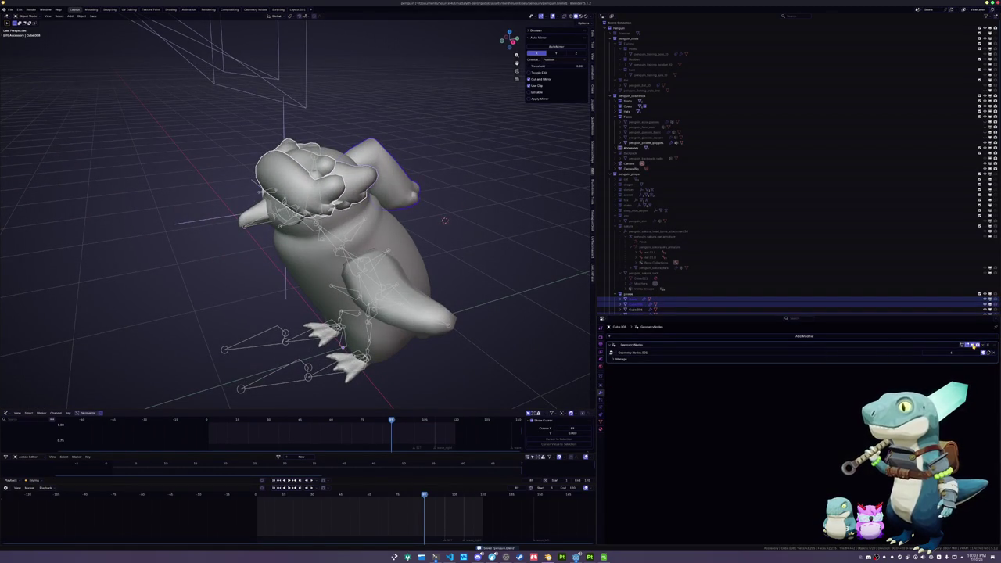
# Toggle the Geometry Nodes modifier, add a new armature at the origin, and raise it along Z
pyautogui.click(971, 345)
pyautogui.click(565, 266)
pyautogui.hotkey('shift', 'a')
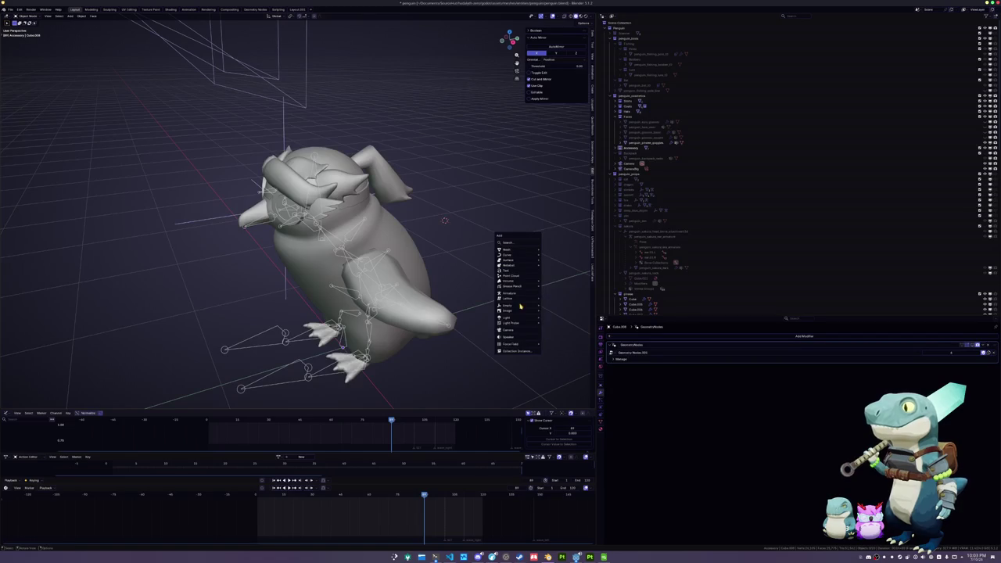
pyautogui.click(510, 292)
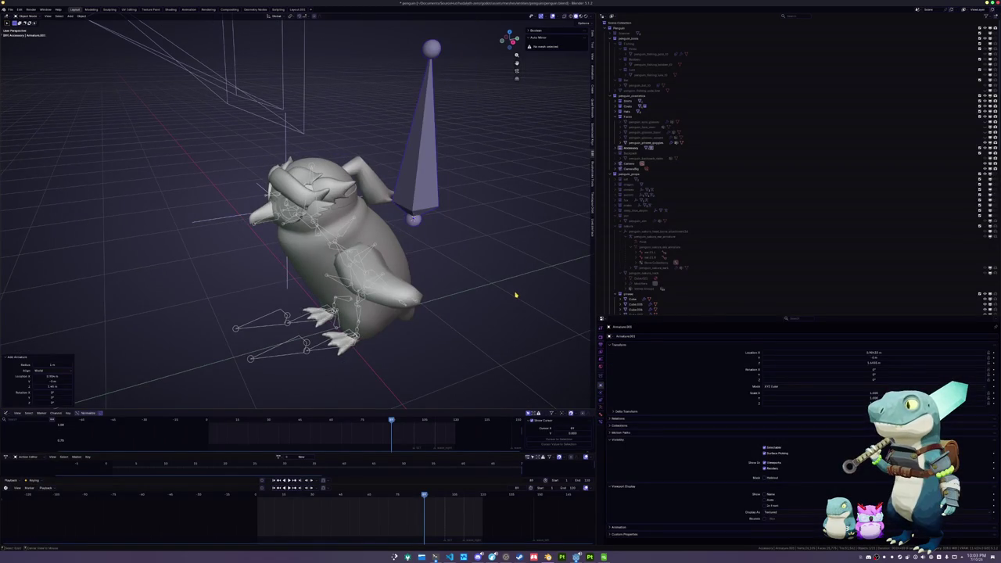
pyautogui.hotkey('alt', 'g')
pyautogui.press('g')
pyautogui.press('z')
pyautogui.click(320, 223)
# Inspect the penguin's main Armature bones in Edit Mode, then return to Object Mode
pyautogui.scroll(4, 321, 223)
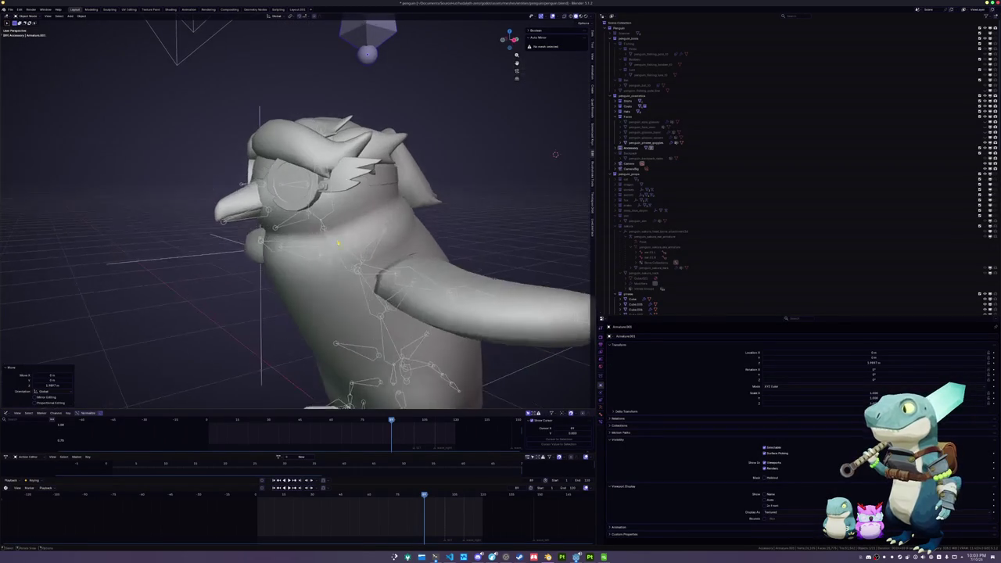
pyautogui.click(338, 221)
pyautogui.press('Tab')
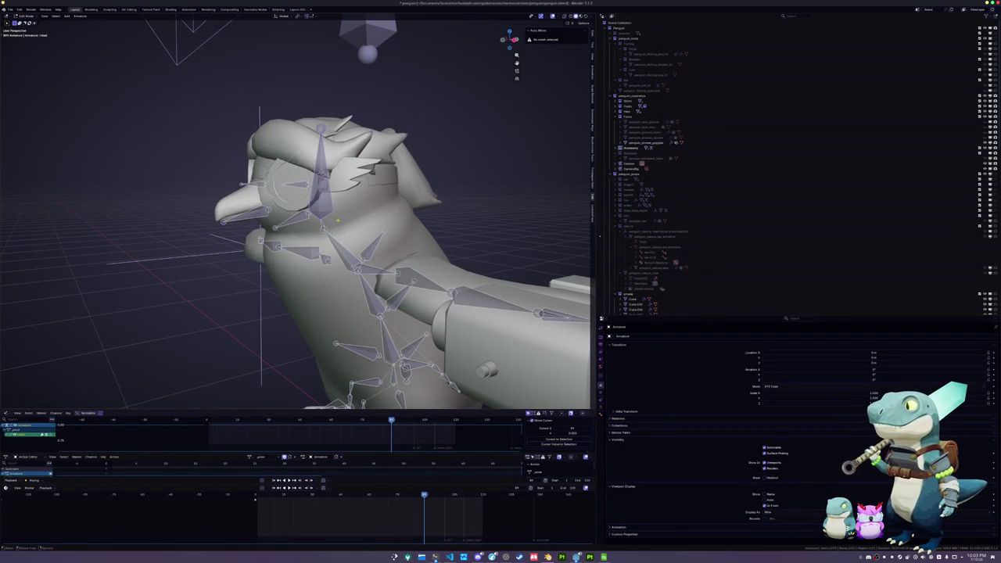
pyautogui.scroll(8, 322, 217)
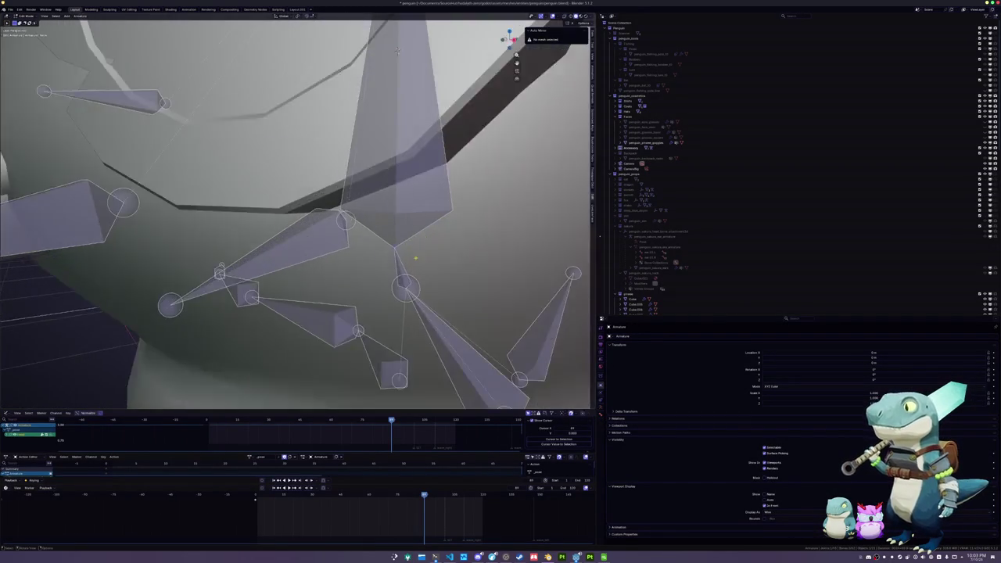
pyautogui.press('Tab')
pyautogui.scroll(-6, 390, 231)
# Add a Plain Axes empty snapped to the 3D cursor, named penguin_phwee_bone_attachment
pyautogui.hotkey('shift', 'a')
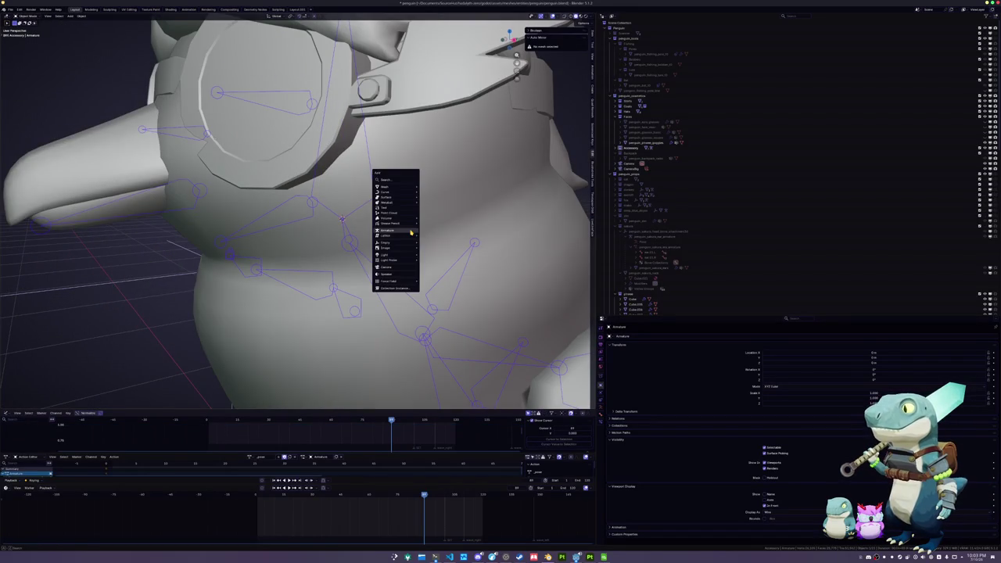
pyautogui.moveTo(397, 243)
pyautogui.click(437, 244)
pyautogui.press('KP_Decimal')
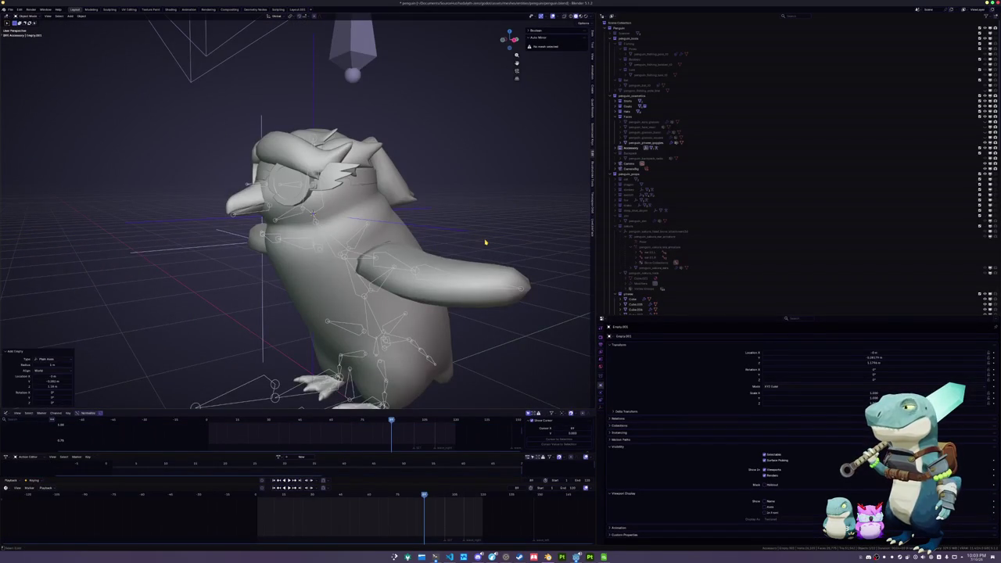
pyautogui.hotkey('shift', 's')
pyautogui.press('F2')
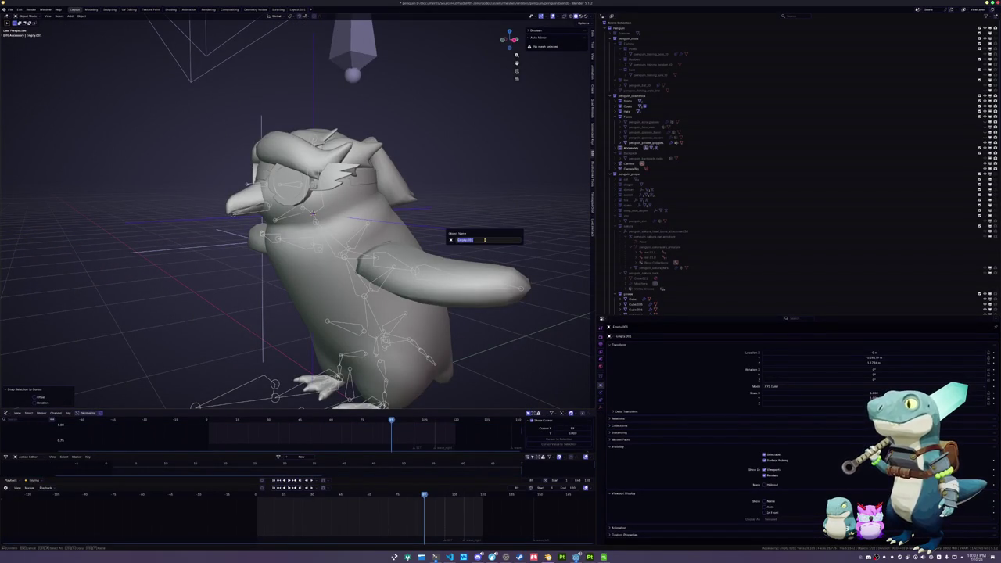
pyautogui.write('penguin_goggles_attachment')
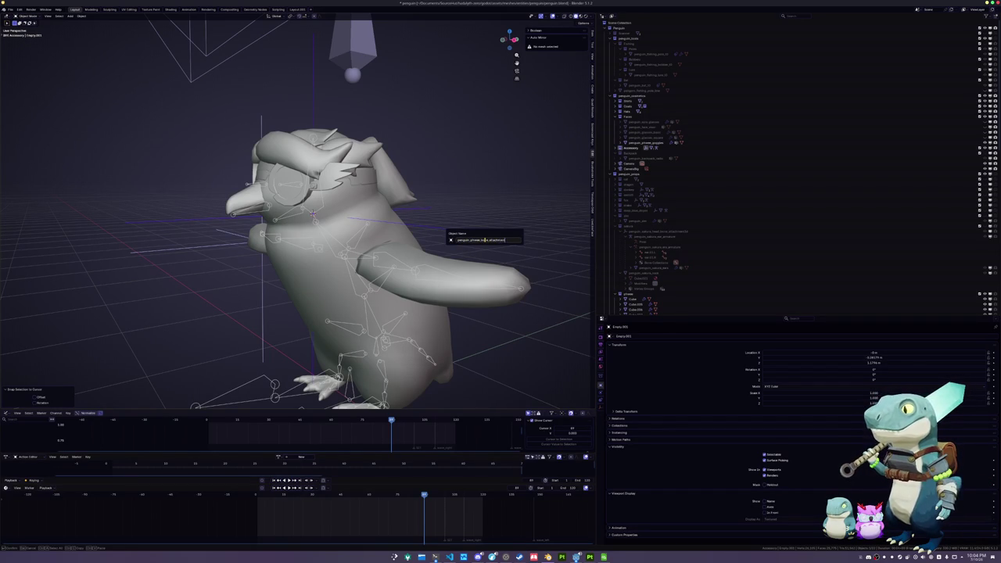
pyautogui.press('Return')
pyautogui.scroll(-4, 661, 168)
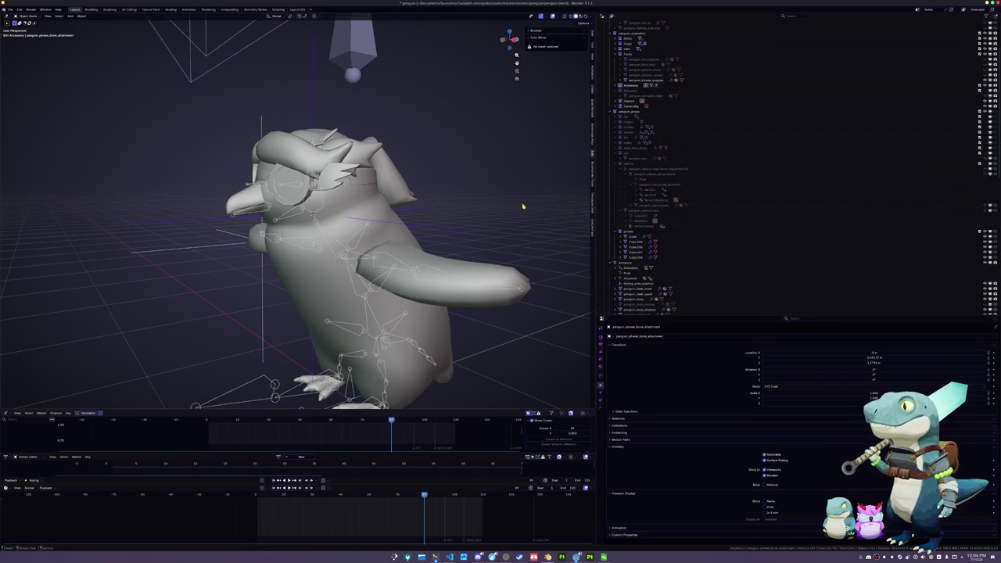
# Rename the attachment empty to penguin_phwee_bone_attachment_3d
pyautogui.scroll(-5, 522, 206)
pyautogui.scroll(5, 533, 214)
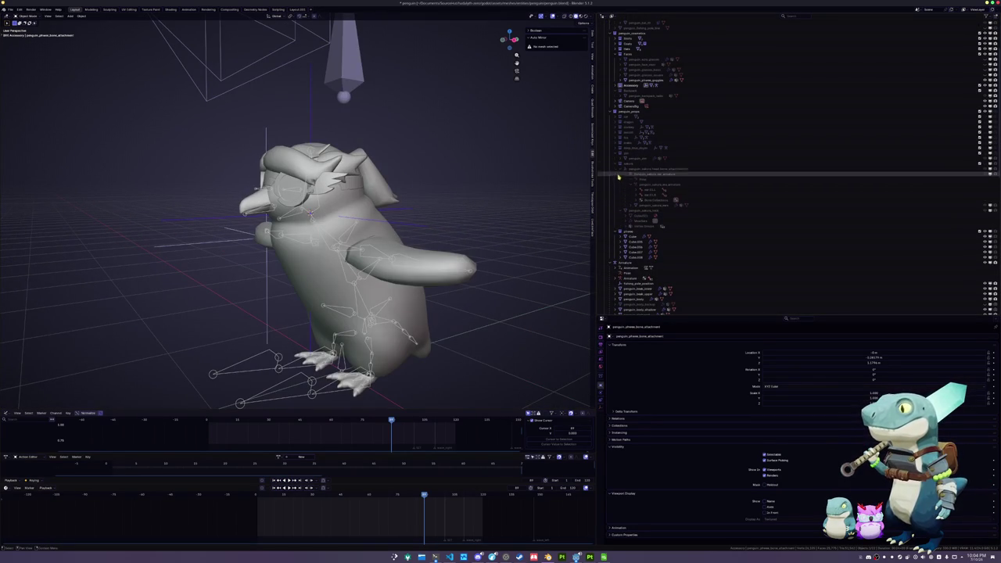
pyautogui.click(615, 148)
pyautogui.click(615, 149)
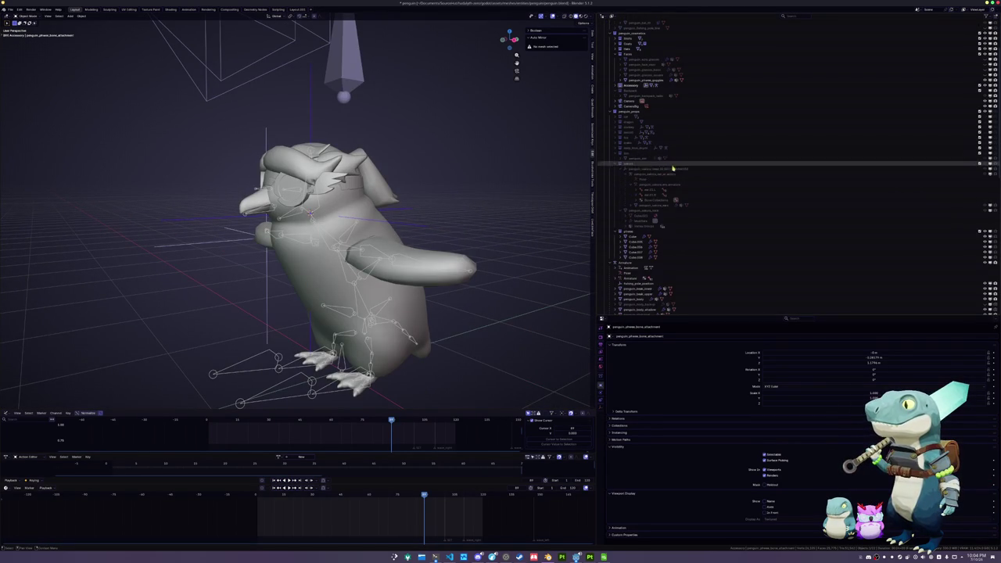
pyautogui.press('F2')
pyautogui.click(467, 204)
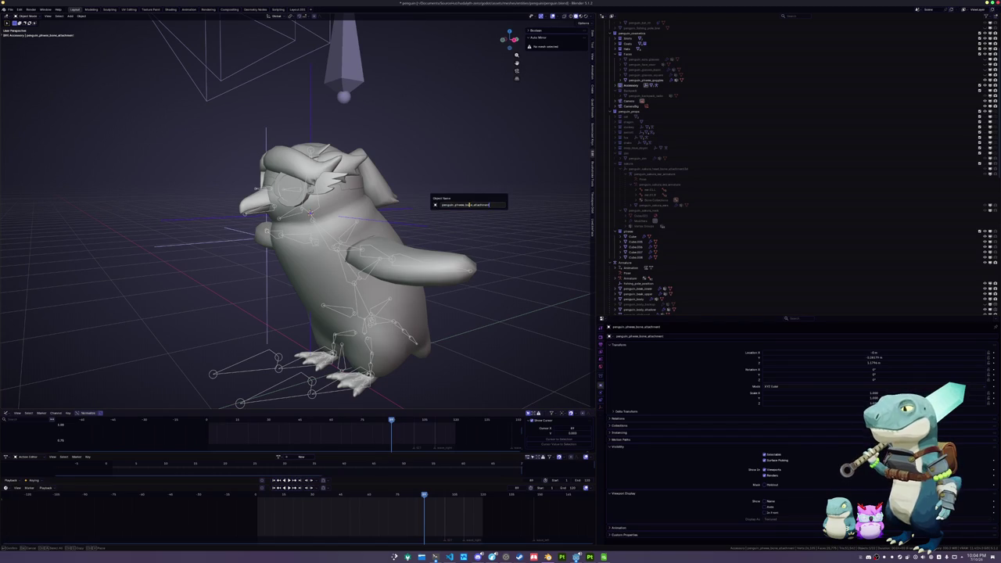
pyautogui.press('Return')
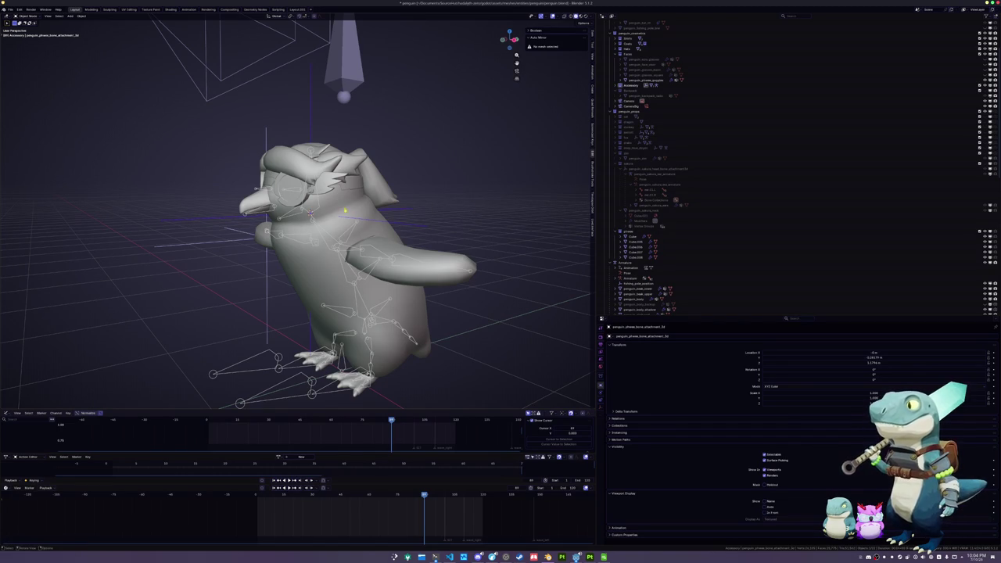
# Parent the _3d empty to the Armature's Head bone in Pose Mode
pyautogui.click(626, 262)
pyautogui.hotkey('ctrl', 'Tab')
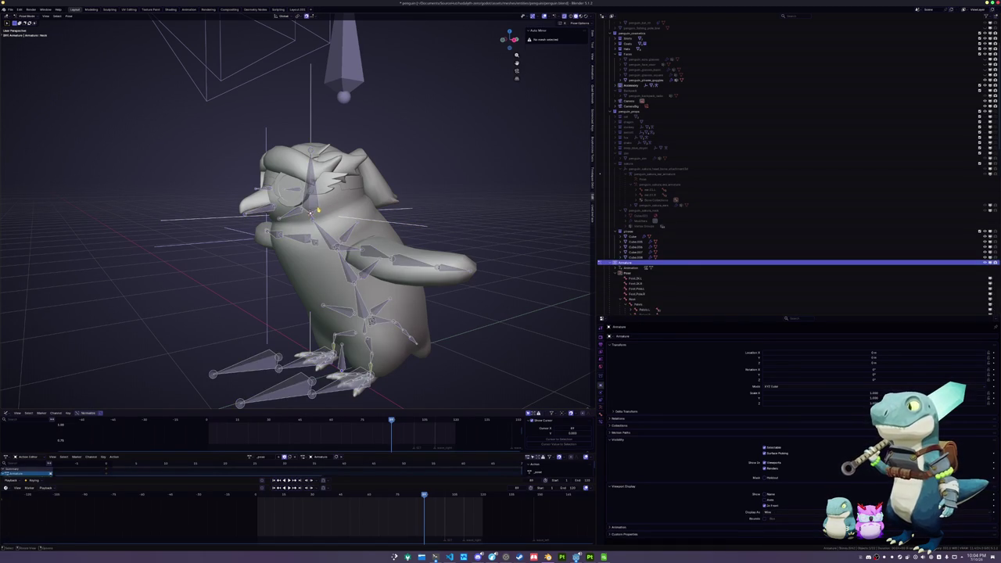
pyautogui.scroll(2, 312, 235)
pyautogui.scroll(2, 303, 198)
pyautogui.click(320, 180)
pyautogui.hotkey('ctrl', 'p')
pyautogui.press('Down')
pyautogui.press('Down')
pyautogui.press('Down')
pyautogui.press('Return')
pyautogui.hotkey('ctrl', 'Tab')
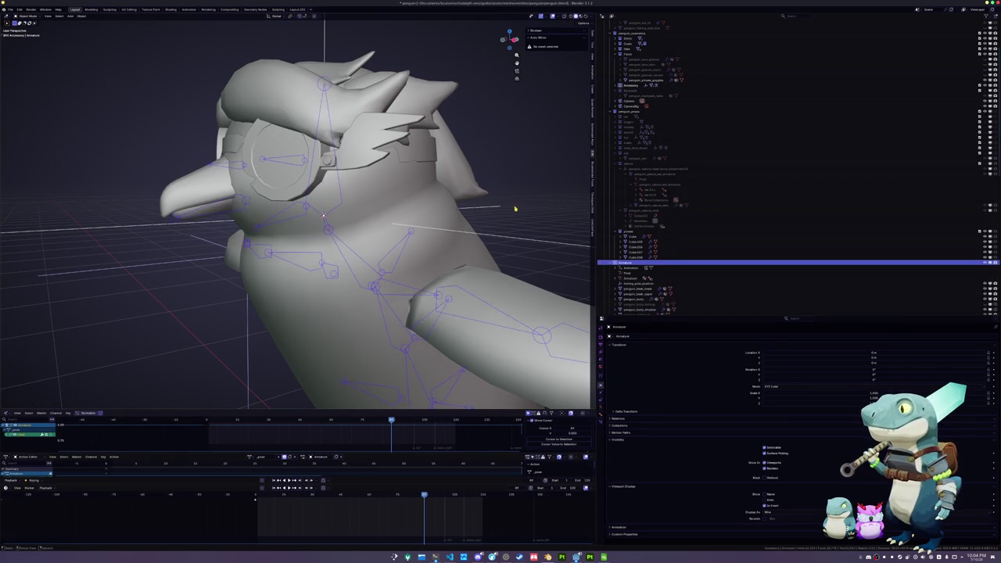
# Move the penguin_phwee_bone_attachment_3d empty into the penguin_props collection
pyautogui.click(529, 206)
pyautogui.scroll(-3, 628, 200)
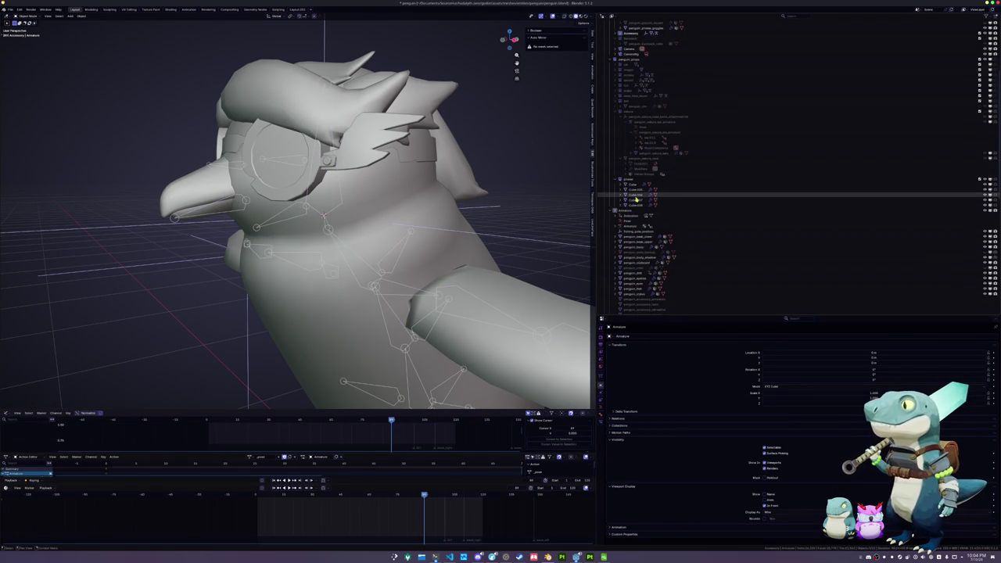
pyautogui.click(526, 256)
pyautogui.press('m')
pyautogui.moveTo(530, 261)
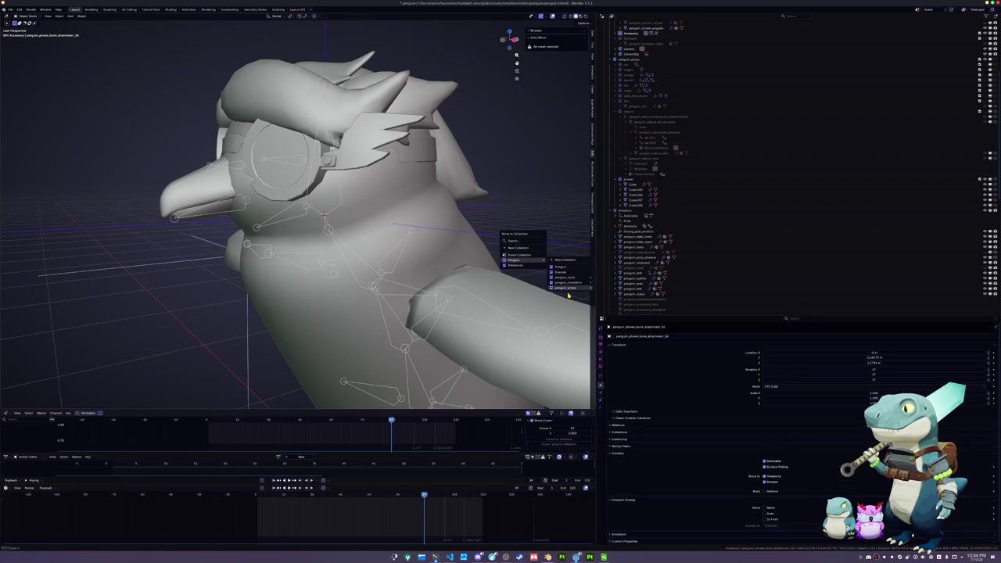
pyautogui.moveTo(579, 287)
pyautogui.click(614, 350)
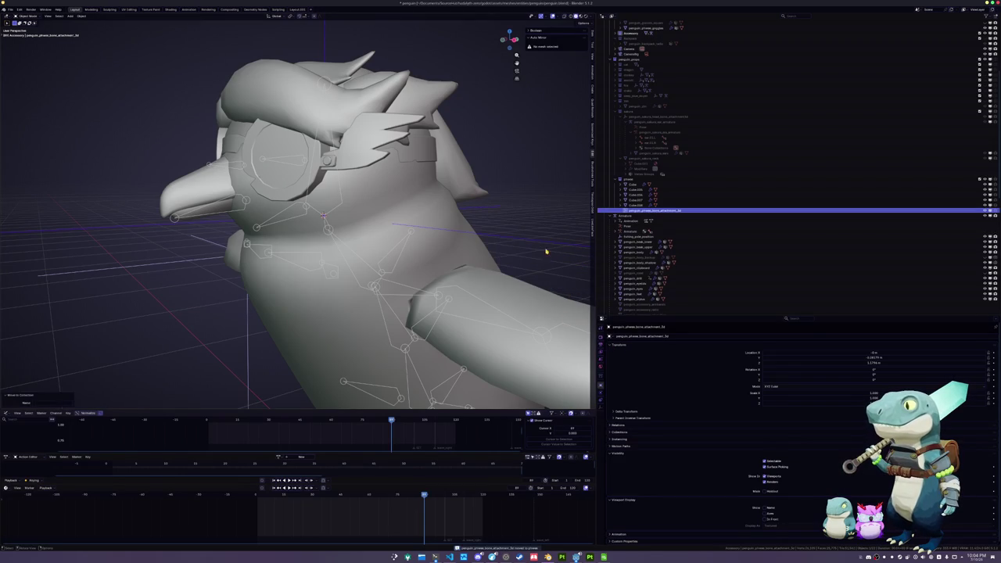
# Select Cube.008, then clear the selection and select Armature.001
pyautogui.click(635, 205)
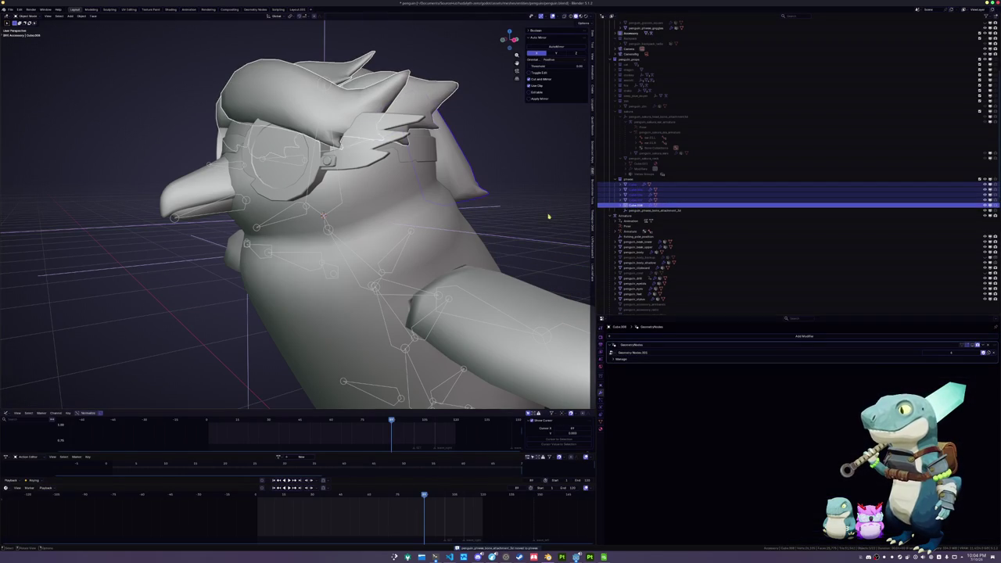
pyautogui.scroll(-5, 516, 196)
pyautogui.click(503, 192)
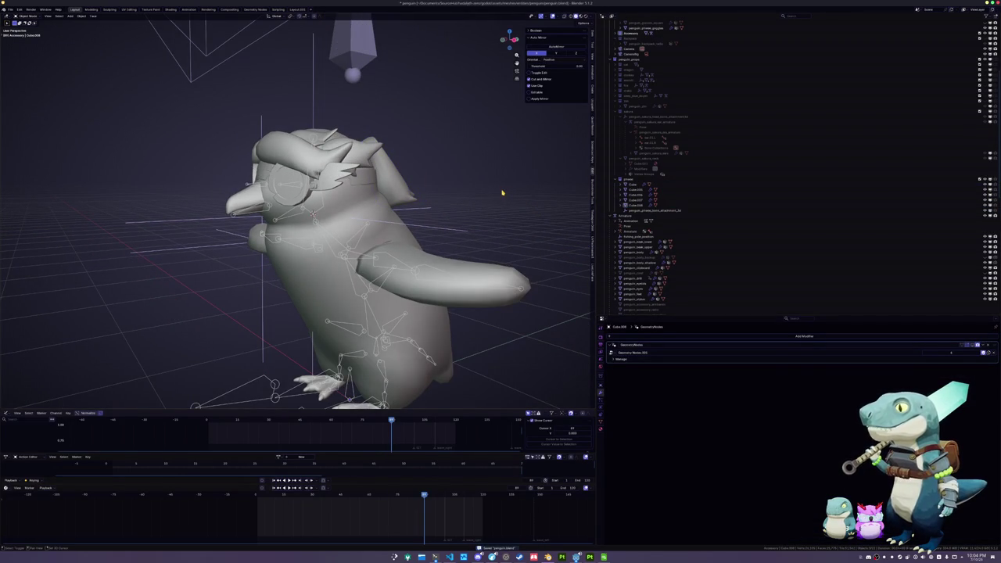
pyautogui.hotkey('shift', 'a')
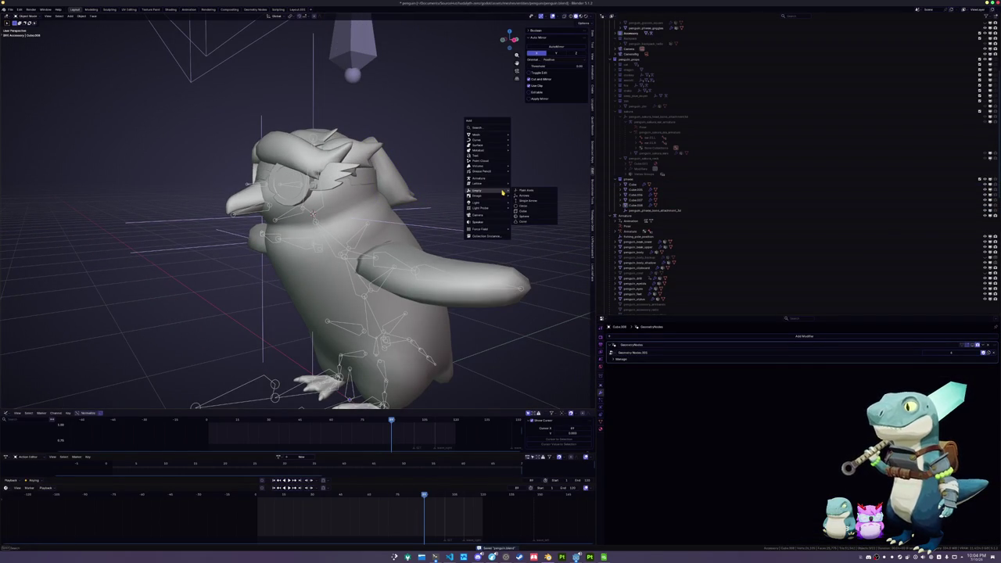
pyautogui.moveTo(493, 139)
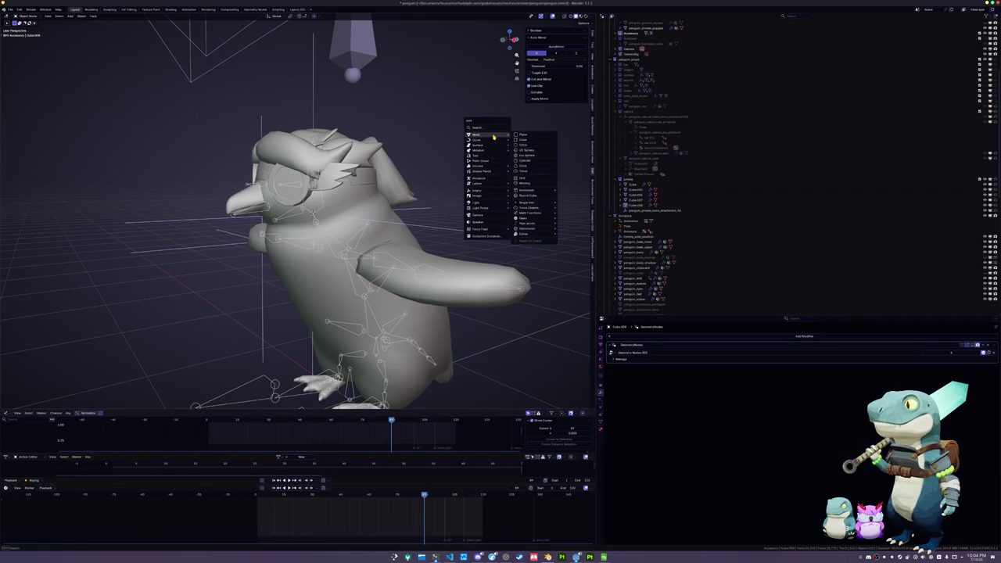
pyautogui.click(372, 81)
# Snap Armature.001 to the 3D cursor and move its bone into place in right-side view
pyautogui.hotkey('shift', 's')
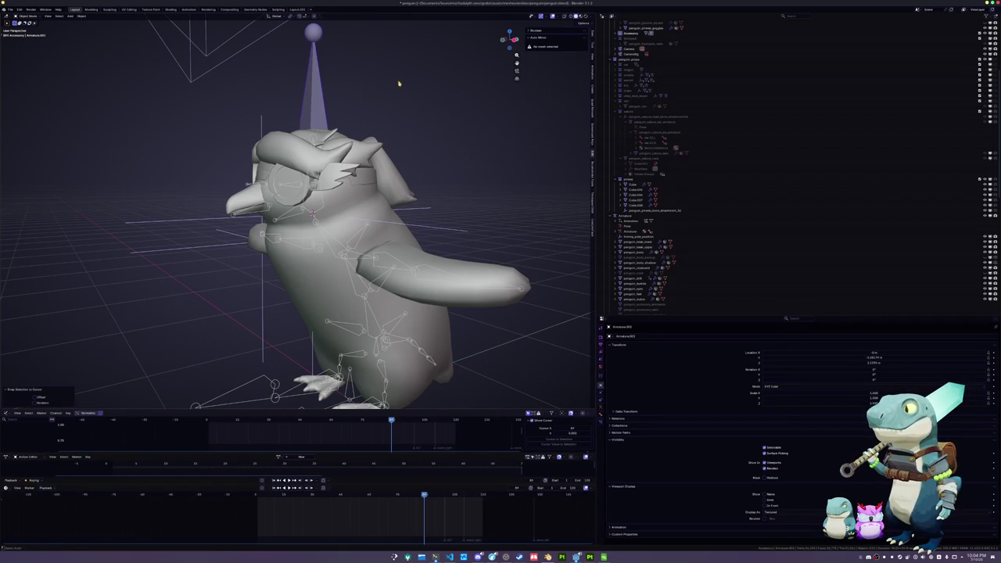
pyautogui.press('KP_3')
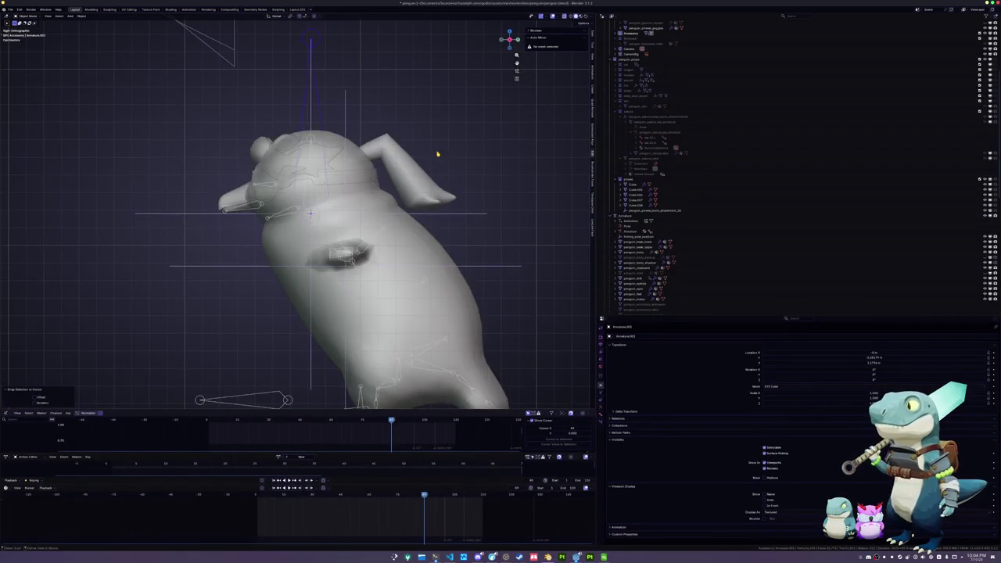
pyautogui.scroll(3, 436, 152)
pyautogui.press('Tab')
pyautogui.press('g')
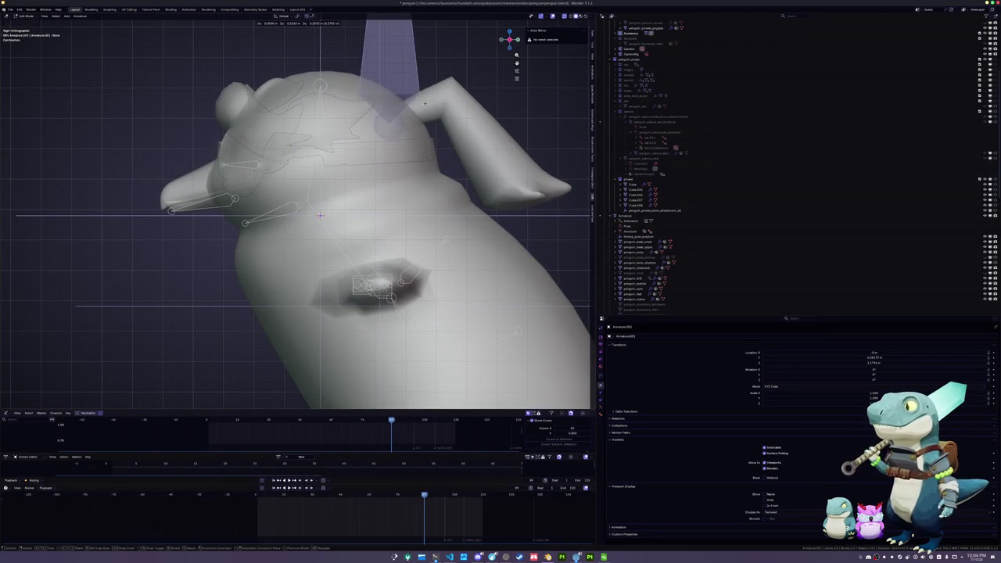
pyautogui.click(387, 189)
pyautogui.scroll(-3, 391, 189)
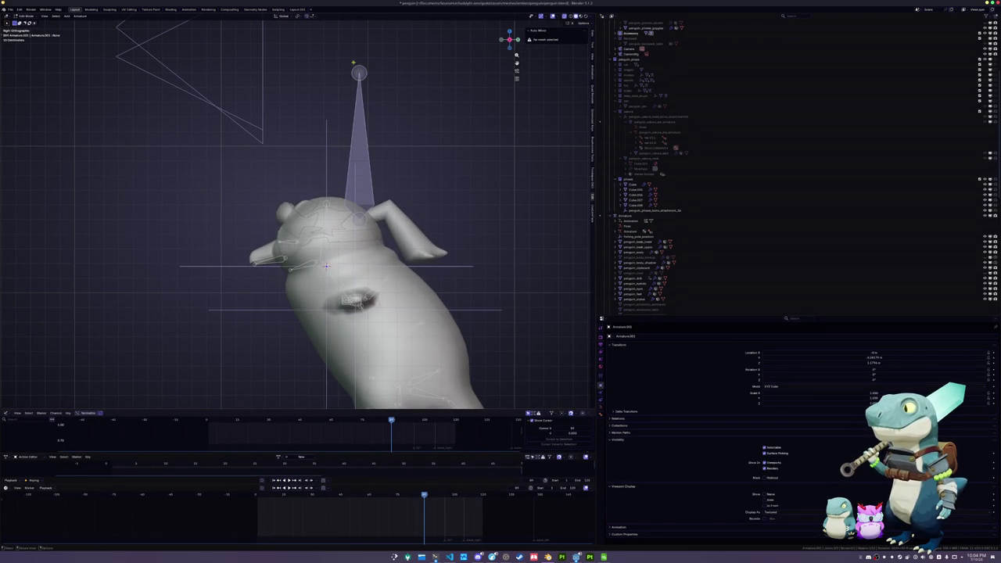
# Re-angle the bone, undoing an accidental arm bone move
pyautogui.press('g')
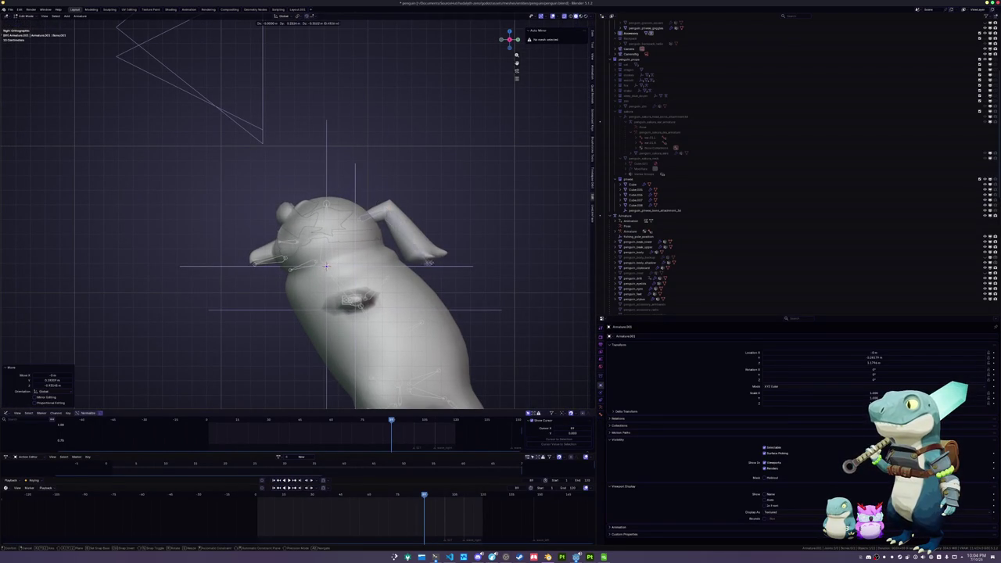
pyautogui.click(405, 235)
pyautogui.rightClick(406, 235)
pyautogui.click(390, 266)
pyautogui.scroll(2, 406, 235)
pyautogui.hscroll(-2, 350, 291)
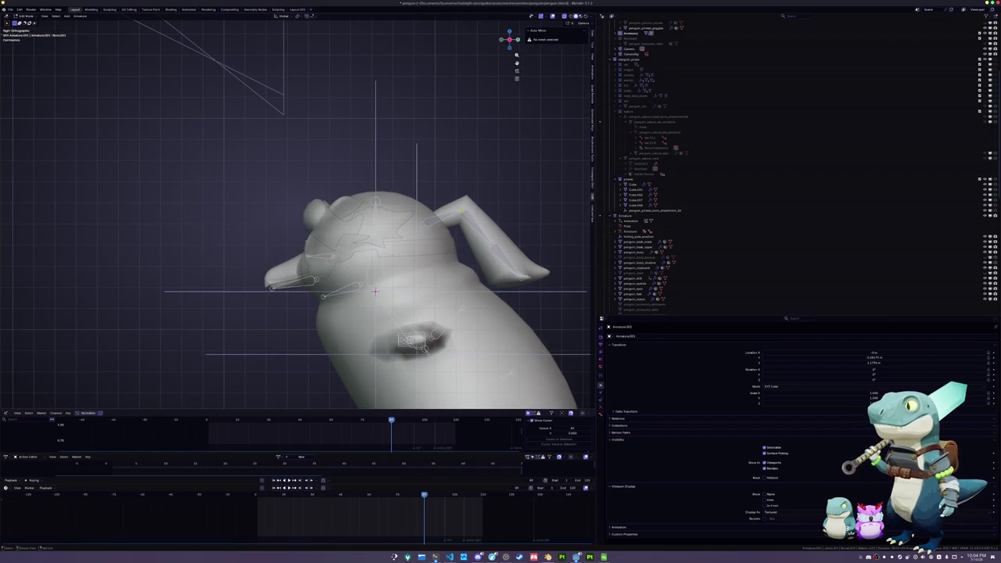
pyautogui.hotkey('ctrl', 'z')
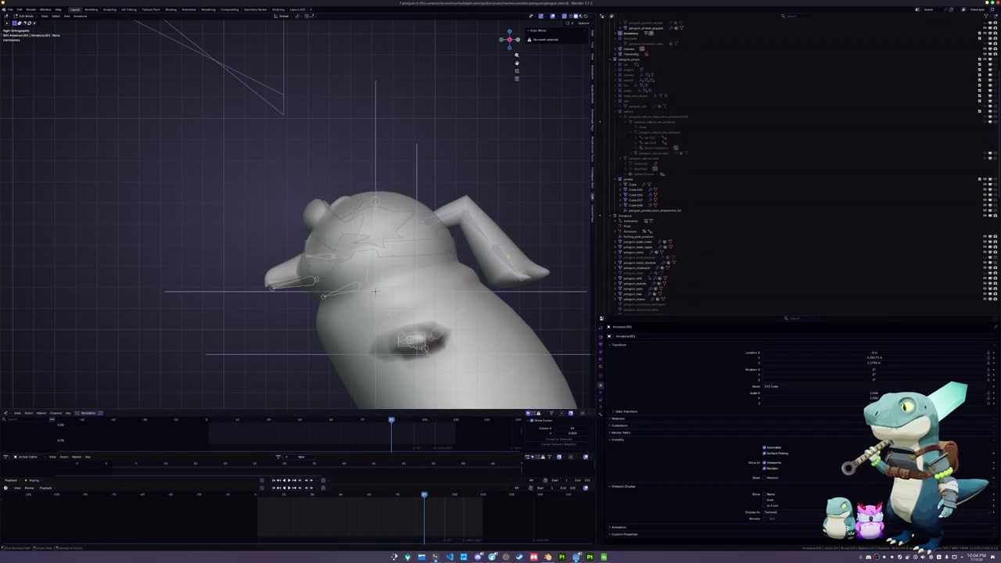
# Subdivide the bone with a single cut to add a middle joint
pyautogui.rightClick(495, 253)
pyautogui.click(495, 252)
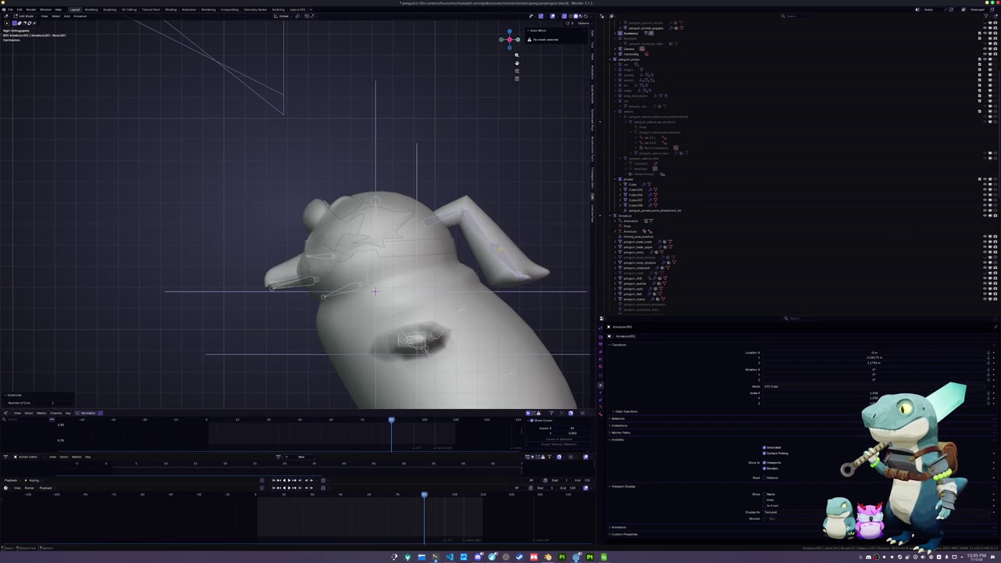
pyautogui.rightClick(157, 332)
pyautogui.click(175, 368)
pyautogui.press('Return')
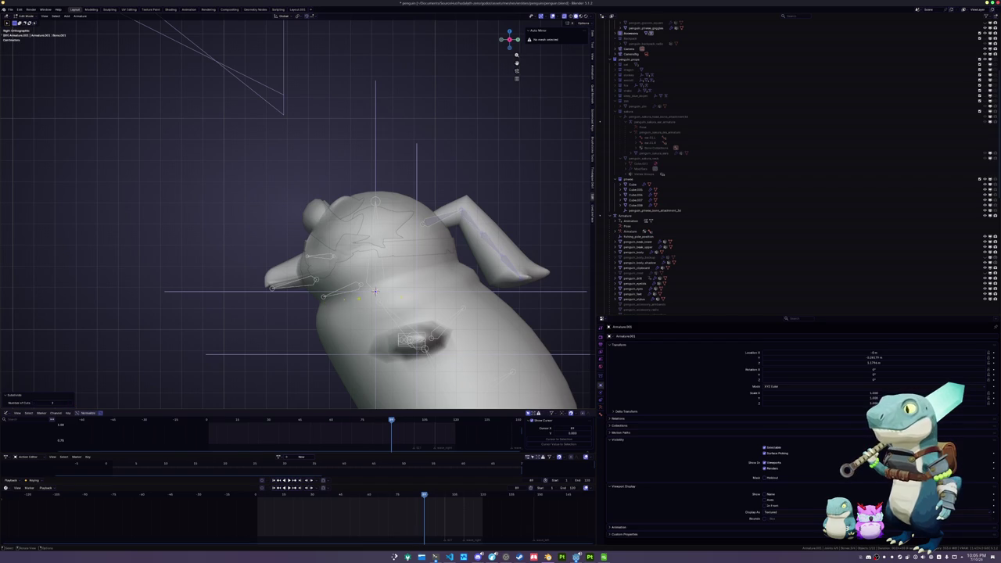
# Shift the new middle joint up and left, constrained along Y
pyautogui.press('g')
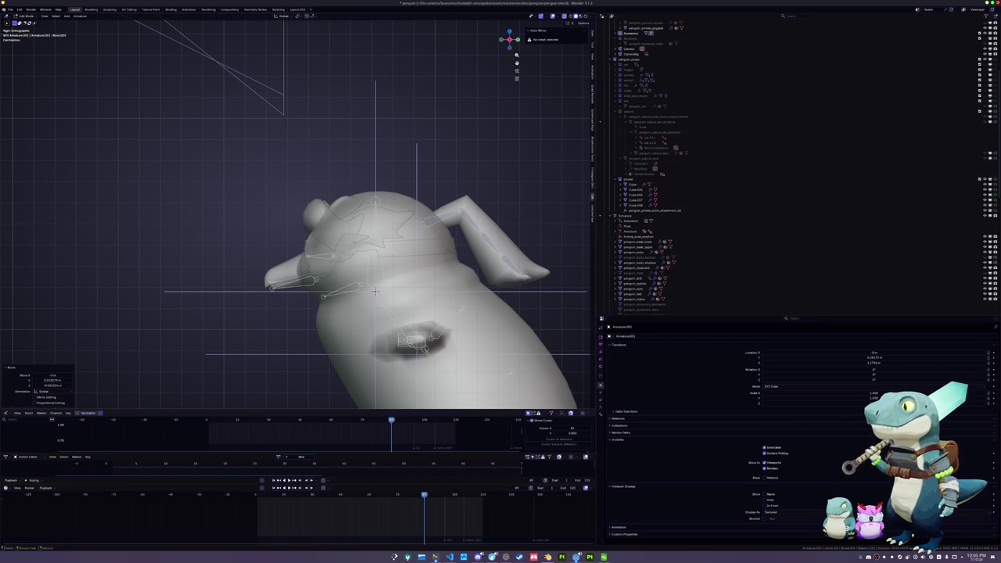
pyautogui.press('y')
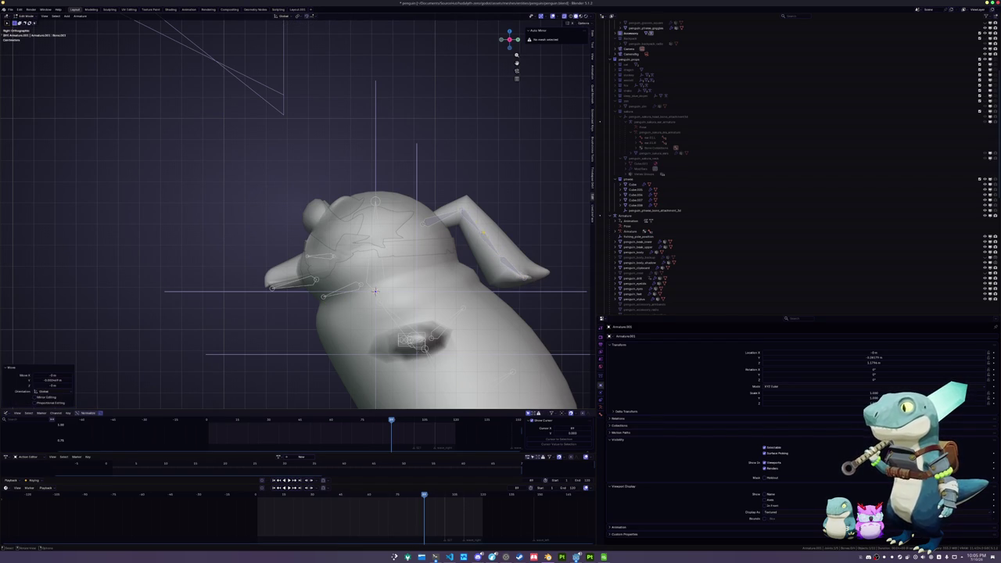
pyautogui.press('y')
pyautogui.press('g')
pyautogui.press('Escape')
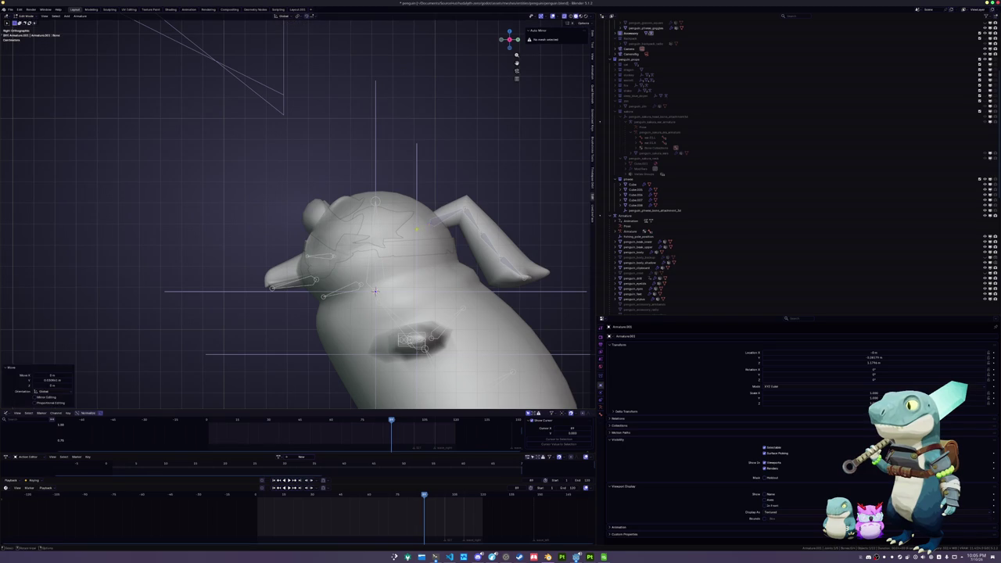
pyautogui.press('KP_6')
pyautogui.press('KP_6')
pyautogui.press('KP_6')
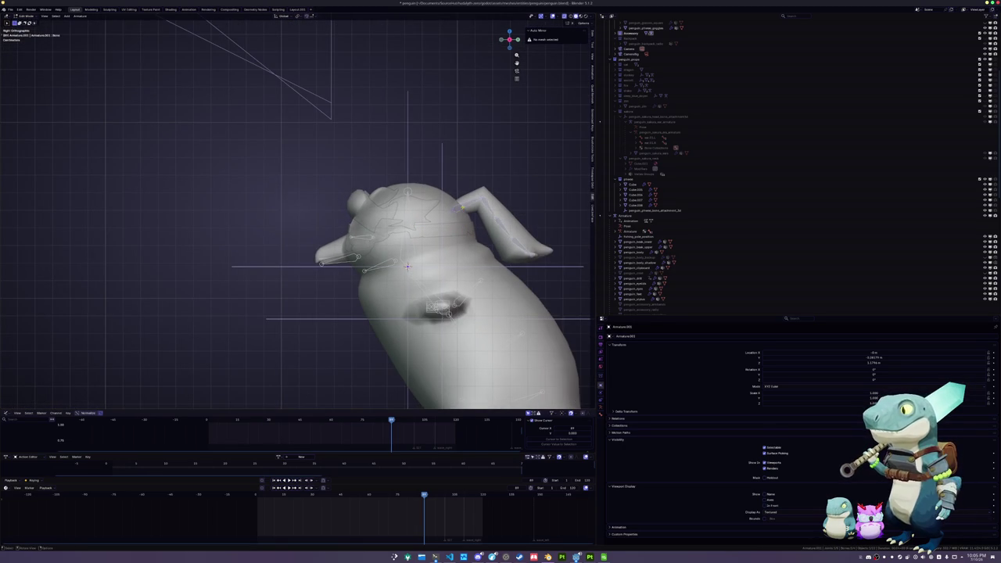
# Duplicate the bone and place the copy near the top of the penguin's head
pyautogui.hotkey('shift', 'd')
pyautogui.press('Return')
pyautogui.press('KP_5')
pyautogui.press('KP_4')
pyautogui.press('KP_4')
pyautogui.press('KP_4')
pyautogui.press('KP_8')
pyautogui.press('KP_8')
pyautogui.scroll(3, 326, 203)
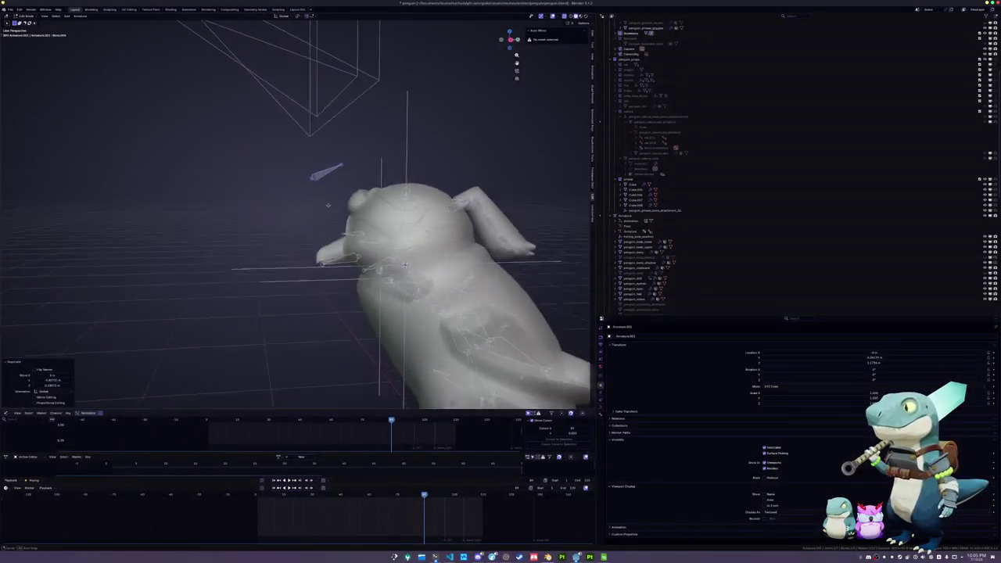
pyautogui.press('KP_2')
pyautogui.press('KP_2')
pyautogui.press('KP_4')
pyautogui.press('KP_4')
pyautogui.scroll(2, 351, 234)
pyautogui.press('g')
pyautogui.press('Return')
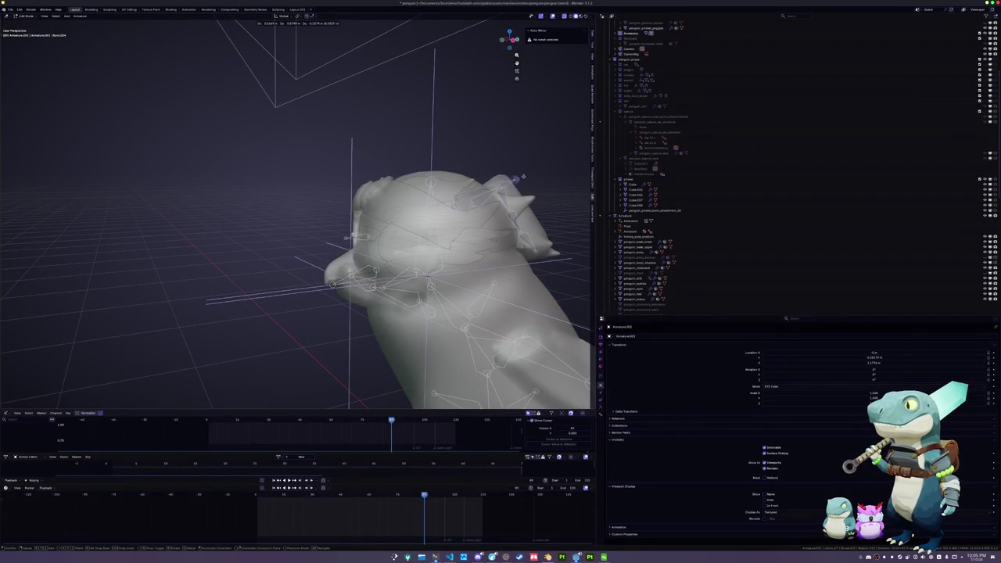
# Switch editing between the ear mesh and armature, then return to Object Mode
pyautogui.hotkey('alt', 'q')
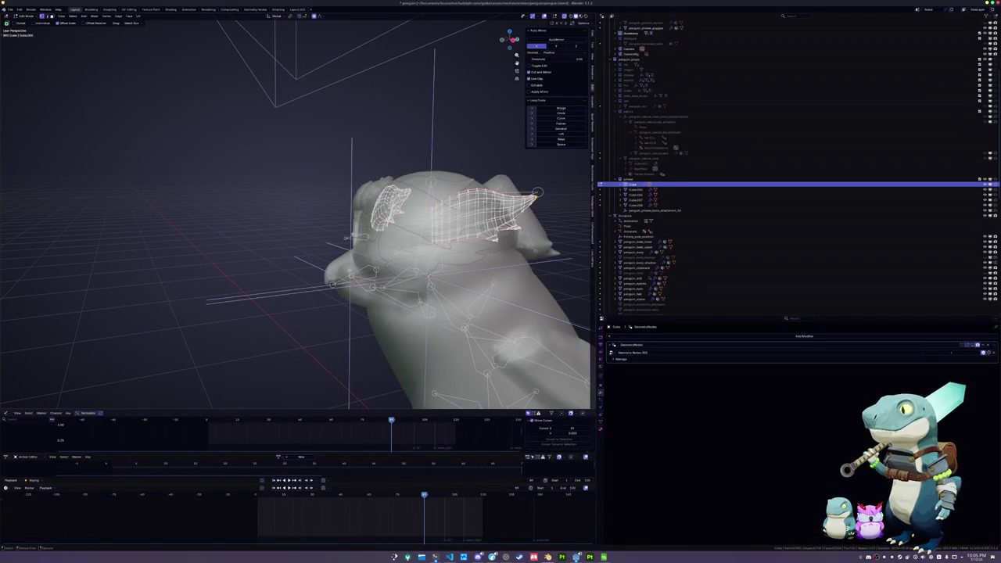
pyautogui.hotkey('alt', 'q')
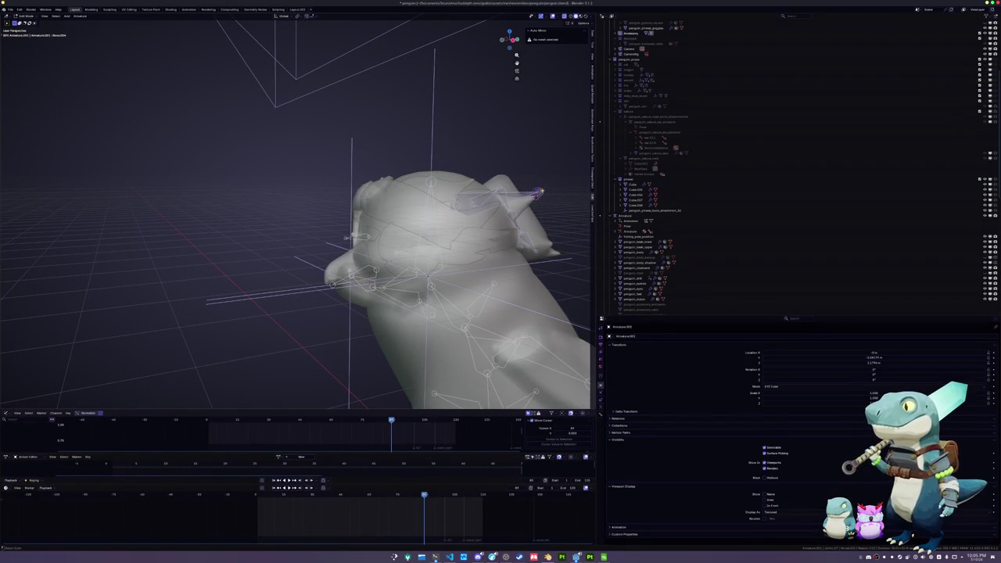
pyautogui.hotkey('alt', 'q')
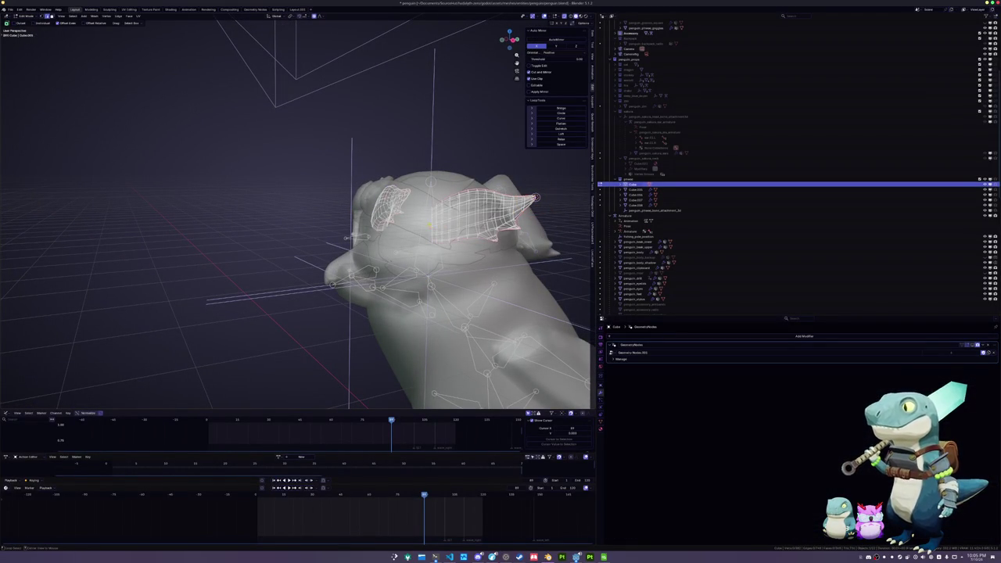
pyautogui.press('Tab')
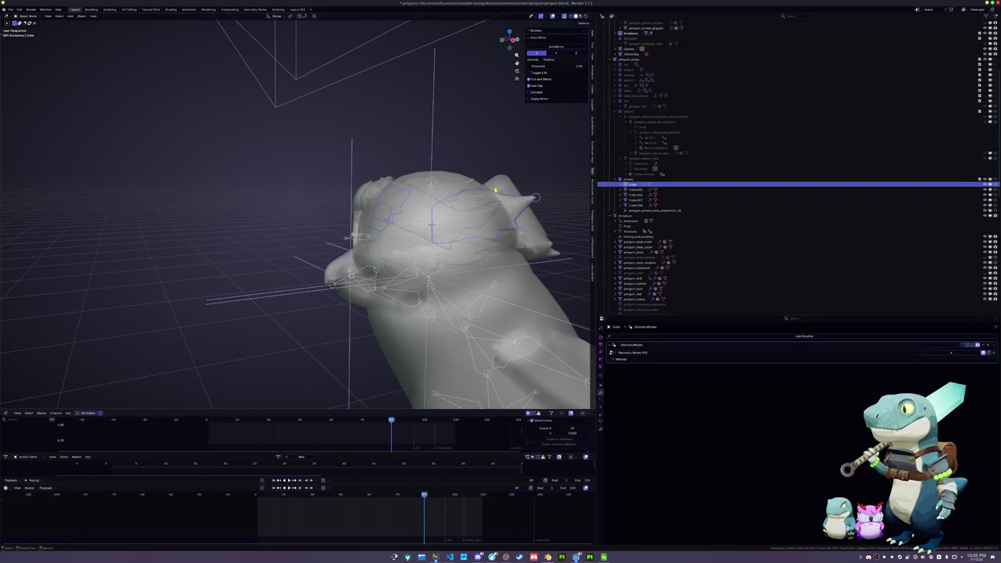
# Select the ear armature's bone in Edit Mode and snap it to the 3D cursor
pyautogui.scroll(5, 500, 202)
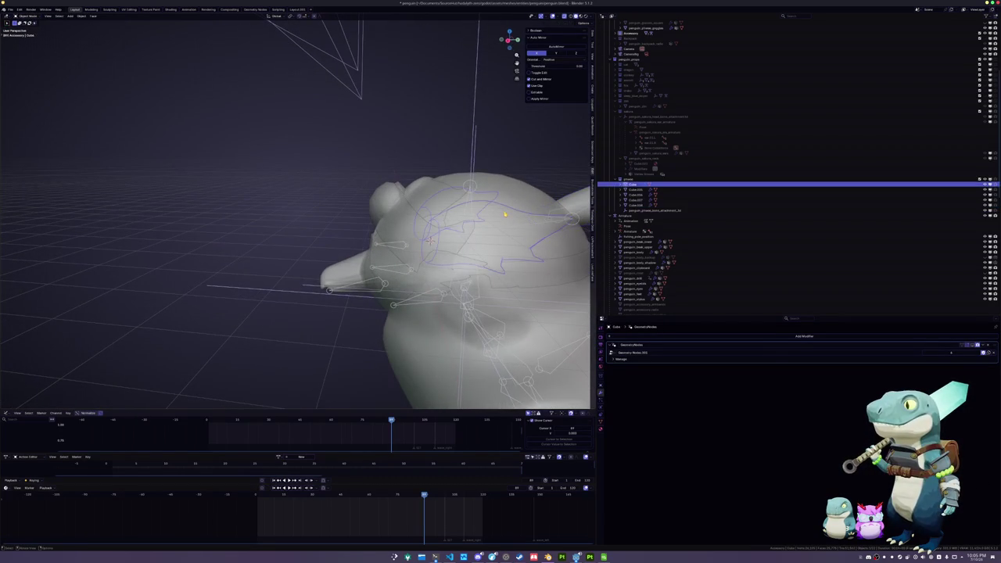
pyautogui.click(505, 213)
pyautogui.press('Tab')
pyautogui.click(500, 228)
pyautogui.hotkey('shift', 's')
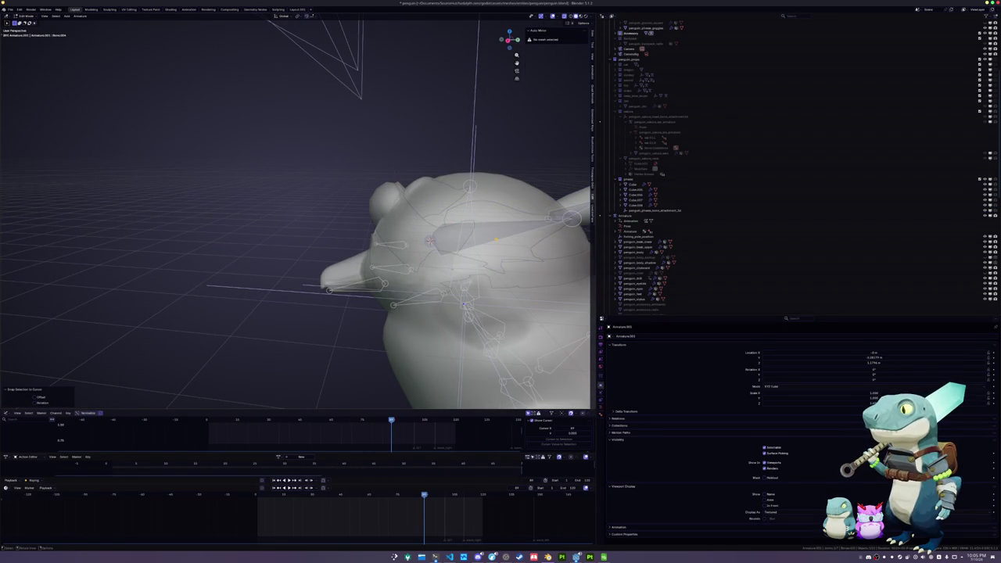
# Subdivide the ear bone with a raised Number of Cuts and return to Object Mode
pyautogui.rightClick(494, 237)
pyautogui.click(494, 237)
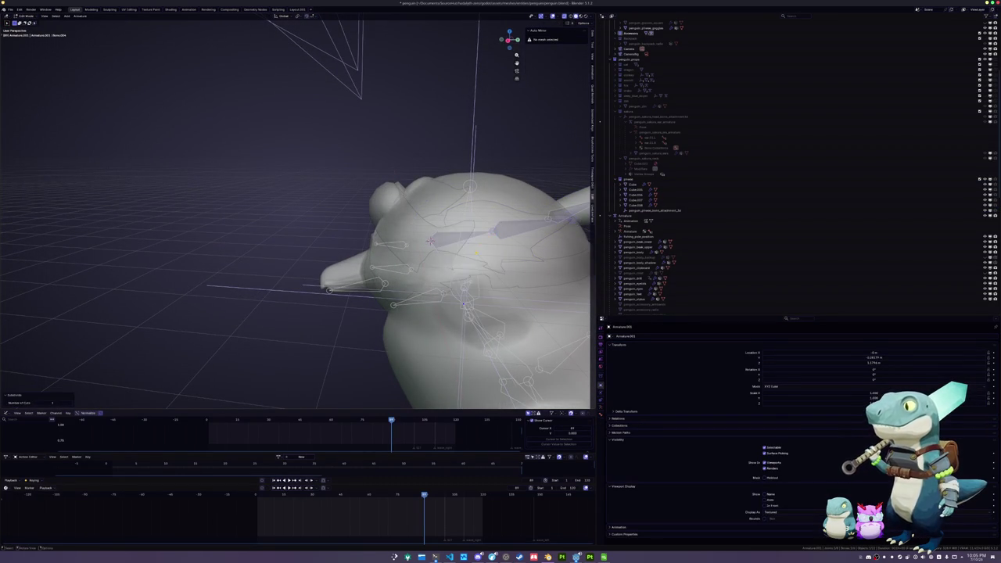
pyautogui.scroll(3, 391, 258)
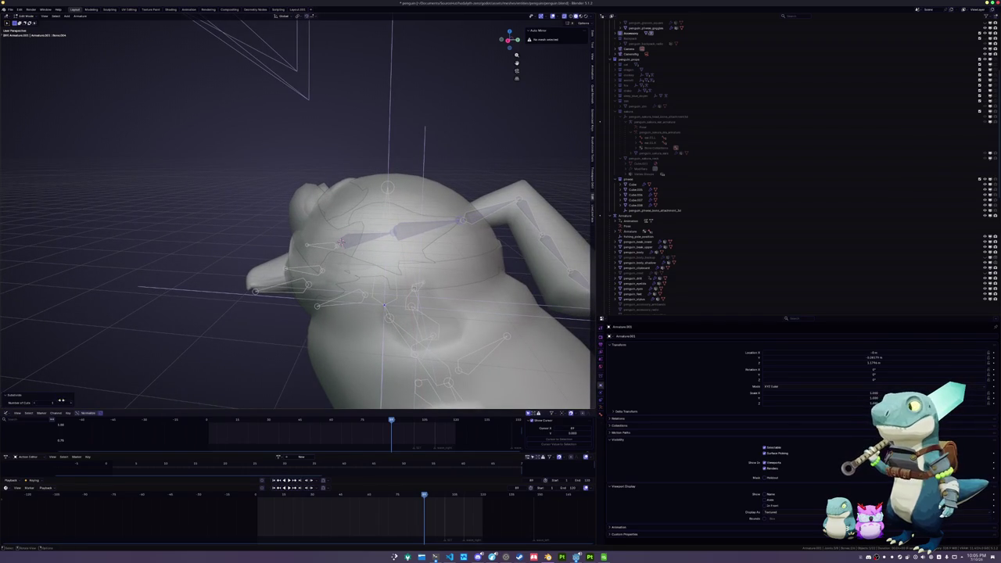
pyautogui.click(57, 401)
pyautogui.click(57, 402)
pyautogui.press('Tab')
pyautogui.moveTo(290, 324)
pyautogui.mouseDown()
pyautogui.moveTo(334, 217)
pyautogui.moveTo(358, 223)
pyautogui.mouseUp()
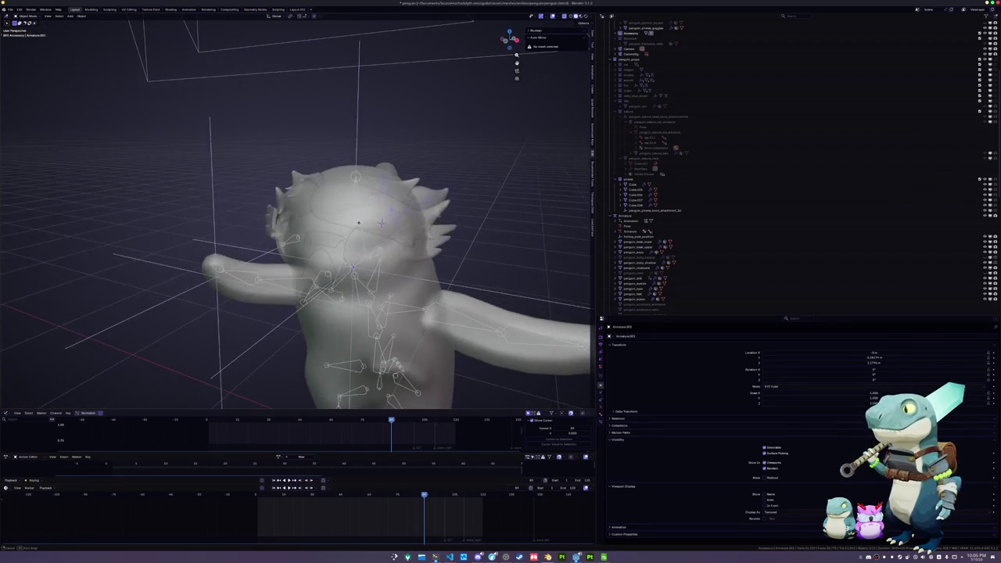
# Move the ear armature into the penguin props collection beside the head cubes
pyautogui.click(601, 401)
pyautogui.press('Tab')
pyautogui.press('Tab')
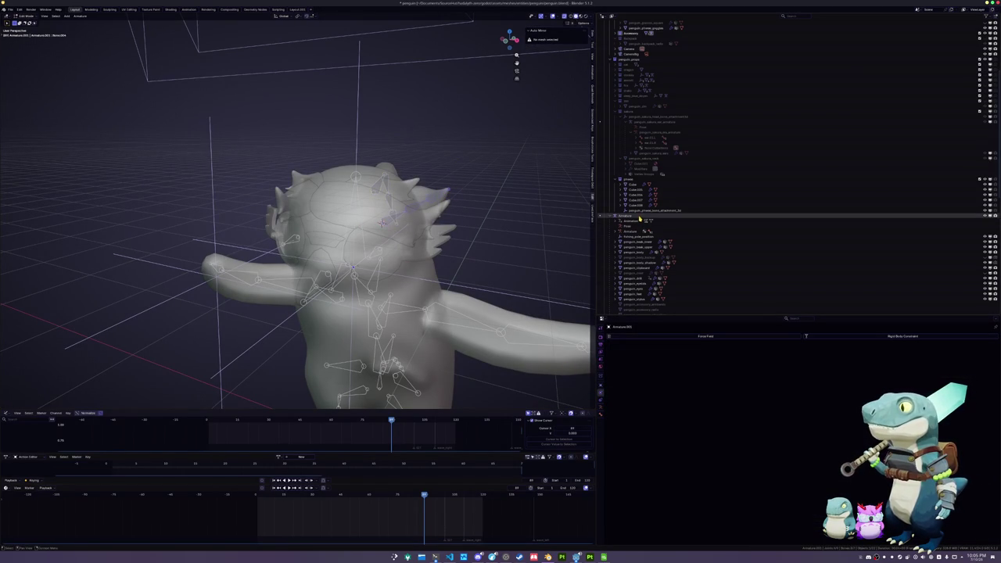
pyautogui.press('m')
pyautogui.moveTo(474, 201)
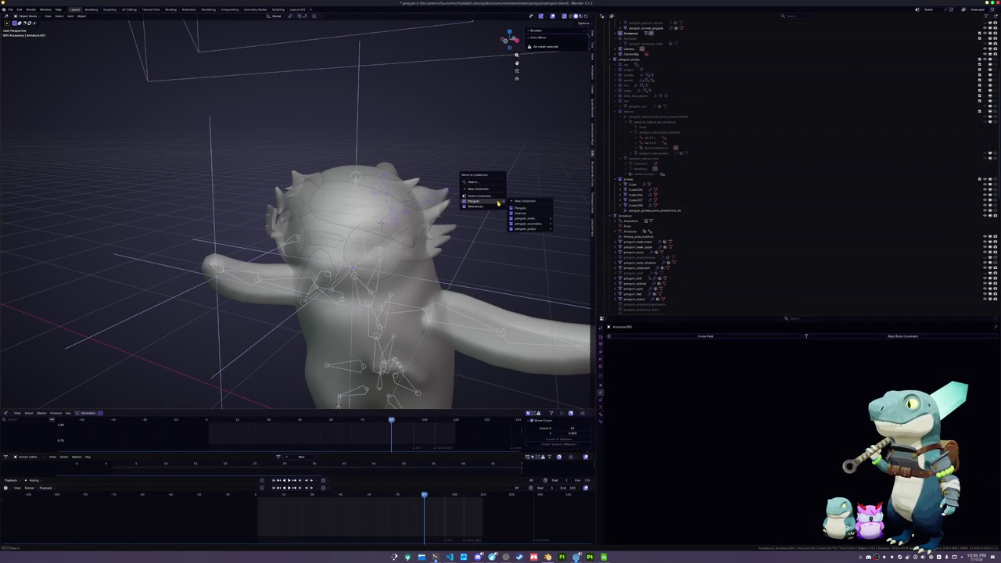
pyautogui.moveTo(525, 229)
pyautogui.click(565, 286)
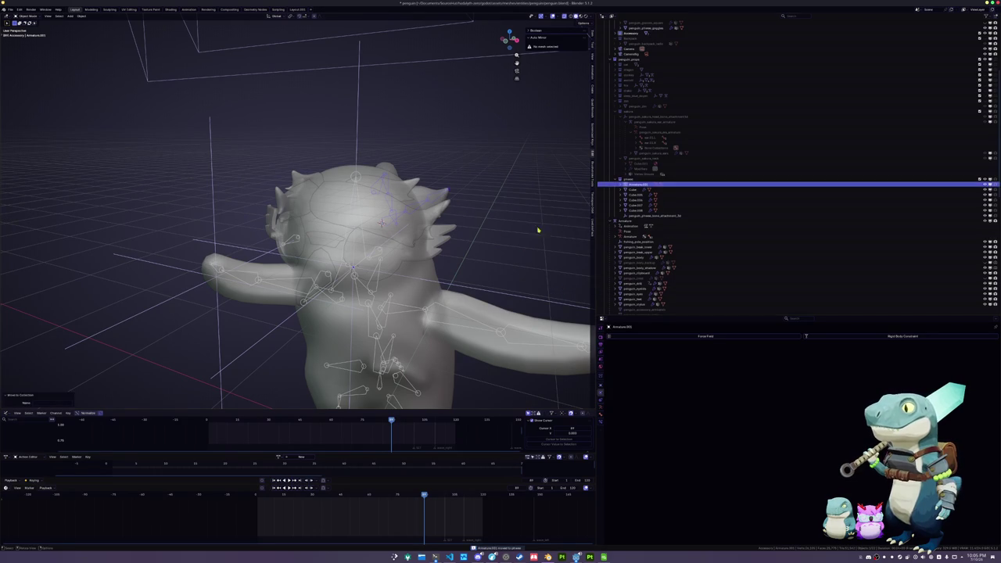
# Rename the armature to penguin_phwee_armature in the Outliner
pyautogui.doubleClick(636, 185)
pyautogui.write('d')
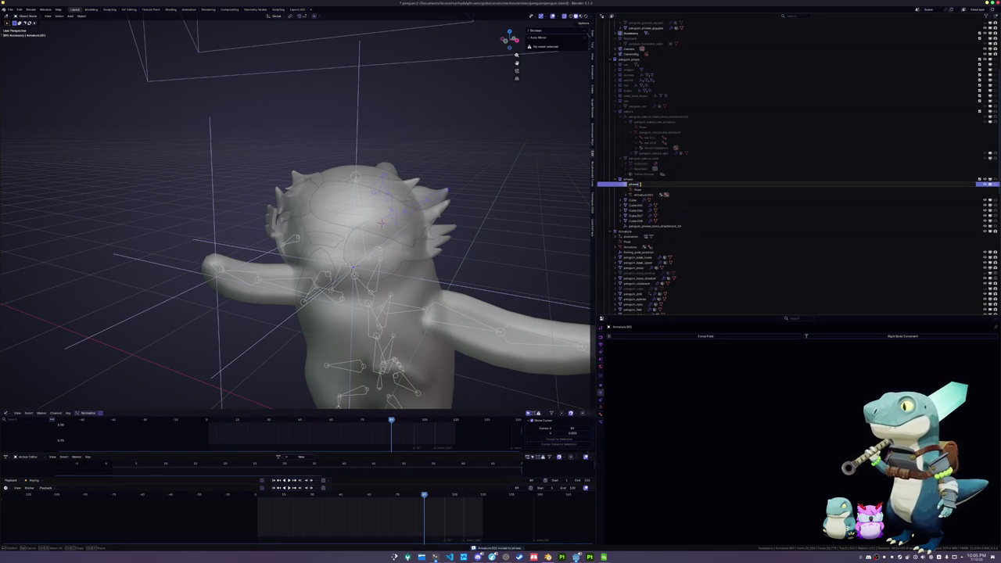
pyautogui.press('BackSpace')
pyautogui.press('BackSpace')
pyautogui.press('BackSpace')
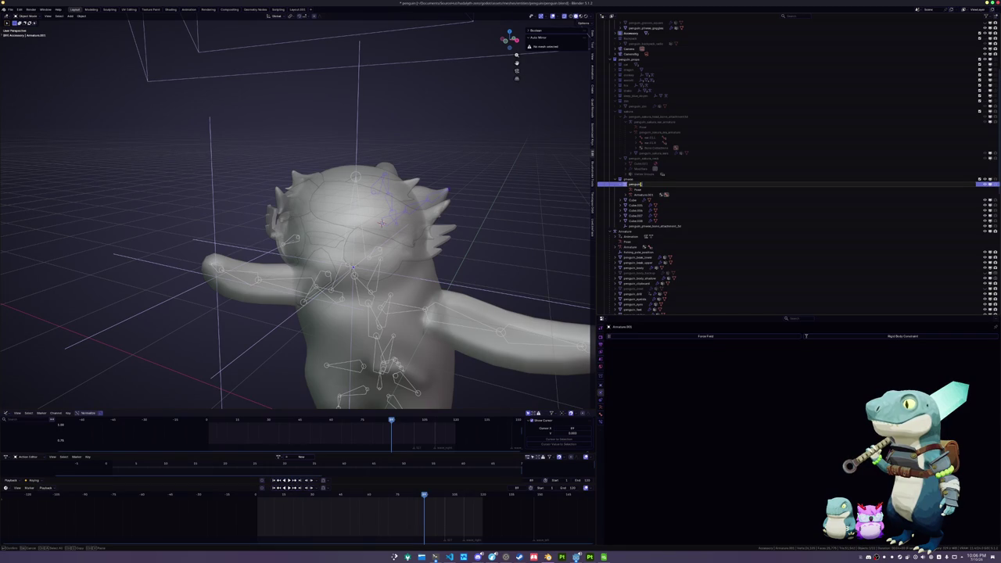
pyautogui.write('rmature')
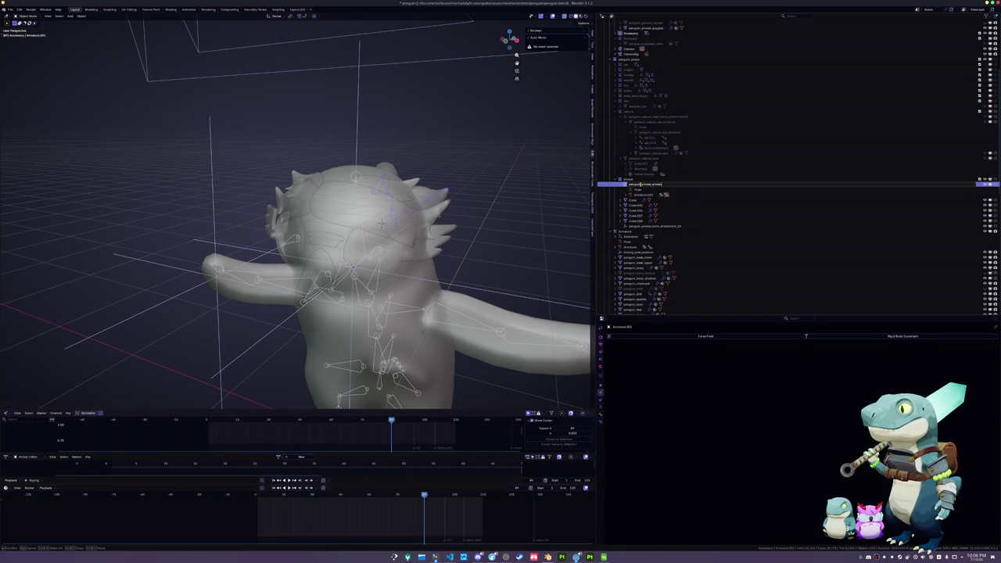
pyautogui.press('Return')
pyautogui.click(641, 220)
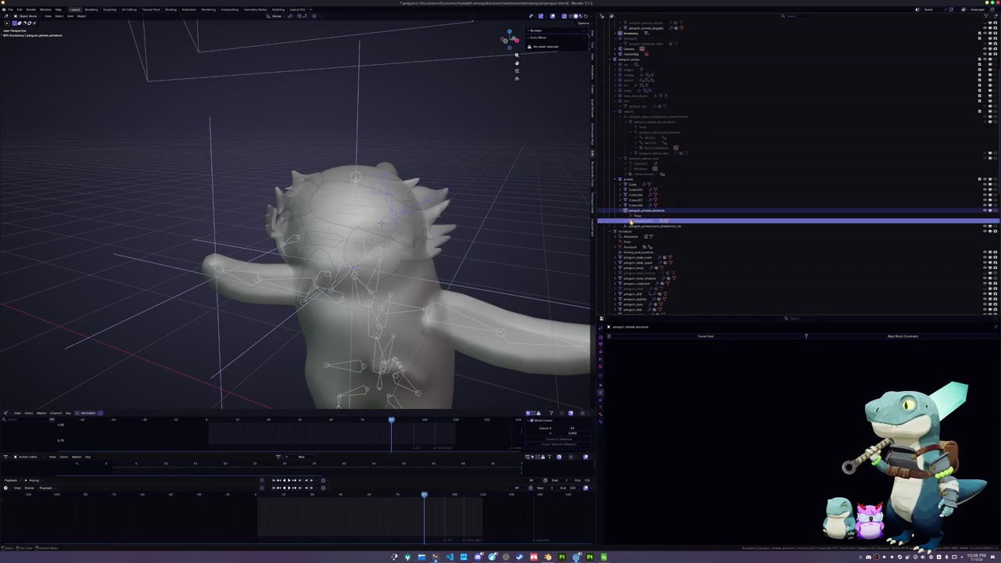
# Rename the armature data and its first bone to penguin_phwee names
pyautogui.click(625, 220)
pyautogui.doubleClick(642, 220)
pyautogui.write('penguin_phaser_armature')
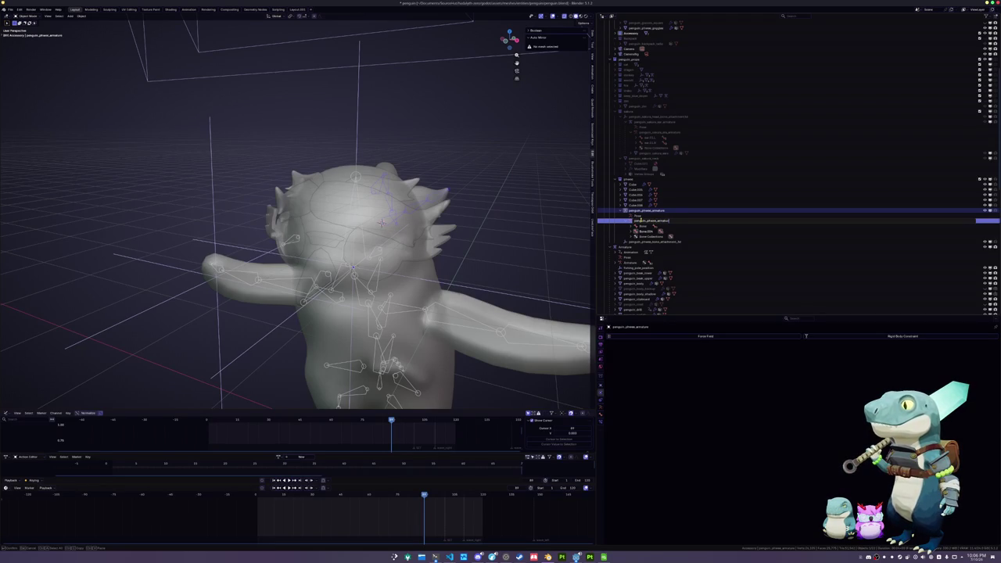
pyautogui.press('Return')
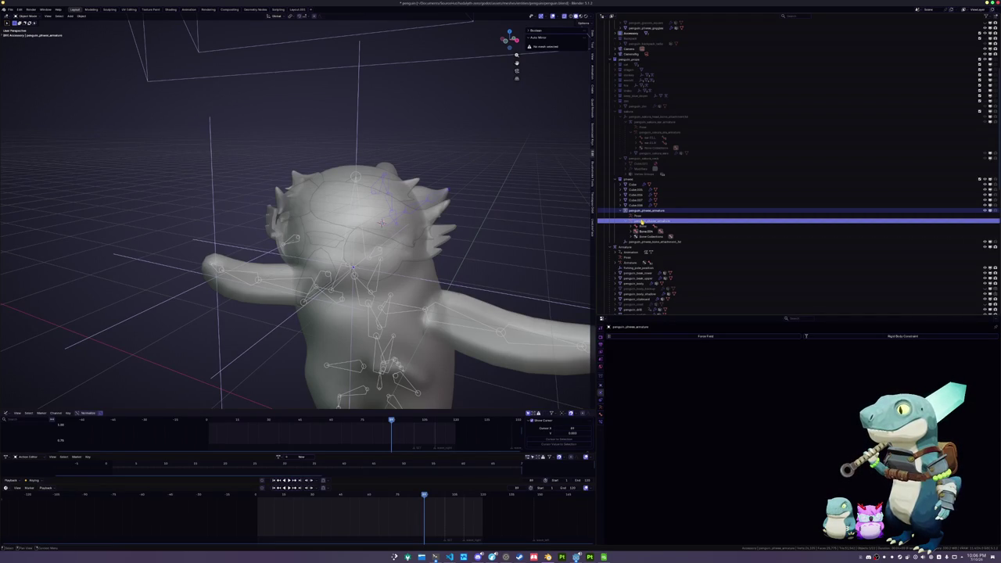
pyautogui.press('Down')
pyautogui.press('F2')
pyautogui.press('Return')
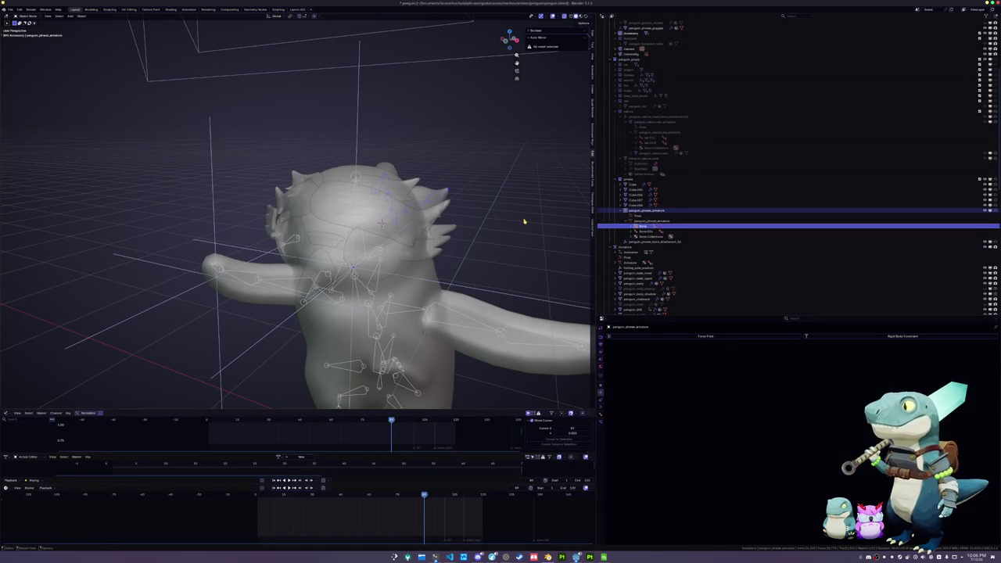
pyautogui.click(612, 231)
pyautogui.click(652, 226)
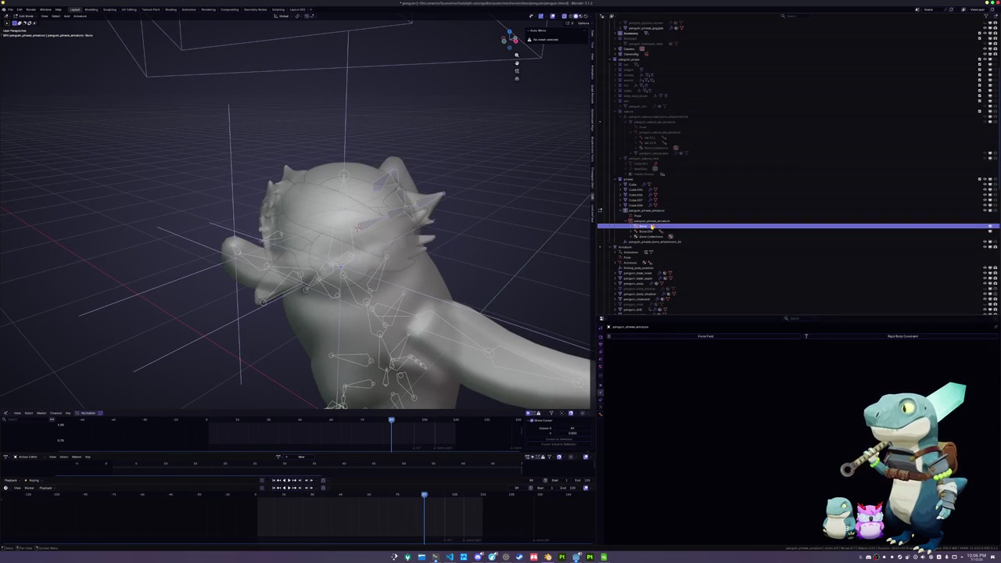
pyautogui.doubleClick(652, 225)
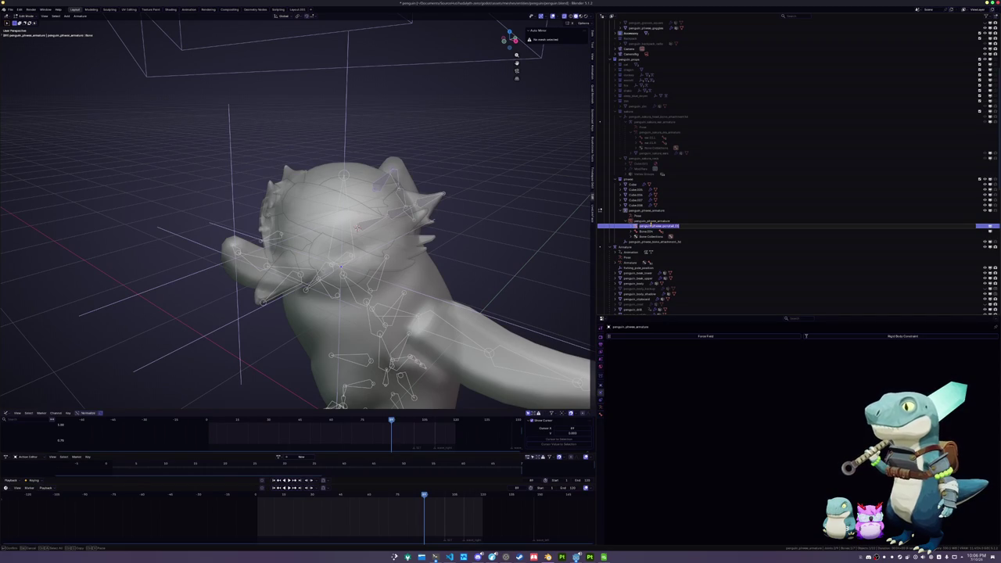
pyautogui.press('Return')
# Rename the following ponytail bones with pasted penguin_phwee ponytail names
pyautogui.press('F2')
pyautogui.write('penguin_phwee_ponytail_01')
pyautogui.press('Return')
pyautogui.press('Down')
pyautogui.press('F2')
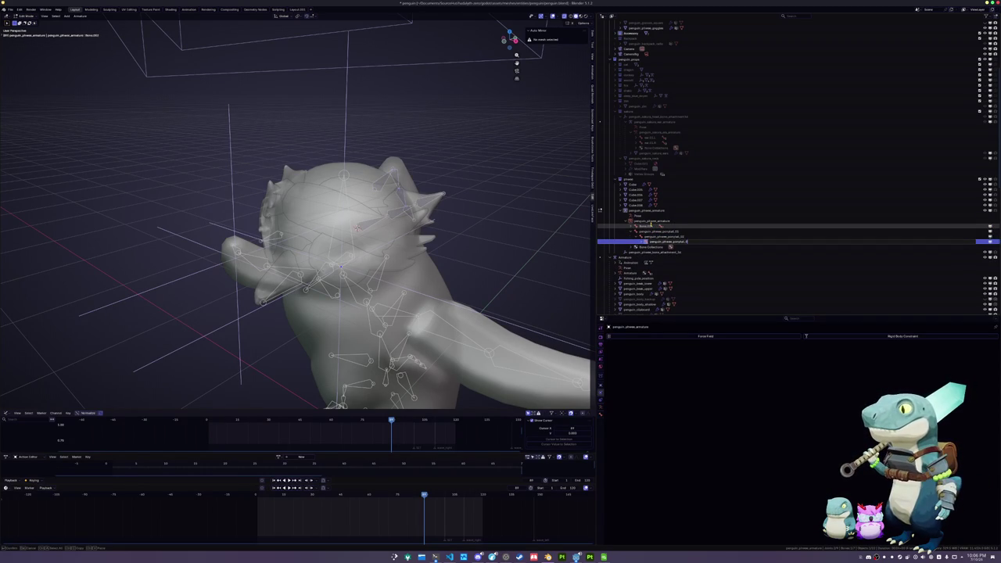
pyautogui.press('Return')
pyautogui.press('Down')
pyautogui.press('F2')
pyautogui.write('penguin_phwee_ponytail_04')
pyautogui.press('Return')
# Rename the new ear bone and Bone.005 with penguin_phwee ear names
pyautogui.click(650, 226)
pyautogui.press('F2')
pyautogui.write('pe')
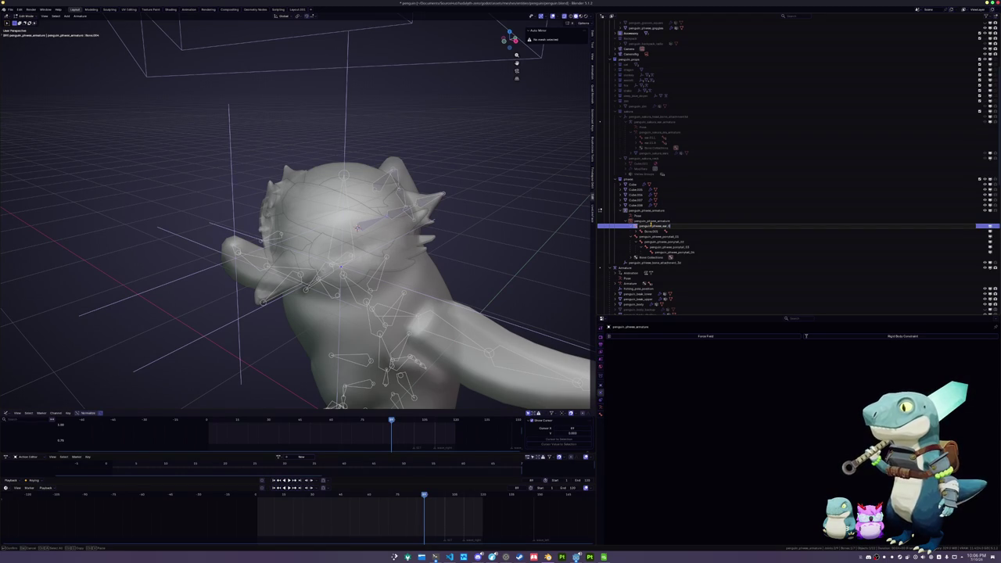
pyautogui.press('Return')
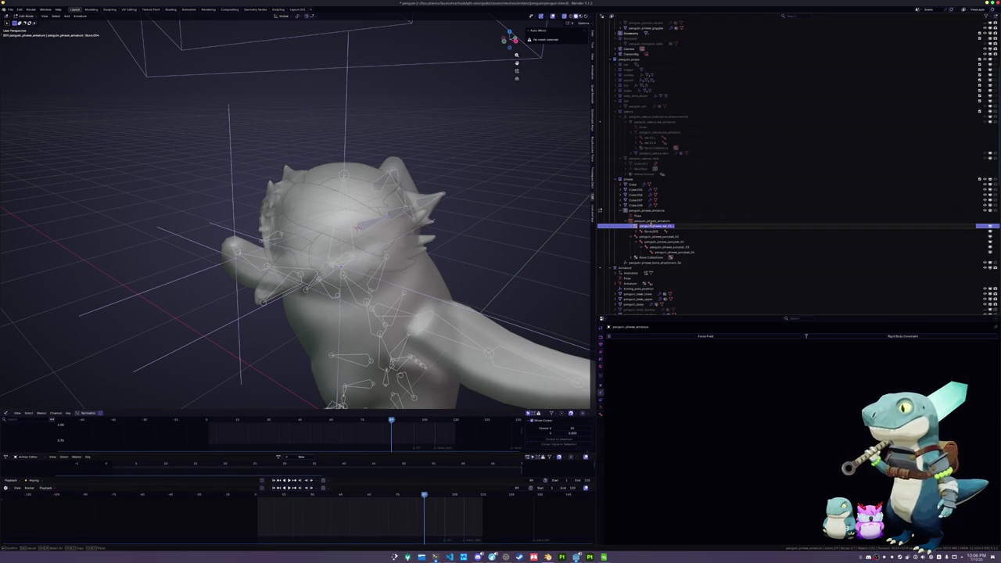
pyautogui.press('Down')
pyautogui.press('F2')
pyautogui.hotkey('ctrl', 'v')
pyautogui.press('Return')
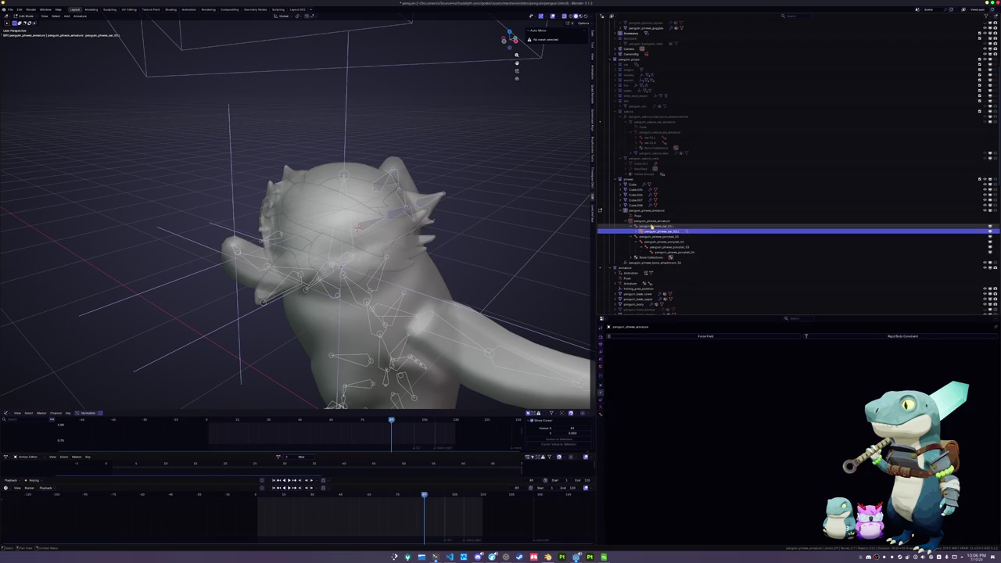
# Rename Bone.006, then select the ear bone along with the ponytail bones
pyautogui.press('Down')
pyautogui.press('F2')
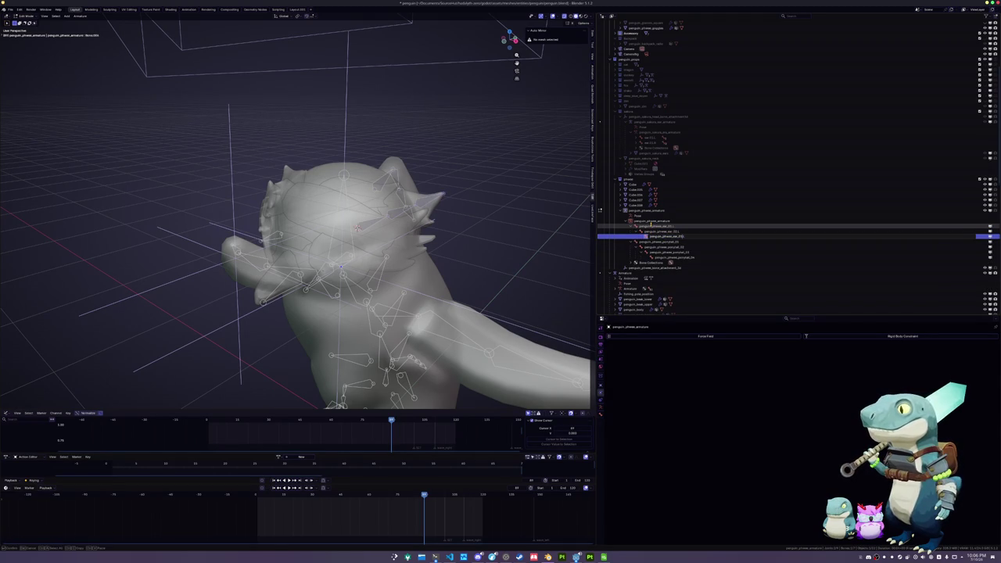
pyautogui.press('Return')
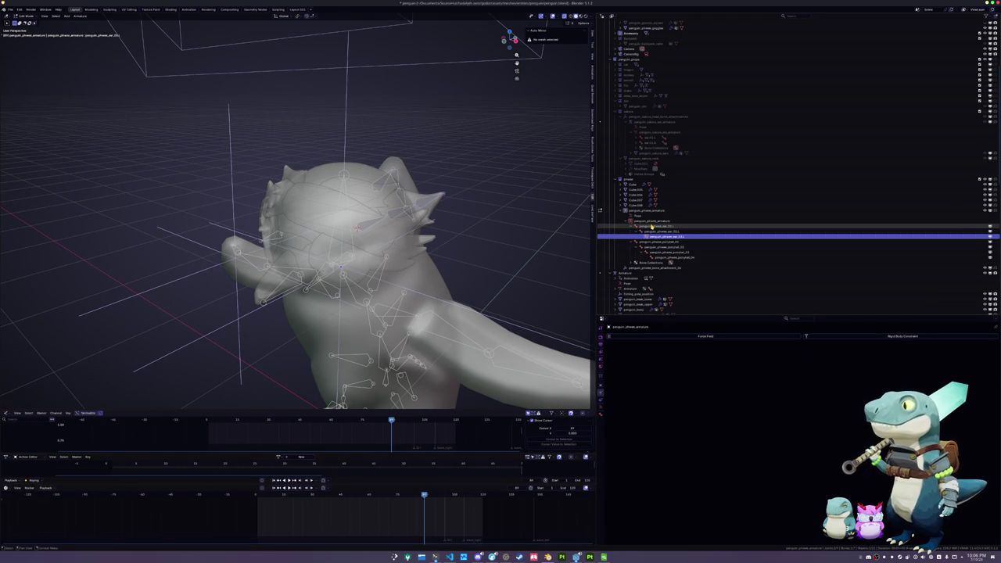
pyautogui.keyDown('shift'); pyautogui.click(651, 226); pyautogui.keyUp('shift')
pyautogui.click(76, 16)
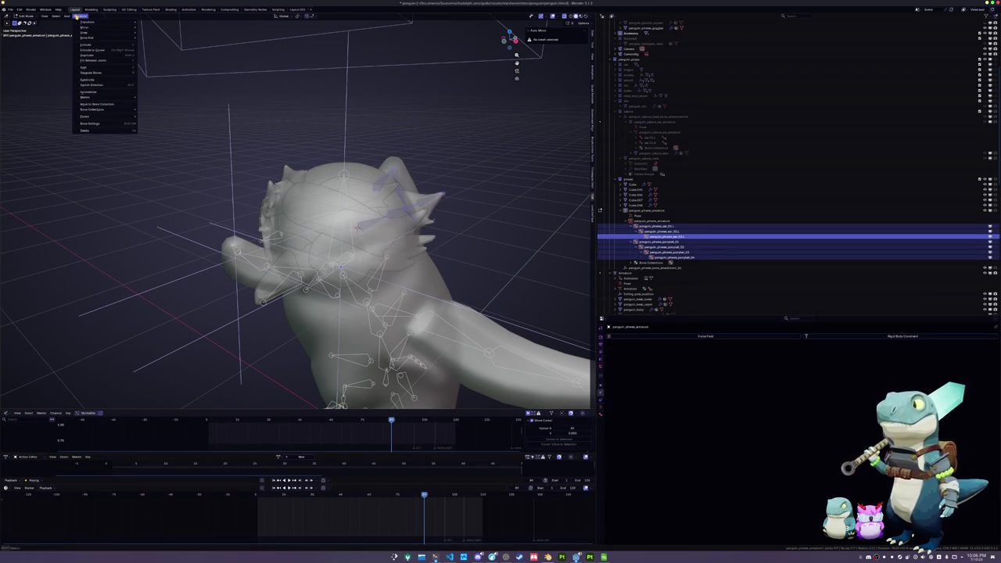
# Recalculate the selected bones' roll to the Global +Z Axis
pyautogui.moveTo(91, 37)
pyautogui.moveTo(185, 36)
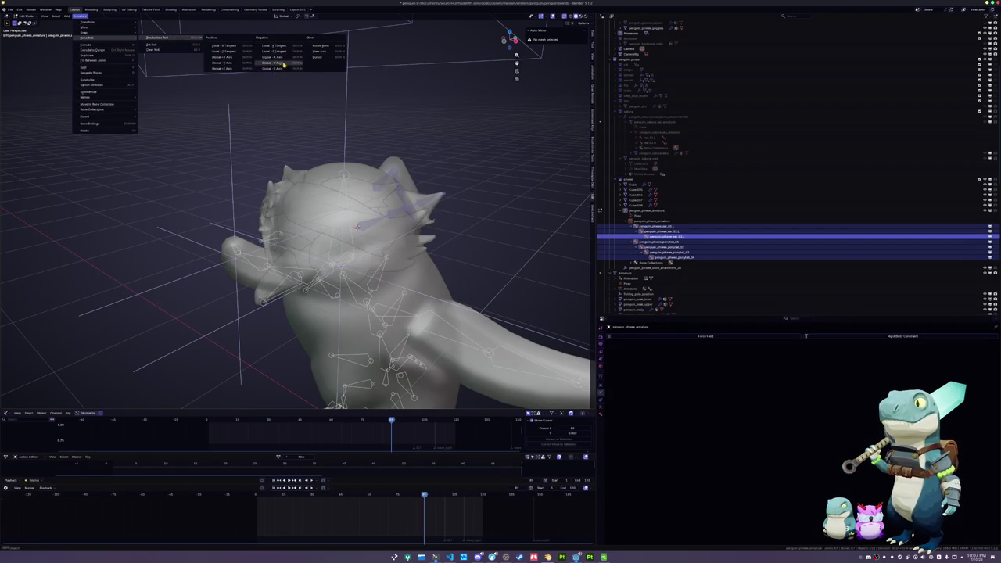
pyautogui.click(233, 64)
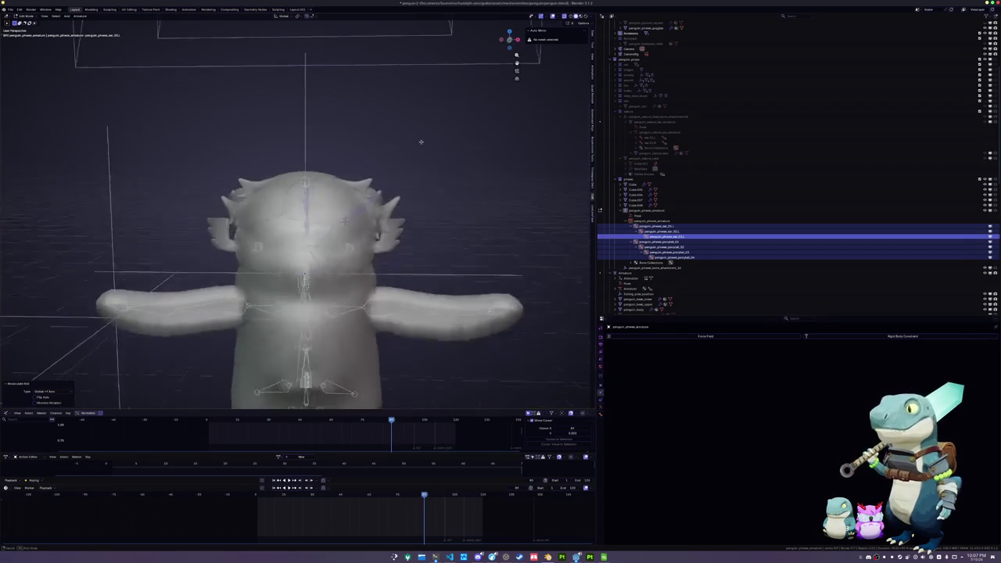
pyautogui.scroll(3, 424, 138)
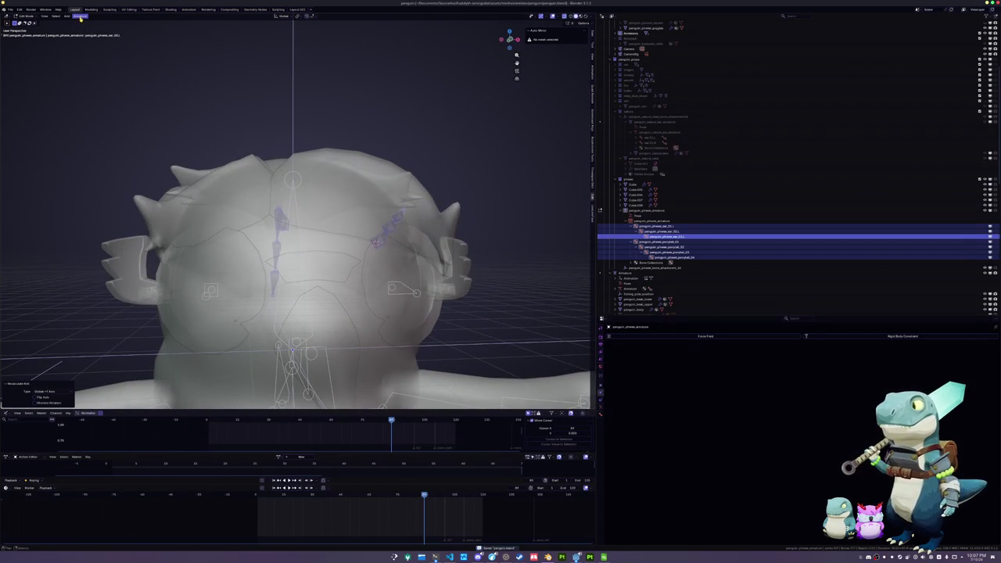
# Recalculate roll to Global +Z again and symmetrize the ear bone to the head's other side
pyautogui.click(80, 15)
pyautogui.moveTo(91, 39)
pyautogui.moveTo(156, 37)
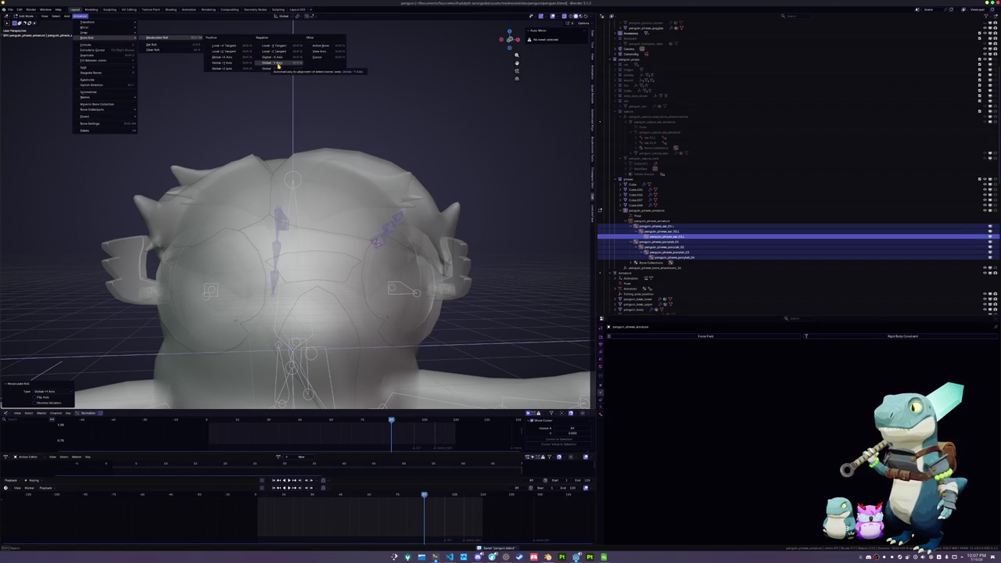
pyautogui.click(231, 67)
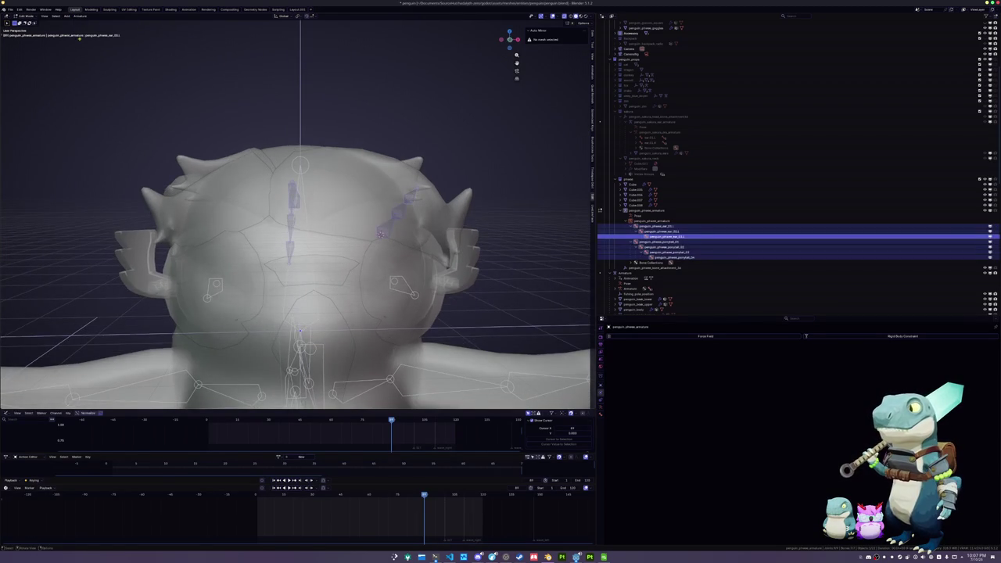
pyautogui.click(80, 16)
pyautogui.click(87, 91)
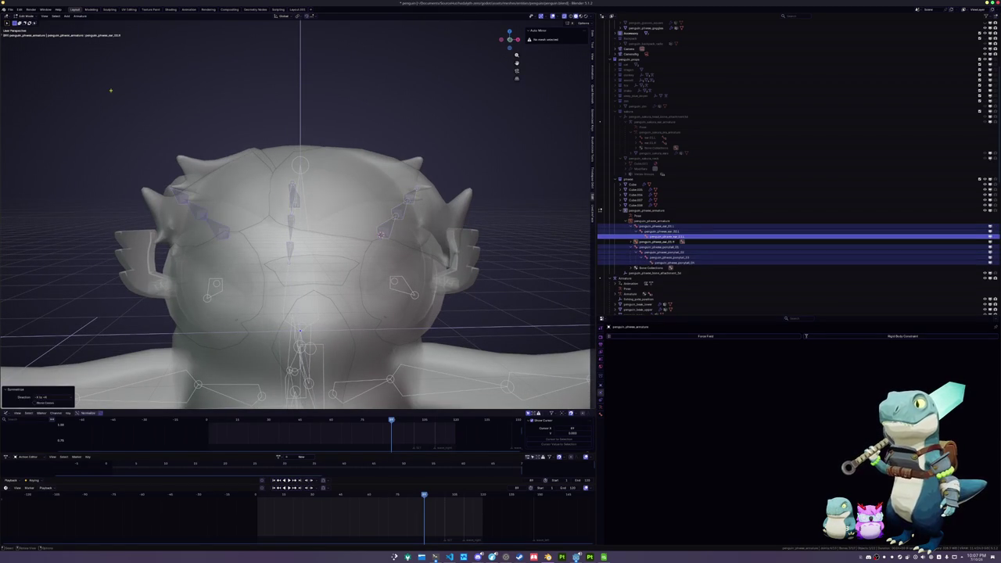
# In Object Mode, parent the ear Cube to the armature with automatic weights
pyautogui.moveTo(222, 112)
pyautogui.mouseDown()
pyautogui.moveTo(266, 157)
pyautogui.moveTo(390, 191)
pyautogui.mouseUp()
pyautogui.press('Tab')
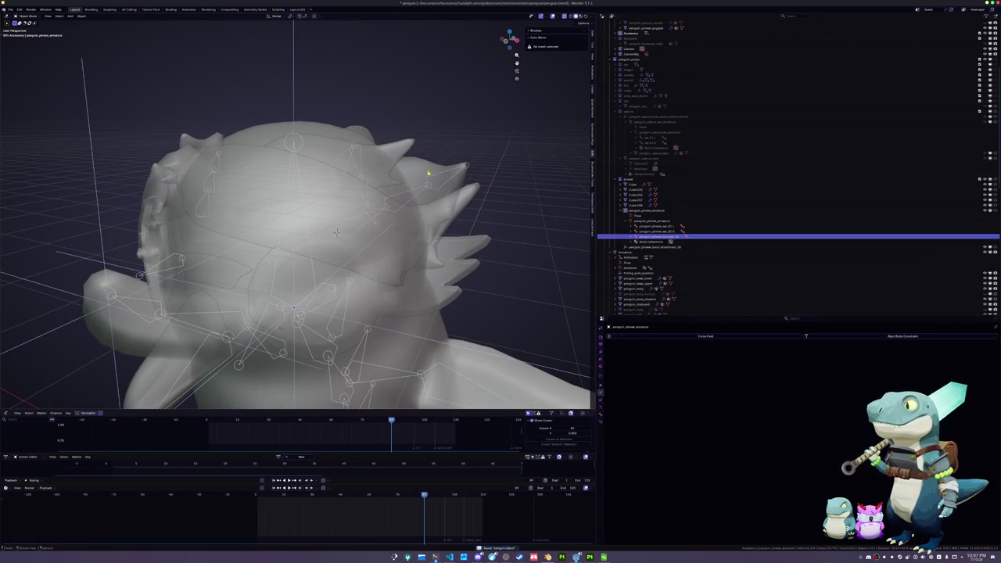
pyautogui.click(431, 183)
pyautogui.click(440, 190)
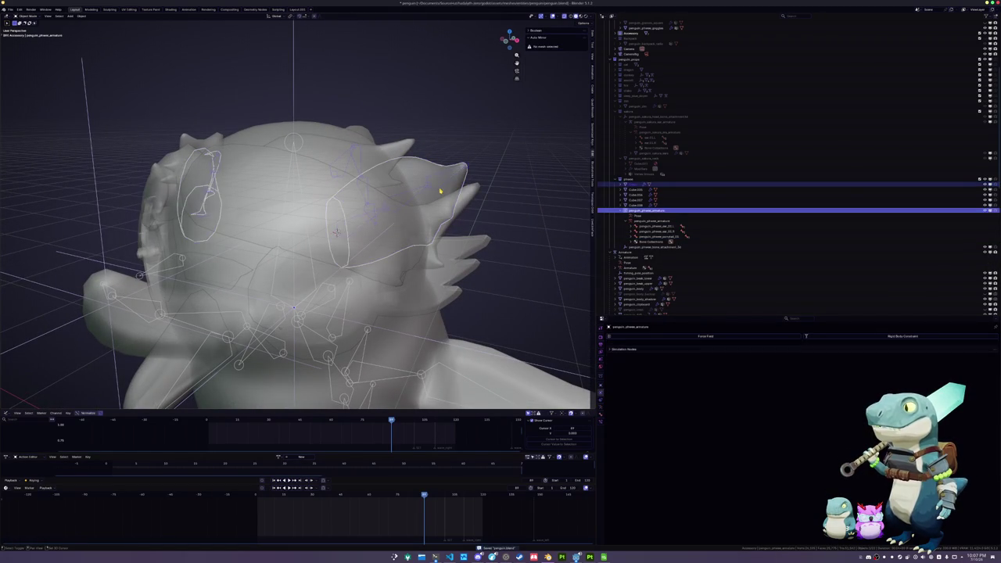
pyautogui.hotkey('ctrl', 'p')
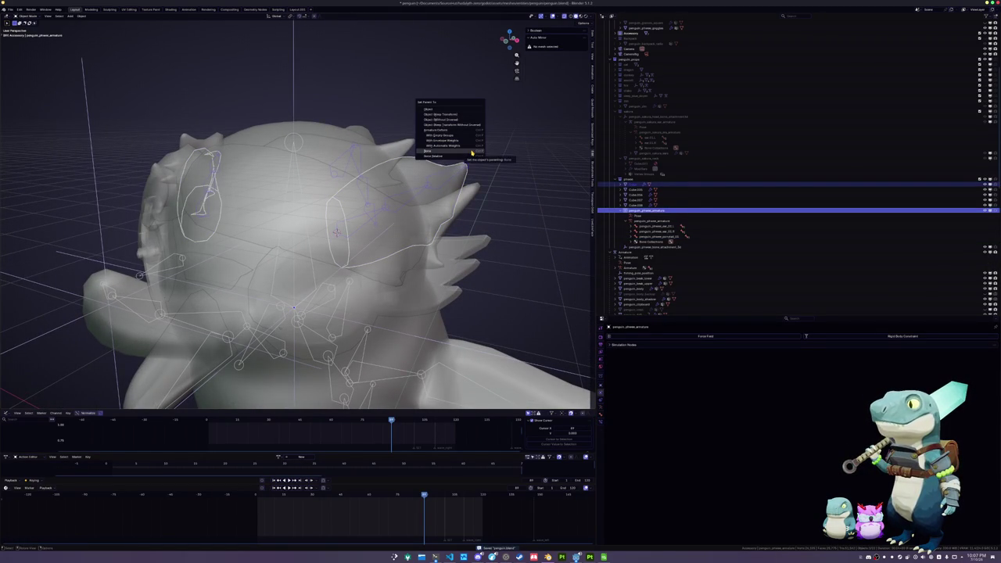
pyautogui.click(471, 145)
pyautogui.moveTo(472, 151); pyautogui.dragTo(442, 161)
# Redo the Cube's automatic-weights parenting to the armature
pyautogui.click(442, 221)
pyautogui.moveTo(441, 221); pyautogui.dragTo(407, 226)
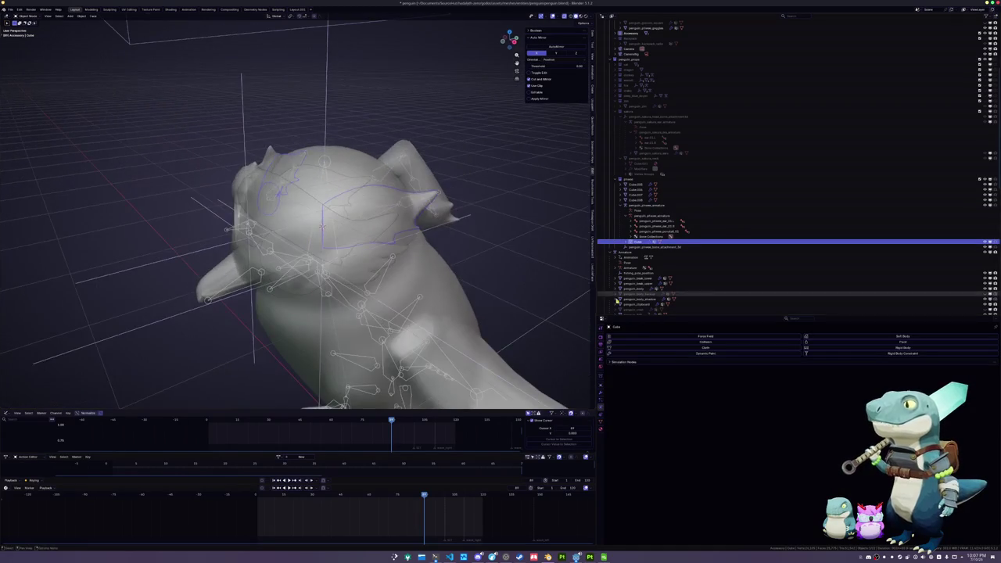
pyautogui.click(601, 417)
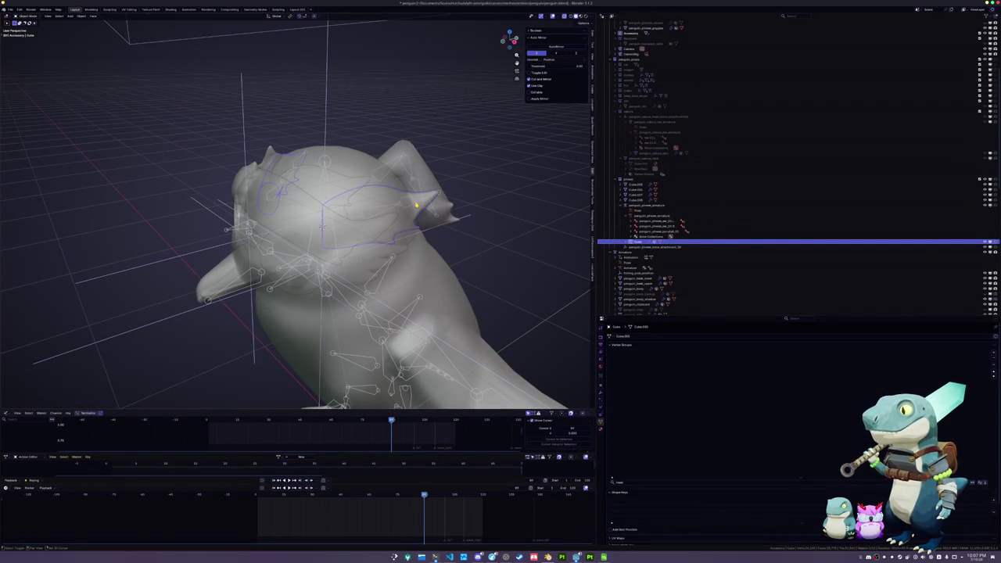
pyautogui.click(416, 204)
pyautogui.hotkey('ctrl', 'p')
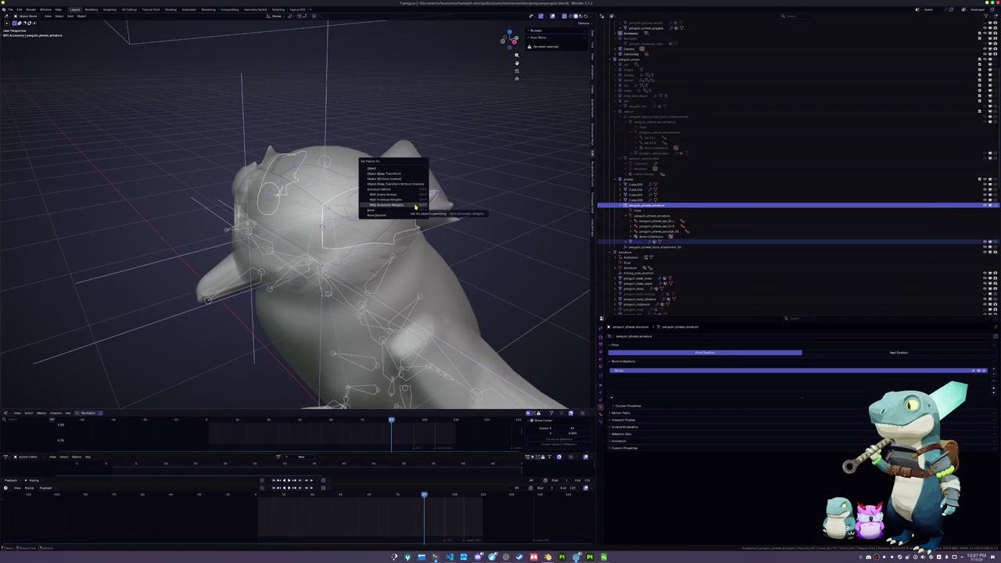
pyautogui.click(422, 214)
pyautogui.click(437, 247)
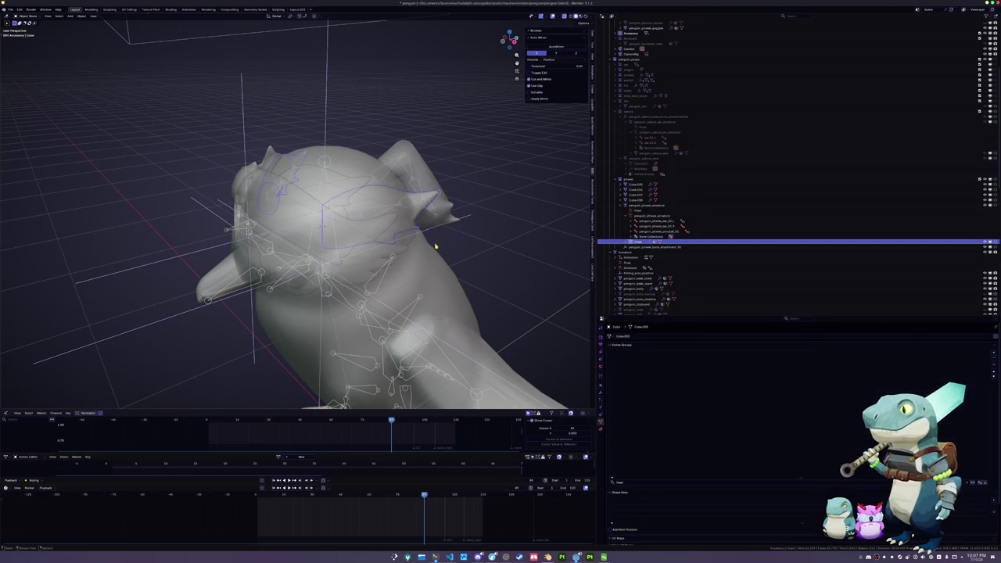
pyautogui.click(416, 205)
pyautogui.click(416, 205)
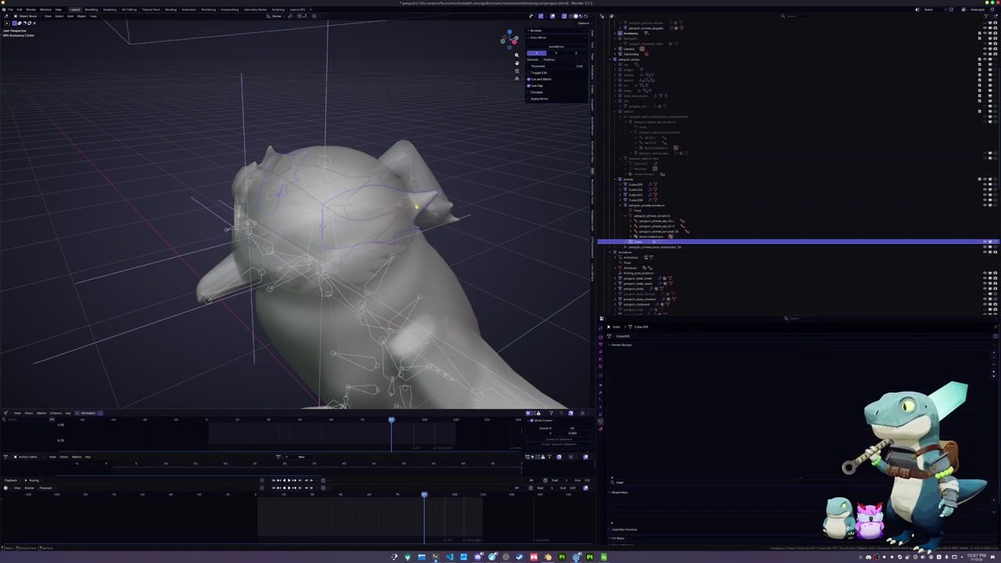
pyautogui.click(415, 205)
pyautogui.hotkey('ctrl', 'p')
pyautogui.click(418, 210)
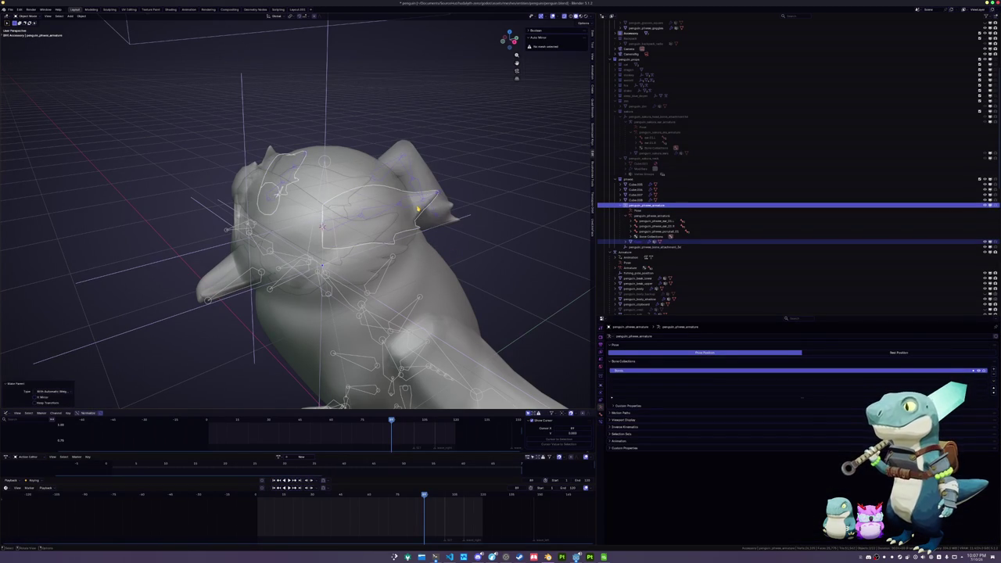
# Clear the vertex group filter and remove the ponytail vertex groups, keeping only ear groups
pyautogui.click(416, 218)
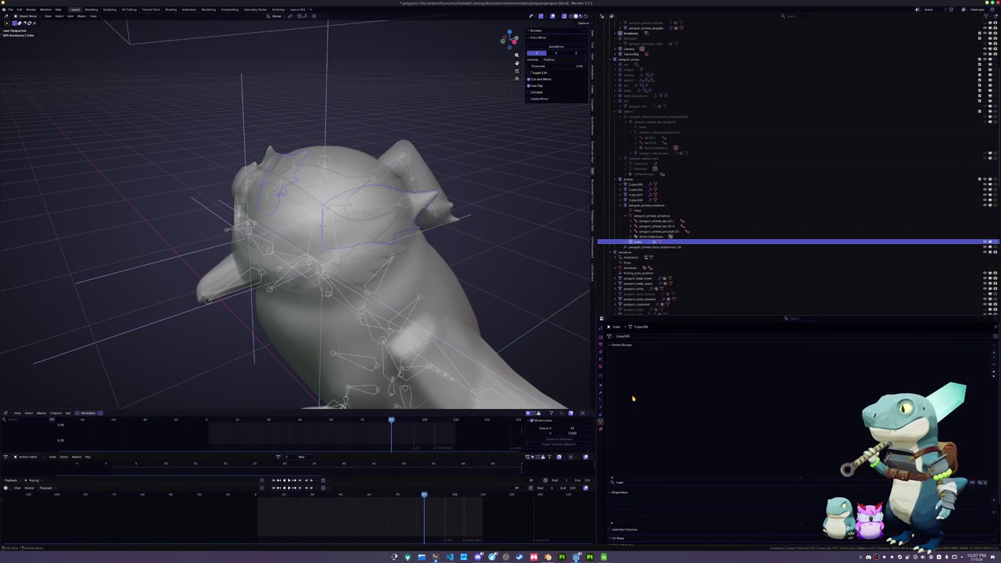
pyautogui.click(653, 482)
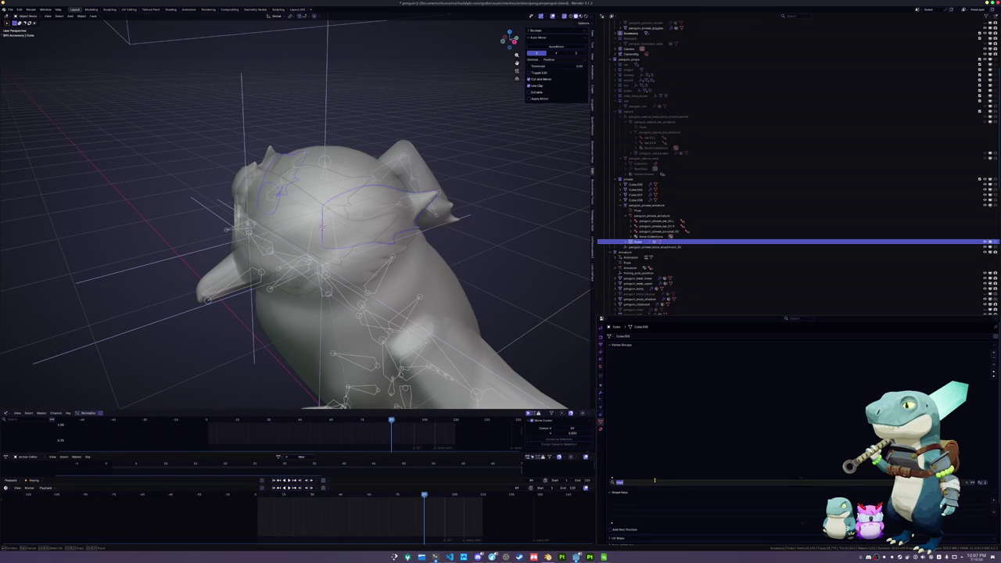
pyautogui.press('BackSpace')
pyautogui.press('Return')
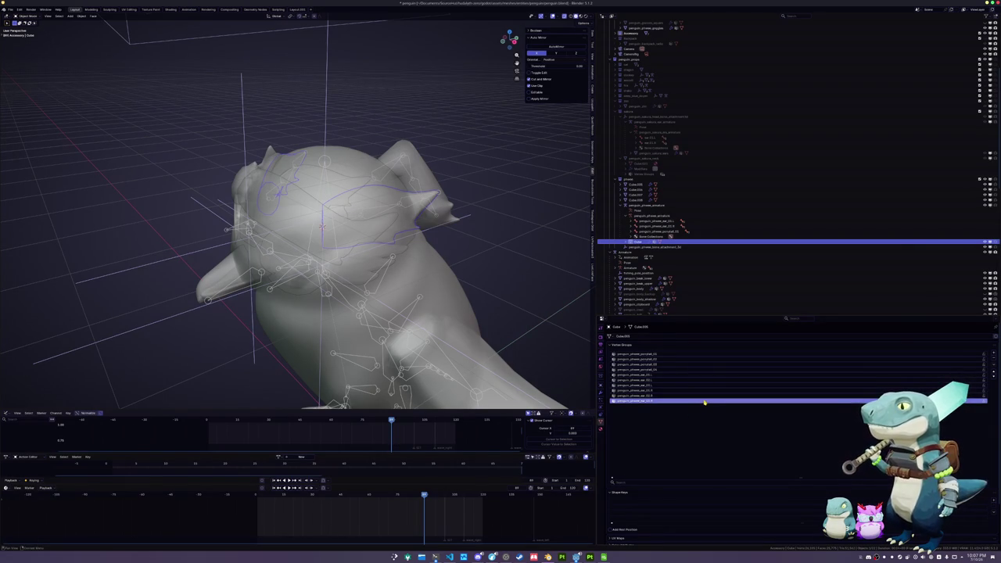
pyautogui.click(686, 376)
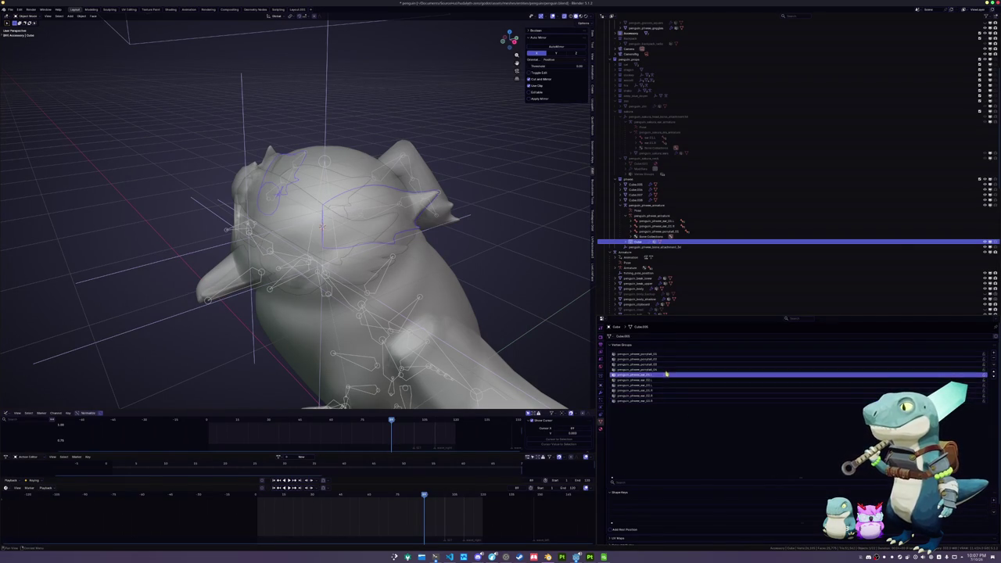
pyautogui.click(668, 354)
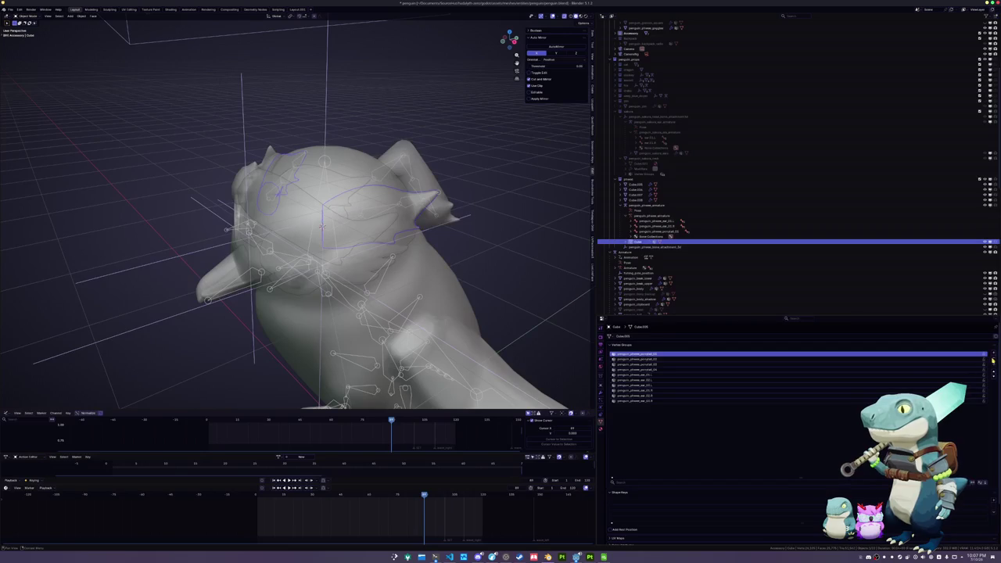
pyautogui.click(992, 359)
pyautogui.click(993, 359)
pyautogui.click(993, 359)
pyautogui.click(993, 359)
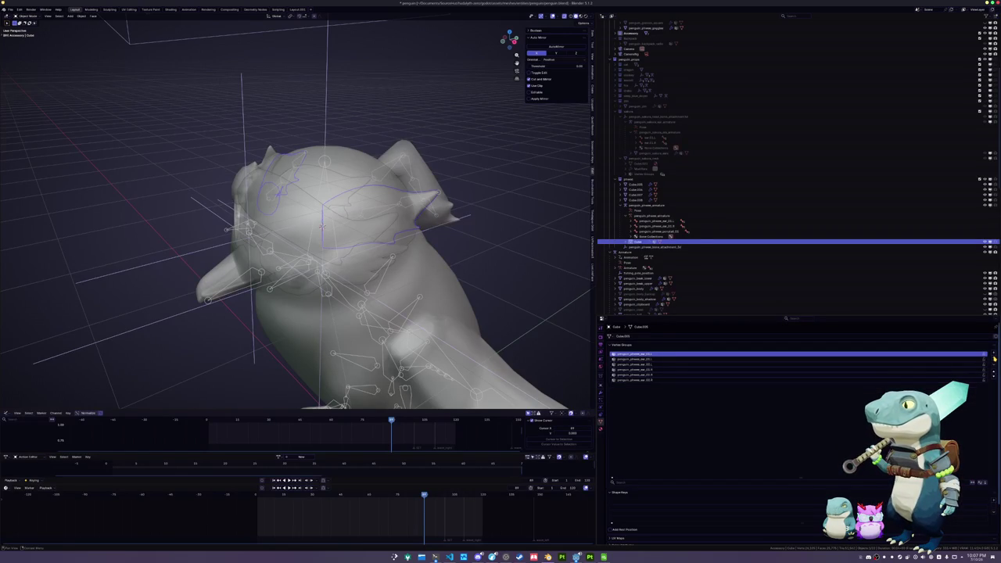
pyautogui.click(485, 256)
pyautogui.click(420, 180)
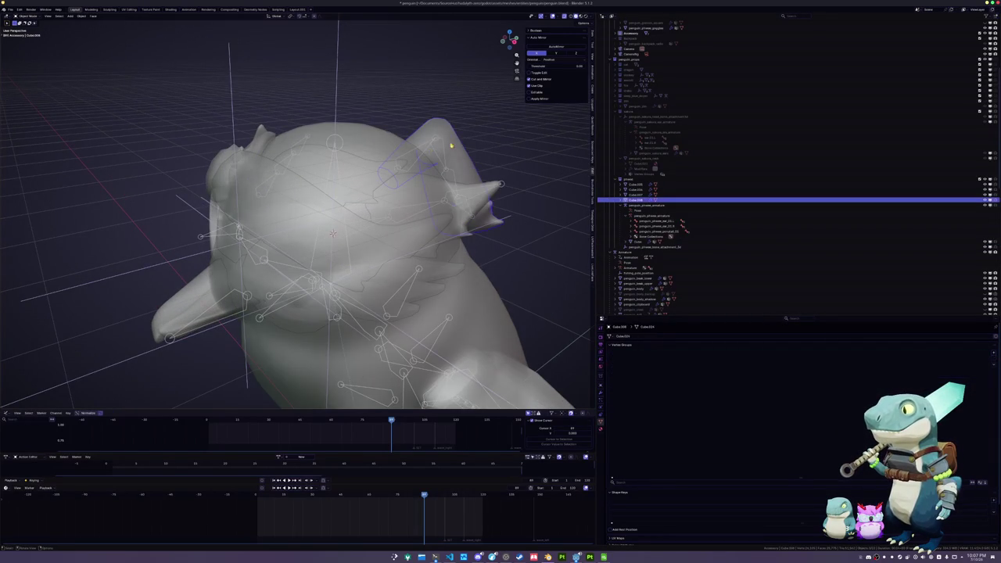
# Parent the flipper mesh to the armature with automatic weights
pyautogui.keyDown('shift'); pyautogui.click(415, 172); pyautogui.keyUp('shift')
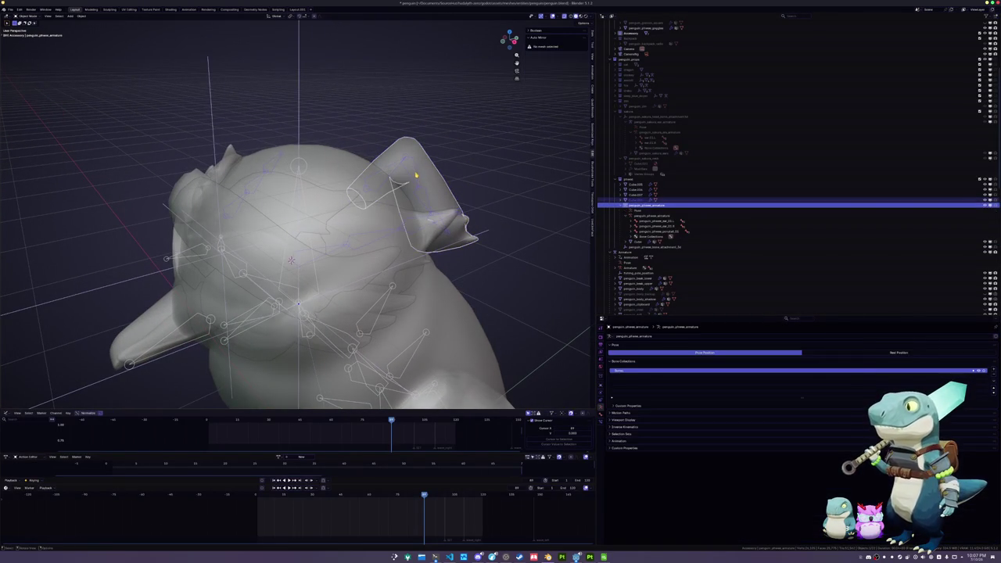
pyautogui.hotkey('ctrl', 'p')
pyautogui.click(440, 158)
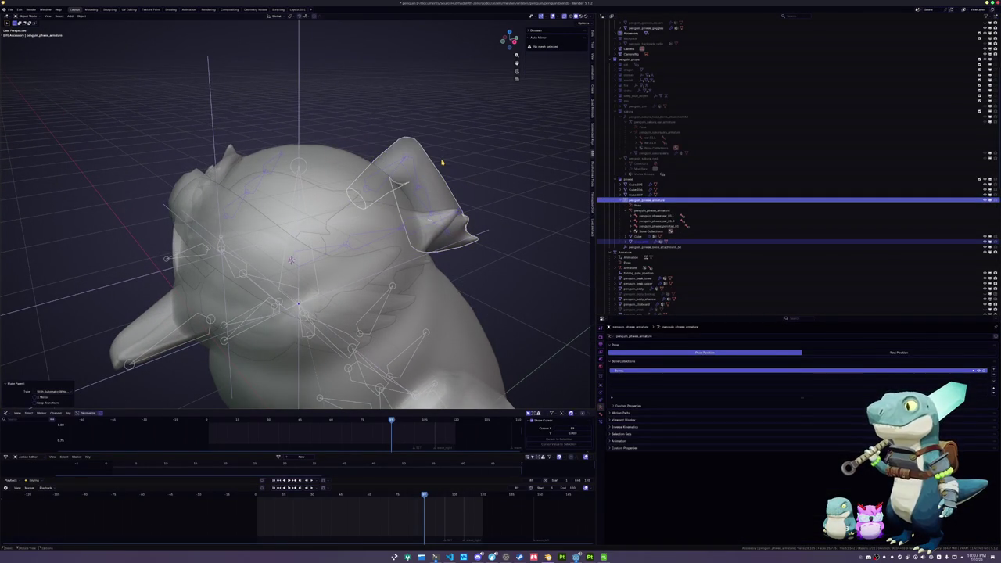
pyautogui.click(422, 174)
# Delete the flipper's unneeded vertex groups
pyautogui.click(718, 377)
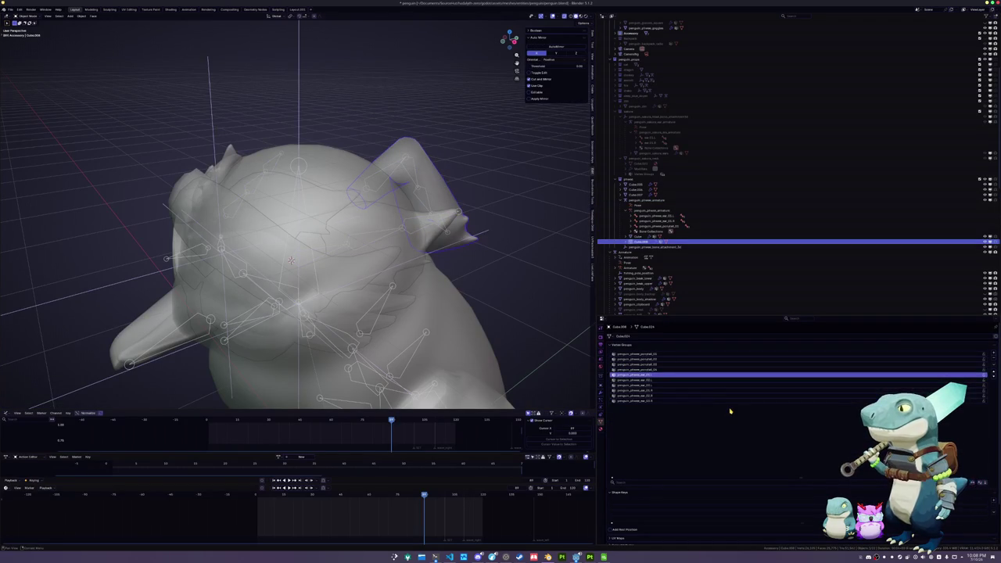
pyautogui.click(737, 401)
pyautogui.click(993, 359)
pyautogui.click(994, 359)
pyautogui.click(994, 358)
pyautogui.click(994, 358)
pyautogui.click(993, 359)
pyautogui.click(993, 359)
# Check the flipper weights, then rotate the flipper bone on X in Pose Mode
pyautogui.hotkey('ctrl', 'Tab')
pyautogui.click(417, 172)
pyautogui.hotkey('ctrl', 'Tab')
pyautogui.click(416, 172)
pyautogui.hotkey('ctrl', 'Tab')
pyautogui.press('r')
pyautogui.press('x')
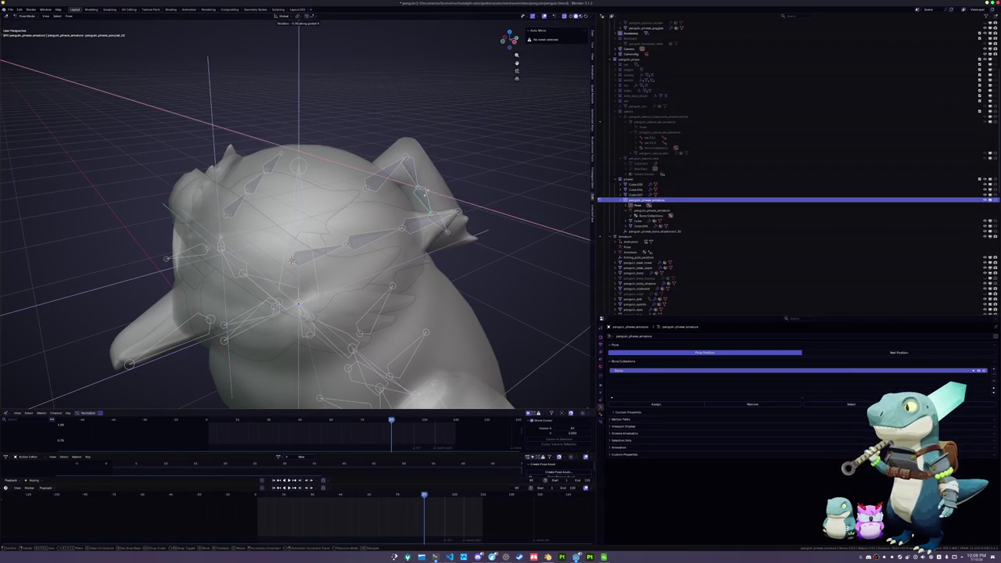
pyautogui.click(438, 220)
# Rotate the flipper bone twice more to confirm the mesh follows it
pyautogui.press('r')
pyautogui.click(461, 234)
pyautogui.moveTo(258, 188); pyautogui.dragTo(406, 136)
pyautogui.press('r')
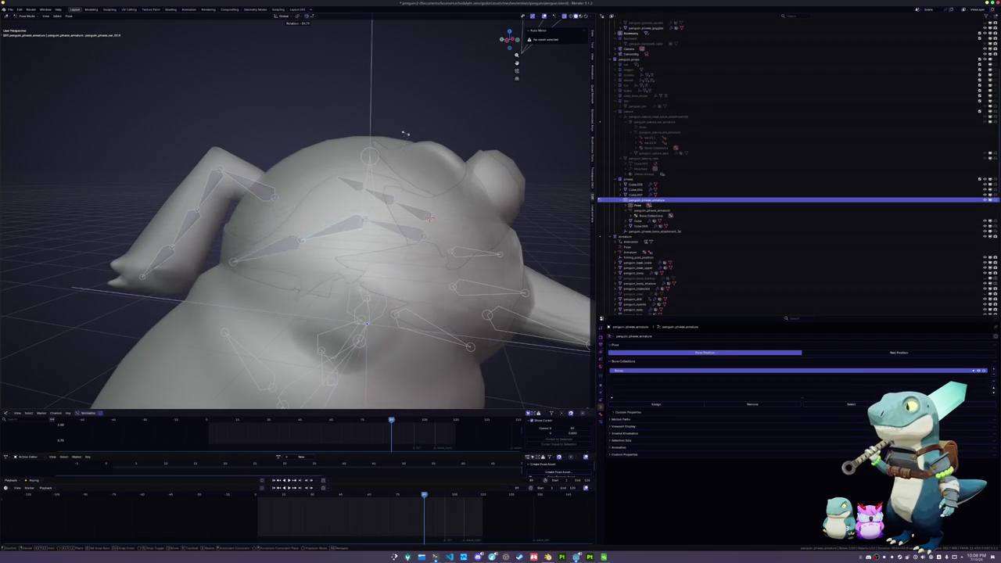
pyautogui.click(429, 218)
pyautogui.moveTo(429, 218)
pyautogui.mouseDown()
pyautogui.moveTo(370, 201)
pyautogui.moveTo(432, 214)
pyautogui.moveTo(398, 239)
pyautogui.moveTo(322, 227)
pyautogui.mouseUp()
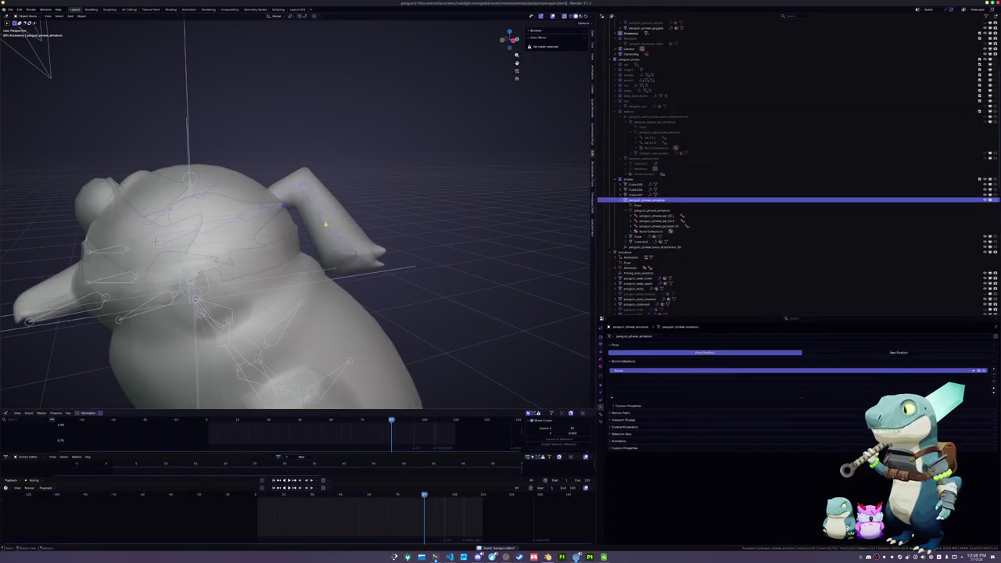
# Return to Object Mode, select Cube.008 and convert the accessory pieces to a mesh
pyautogui.click(322, 228)
pyautogui.hotkey('ctrl', 'Tab')
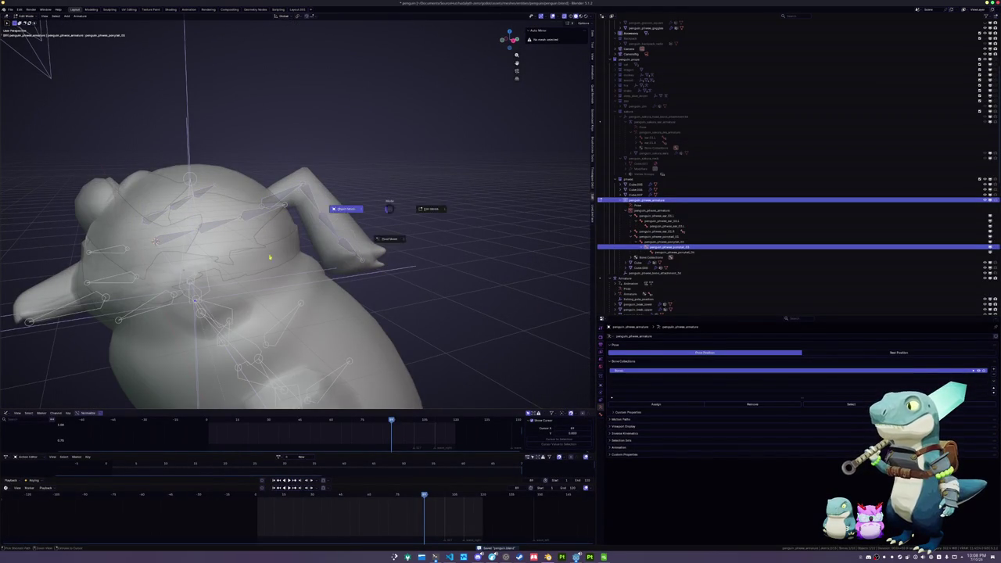
pyautogui.click(244, 254)
pyautogui.moveTo(245, 254); pyautogui.dragTo(583, 210)
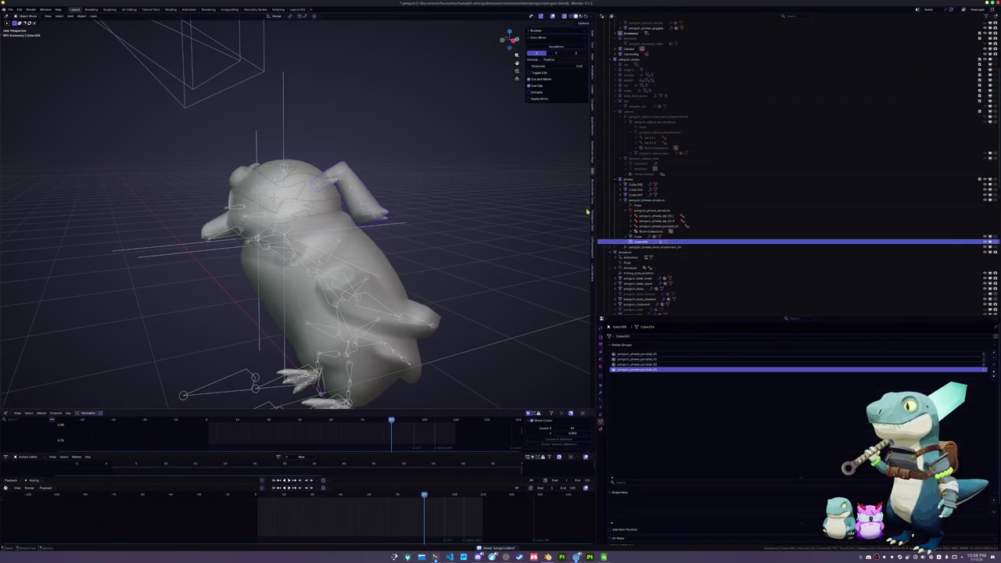
pyautogui.click(637, 236)
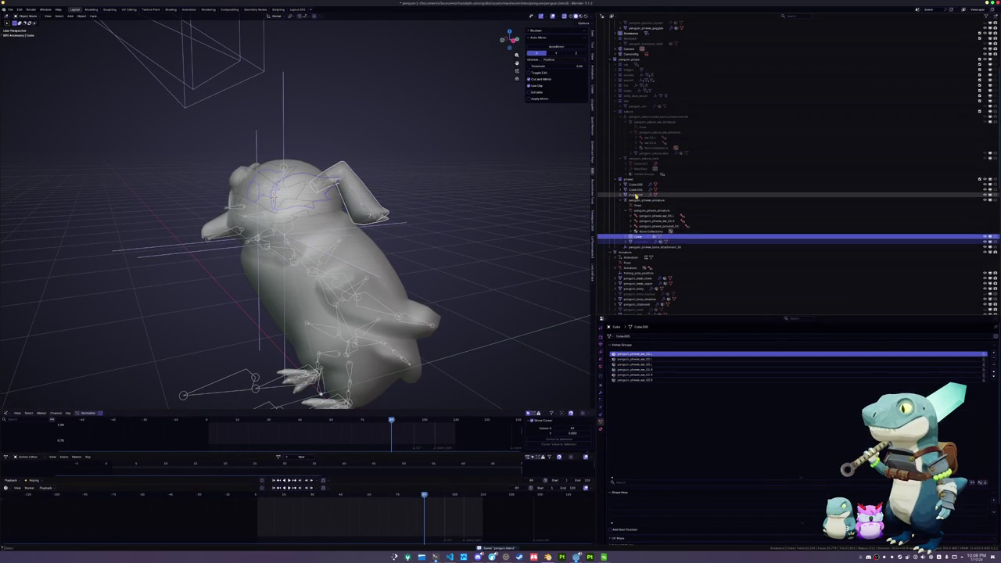
pyautogui.click(635, 185)
pyautogui.moveTo(442, 214)
pyautogui.mouseDown()
pyautogui.moveTo(492, 210)
pyautogui.moveTo(504, 224)
pyautogui.moveTo(477, 197)
pyautogui.mouseUp()
pyautogui.scroll(5, 505, 222)
pyautogui.rightClick(477, 197)
pyautogui.moveTo(481, 211)
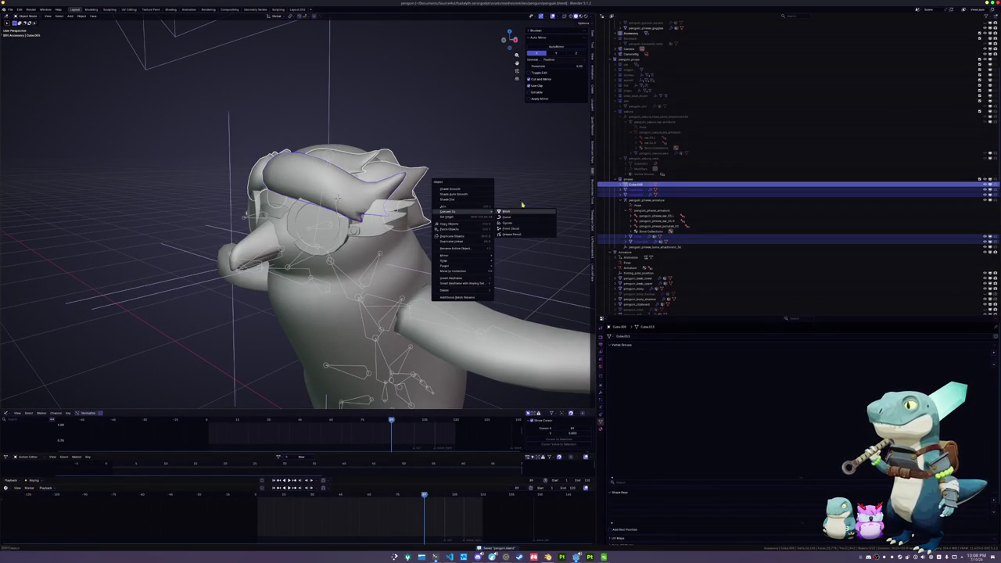
pyautogui.click(515, 211)
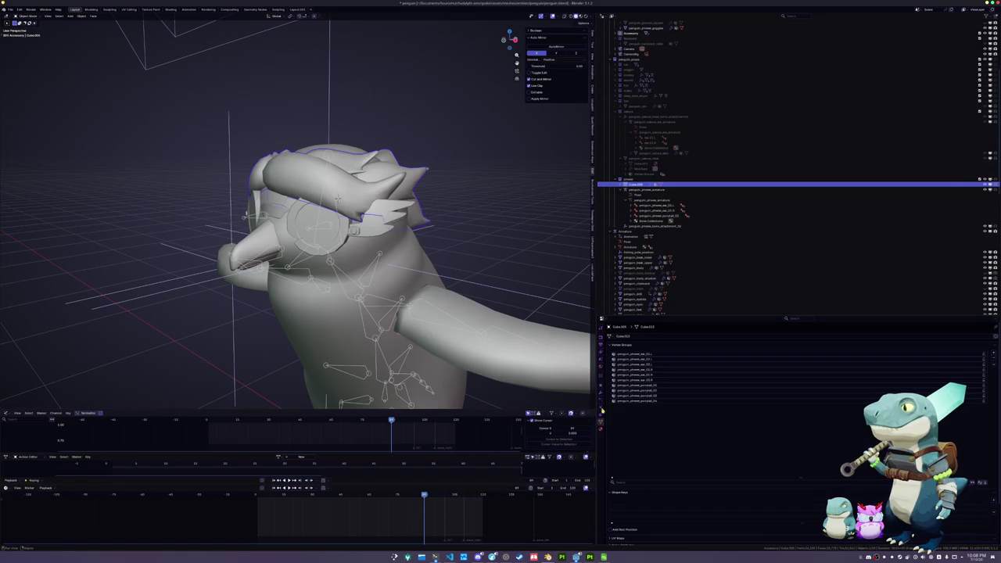
# Add a Geometry Nodes modifier using the DataFactor node group
pyautogui.click(602, 393)
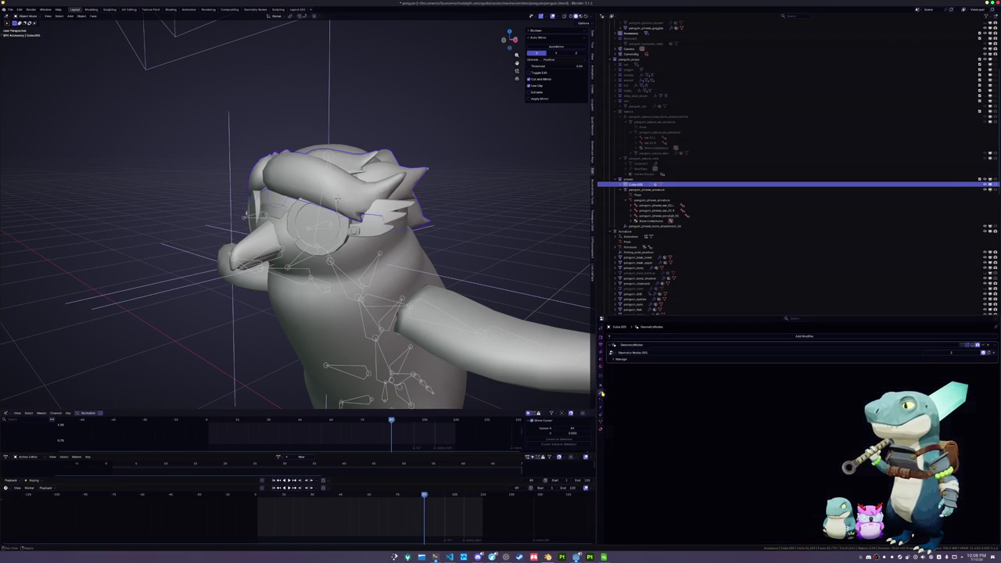
pyautogui.click(969, 346)
pyautogui.click(879, 337)
pyautogui.write('geomet')
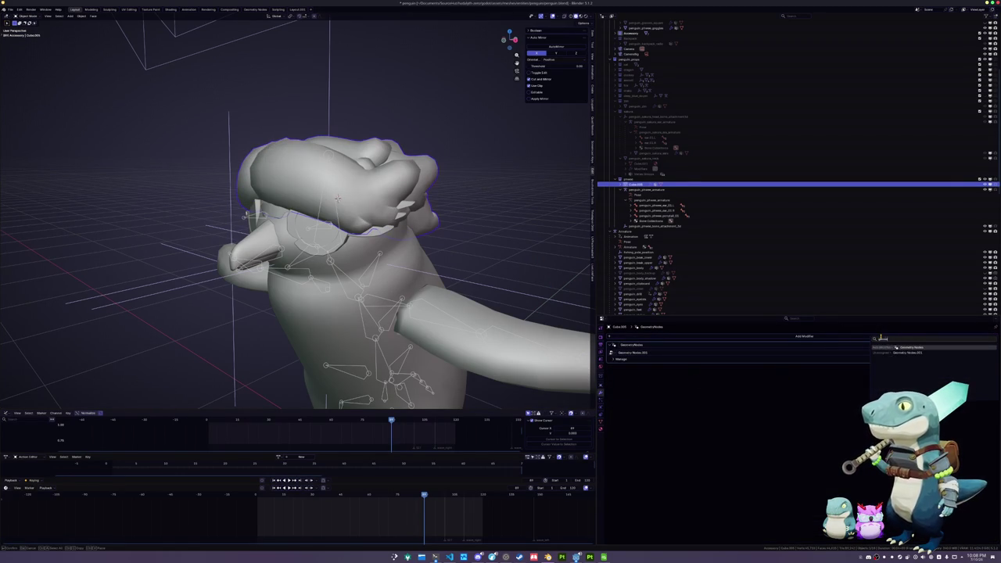
pyautogui.press('Return')
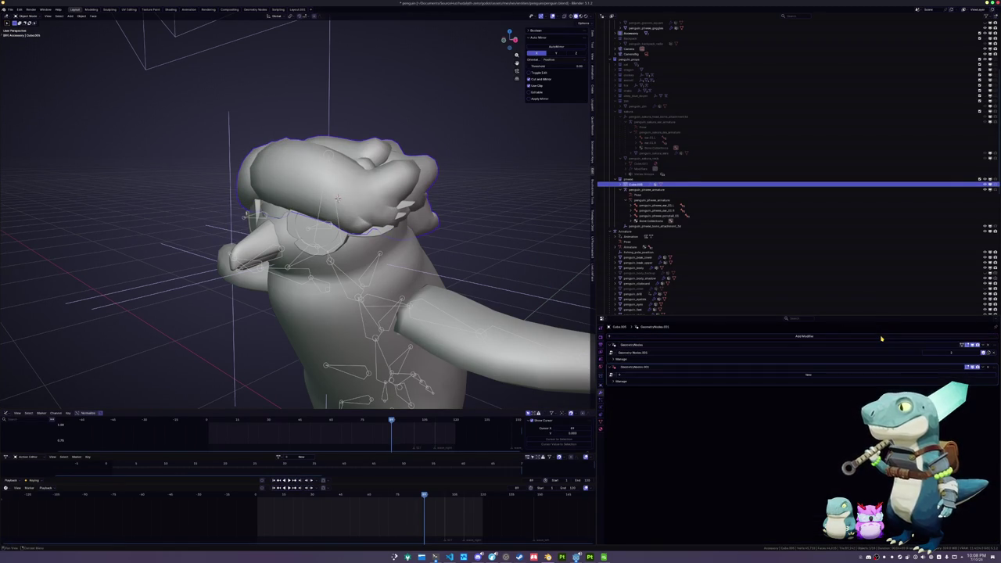
pyautogui.click(612, 375)
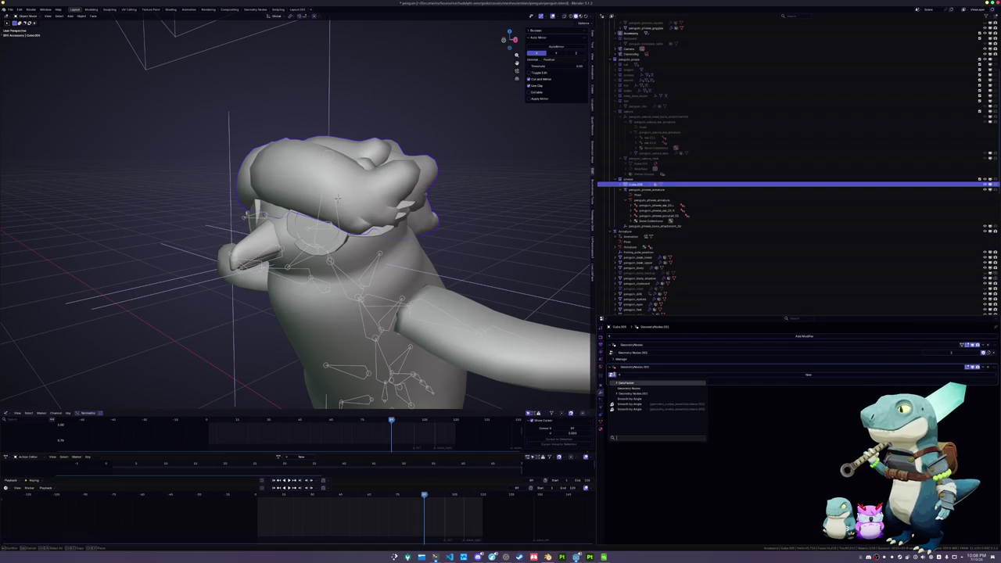
pyautogui.click(626, 383)
# Apply both geometry nodes modifiers permanently
pyautogui.moveTo(478, 200)
pyautogui.mouseDown()
pyautogui.moveTo(440, 197)
pyautogui.moveTo(481, 212)
pyautogui.mouseUp()
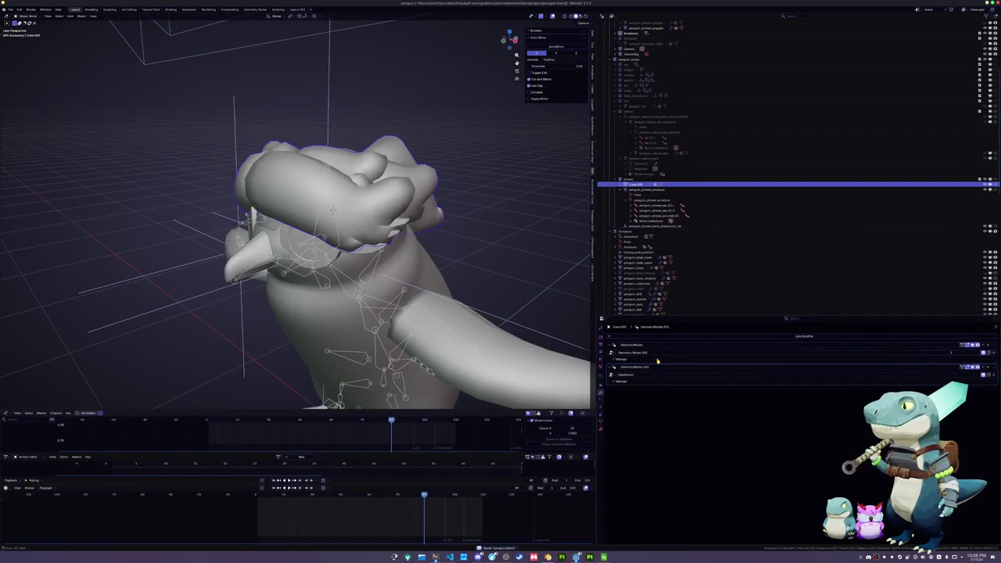
pyautogui.click(608, 359)
pyautogui.click(608, 359)
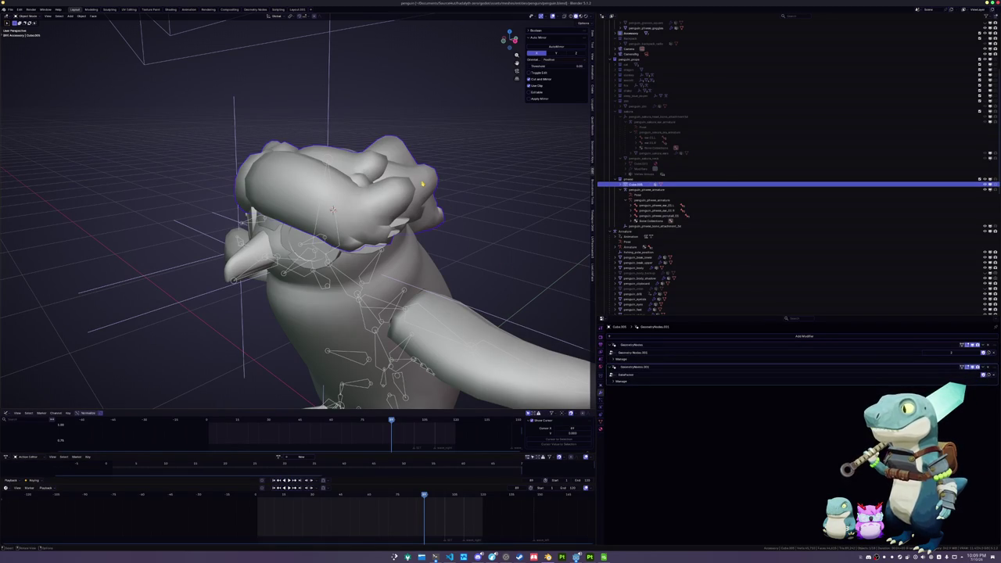
pyautogui.click(984, 345)
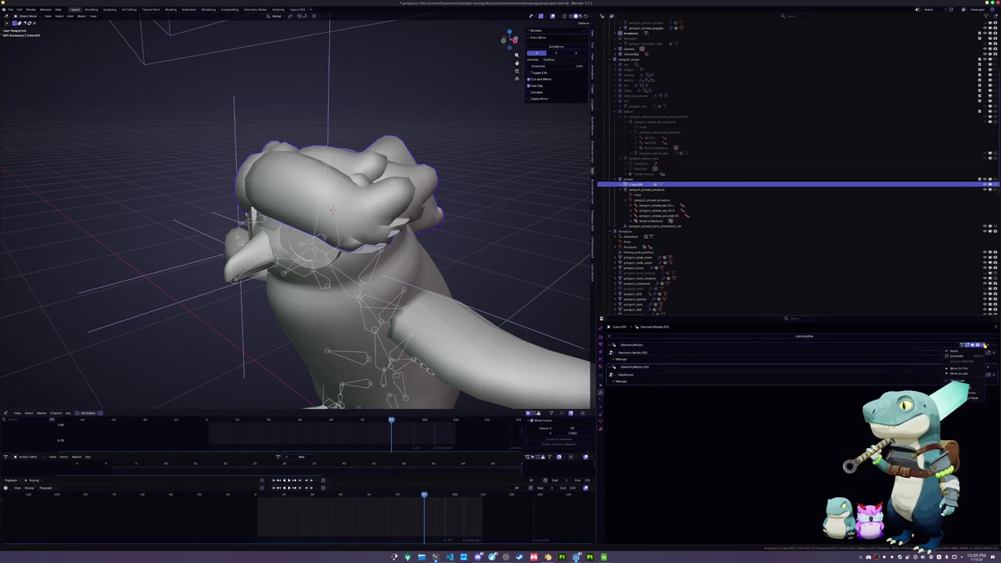
pyautogui.click(953, 350)
pyautogui.click(984, 345)
pyautogui.click(953, 350)
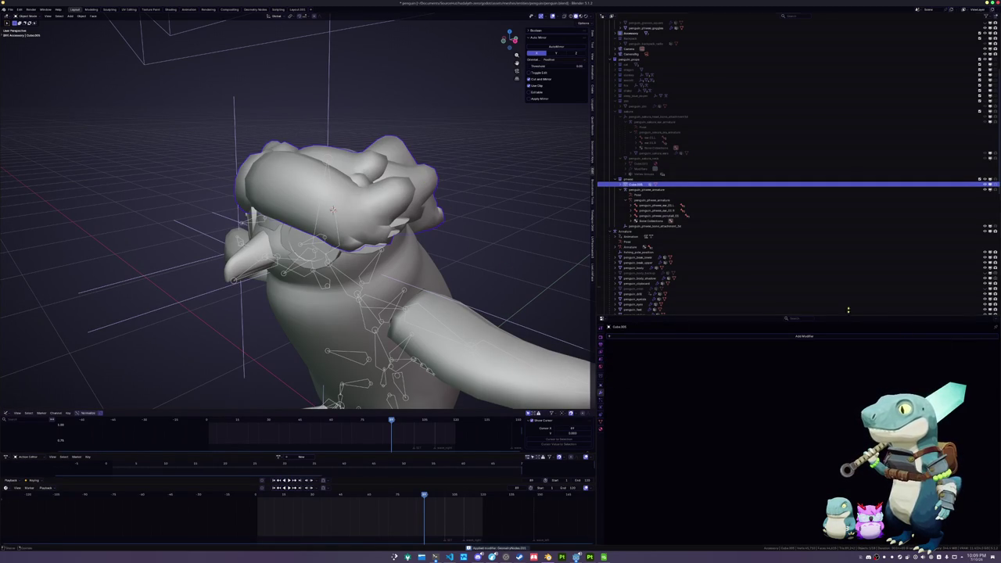
# Rename the accessory mesh to penguin_phwee
pyautogui.press('F2')
pyautogui.write('penguin_phneel')
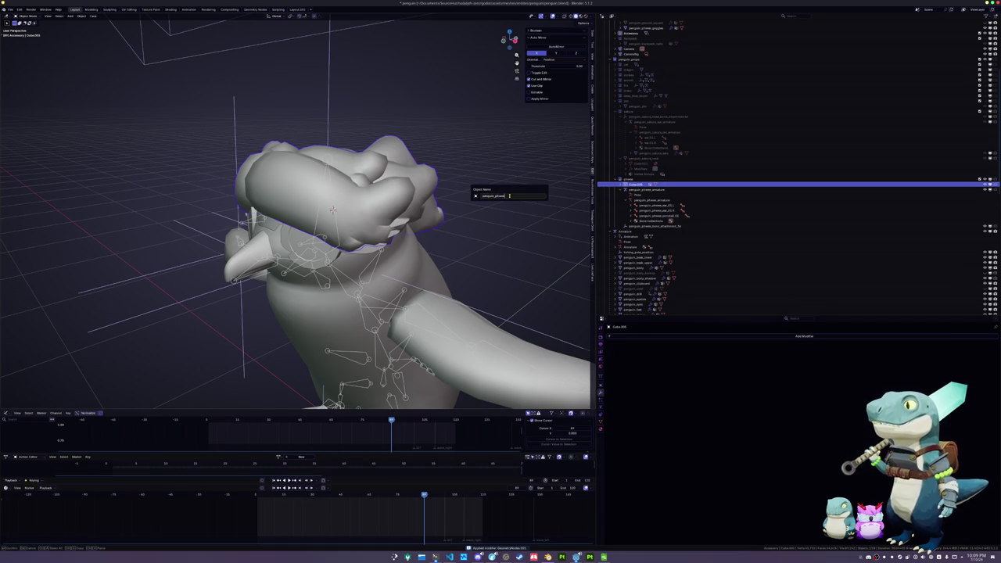
pyautogui.press('Return')
pyautogui.scroll(-3, 417, 178)
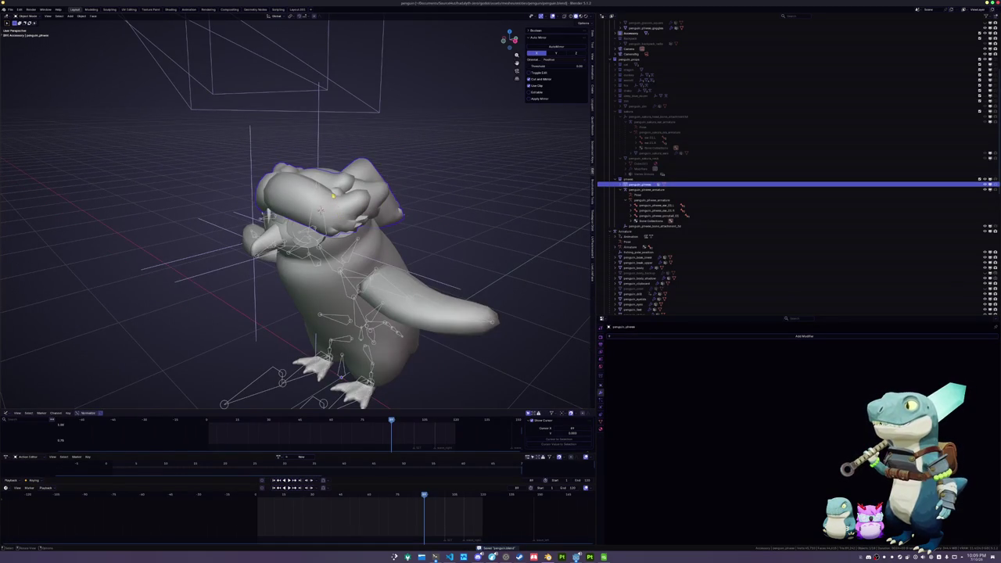
# Set the penguin_phwee mesh's origin to the 3D cursor
pyautogui.click(320, 182)
pyautogui.scroll(8, 373, 255)
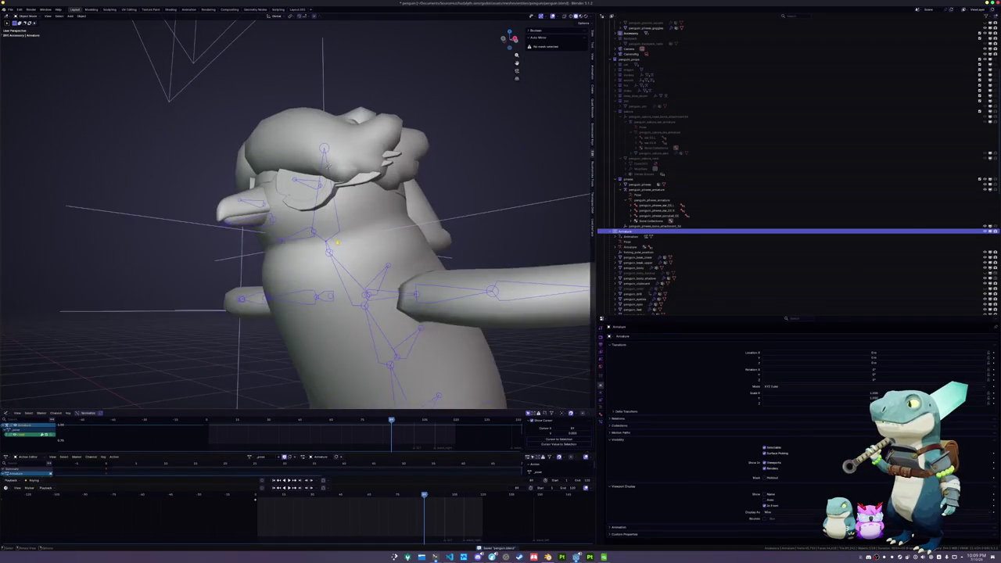
pyautogui.click(505, 238)
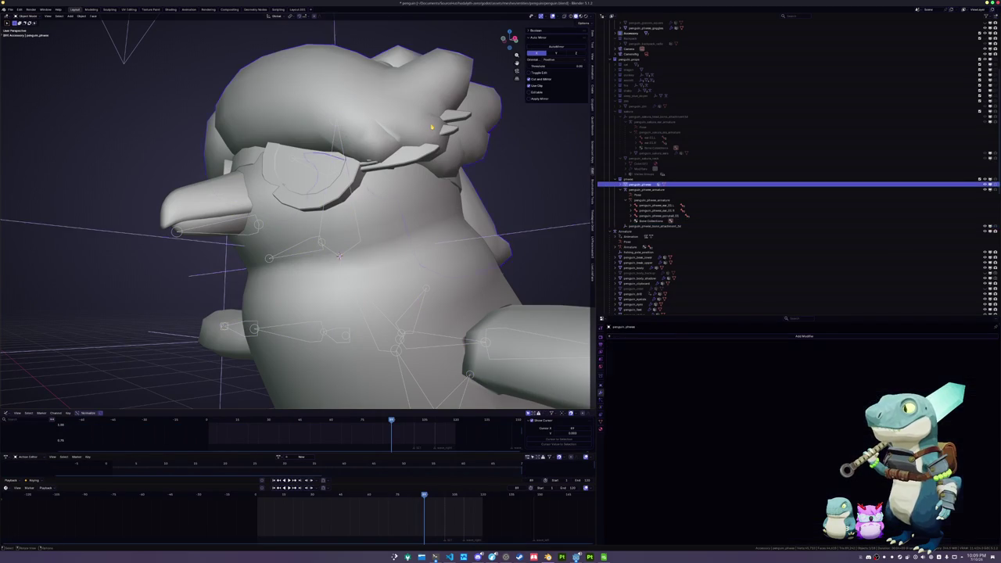
pyautogui.scroll(-5, 448, 150)
pyautogui.click(82, 16)
pyautogui.moveTo(110, 29)
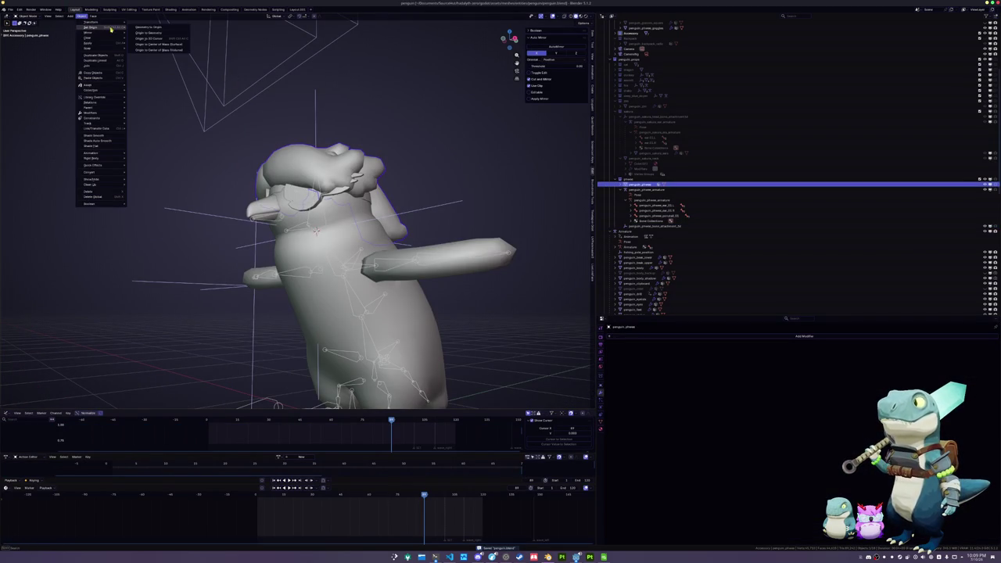
pyautogui.click(163, 39)
pyautogui.scroll(-4, 161, 141)
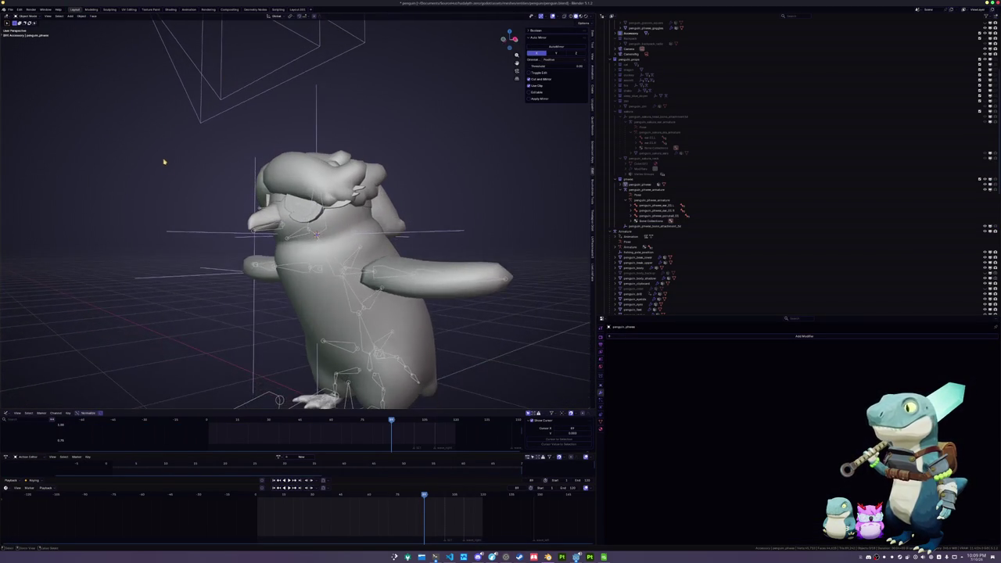
# Inspect the penguin_phwee mesh, the bone attachment empty and the armature
pyautogui.moveTo(180, 163); pyautogui.dragTo(178, 166)
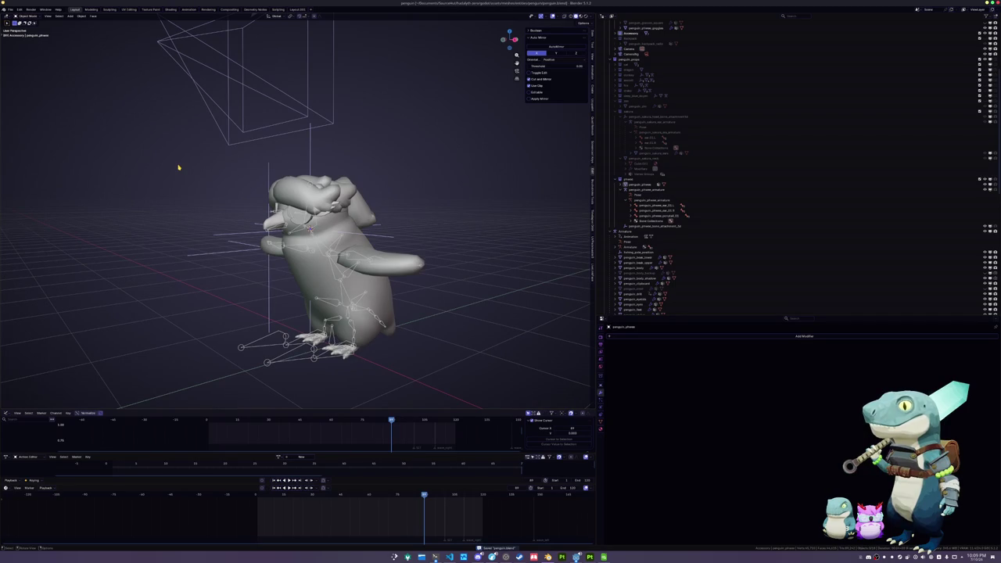
pyautogui.click(292, 193)
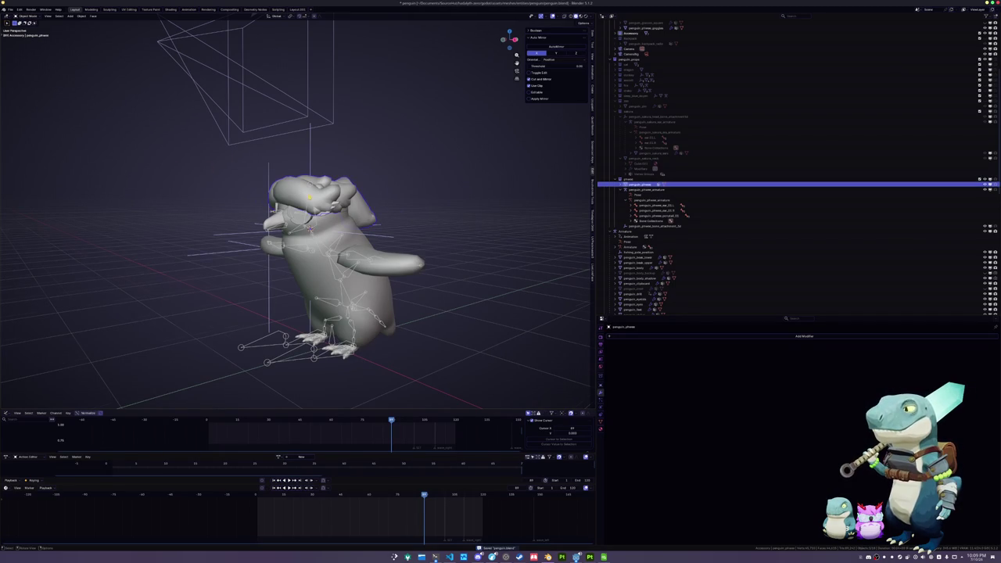
pyautogui.scroll(2, 412, 260)
pyautogui.click(426, 252)
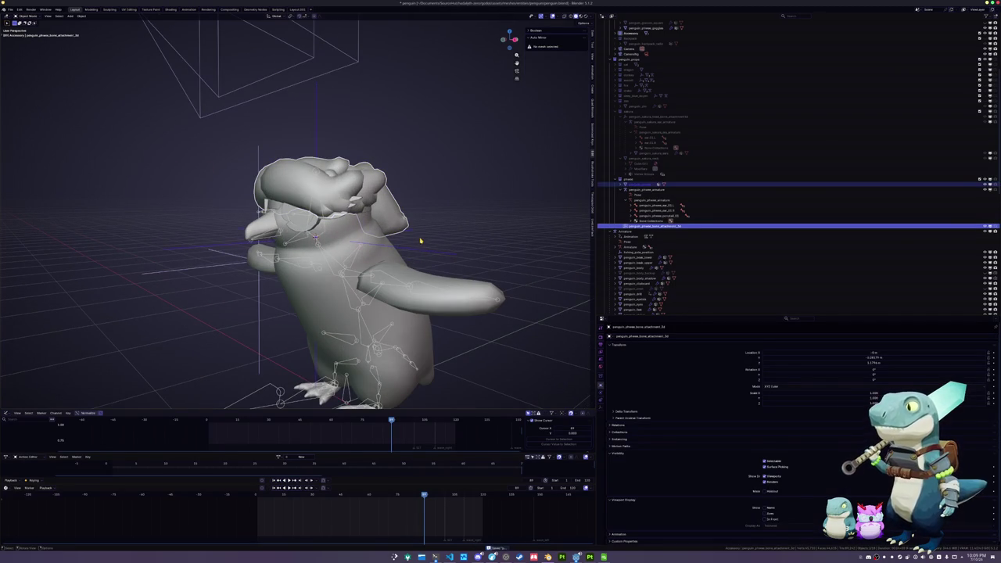
pyautogui.scroll(-3, 417, 239)
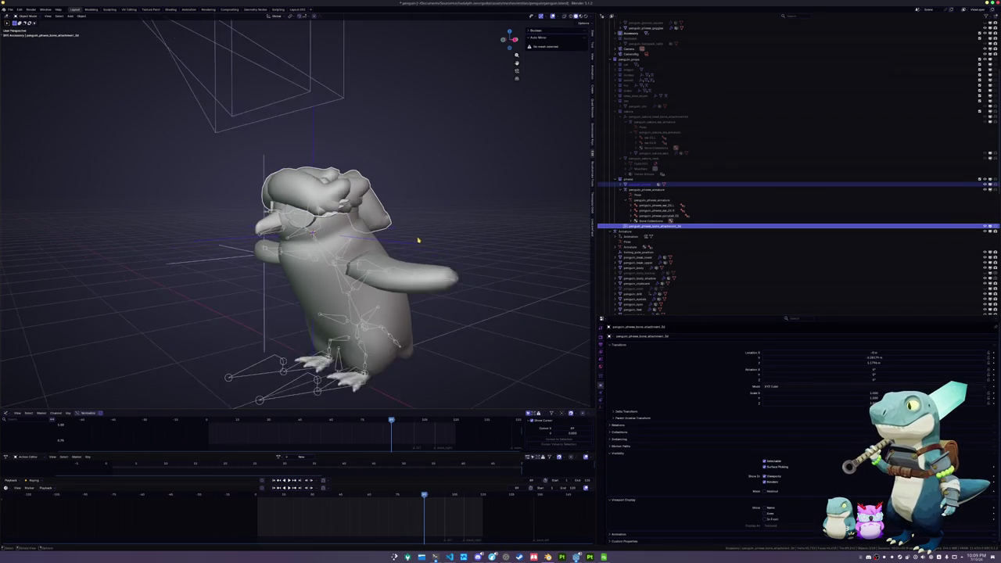
pyautogui.click(284, 362)
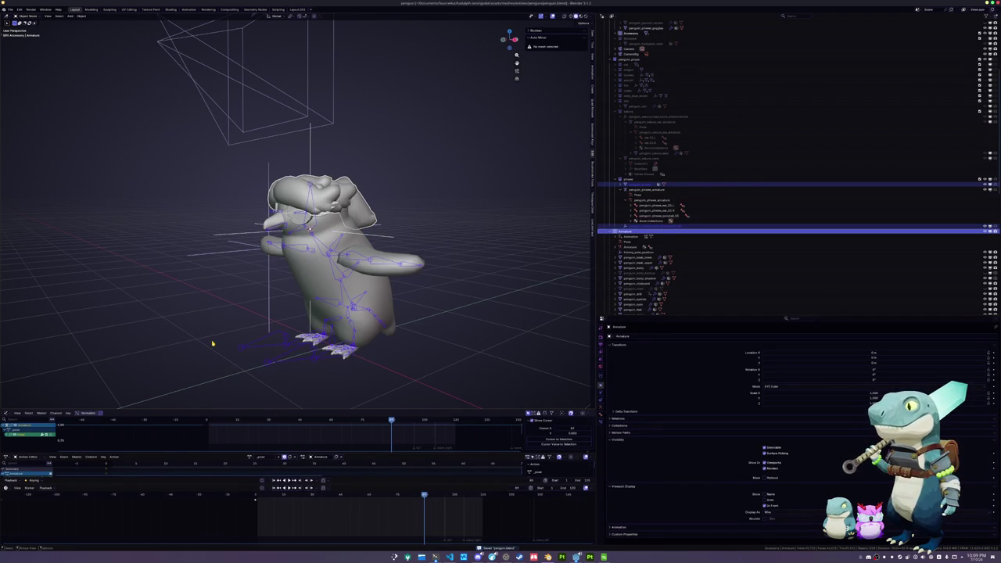
pyautogui.scroll(1, 212, 343)
pyautogui.scroll(-1, 212, 342)
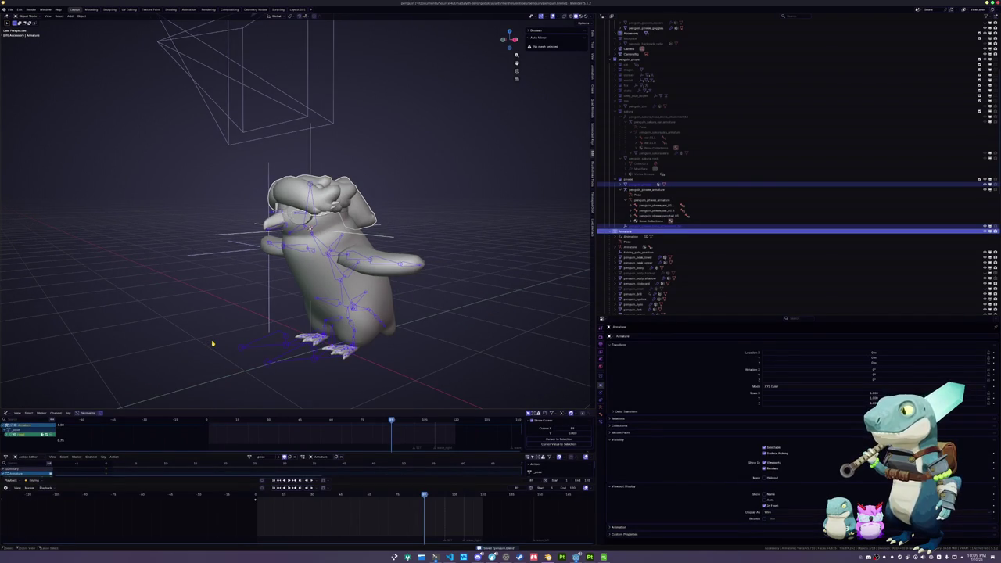
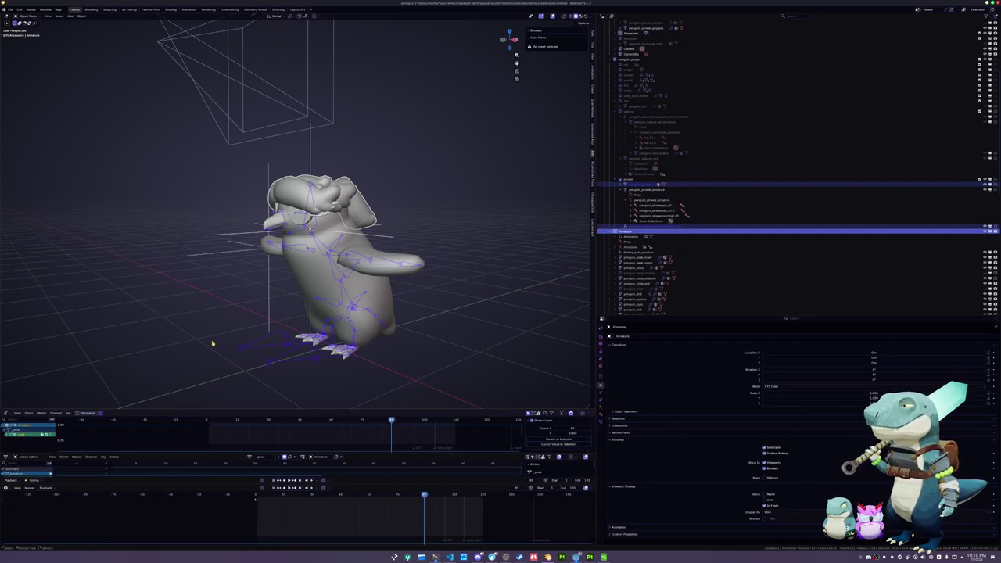
# Frame the view on the penguin and select the penguin_phwee_armature object
pyautogui.press('g')
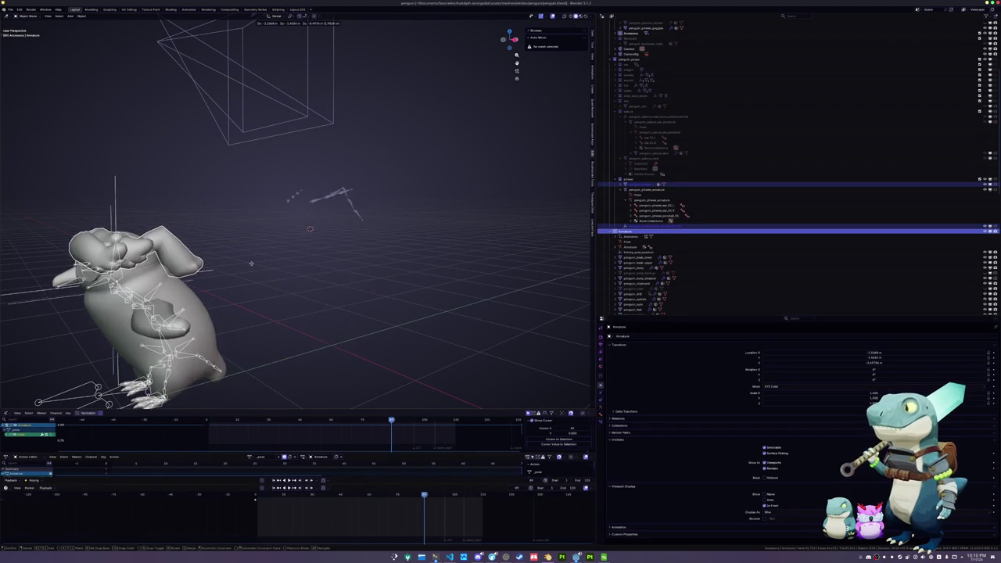
pyautogui.press('Escape')
pyautogui.press('KP_Decimal')
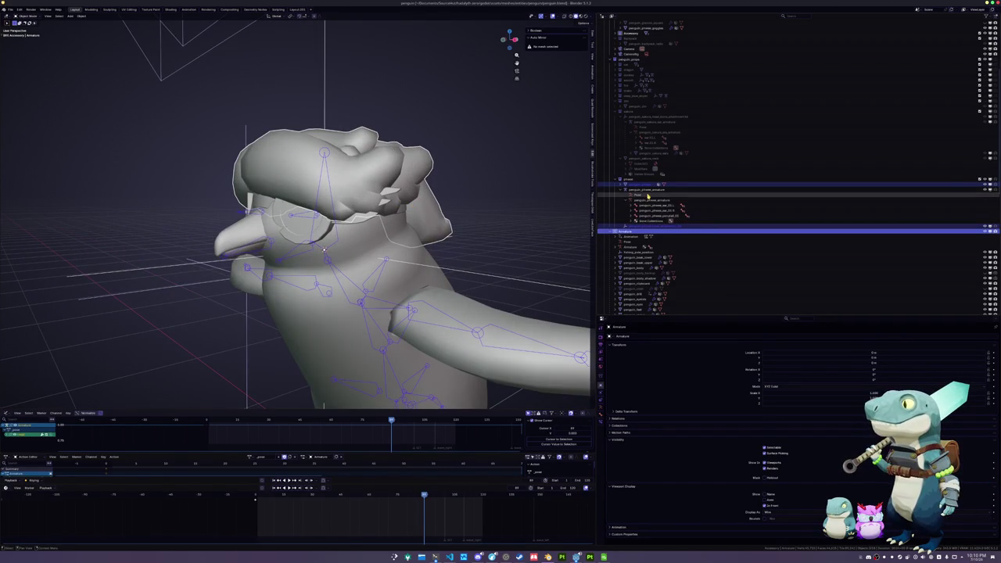
pyautogui.click(637, 189)
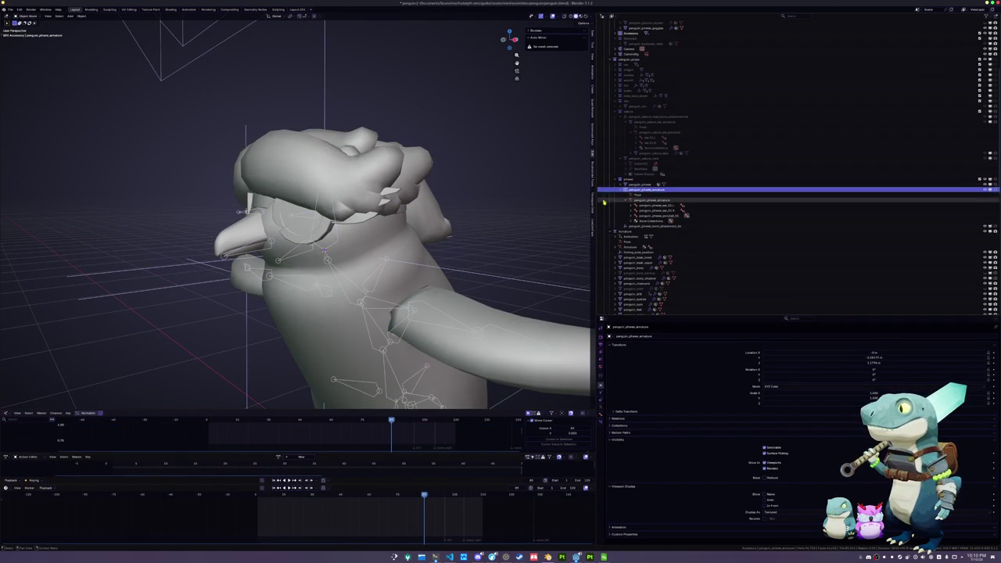
# Turn on In Front for the armature's bones and try Wire before keeping Octahedral
pyautogui.click(600, 412)
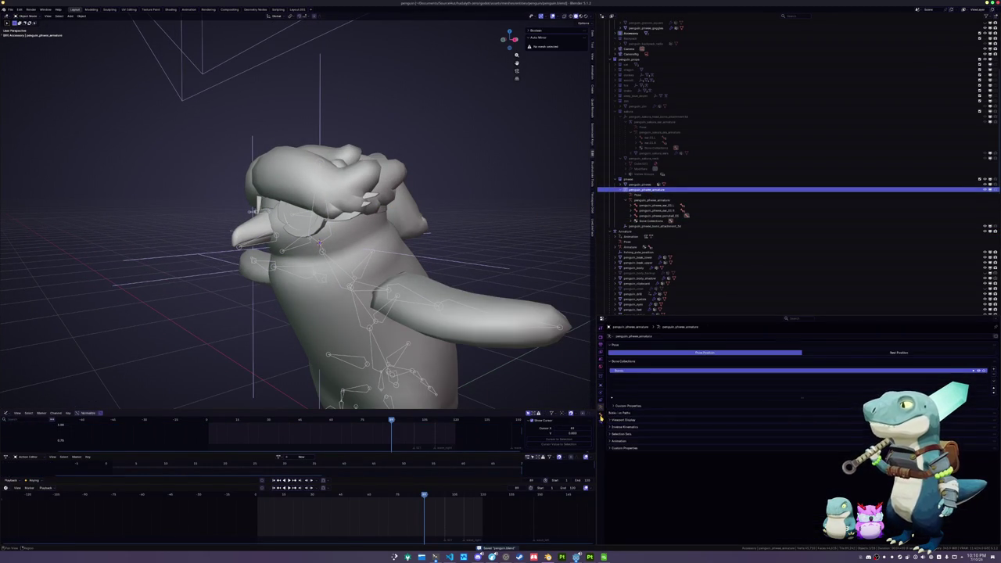
pyautogui.click(600, 419)
pyautogui.click(600, 402)
pyautogui.click(602, 389)
pyautogui.click(601, 412)
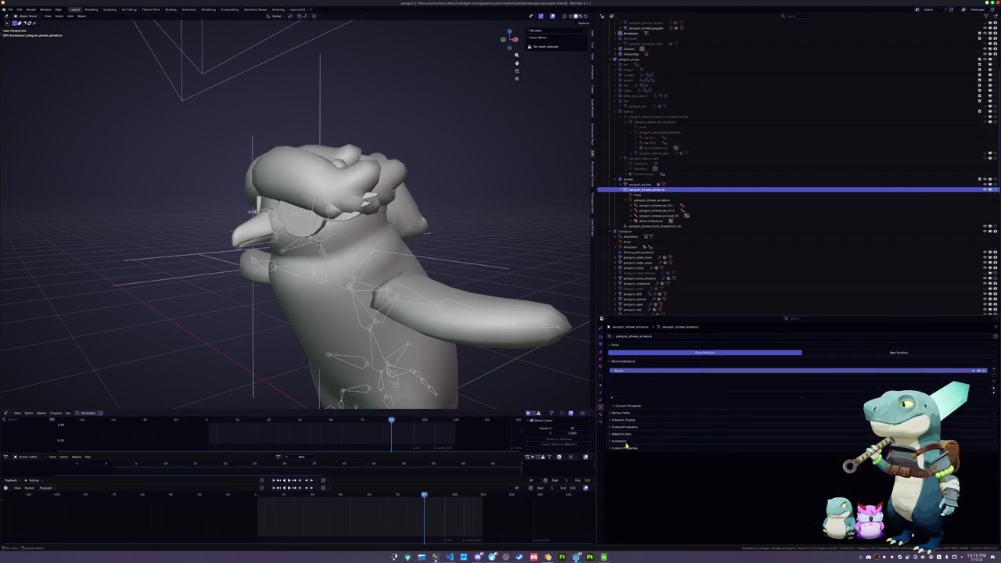
pyautogui.click(628, 420)
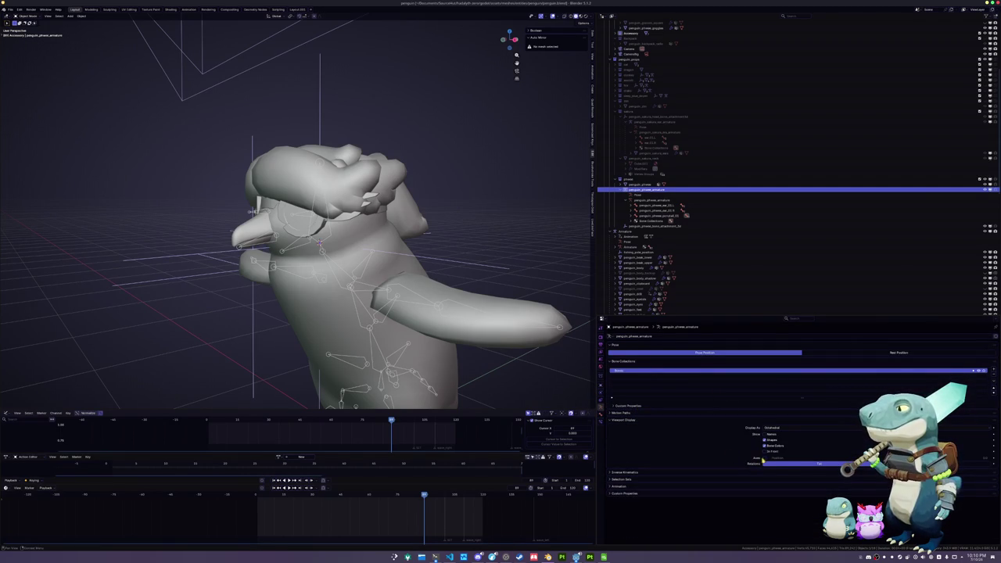
pyautogui.click(764, 451)
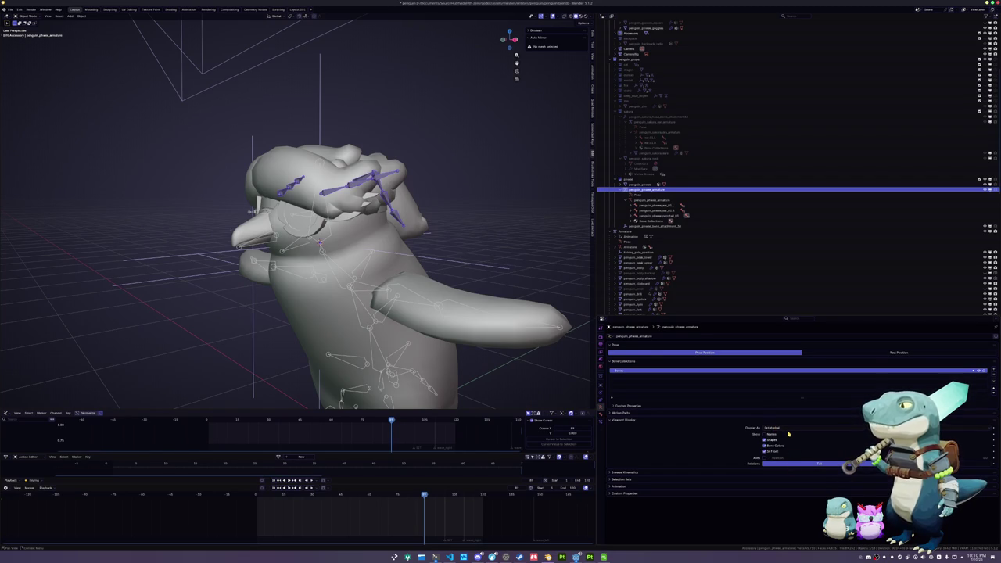
pyautogui.click(787, 429)
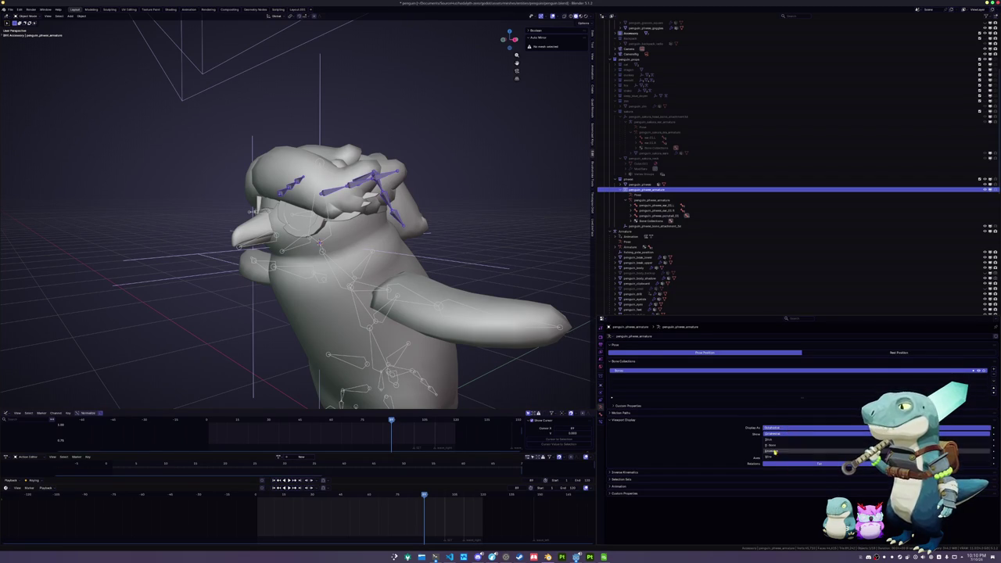
pyautogui.click(777, 458)
pyautogui.click(782, 429)
pyautogui.click(780, 436)
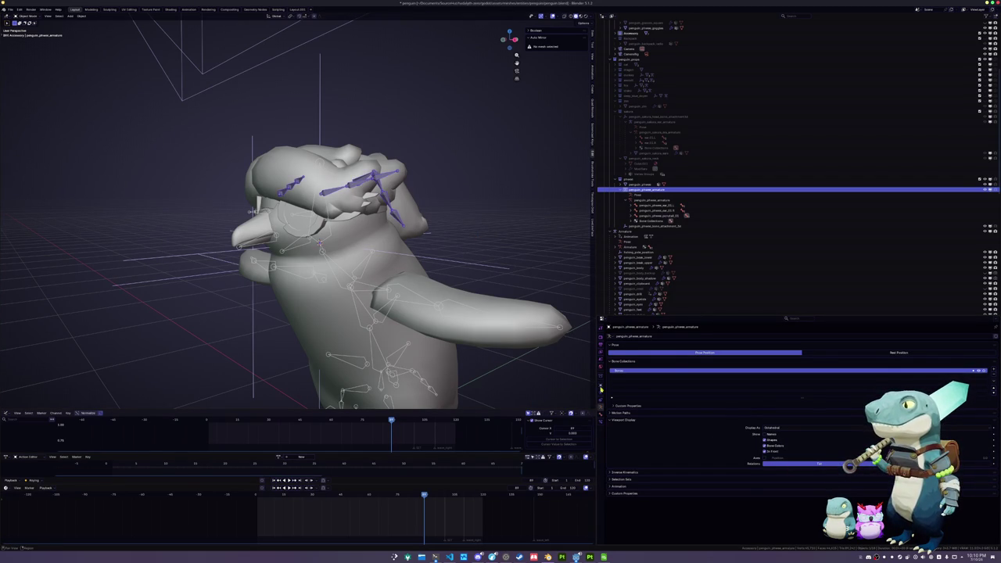
# Set the armature object's viewport Display As to Wire
pyautogui.click(601, 387)
pyautogui.click(767, 513)
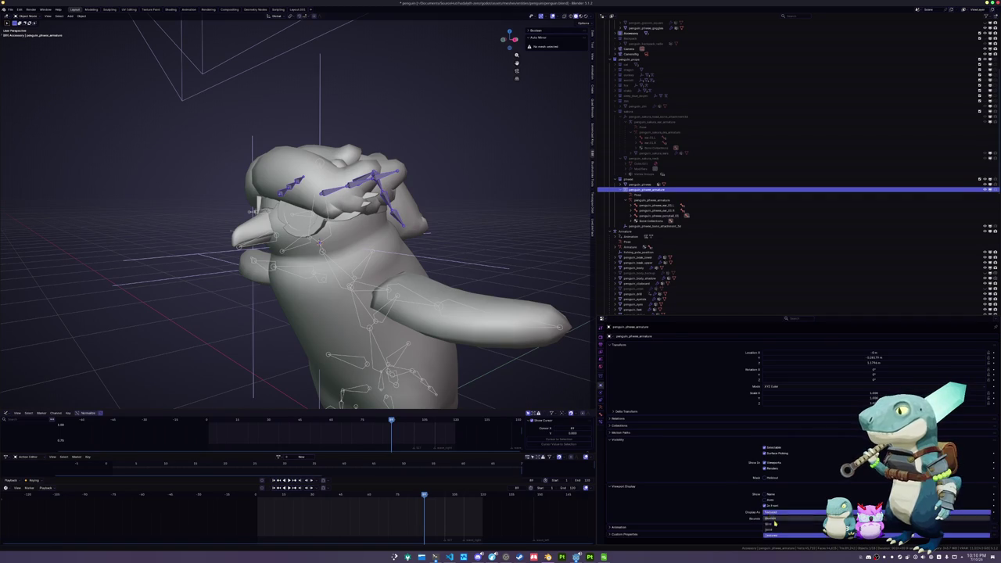
pyautogui.click(774, 526)
# Test-move the head accessory along Z, leaving it in its original place
pyautogui.click(497, 254)
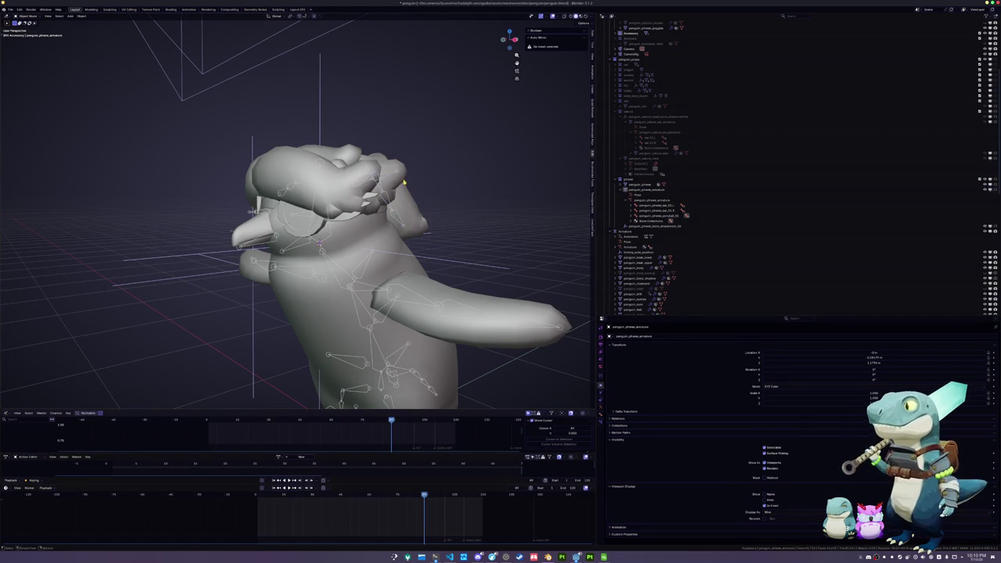
pyautogui.click(386, 177)
pyautogui.scroll(-2, 391, 156)
pyautogui.press('g')
pyautogui.press('z')
pyautogui.click(401, 176)
pyautogui.scroll(3, 336, 195)
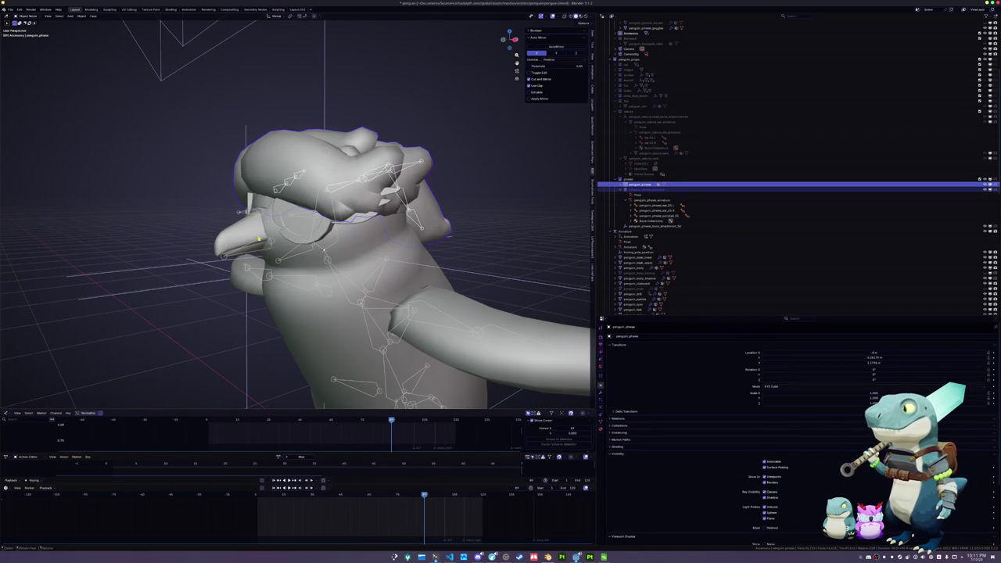
pyautogui.press('g')
pyautogui.press('z')
pyautogui.press('Escape')
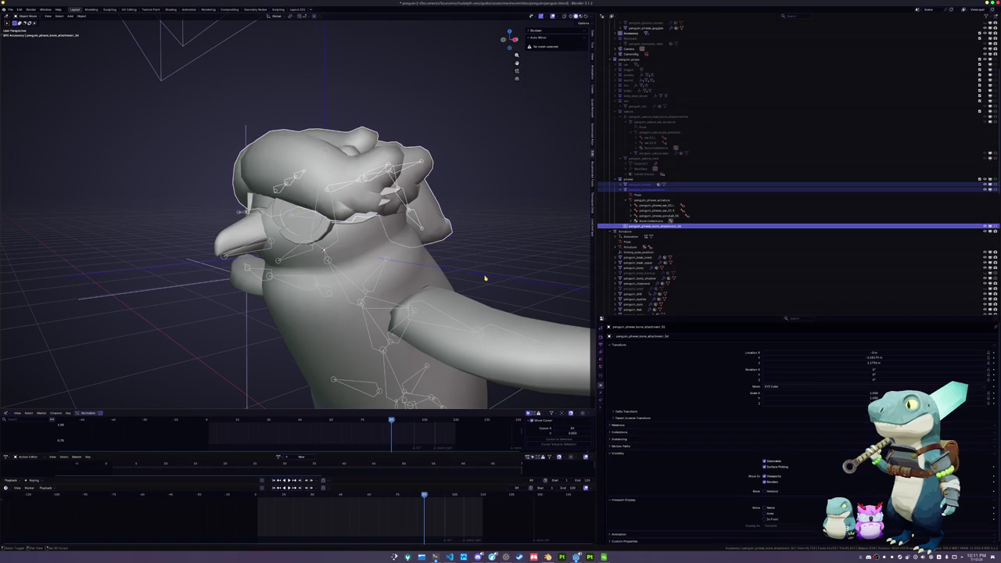
pyautogui.click(484, 277)
# Reselect the penguin armature and bring up the File menu
pyautogui.scroll(-3, 484, 278)
pyautogui.click(293, 366)
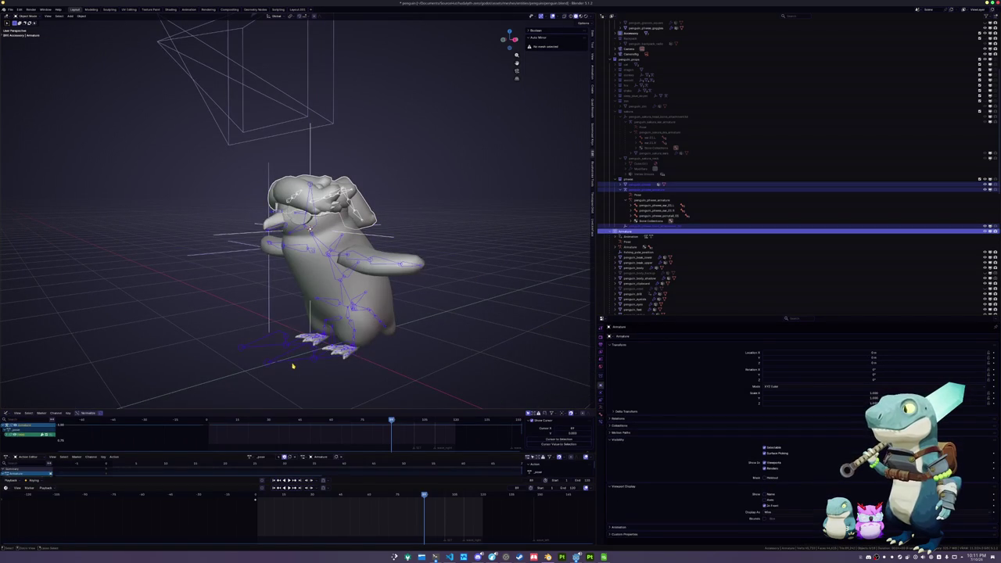
pyautogui.click(10, 9)
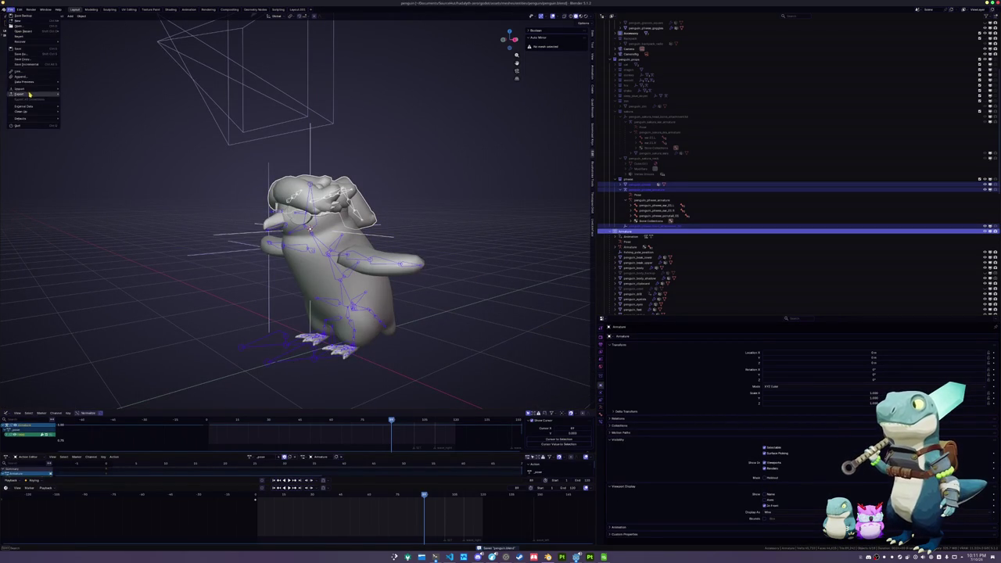
# Export the selection as glTF 2.0 binary penguin_phwee.glb into the props folder, showing all actions
pyautogui.moveTo(30, 94)
pyautogui.click(86, 141)
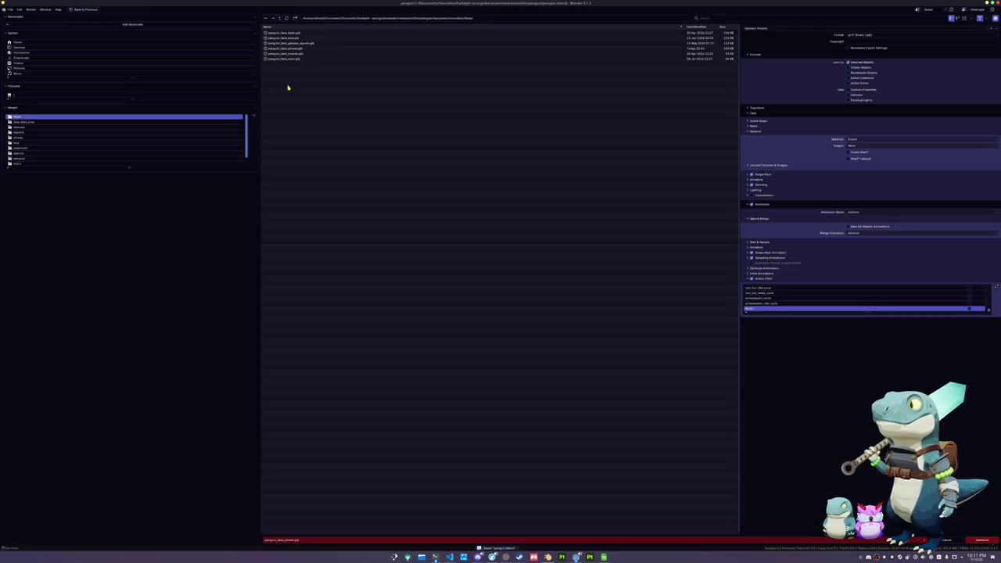
pyautogui.click(281, 18)
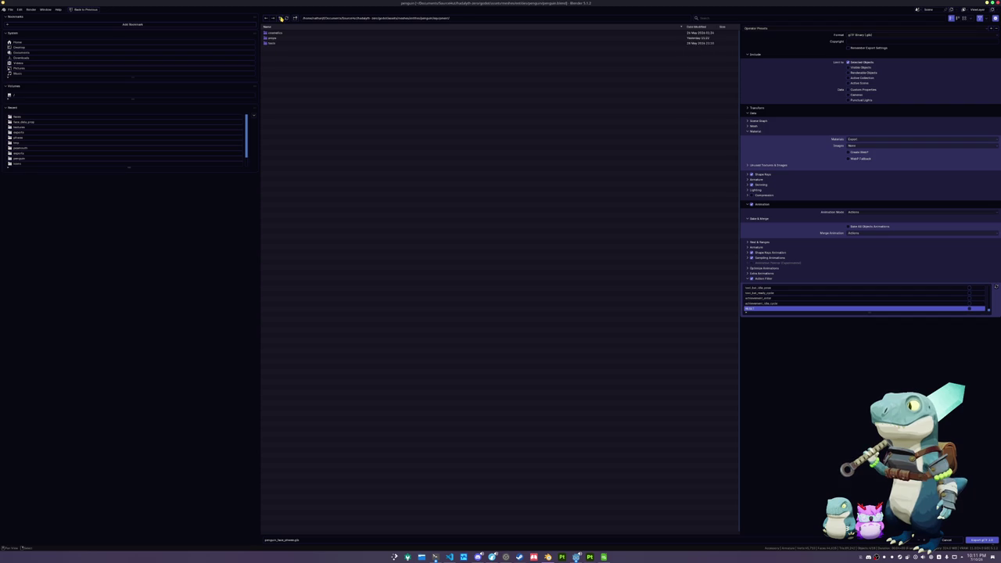
pyautogui.click(272, 37)
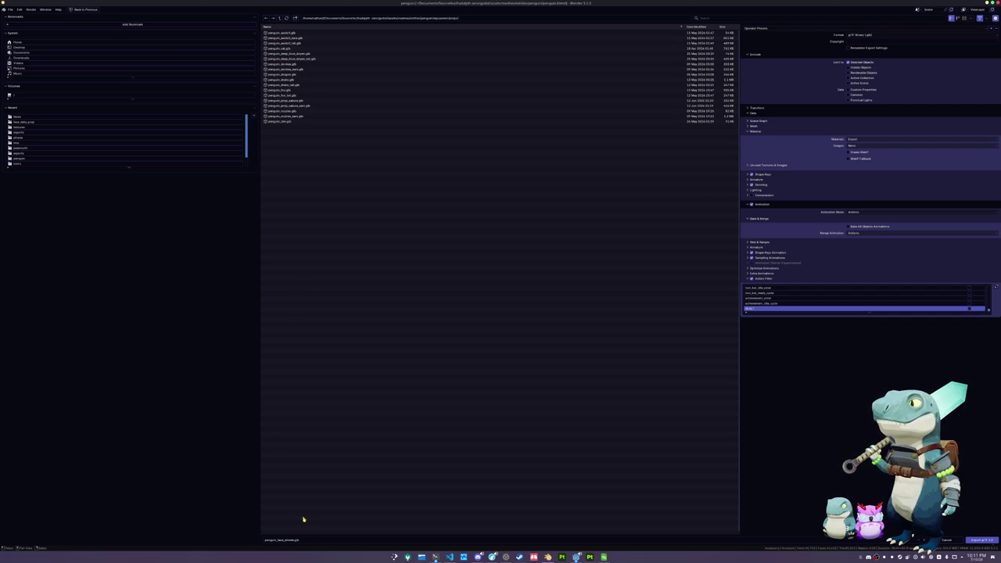
pyautogui.click(310, 541)
pyautogui.press('BackSpace')
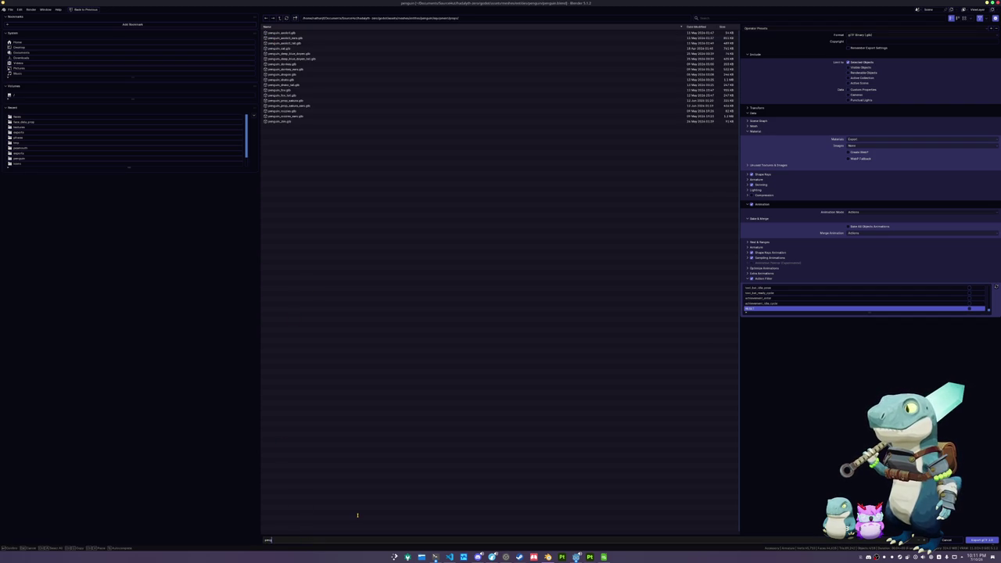
pyautogui.press('Return')
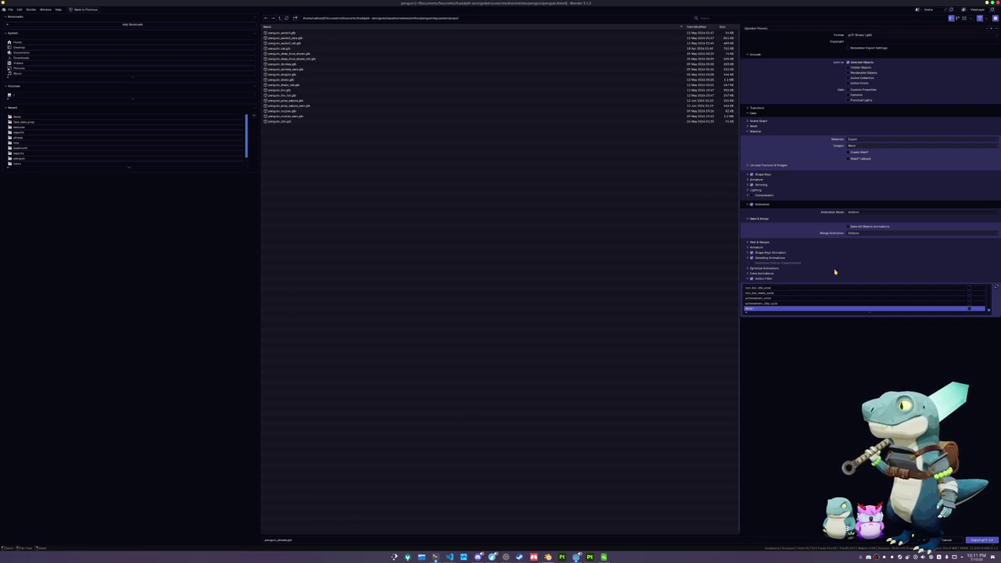
pyautogui.moveTo(868, 312); pyautogui.dragTo(868, 535)
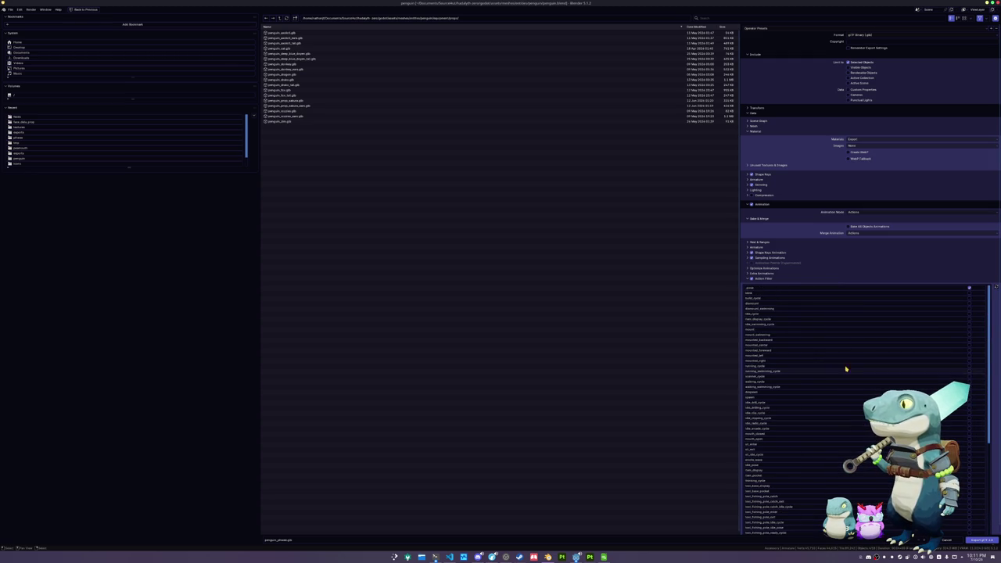
pyautogui.click(978, 540)
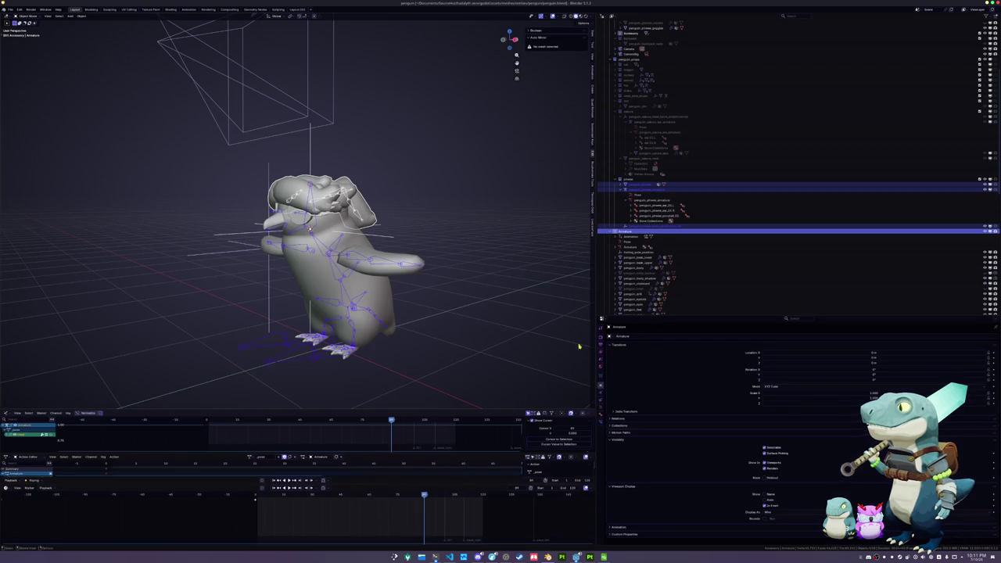
# Select the PenguinSkinNear camera and look through it
pyautogui.click(529, 339)
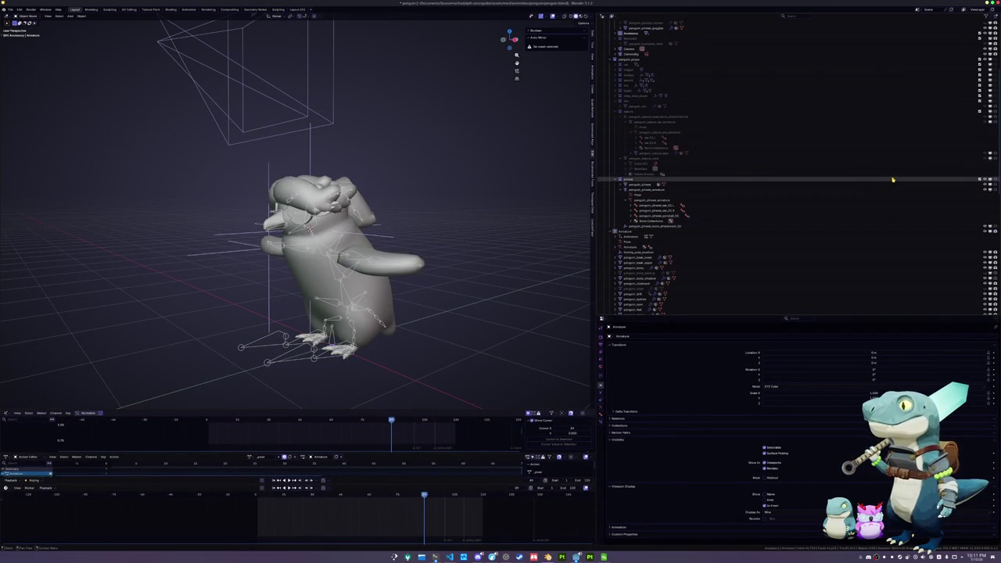
pyautogui.scroll(-4, 522, 172)
pyautogui.scroll(-8, 693, 245)
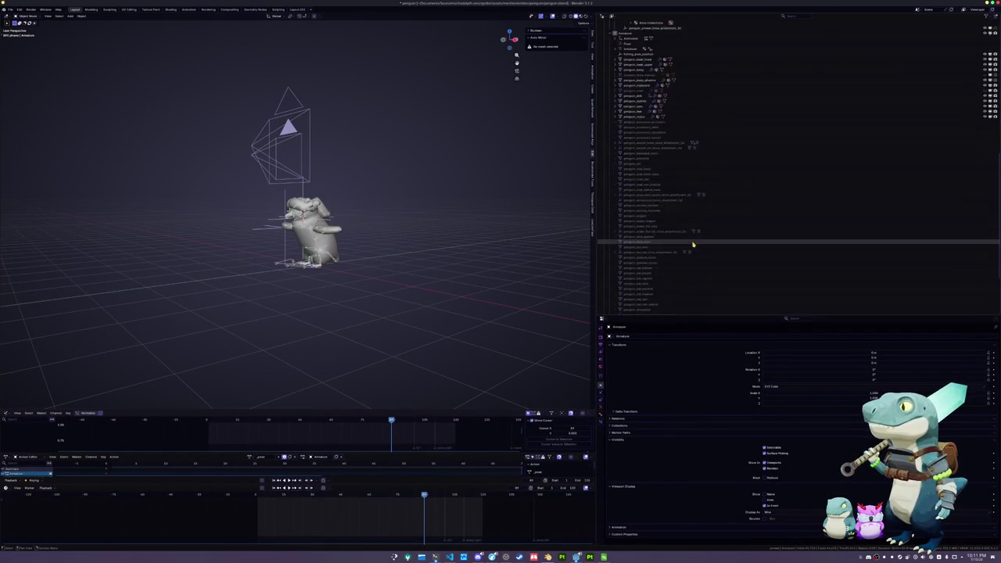
pyautogui.click(680, 295)
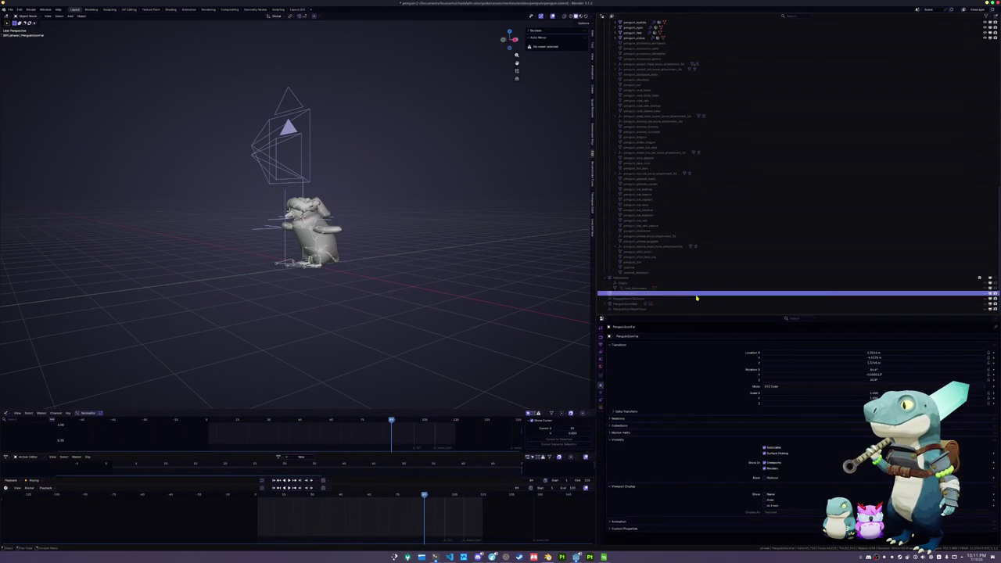
pyautogui.click(633, 305)
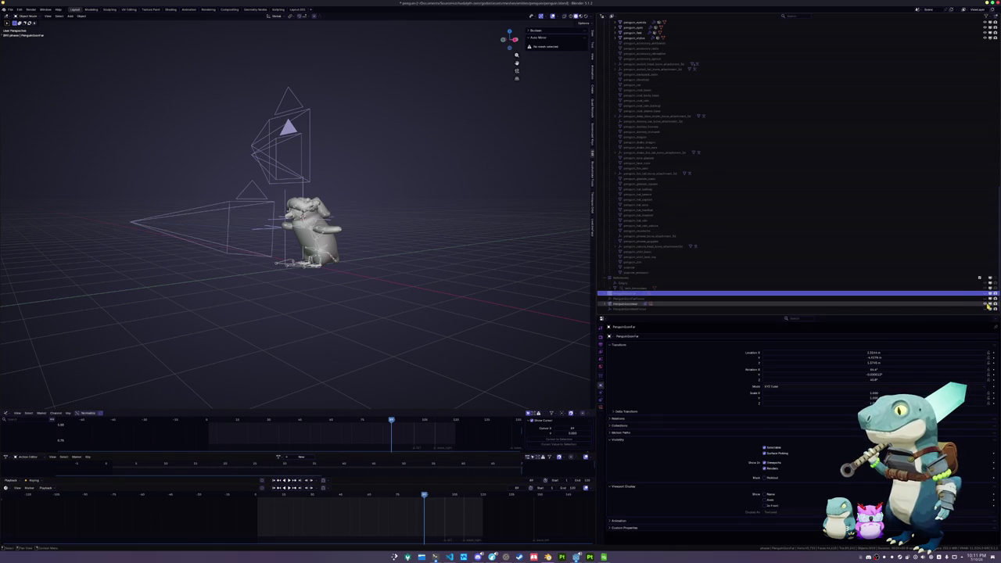
pyautogui.press('ctrl+KP_0')
pyautogui.scroll(4, 367, 185)
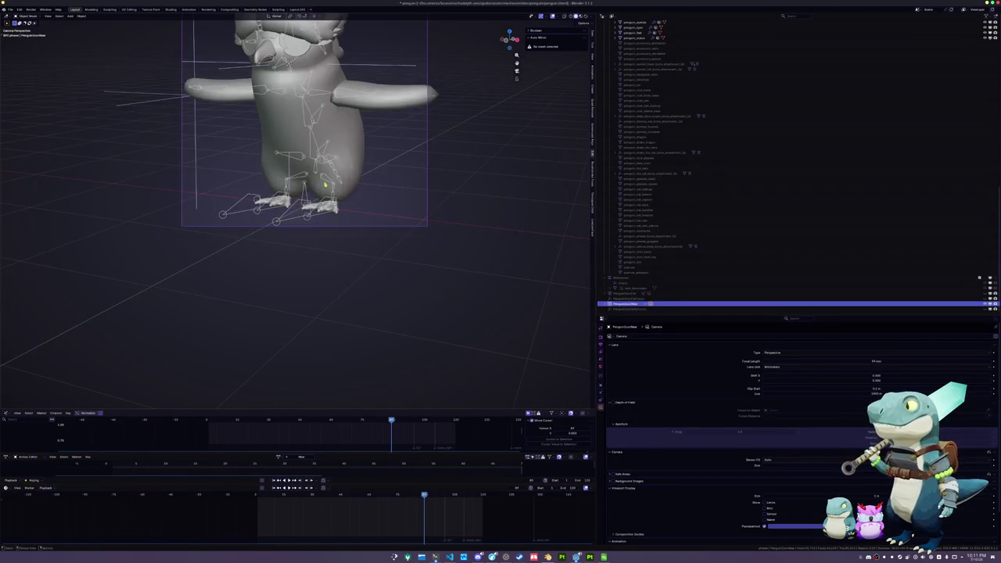
# Assign the arms-down idle action to the penguin rig, select the goggles mesh, and save penguin.blend
pyautogui.click(330, 182)
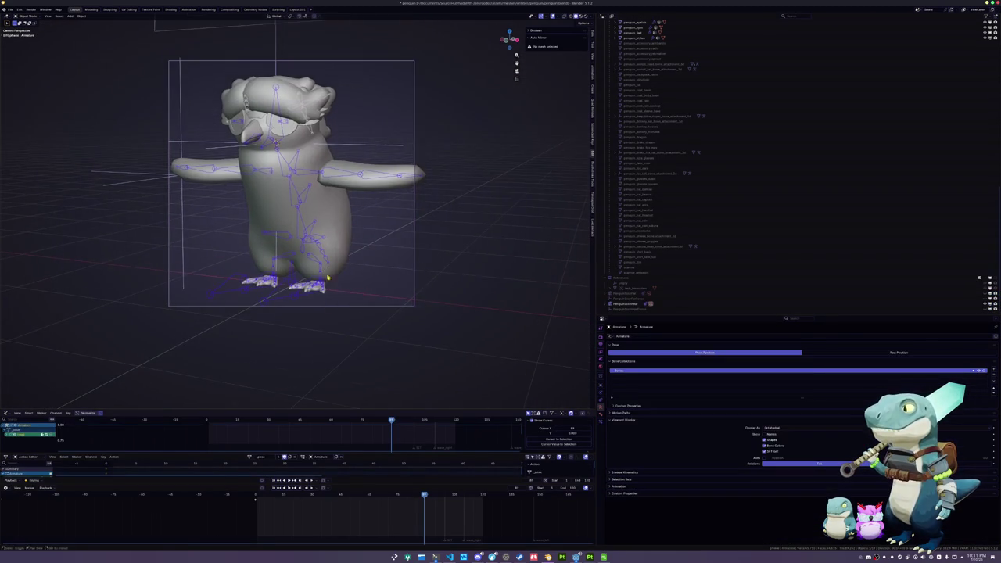
pyautogui.click(251, 458)
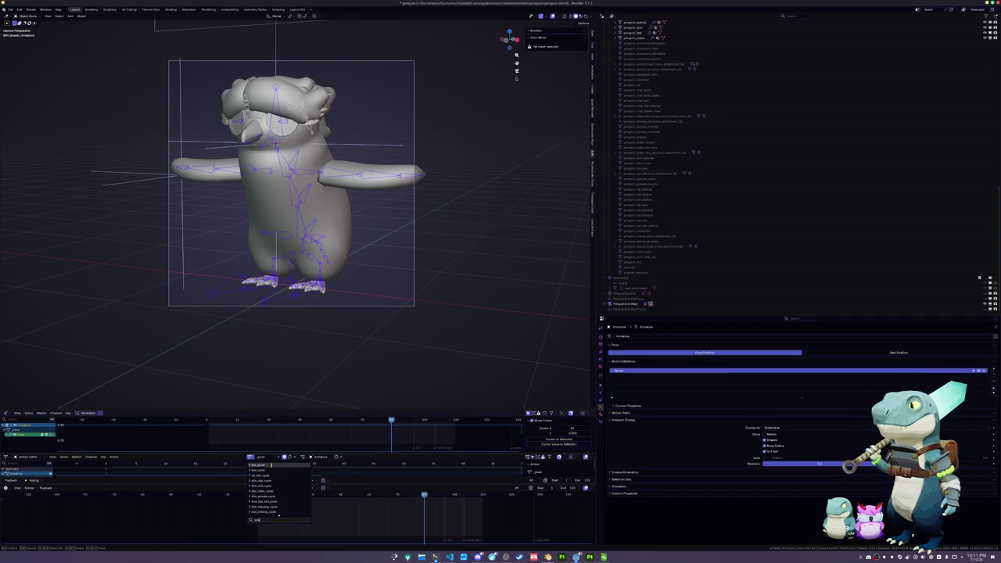
pyautogui.click(261, 485)
pyautogui.click(295, 130)
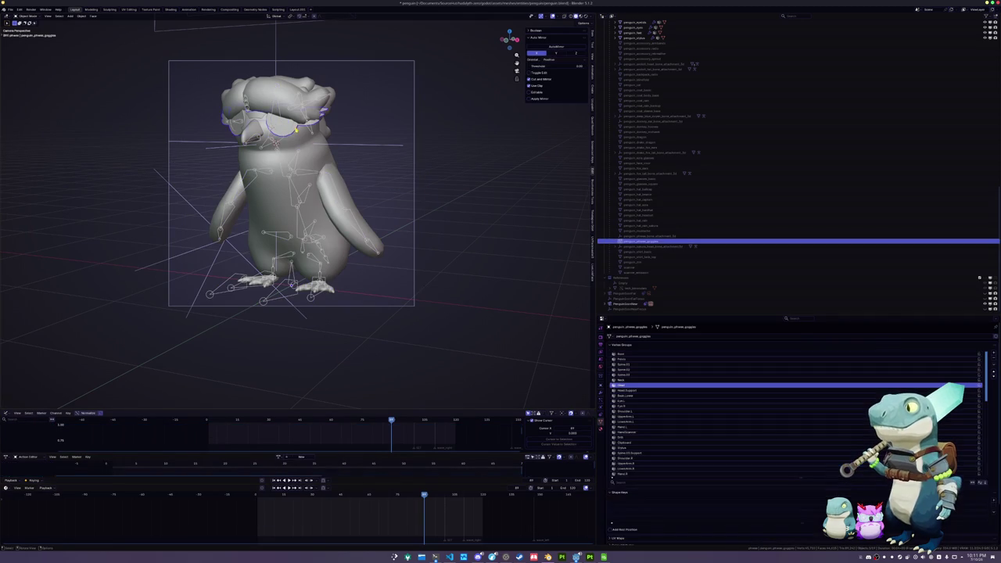
pyautogui.scroll(15, 808, 190)
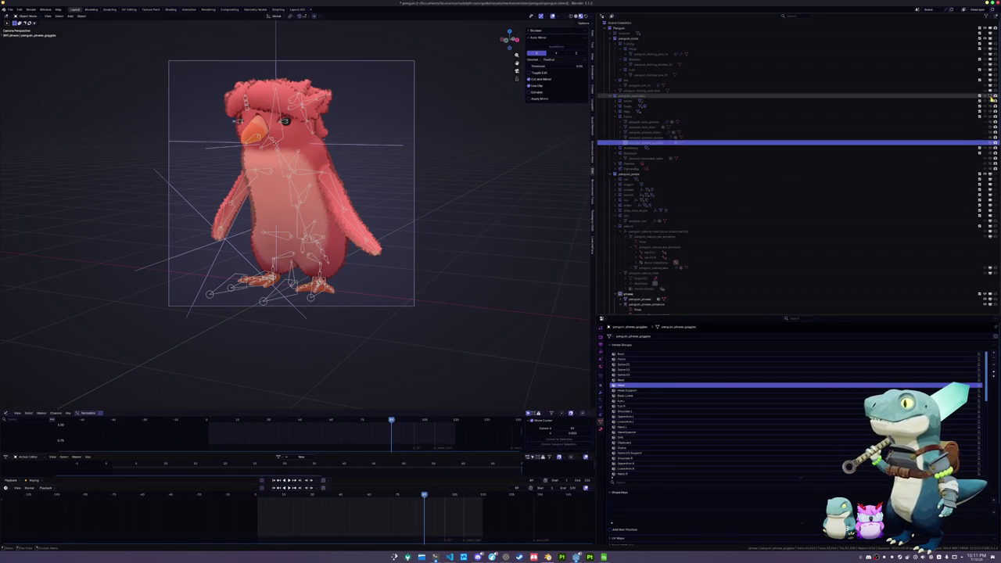
pyautogui.hotkey('ctrl', 's')
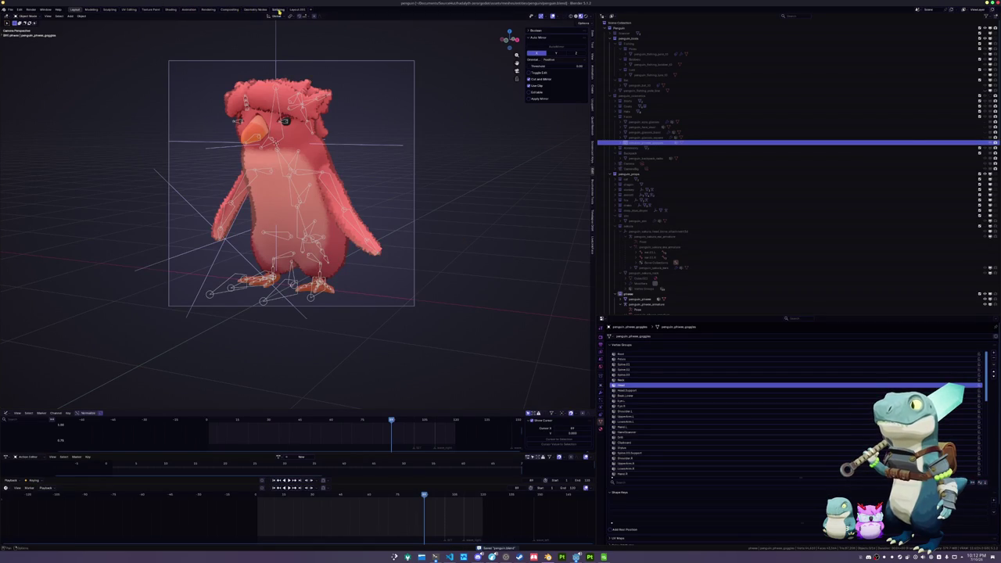
pyautogui.click(206, 9)
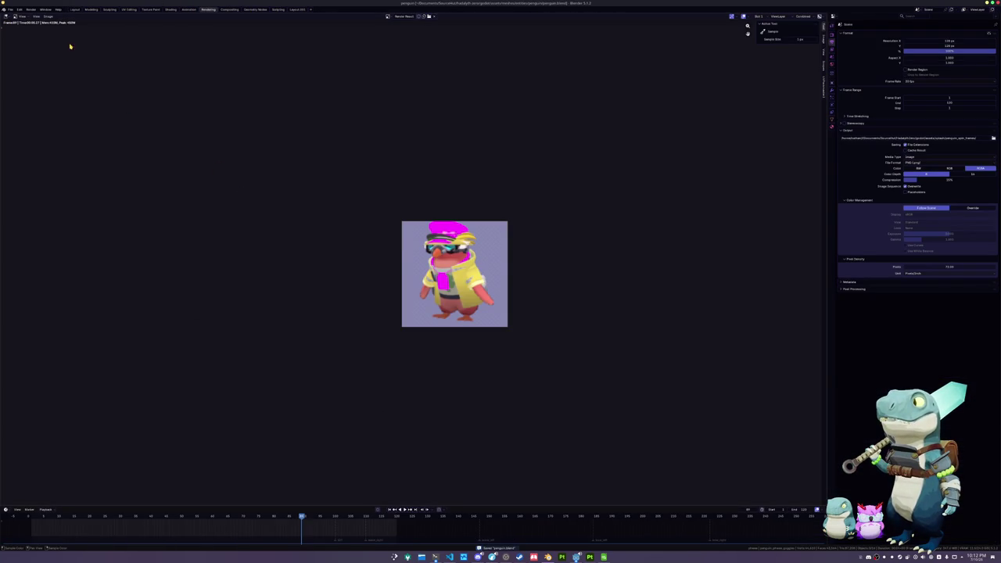
# Switch to the Shading workspace, view through the scene camera, and save the blend file
pyautogui.click(75, 10)
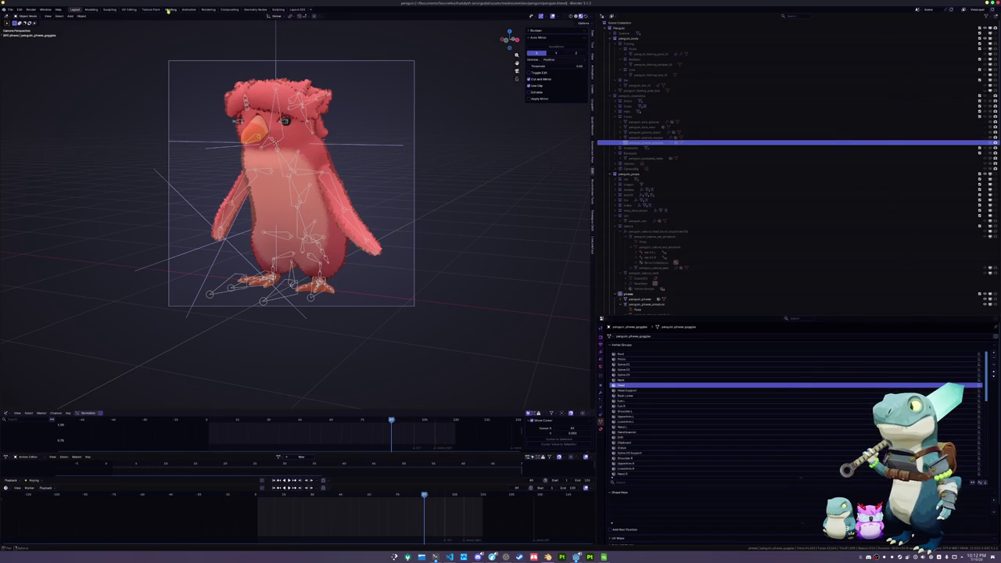
pyautogui.click(169, 9)
pyautogui.press('KP_0')
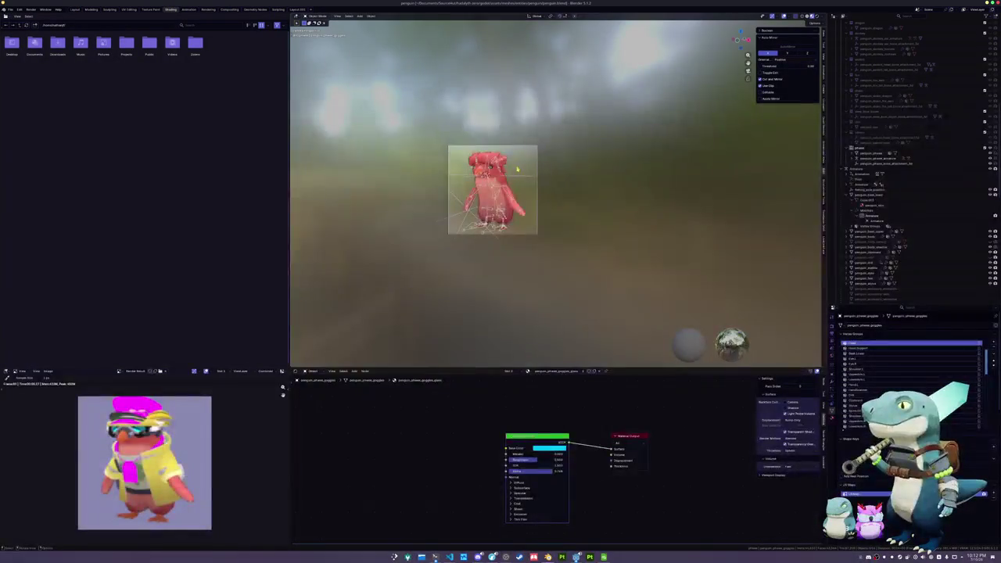
pyautogui.scroll(2, 590, 207)
pyautogui.hotkey('ctrl', 's')
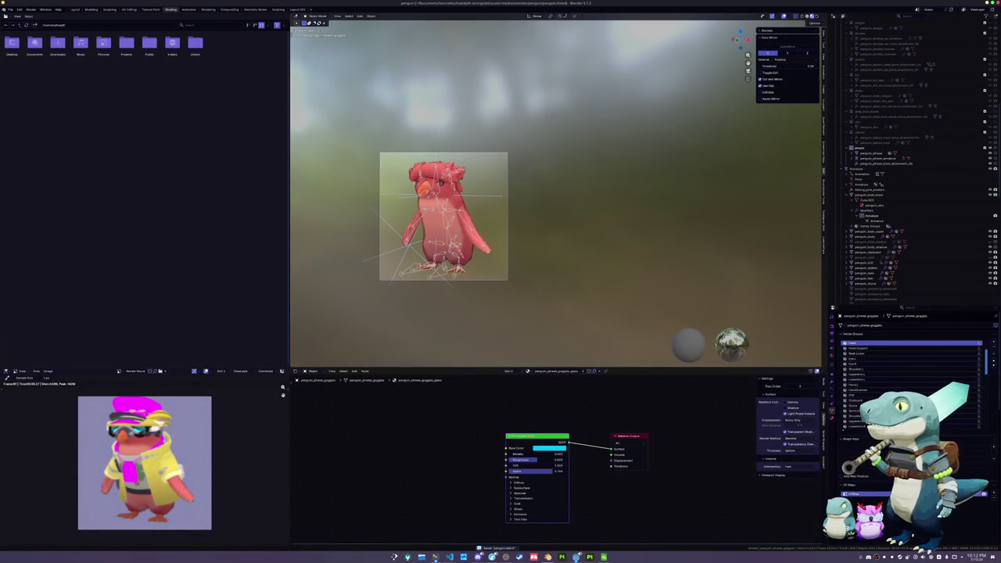
# Adjust the camera framing on the penguin and start Image > Save As for the render
pyautogui.moveTo(710, 208); pyautogui.dragTo(733, 208)
pyautogui.scroll(2, 910, 159)
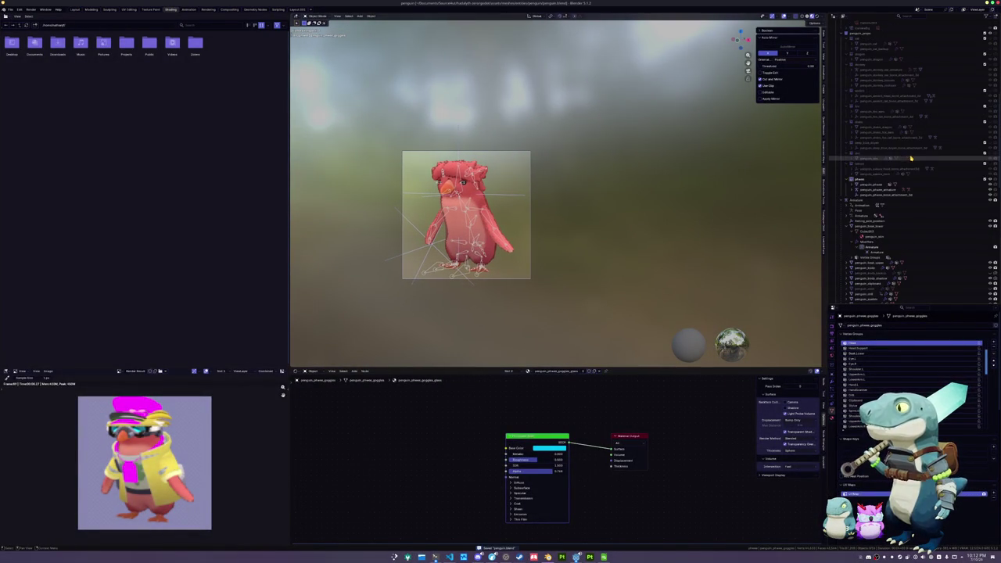
pyautogui.scroll(5, 962, 152)
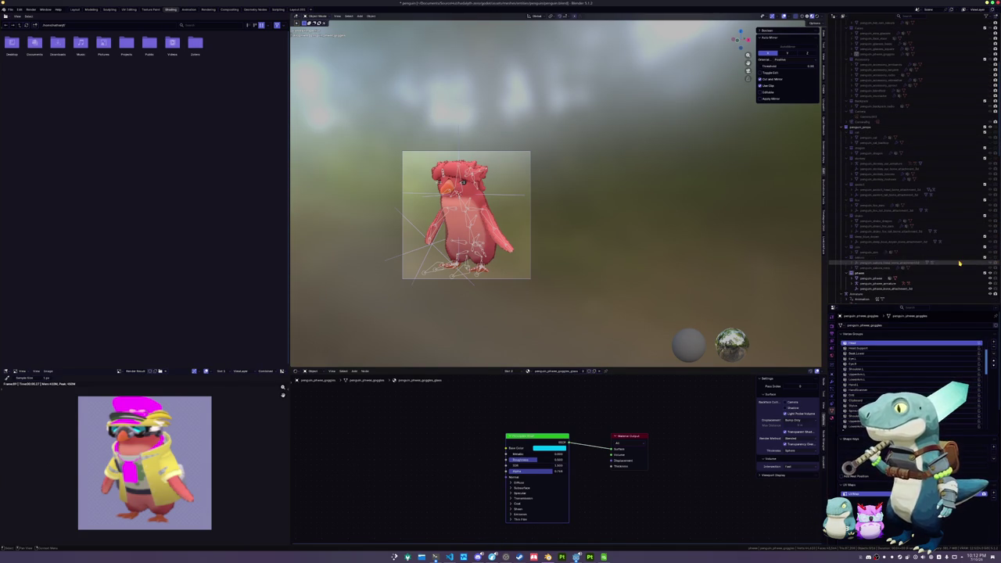
pyautogui.scroll(5, 955, 188)
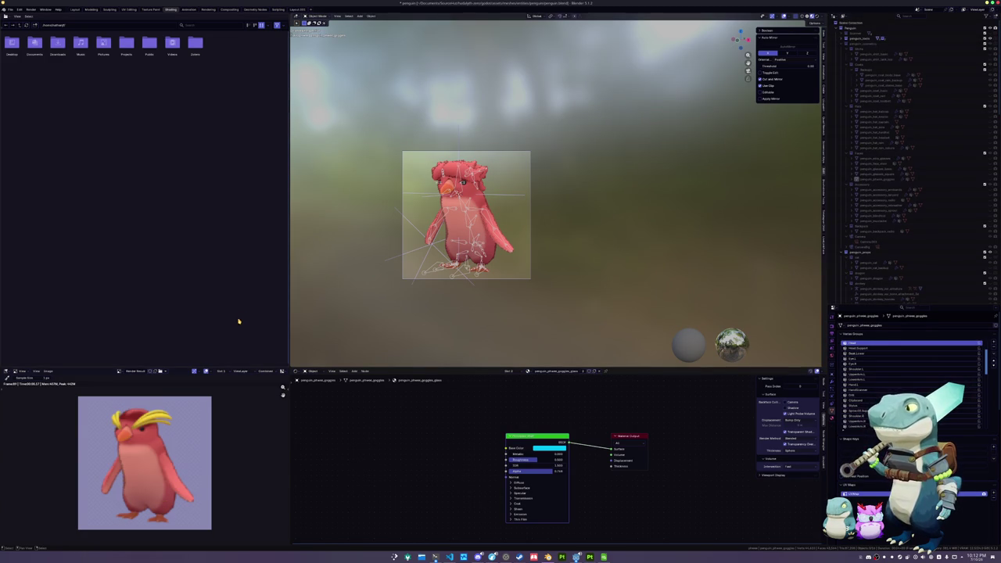
pyautogui.scroll(-10, 875, 172)
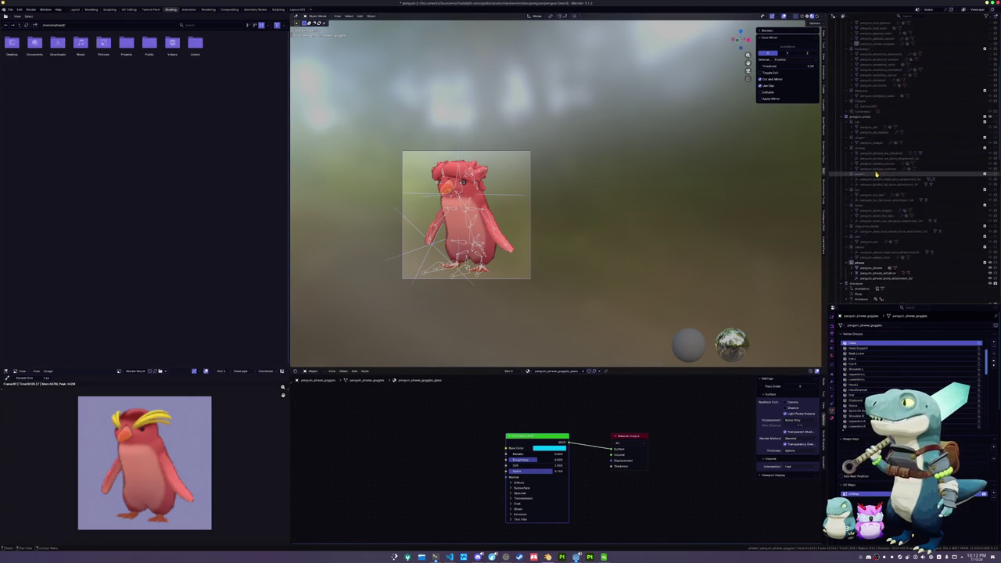
pyautogui.scroll(5, 867, 156)
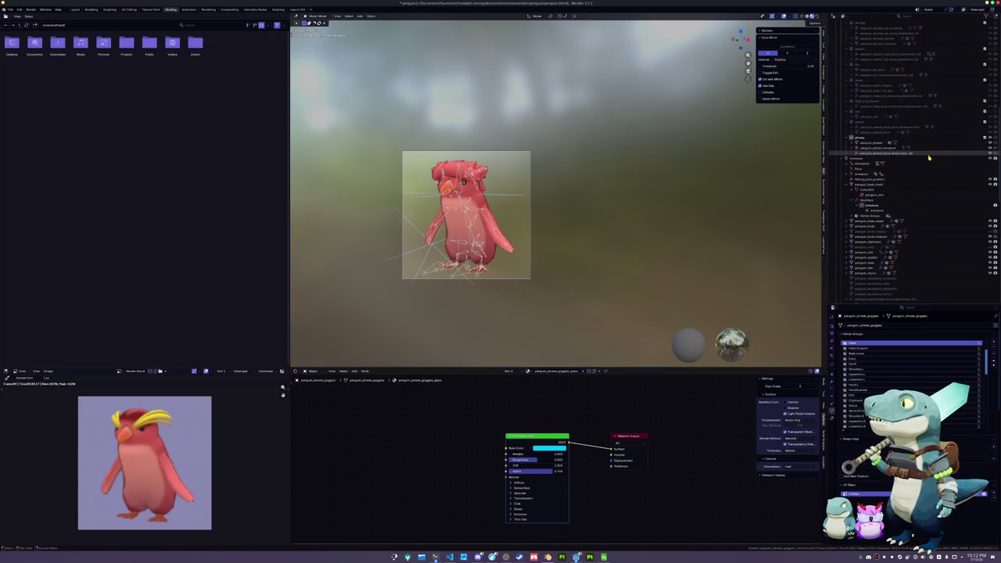
pyautogui.scroll(2, 914, 156)
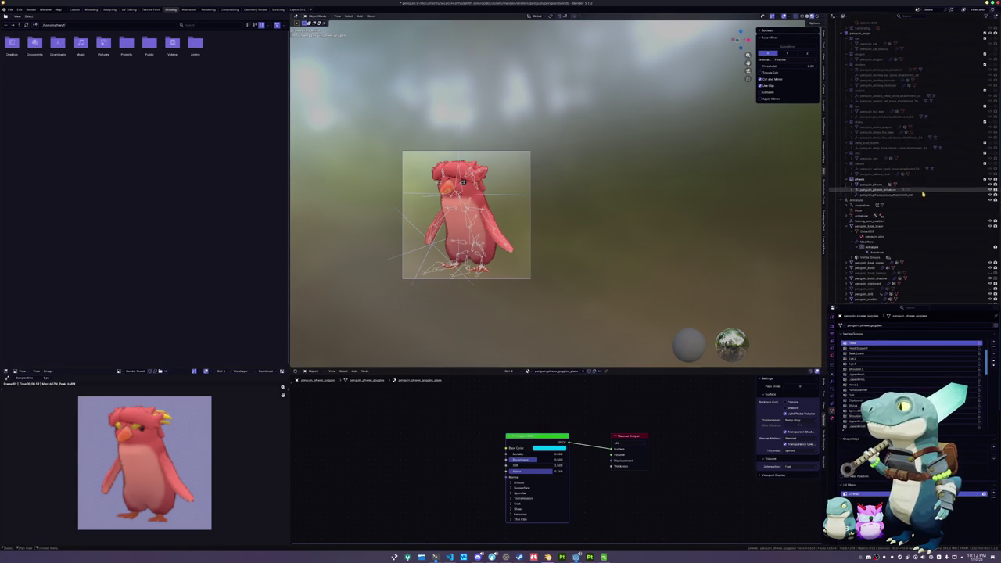
pyautogui.scroll(-3, 923, 205)
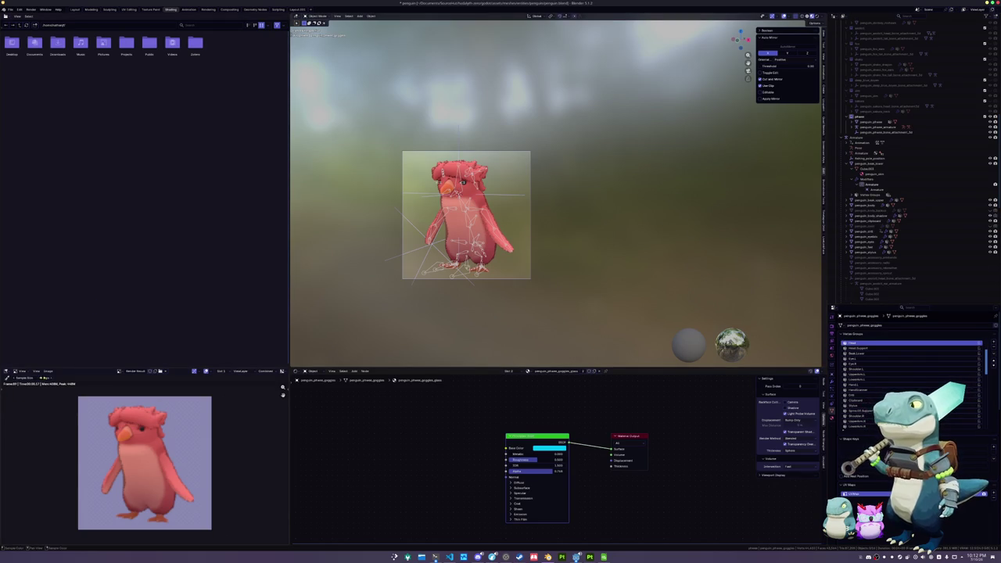
pyautogui.click(48, 370)
pyautogui.click(56, 421)
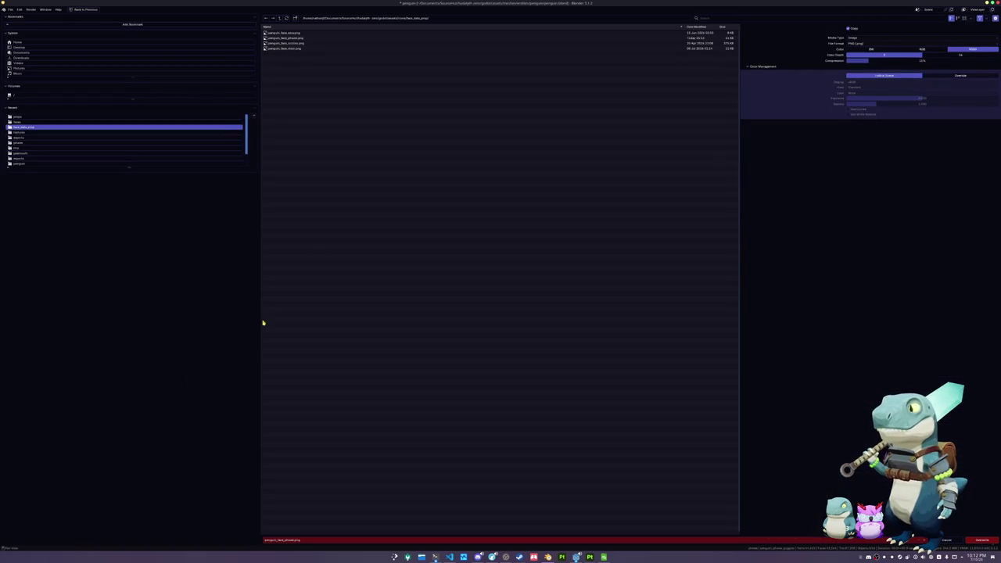
# Save the render as penguin_skin_phwee.png in the icons/skin_data folder
pyautogui.click(279, 17)
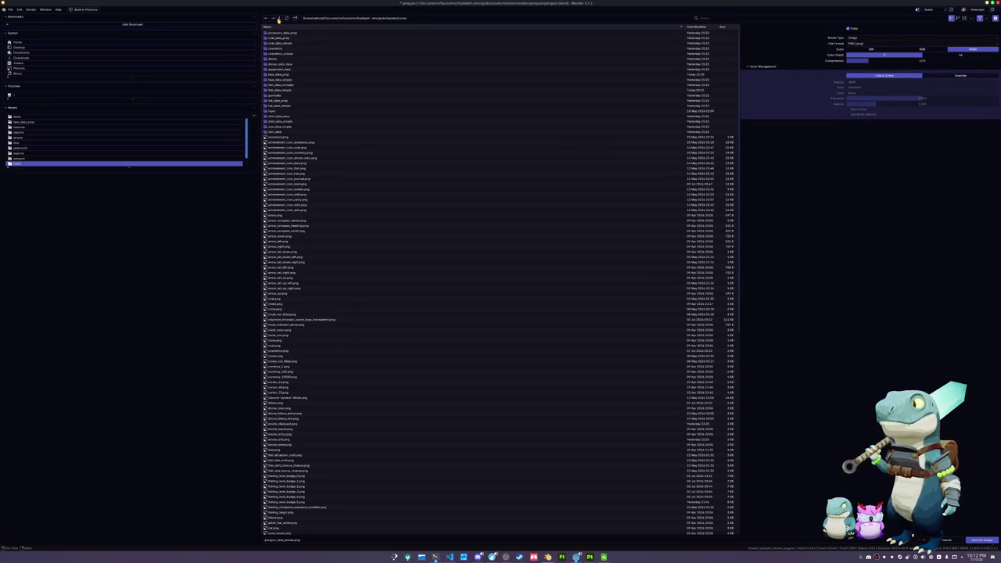
pyautogui.click(283, 132)
pyautogui.click(325, 538)
pyautogui.write('penguin_skin_data')
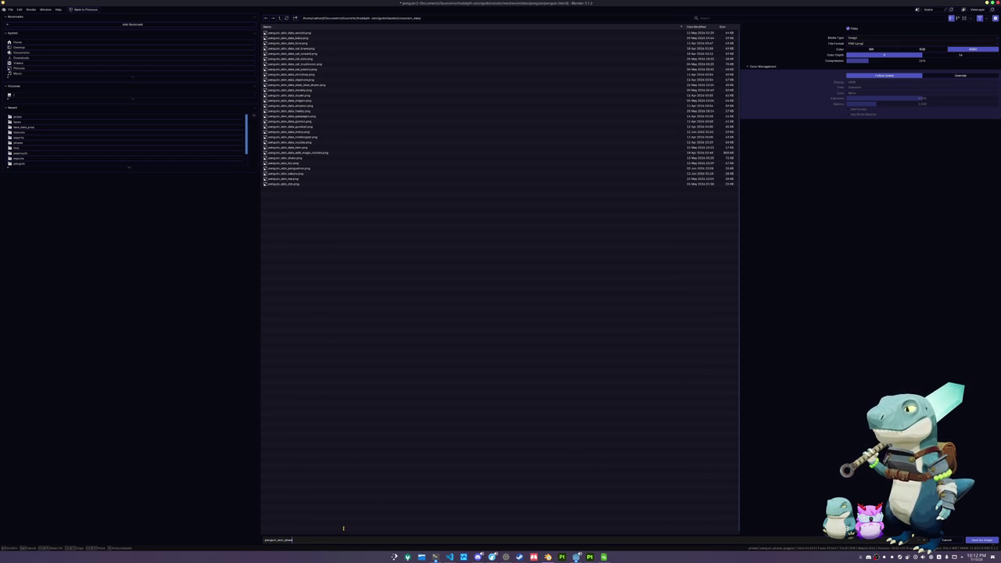
pyautogui.press('Return')
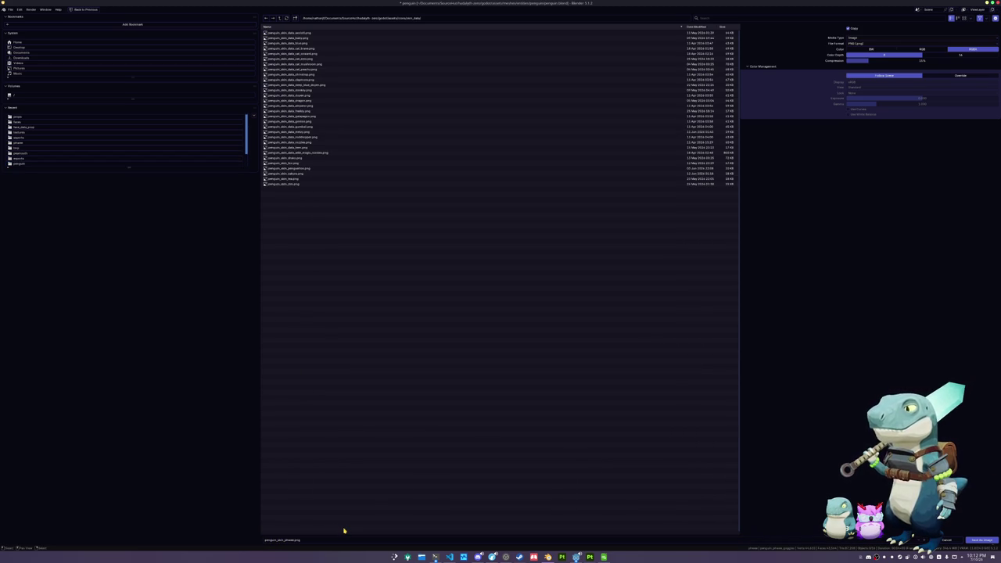
pyautogui.press('Return')
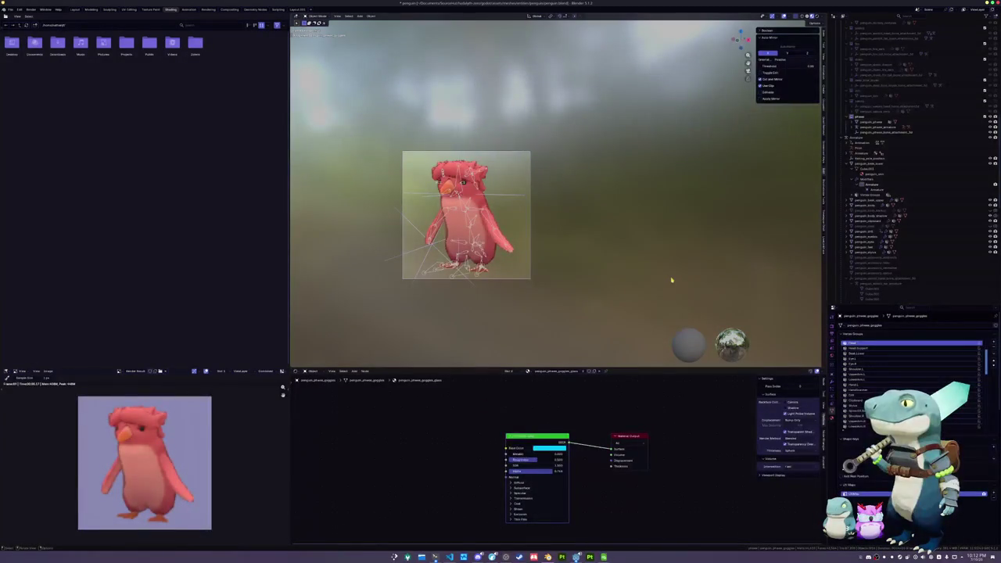
# Tidy the Outliner around the penguin_lowo collection and select penguin_body to display its material nodes
pyautogui.scroll(-1, 686, 274)
pyautogui.click(899, 116)
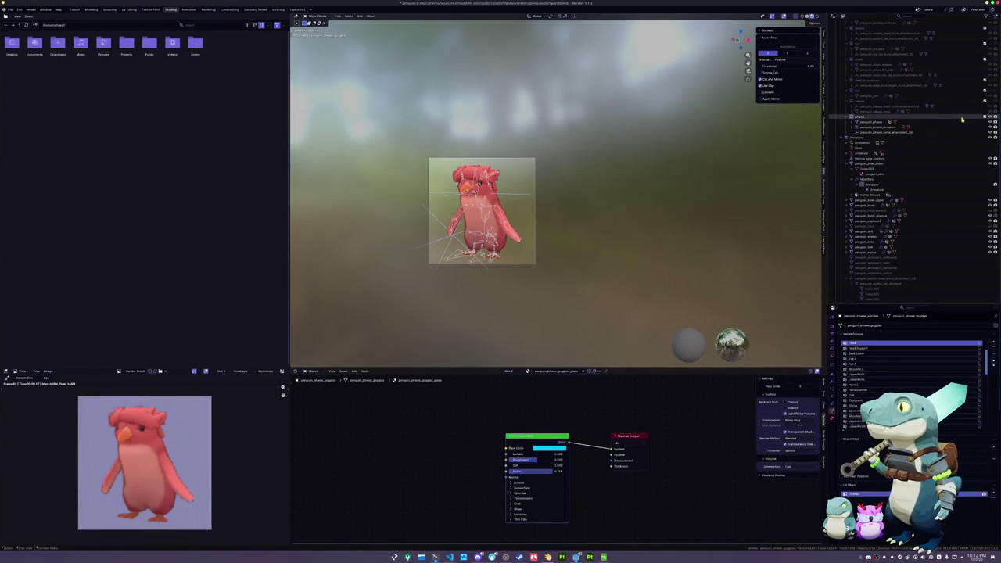
pyautogui.scroll(5, 995, 119)
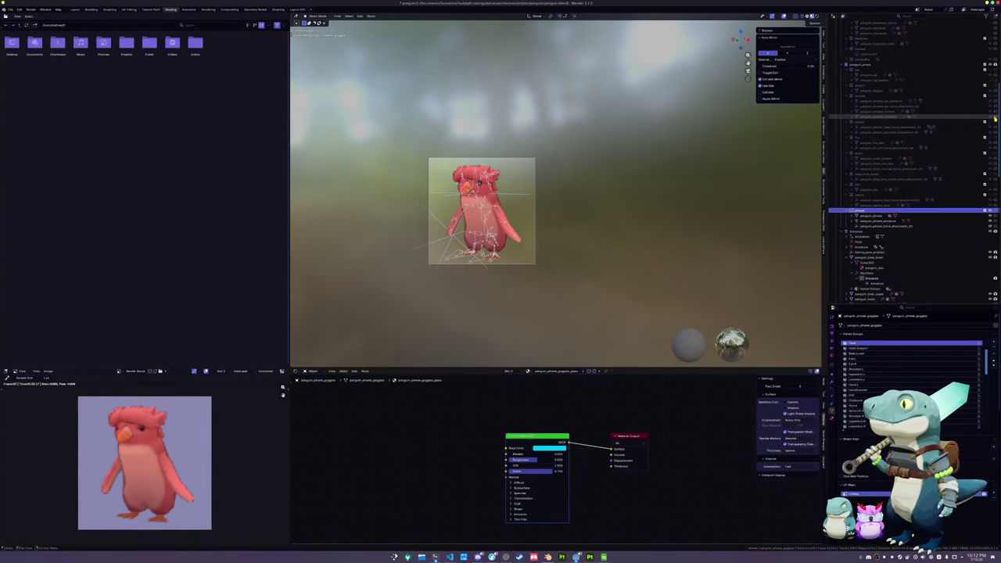
pyautogui.scroll(4, 954, 96)
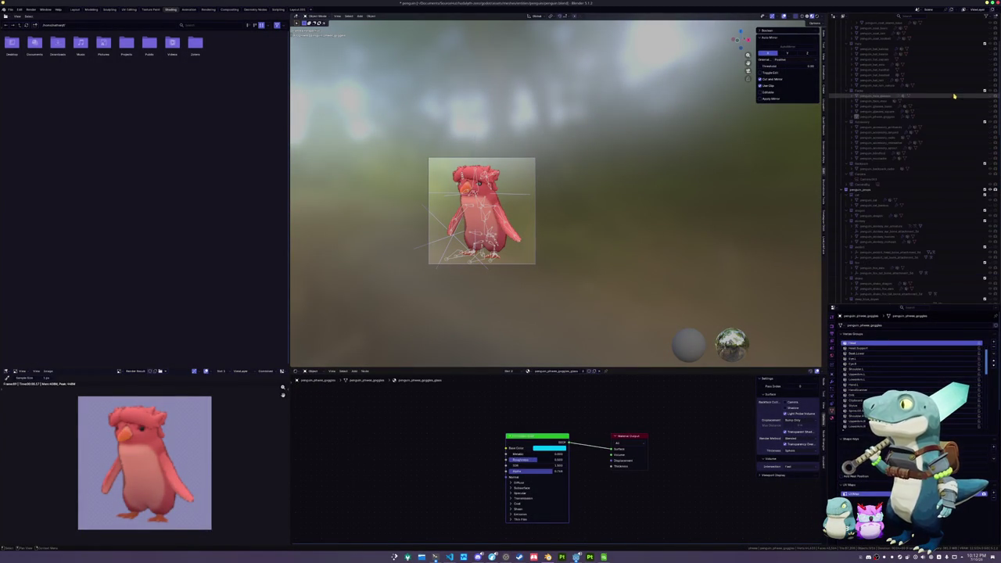
pyautogui.scroll(4, 992, 67)
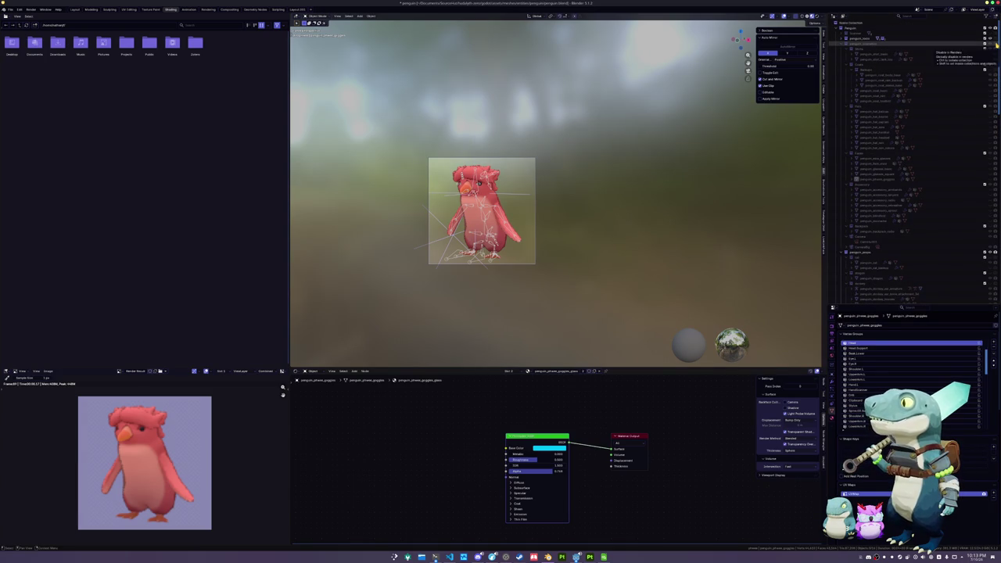
pyautogui.click(995, 38)
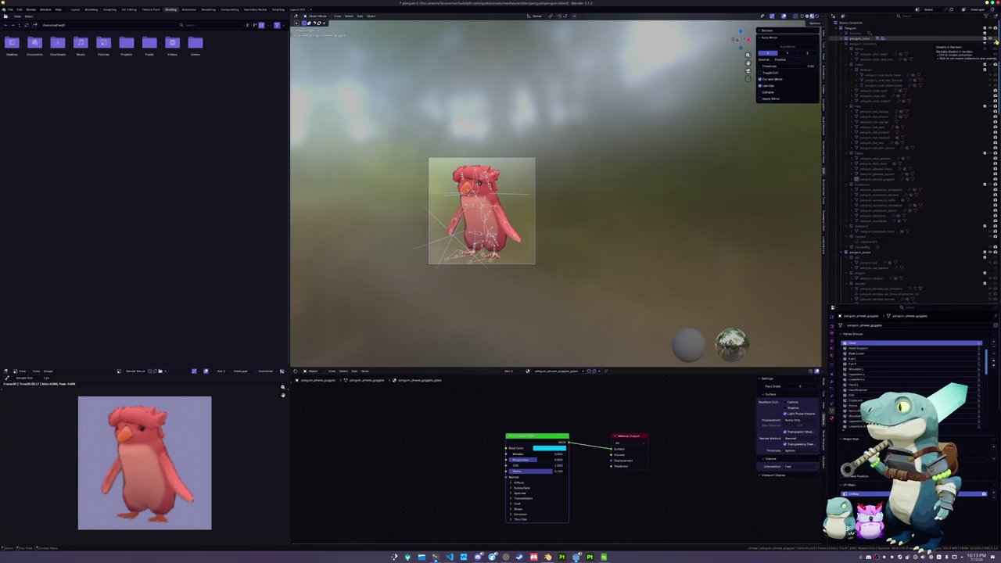
pyautogui.click(997, 34)
pyautogui.scroll(-10, 921, 216)
pyautogui.scroll(-4, 921, 215)
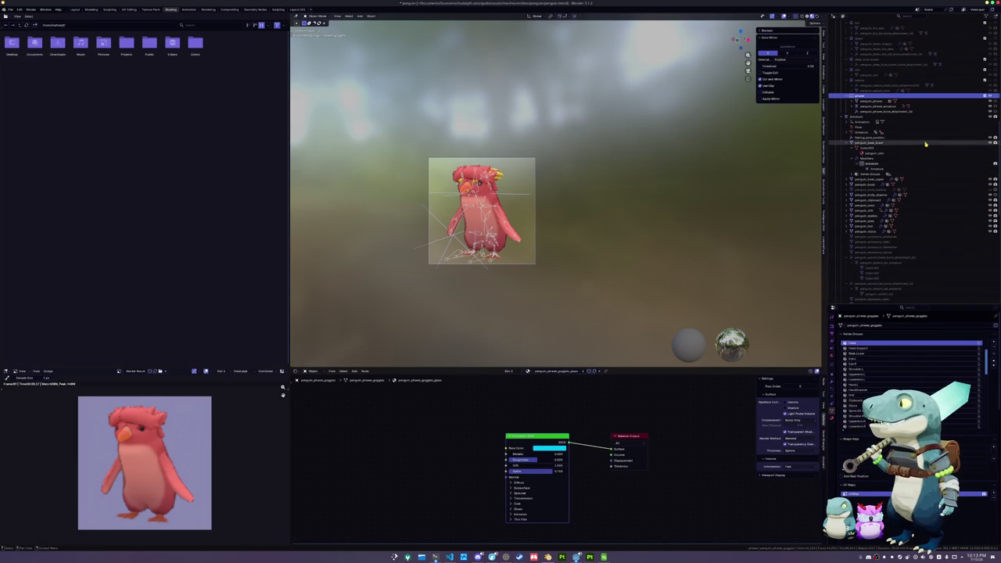
pyautogui.click(848, 148)
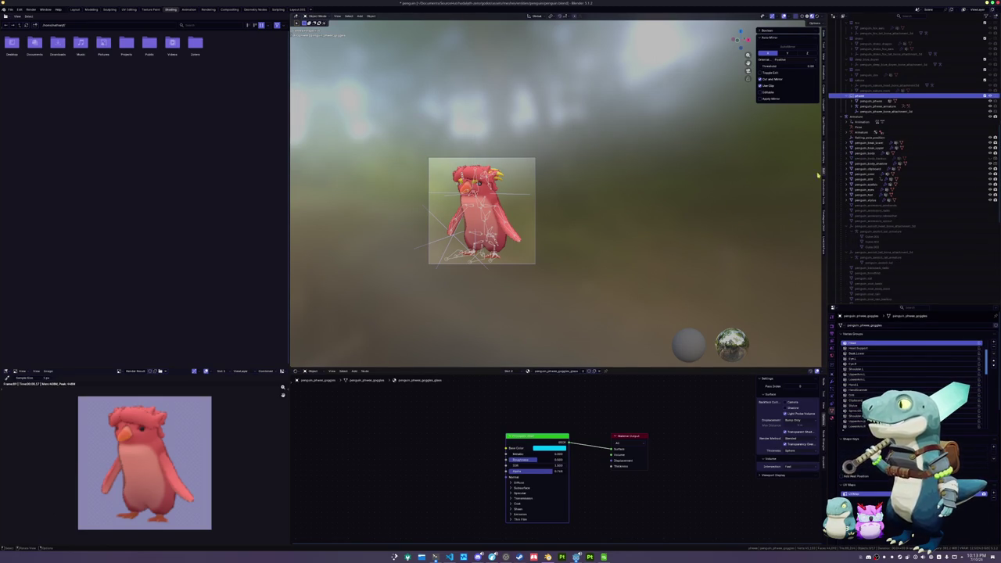
pyautogui.scroll(3, 892, 157)
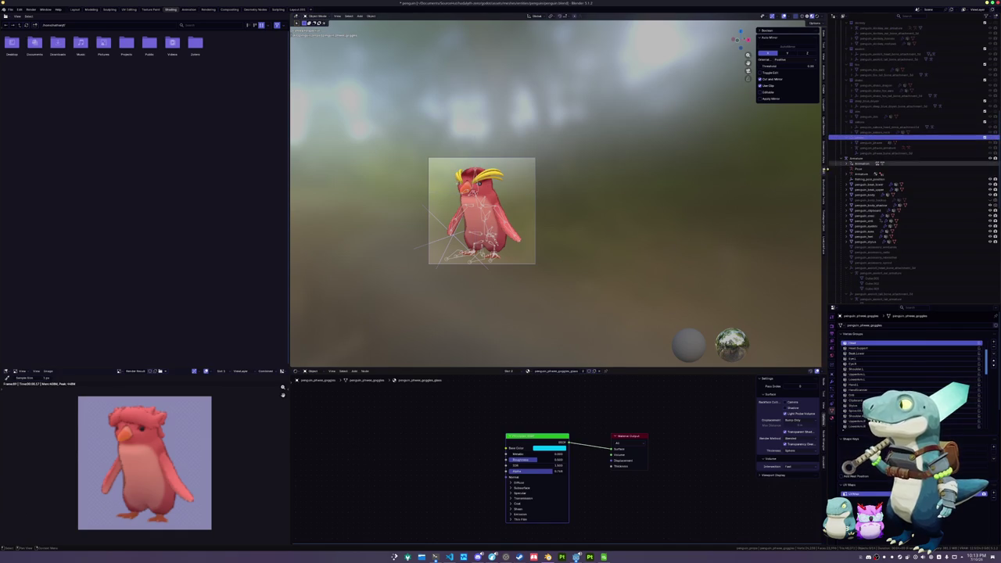
pyautogui.click(480, 219)
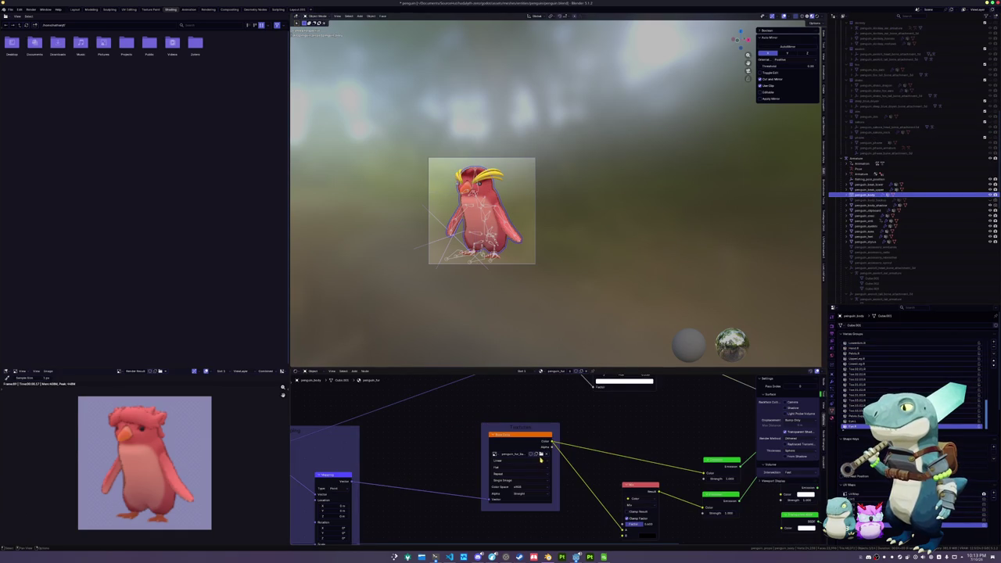
# Load the rockhopper fur base colour image into the body's Image Texture node
pyautogui.click(540, 455)
pyautogui.click(279, 17)
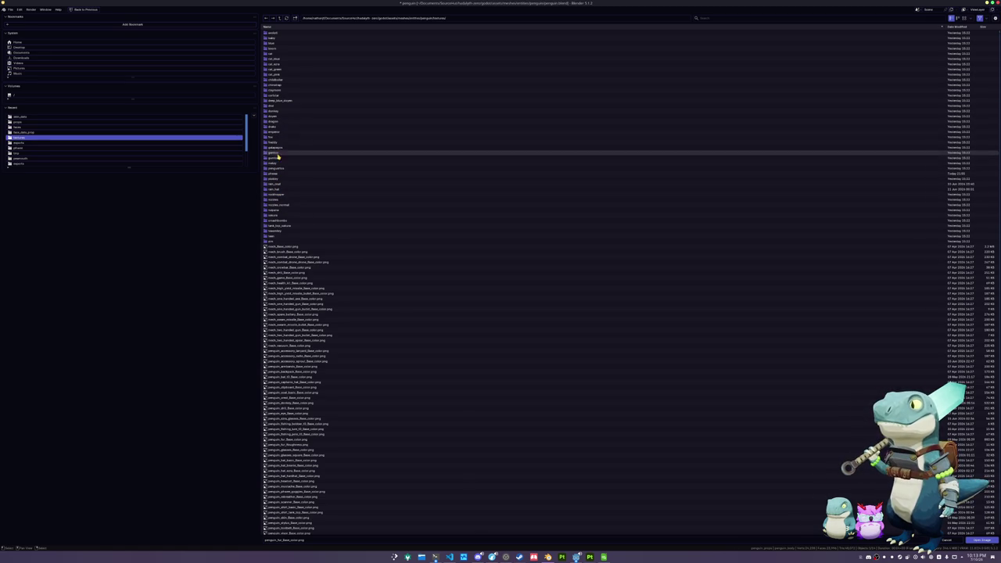
pyautogui.click(279, 194)
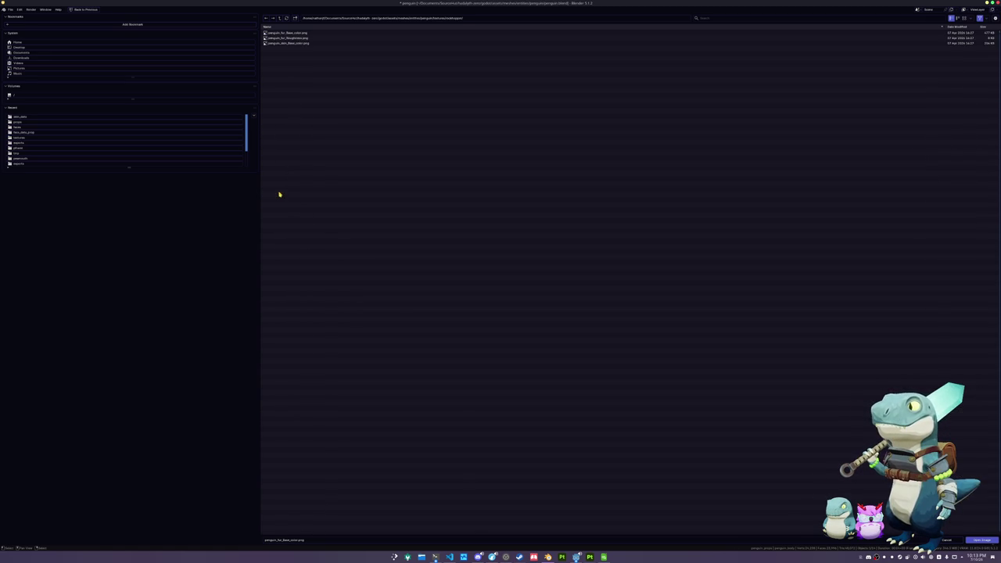
pyautogui.doubleClick(297, 34)
# Give the upper beak the rockhopper penguin_skin_Base_color texture, then save the open Godot scene
pyautogui.click(476, 169)
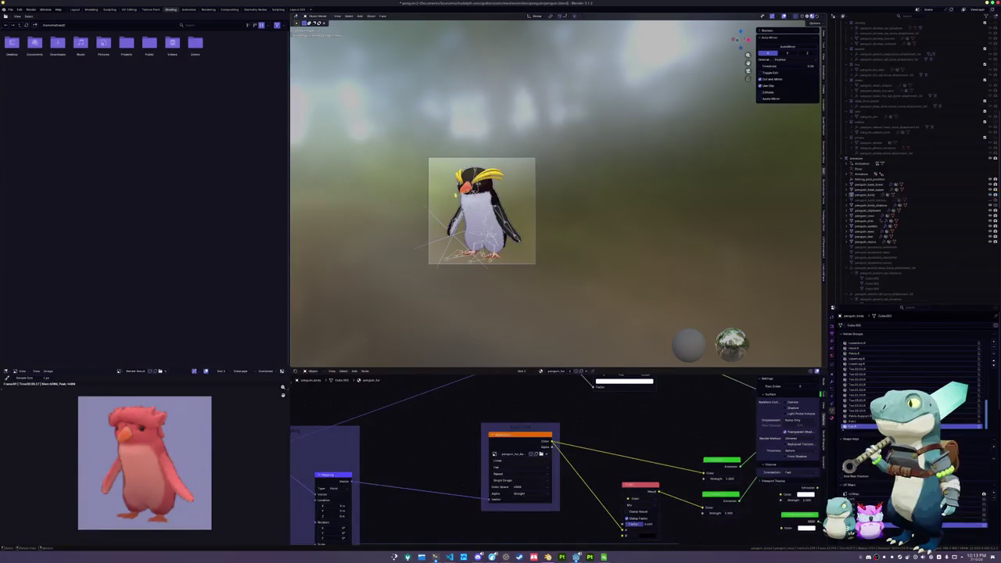
pyautogui.click(599, 442)
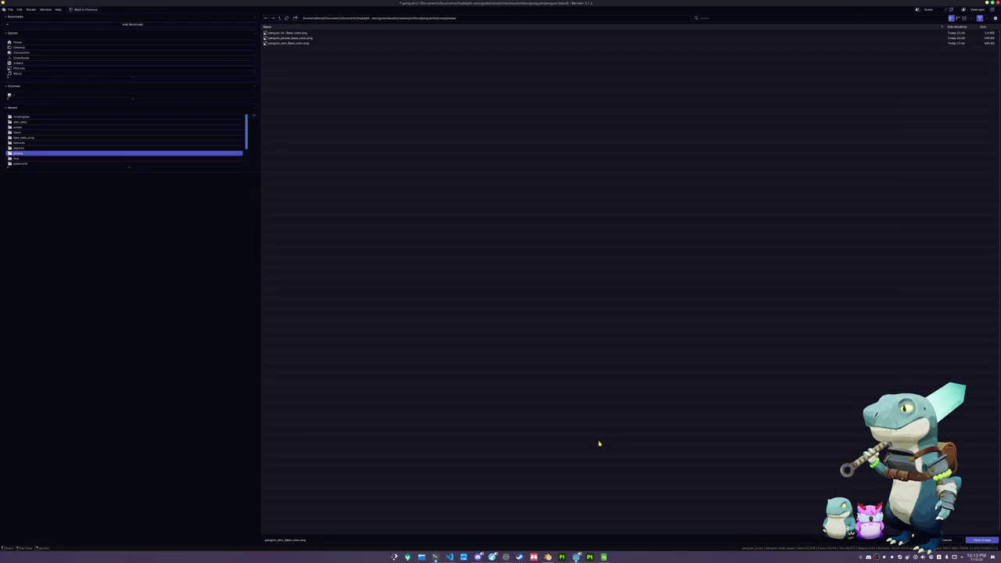
pyautogui.click(280, 18)
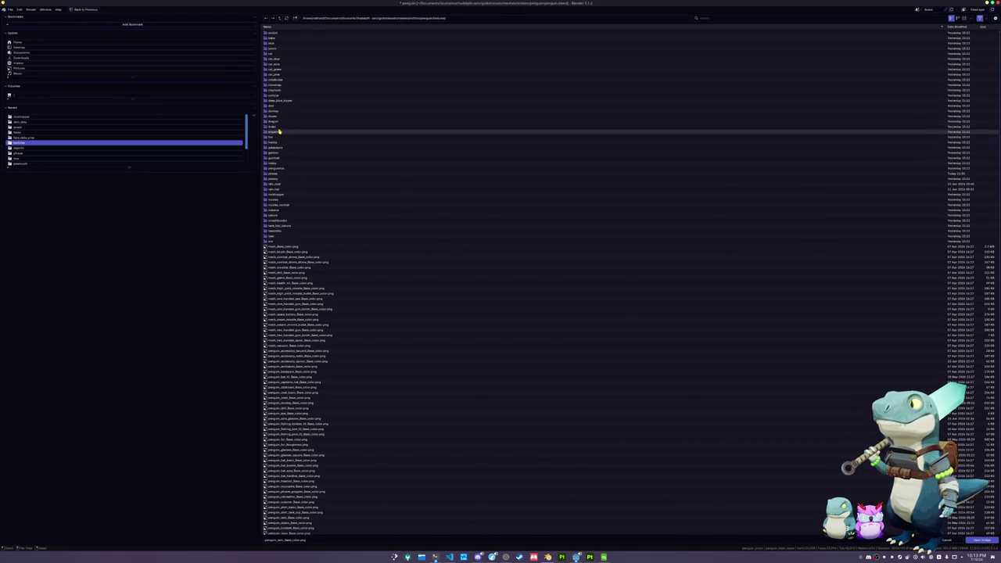
pyautogui.click(277, 195)
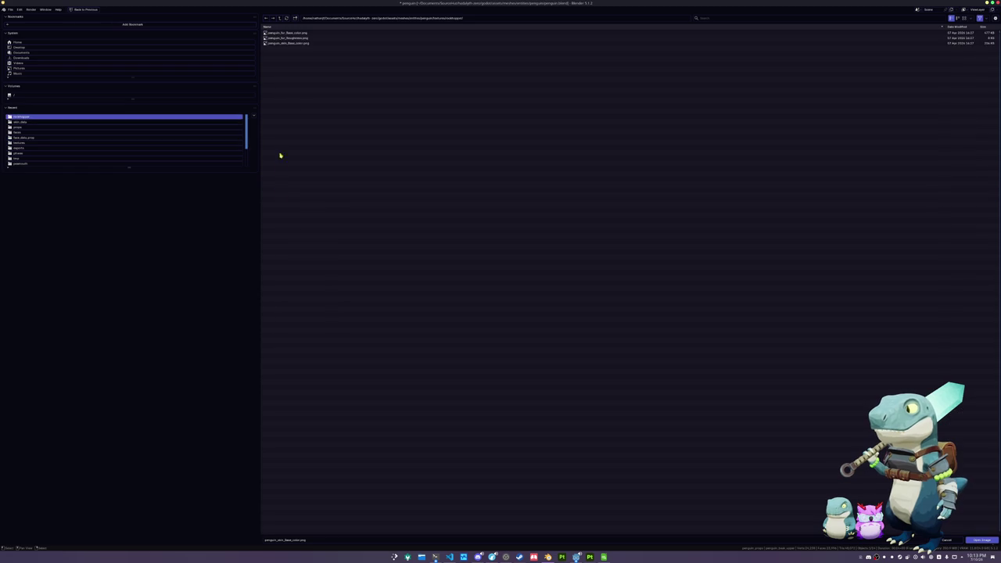
pyautogui.doubleClick(286, 43)
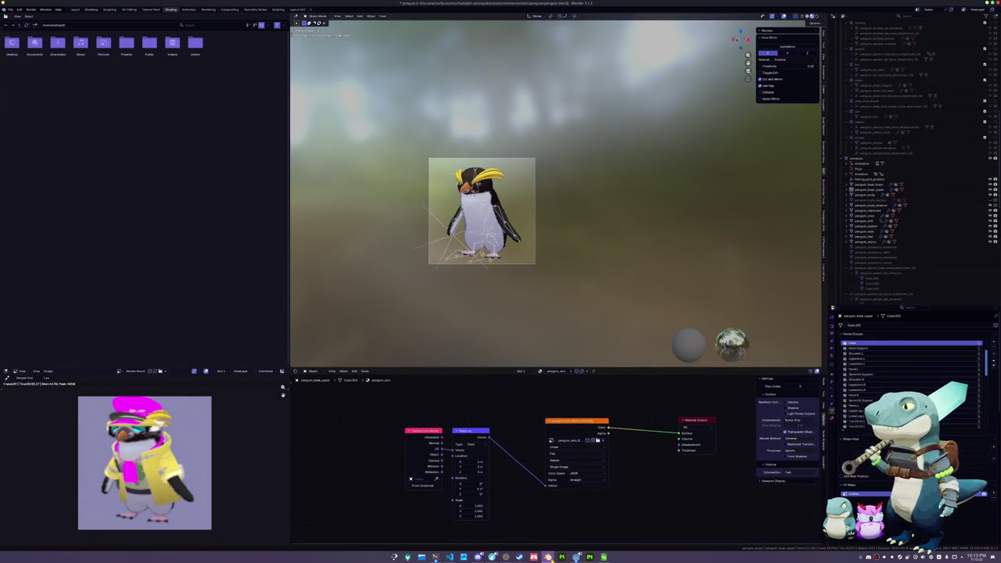
pyautogui.click(576, 557)
pyautogui.hotkey('ctrl', 's')
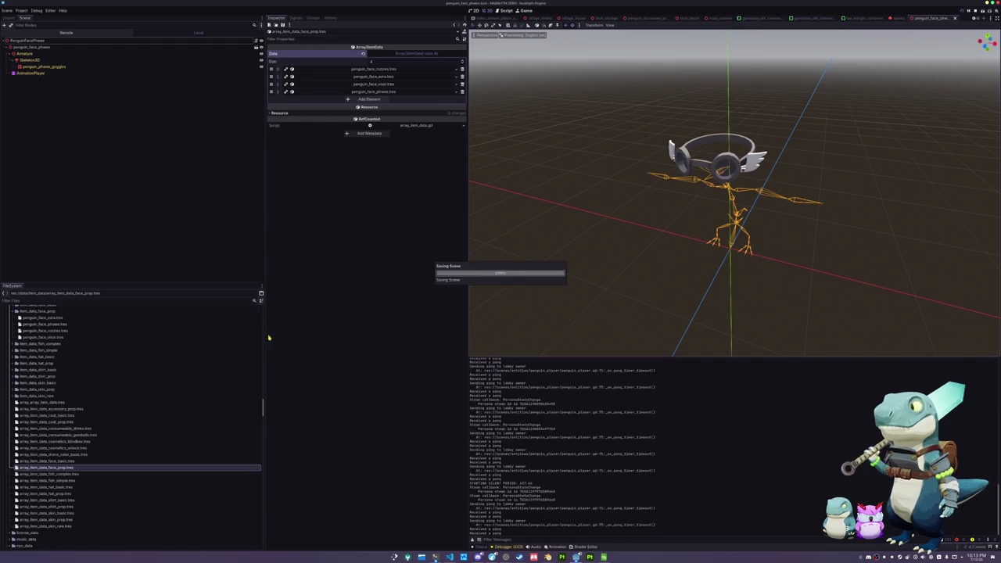
# Collapse the face, accessory and states folders and expand penguin_props in FileSystem
pyautogui.scroll(-10, 47, 469)
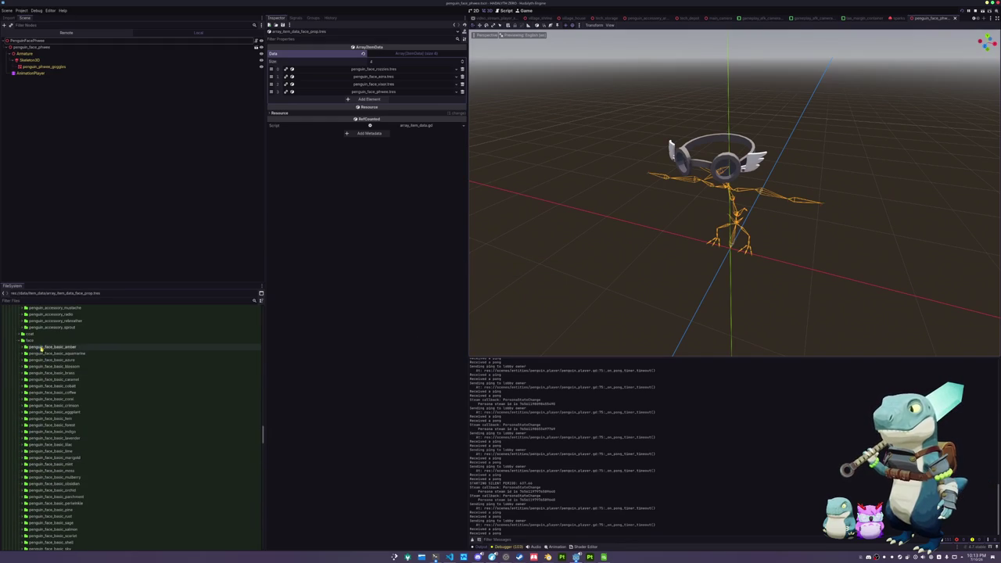
pyautogui.doubleClick(34, 340)
pyautogui.doubleClick(35, 403)
pyautogui.scroll(-2, 42, 422)
pyautogui.doubleClick(43, 421)
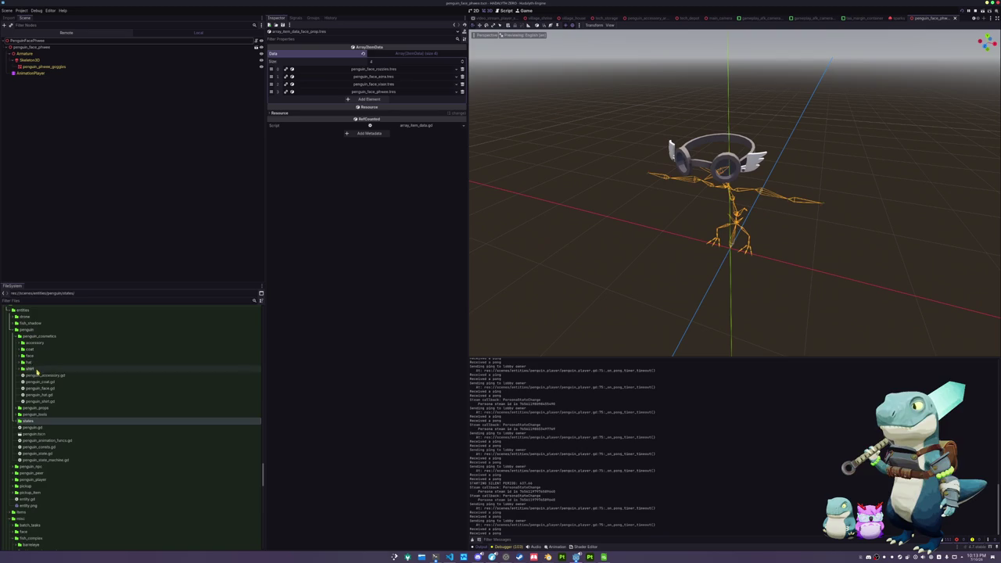
pyautogui.doubleClick(36, 408)
pyautogui.scroll(-2, 39, 438)
# Duplicate penguin_zim as penguin_phwee, rename its scene to penguin_phwee.tscn, and open it
pyautogui.click(37, 438)
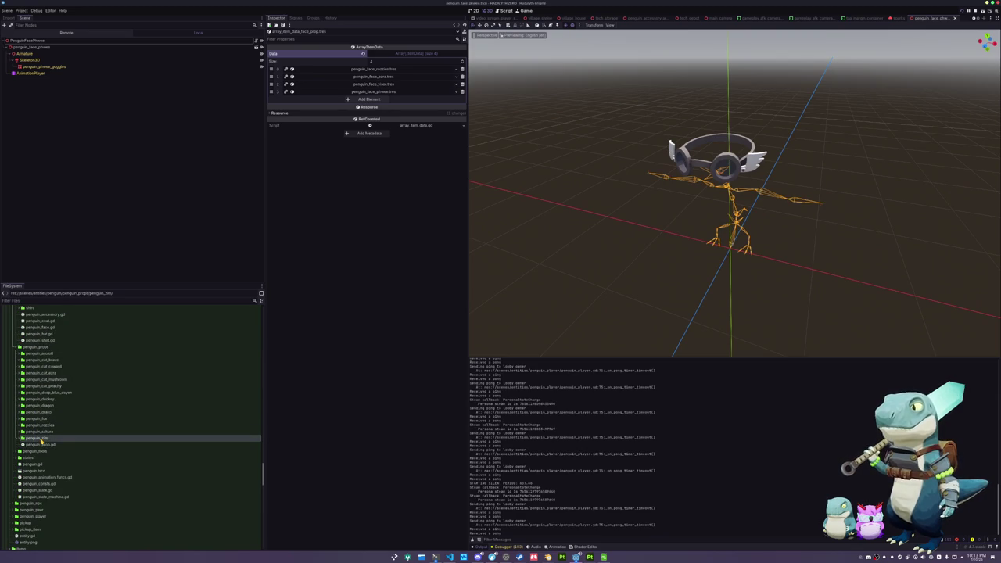
pyautogui.hotkey('ctrl', 'd')
pyautogui.write('penguin_phwee')
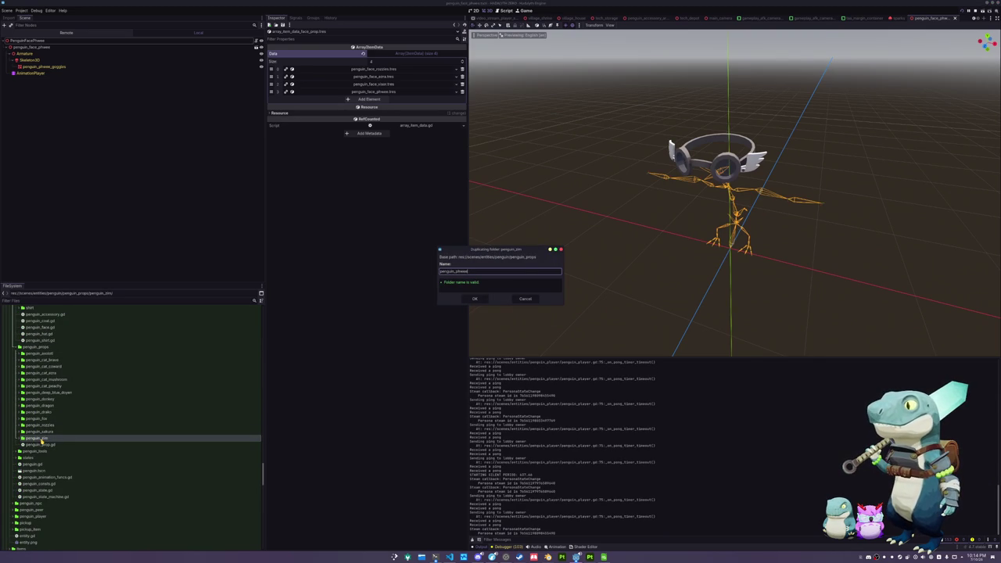
pyautogui.press('Return')
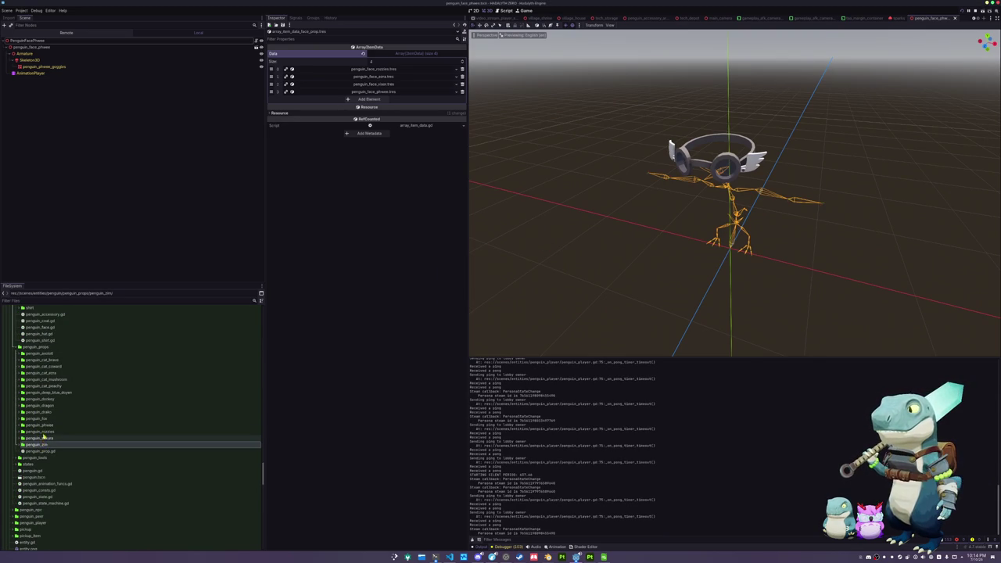
pyautogui.doubleClick(39, 425)
pyautogui.click(44, 431)
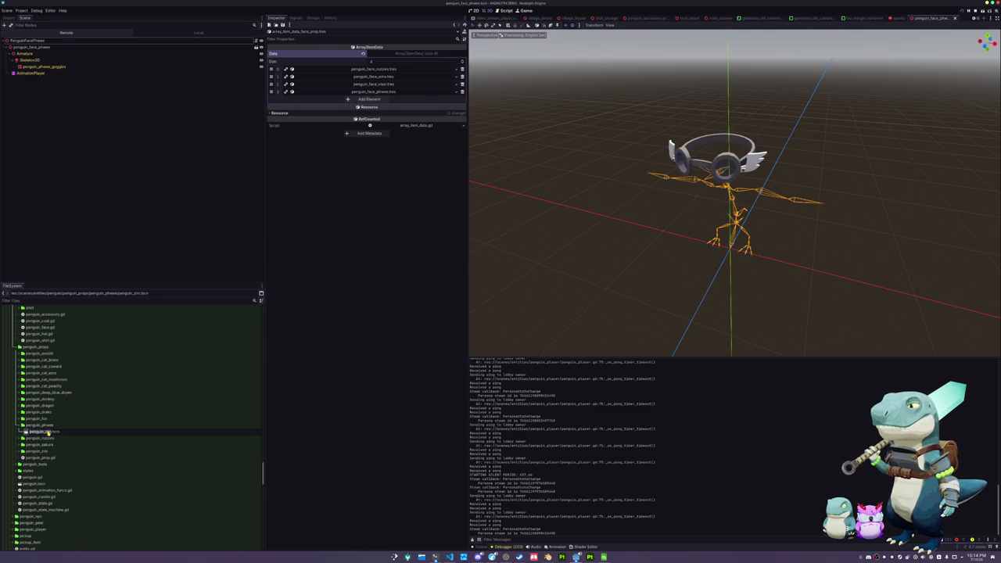
pyautogui.press('Return')
pyautogui.doubleClick(51, 432)
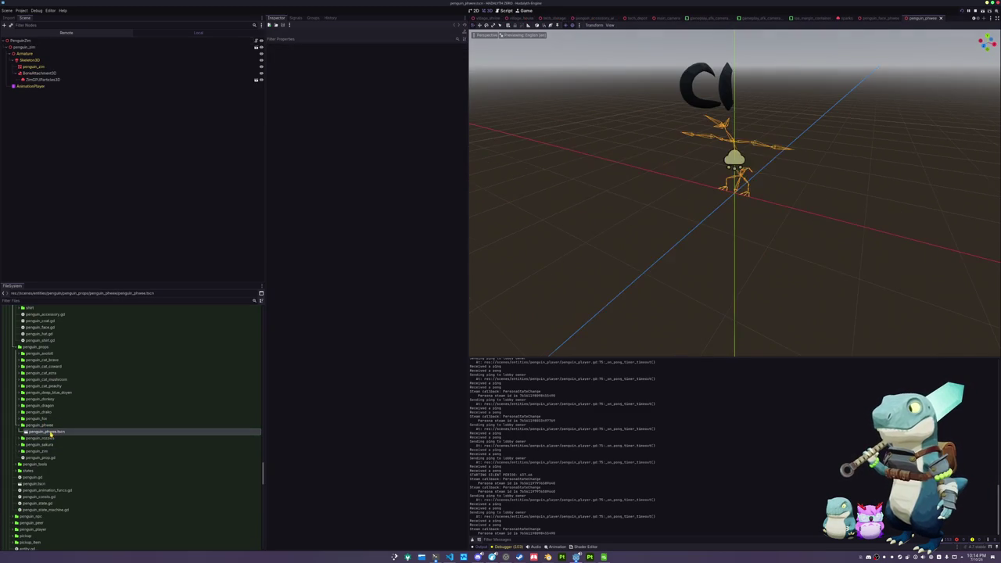
# Rename the scene root to PenguinPhwee and delete the penguin_zim model node
pyautogui.click(29, 46)
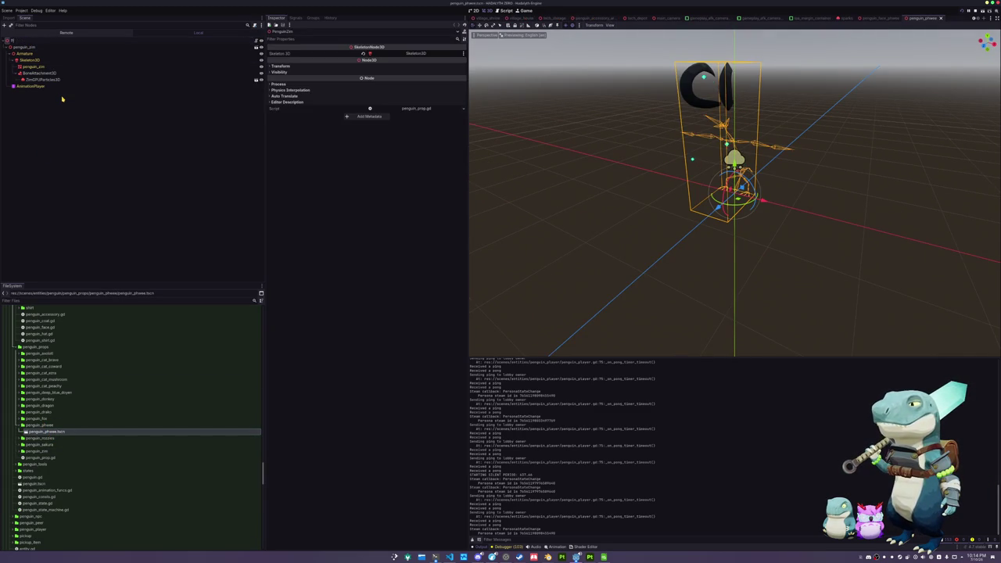
pyautogui.press('Return')
pyautogui.click(44, 47)
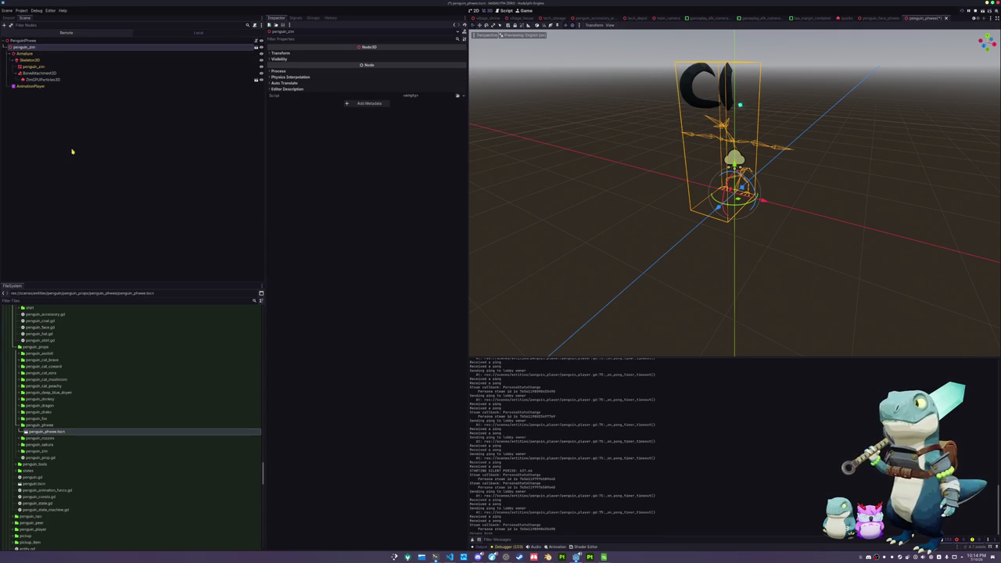
pyautogui.press('Return')
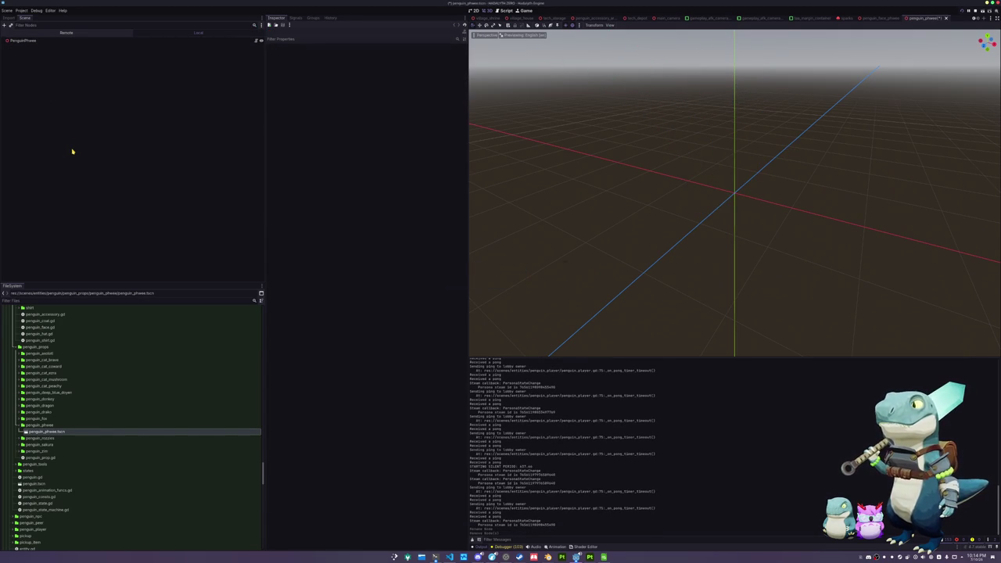
# Drag the Phwee goggles model under PenguinPhwee and save the scene
pyautogui.scroll(5, 54, 356)
pyautogui.scroll(-15, 50, 375)
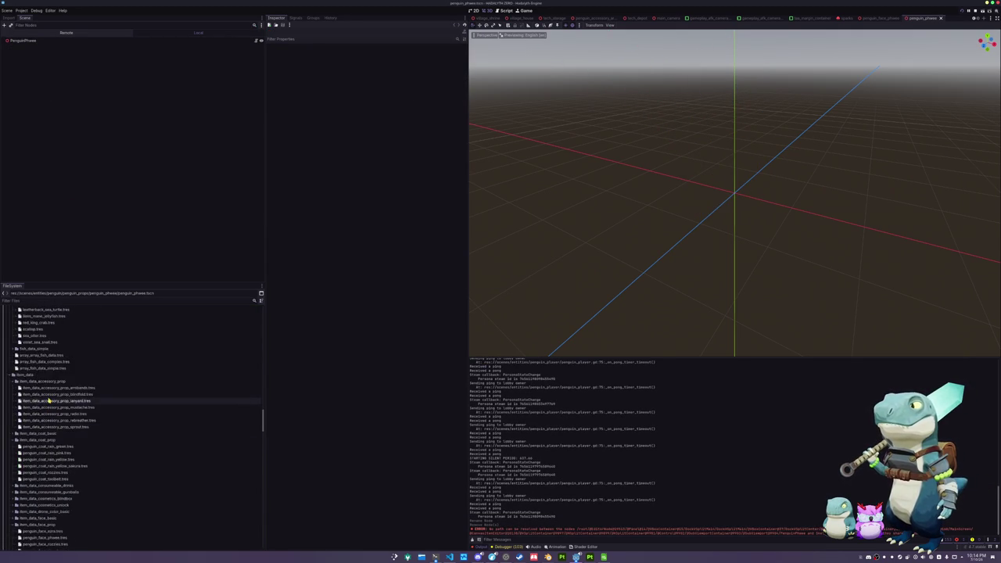
pyautogui.scroll(10, 45, 399)
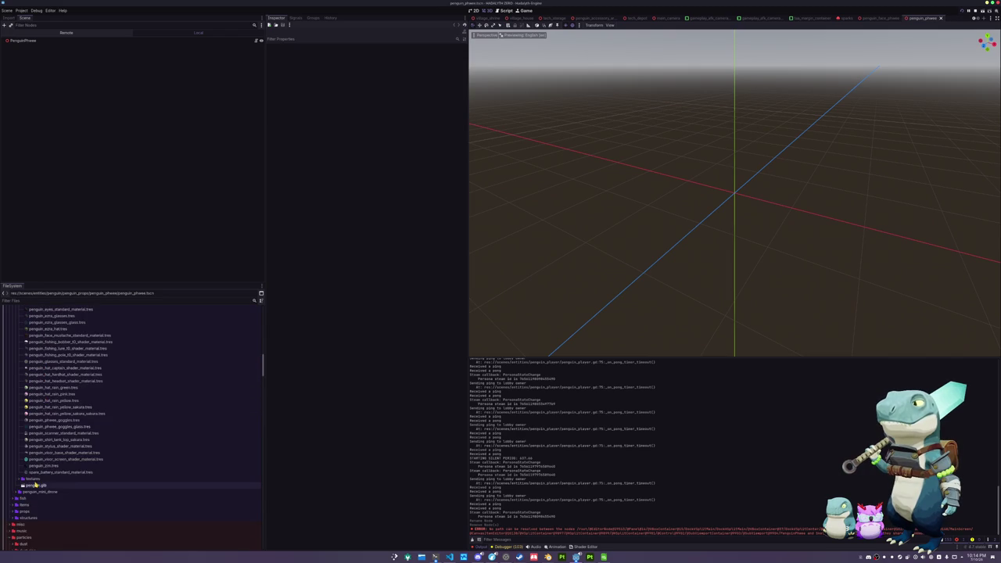
pyautogui.scroll(5, 35, 480)
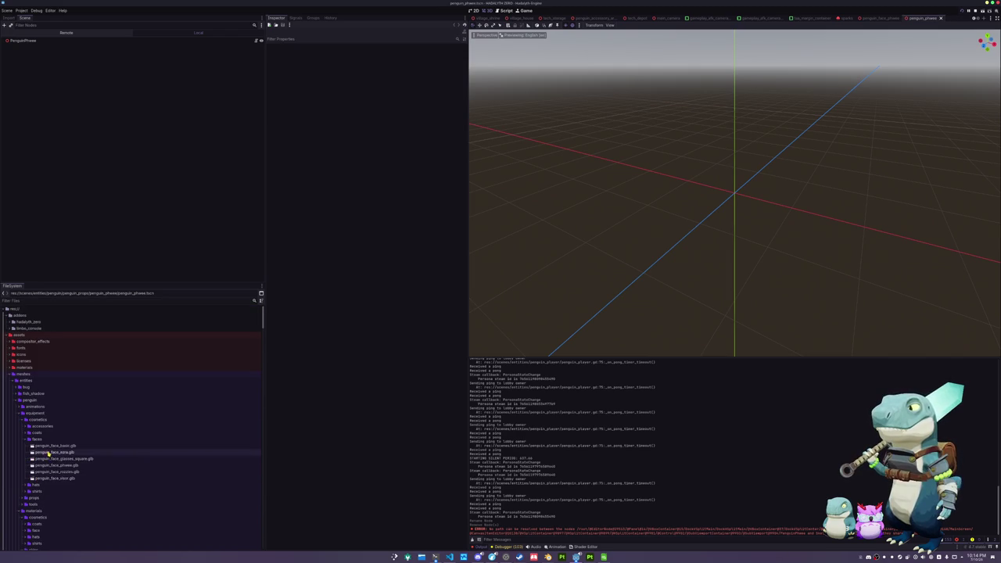
pyautogui.moveTo(52, 466)
pyautogui.mouseDown()
pyautogui.moveTo(67, 226)
pyautogui.moveTo(27, 40)
pyautogui.mouseUp()
pyautogui.hotkey('ctrl', 's')
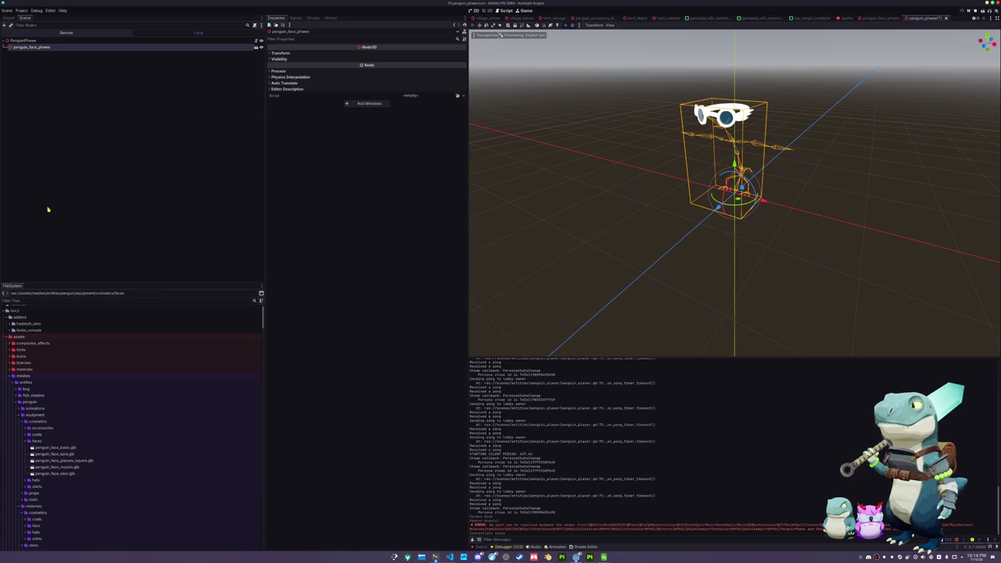
# Check the penguin_face_ezra and penguin_face_glasses_square files, undo the last change, and open the file manager
pyautogui.click(86, 453)
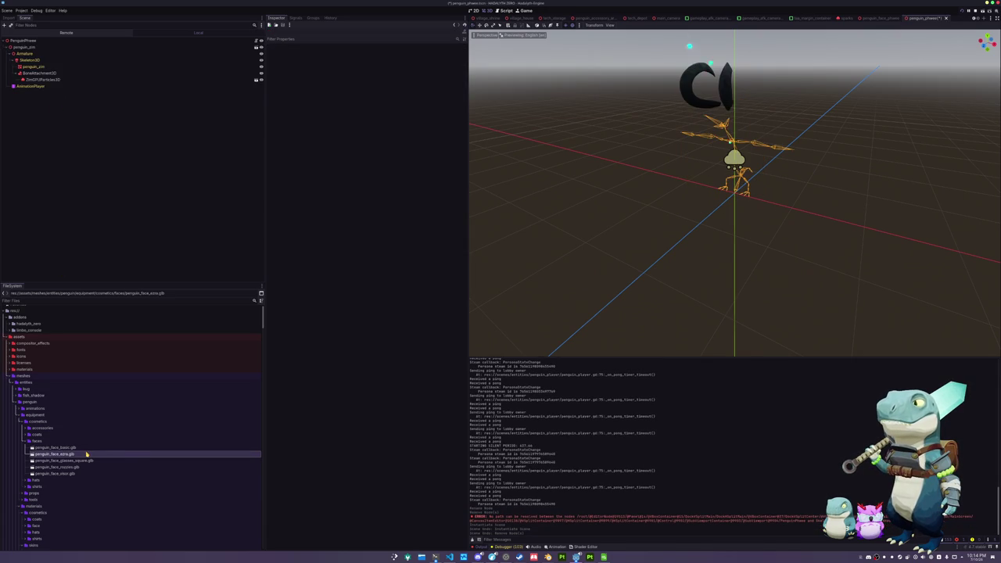
pyautogui.hotkey('ctrl', 'z')
pyautogui.click(86, 461)
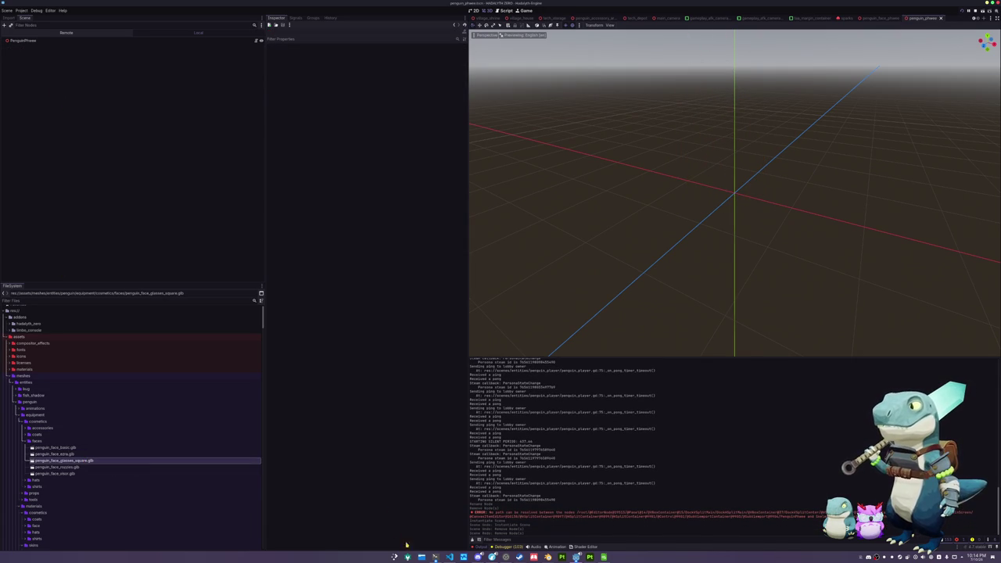
pyautogui.click(421, 557)
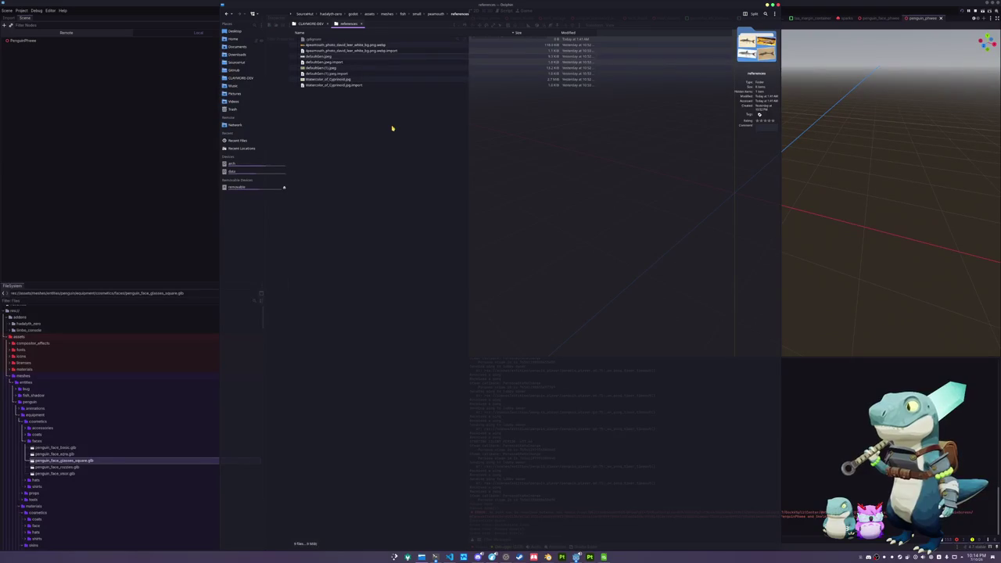
# Find the trashed penguin face .glb in Trash, sorted newest first, and restore it to its former location
pyautogui.click(234, 109)
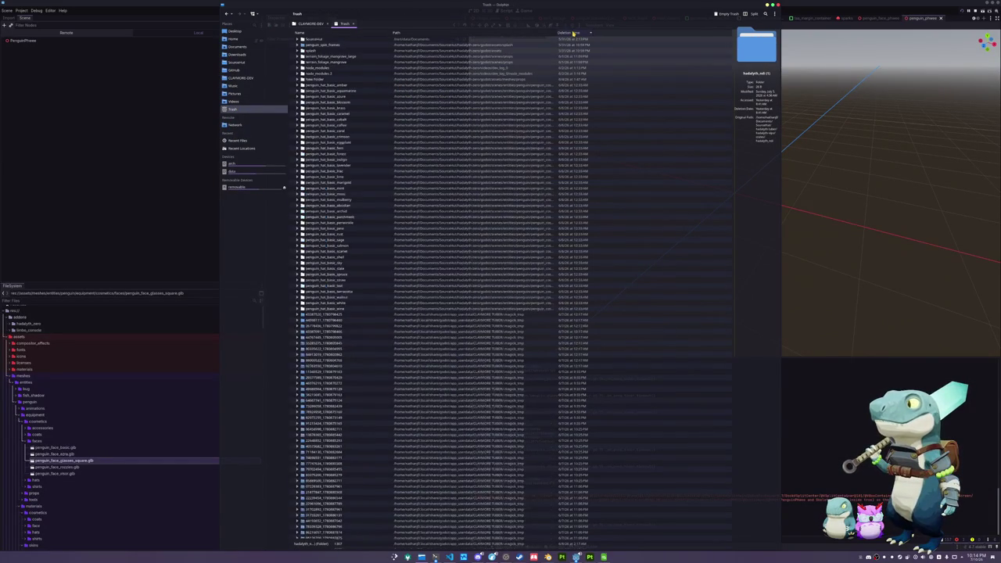
pyautogui.scroll(-10, 353, 338)
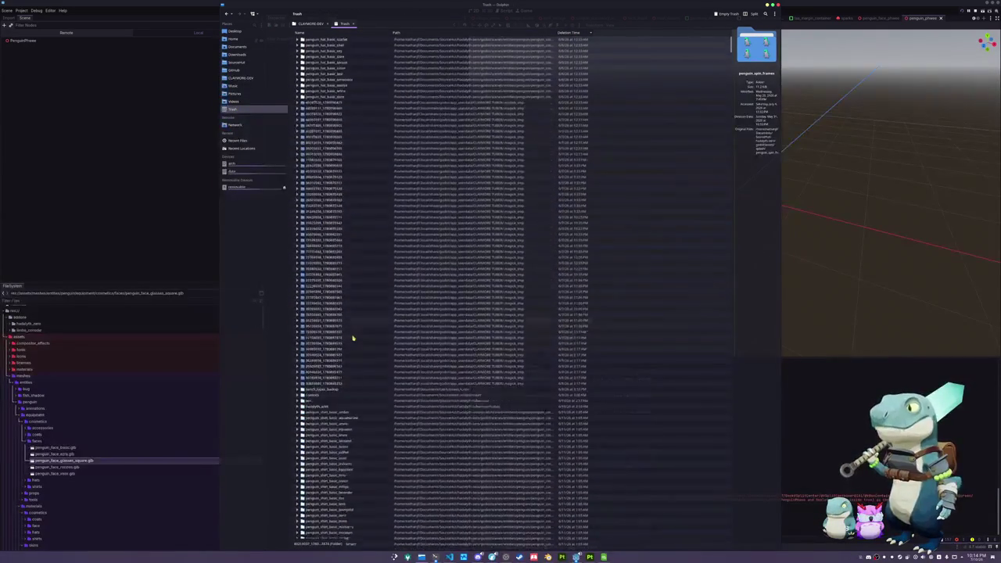
pyautogui.scroll(-5, 352, 338)
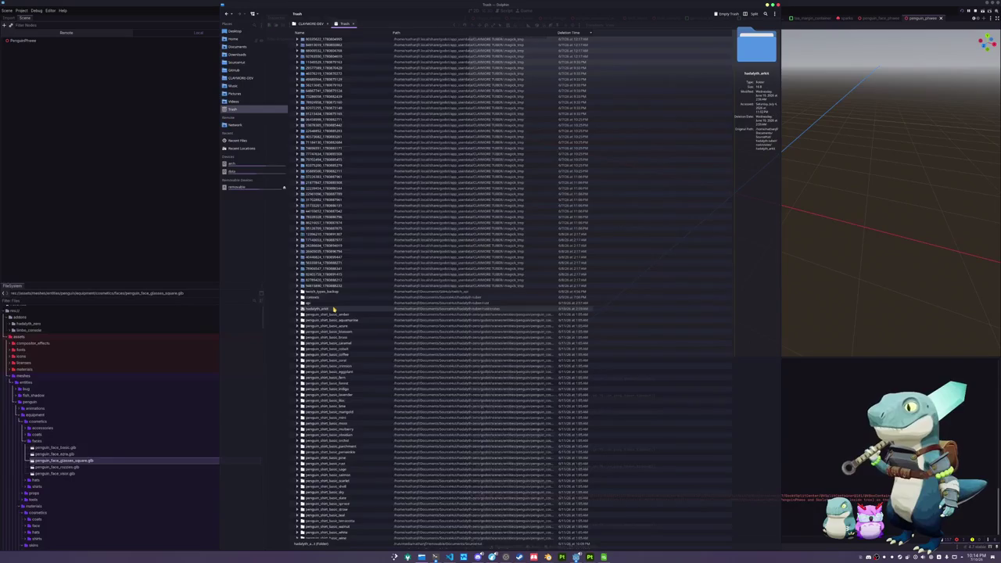
pyautogui.click(575, 33)
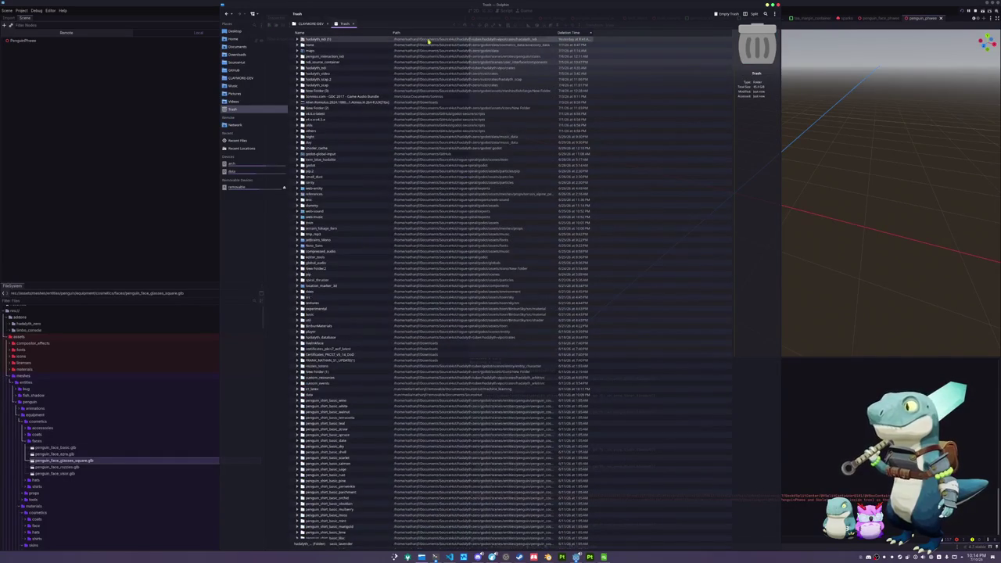
pyautogui.scroll(-6, 372, 364)
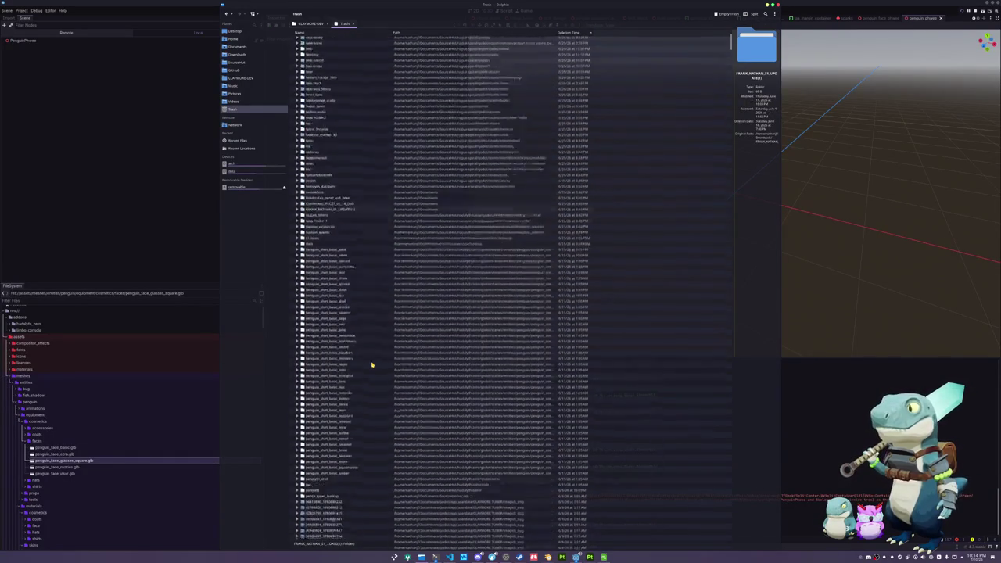
pyautogui.scroll(-20, 372, 364)
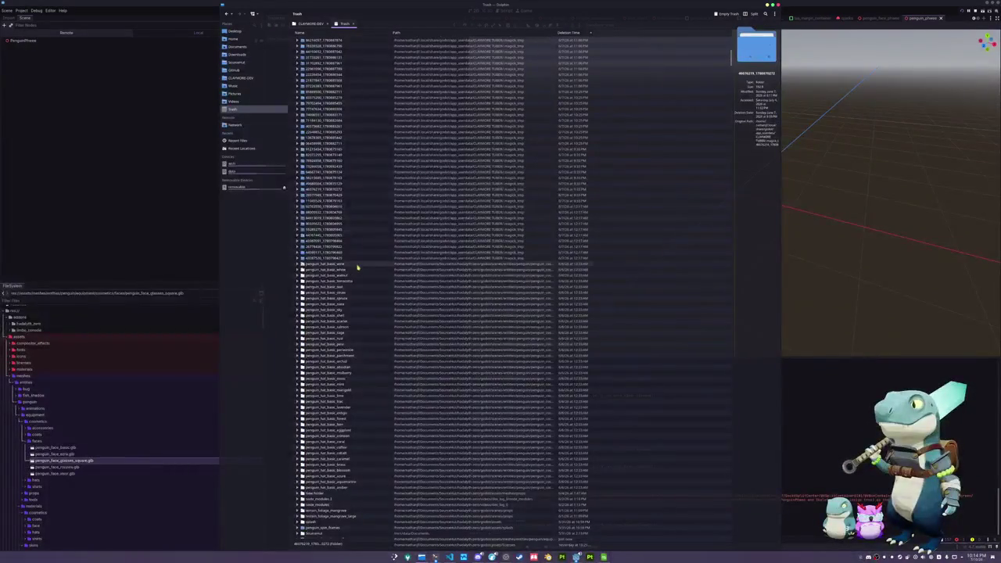
pyautogui.scroll(-7, 357, 275)
pyautogui.scroll(-2, 352, 374)
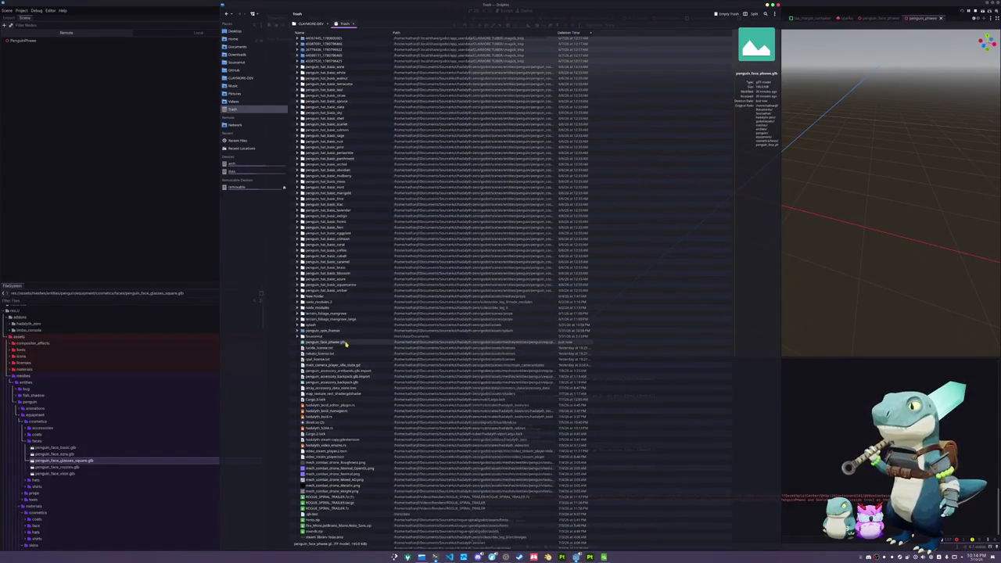
pyautogui.rightClick(344, 343)
pyautogui.click(370, 346)
pyautogui.click(195, 252)
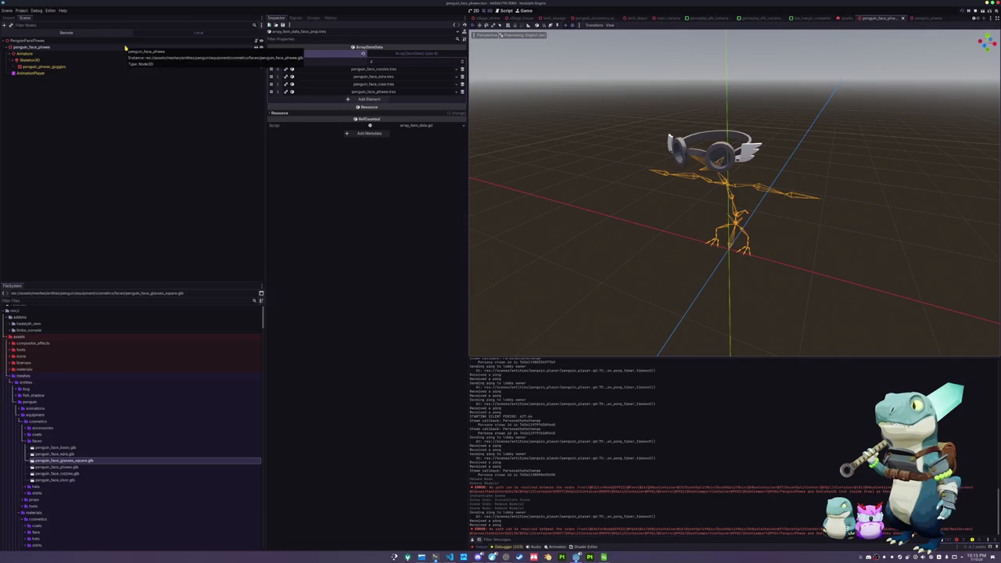
# Drop penguin_phwee.glb from the props folder onto the PenguinPhwee root and enable Editable Children
pyautogui.click(923, 18)
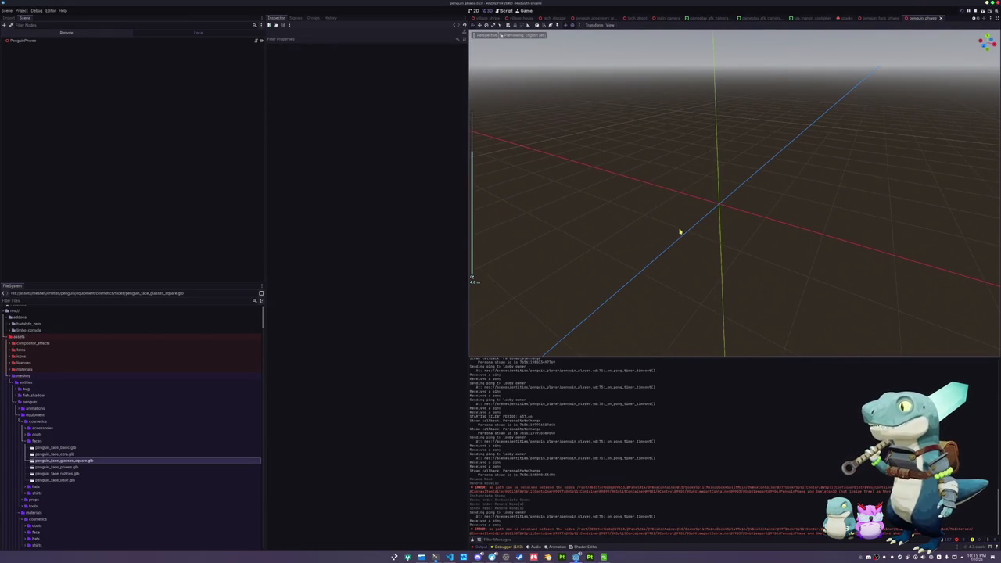
pyautogui.click(61, 40)
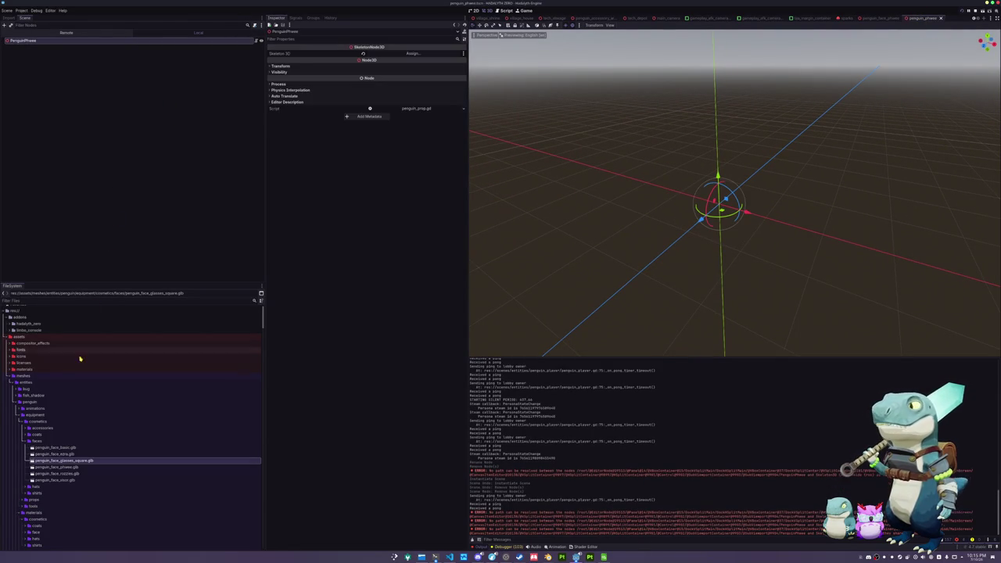
pyautogui.scroll(-2, 46, 451)
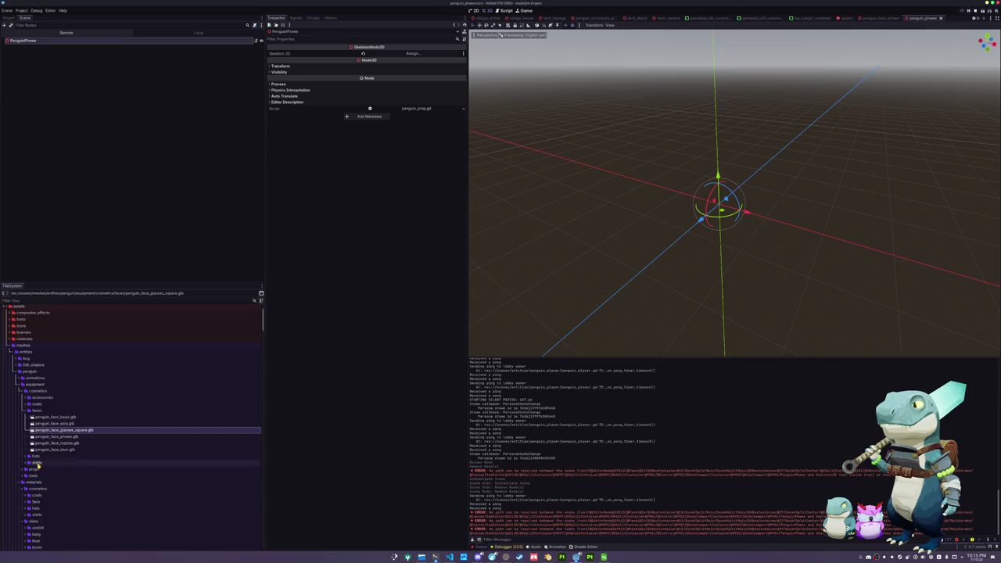
pyautogui.scroll(-2, 46, 451)
pyautogui.doubleClick(34, 440)
pyautogui.scroll(-4, 35, 443)
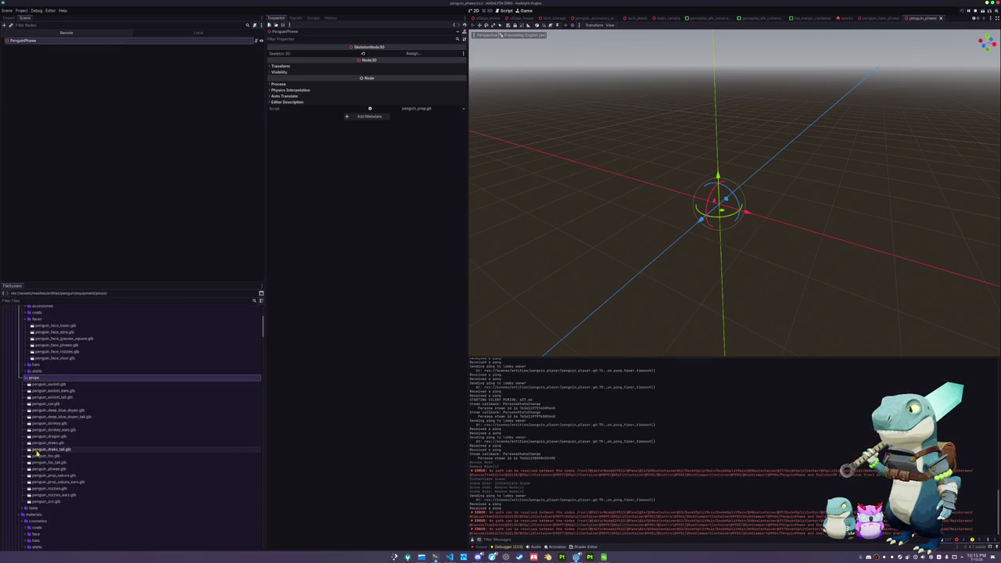
pyautogui.moveTo(51, 469)
pyautogui.mouseDown()
pyautogui.moveTo(62, 469)
pyautogui.moveTo(49, 54)
pyautogui.moveTo(40, 41)
pyautogui.mouseUp()
pyautogui.rightClick(47, 47)
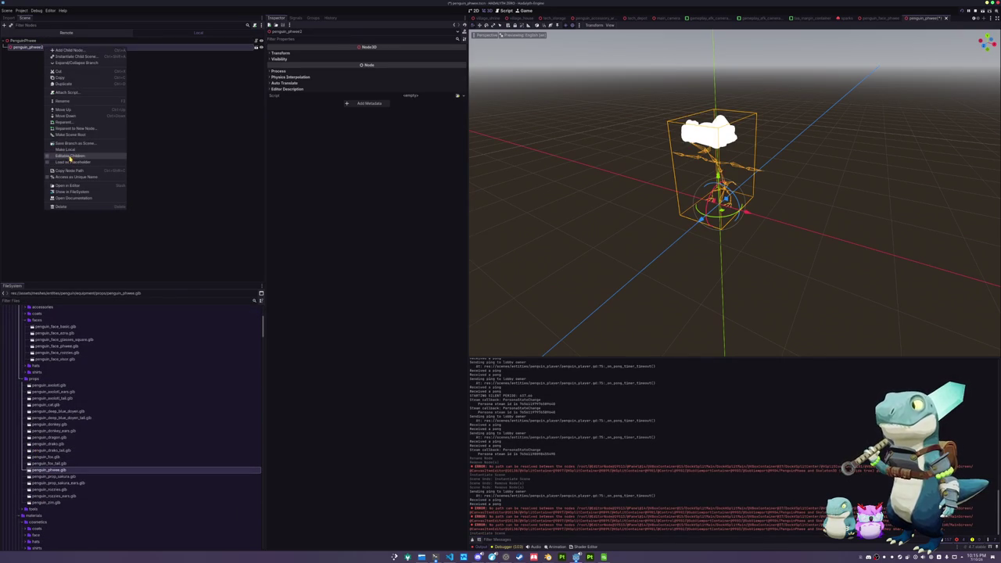
pyautogui.click(71, 156)
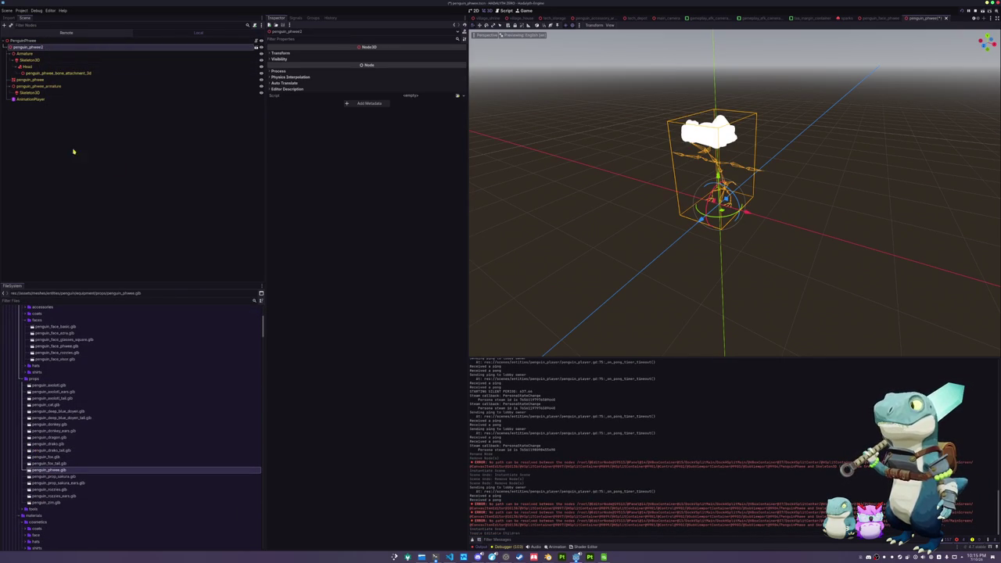
# Inspect the imported armature, Skeleton3D and bone attachment nodes, then open penguin_axolotl_tail.glb's import settings
pyautogui.click(36, 86)
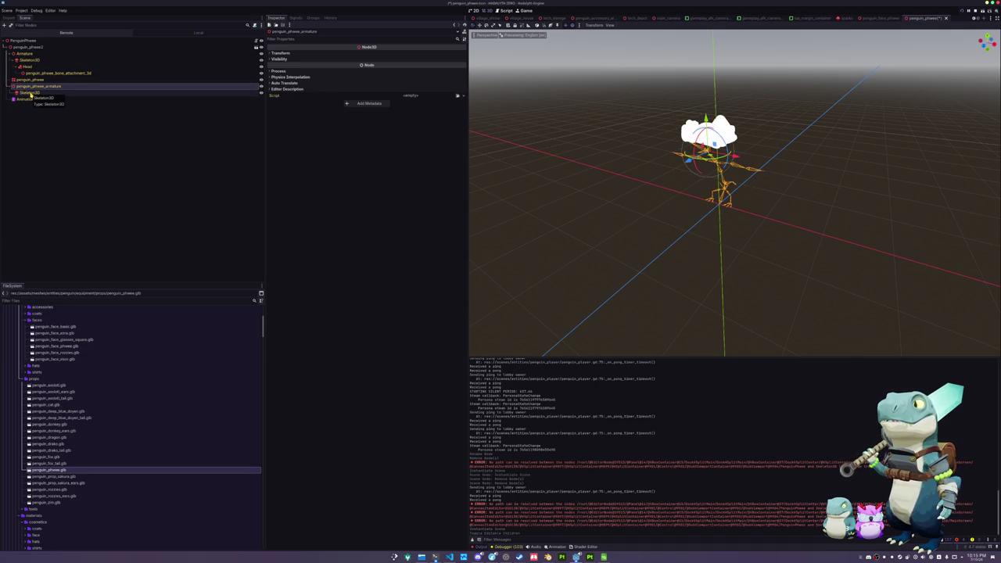
pyautogui.click(30, 93)
pyautogui.click(34, 86)
pyautogui.click(35, 81)
pyautogui.click(35, 86)
pyautogui.click(32, 92)
pyautogui.click(36, 72)
pyautogui.click(30, 66)
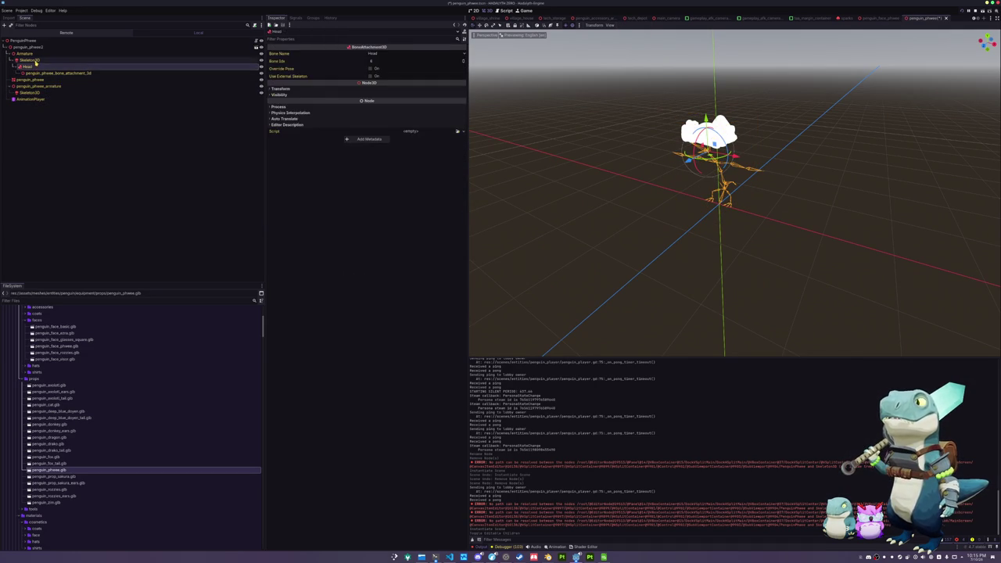
pyautogui.click(31, 60)
pyautogui.click(30, 67)
pyautogui.click(36, 72)
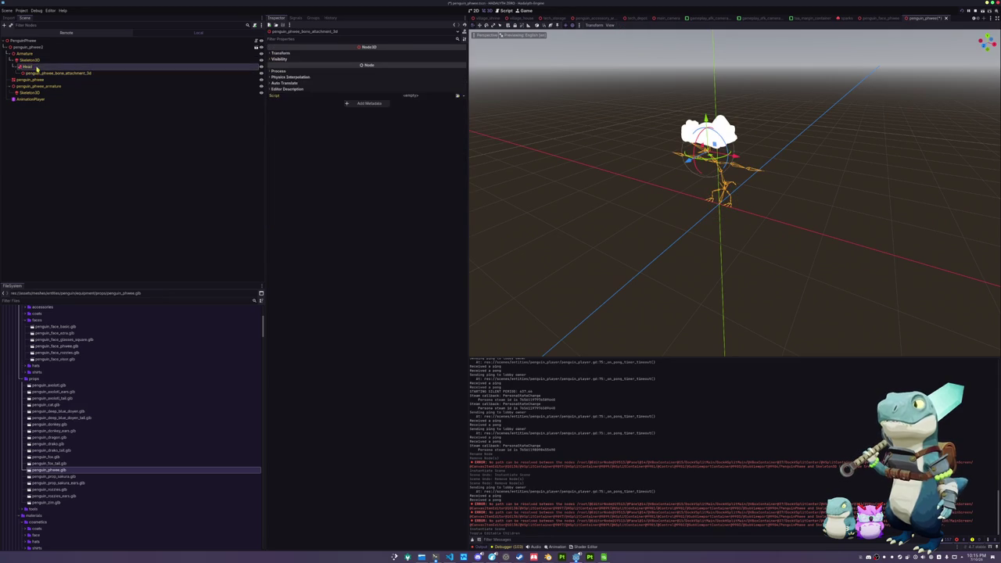
pyautogui.click(31, 60)
pyautogui.click(30, 67)
pyautogui.click(31, 60)
pyautogui.click(38, 72)
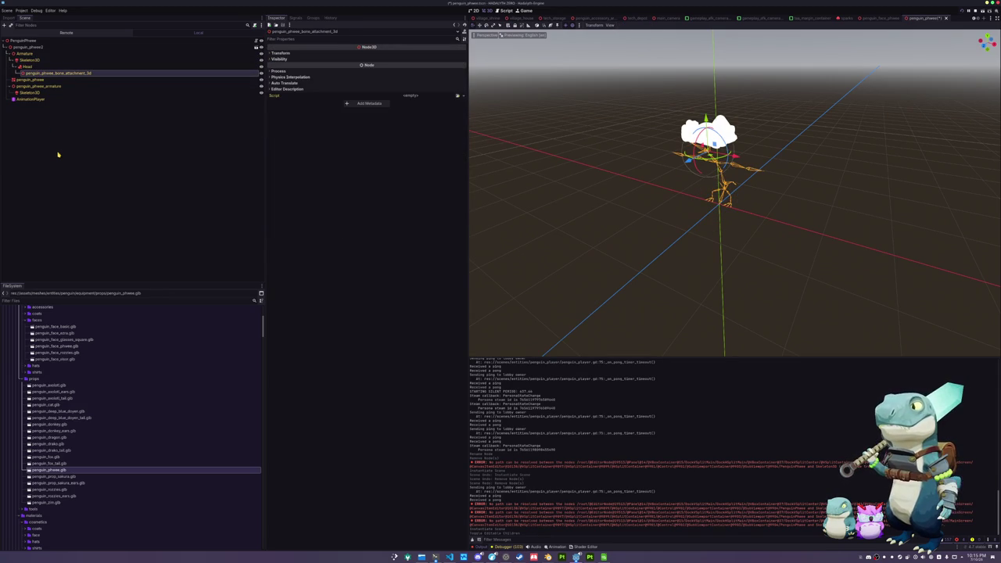
pyautogui.doubleClick(62, 398)
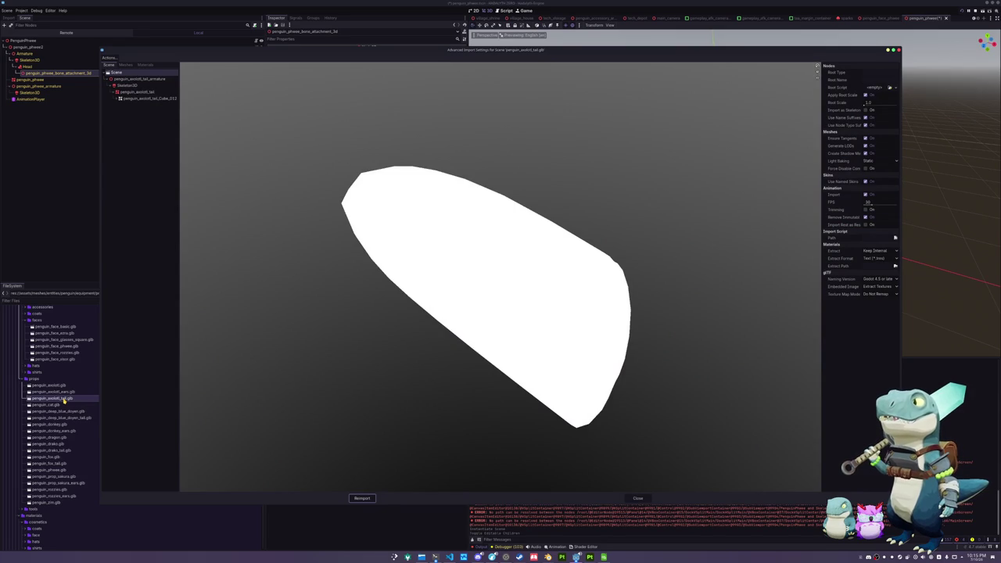
pyautogui.click(637, 497)
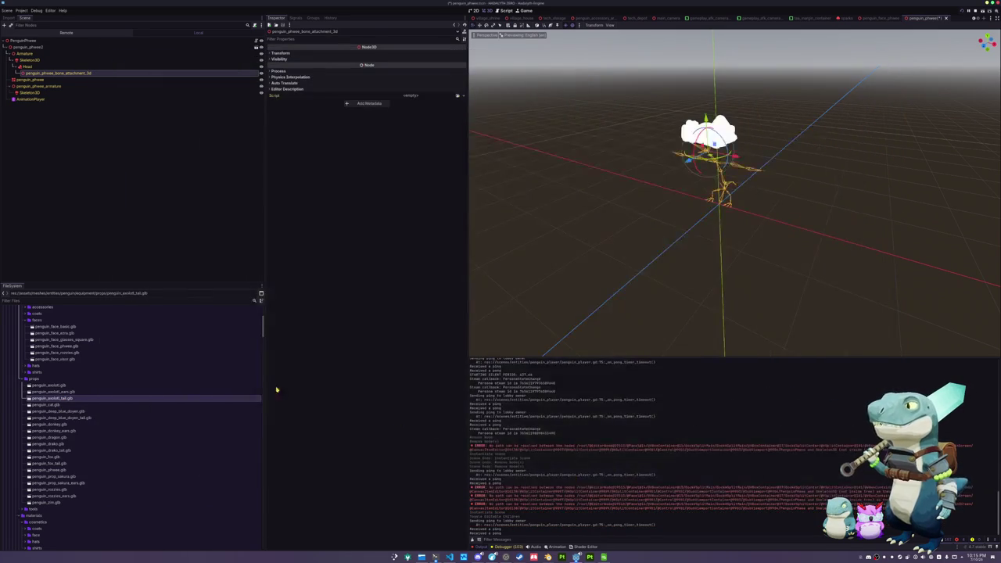
pyautogui.doubleClick(55, 476)
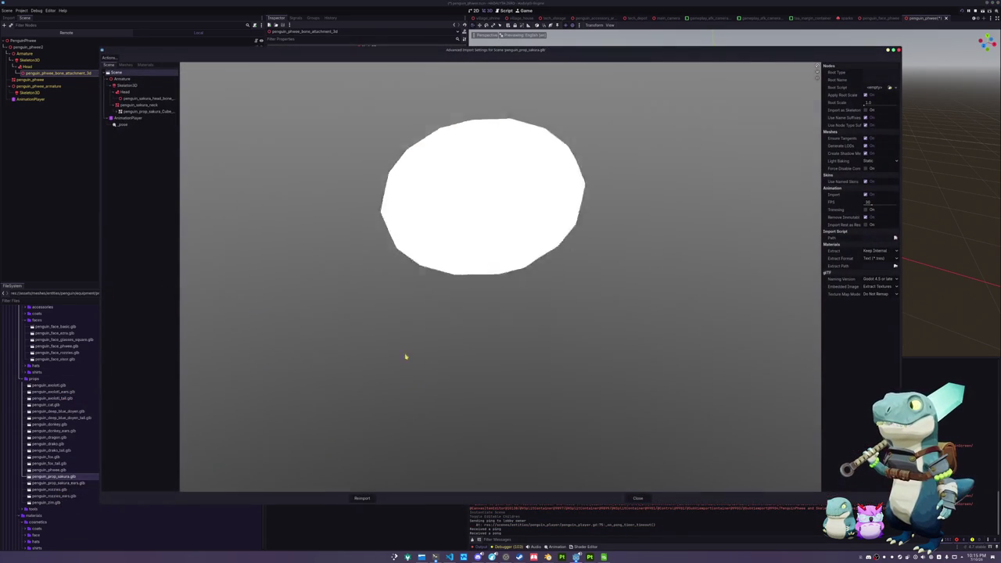
pyautogui.moveTo(405, 357); pyautogui.dragTo(386, 353)
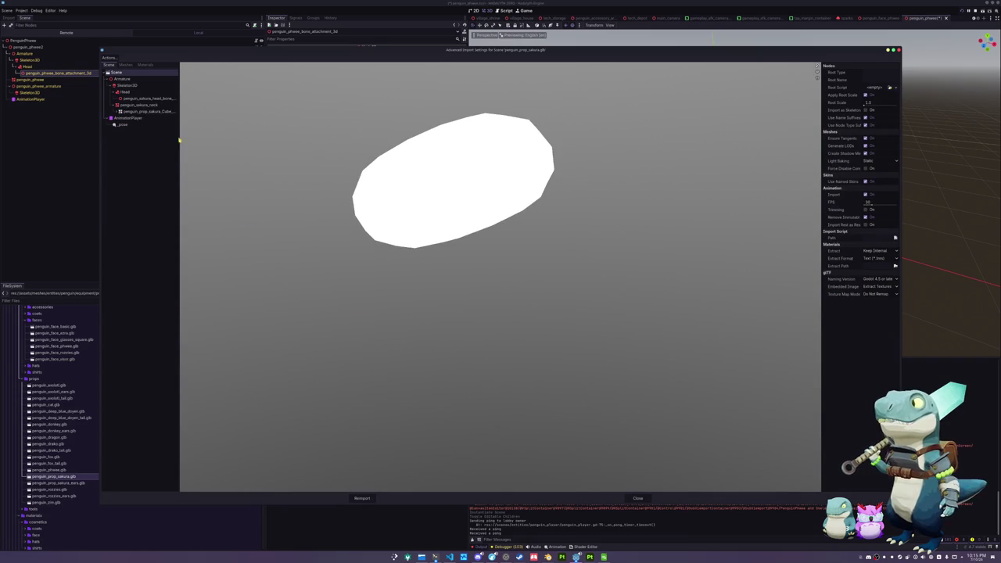
pyautogui.click(135, 99)
pyautogui.click(125, 92)
pyautogui.click(135, 97)
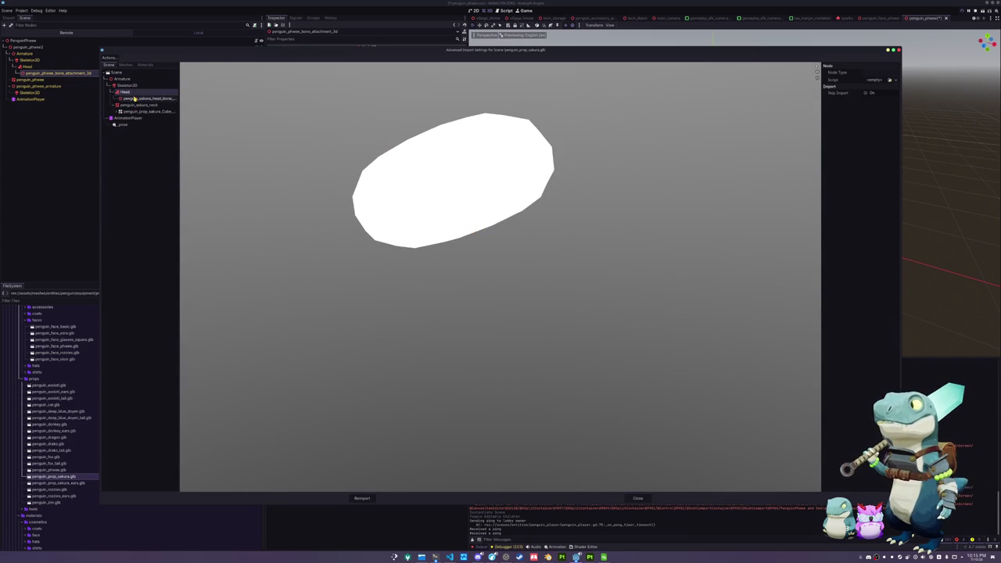
pyautogui.click(638, 498)
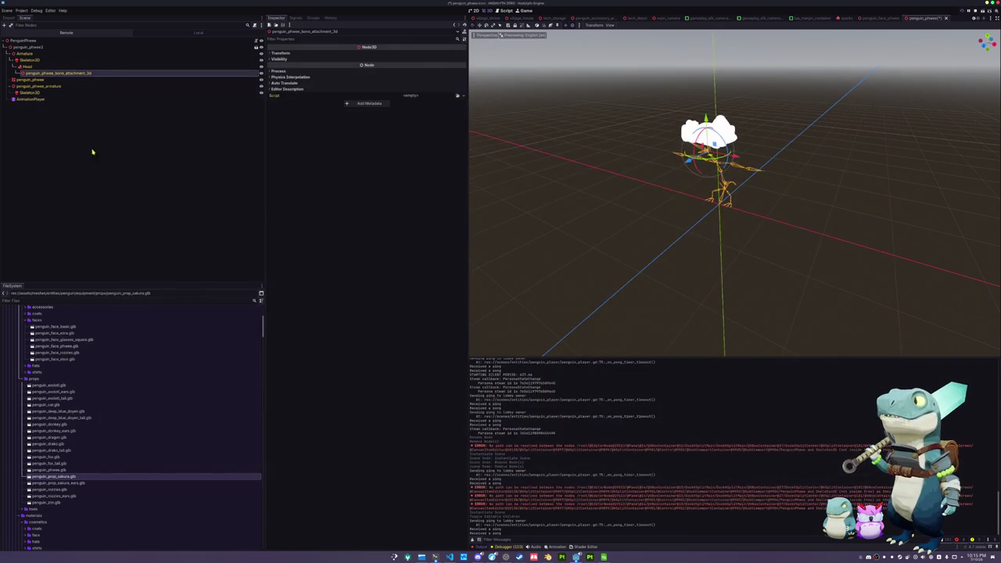
pyautogui.click(39, 86)
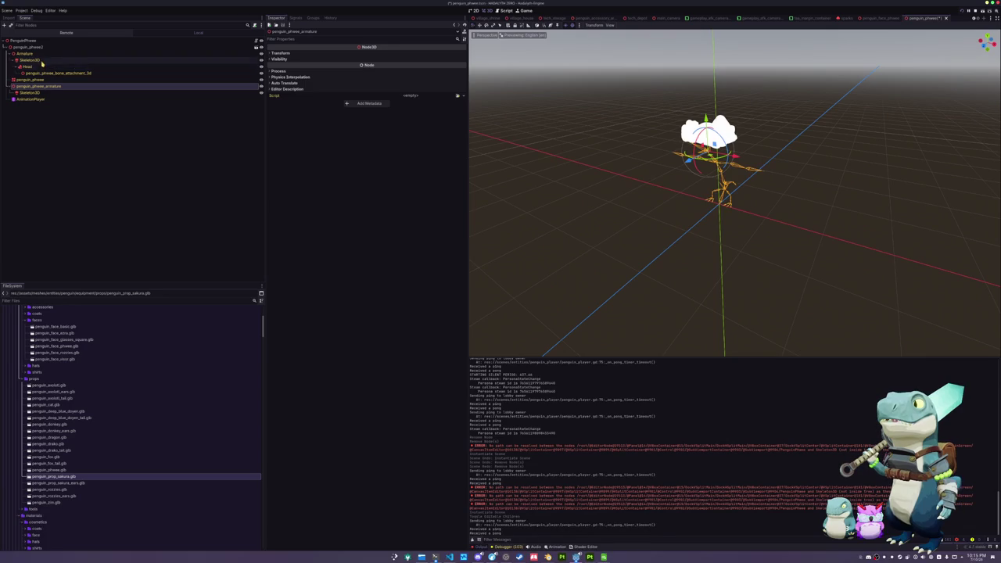
pyautogui.click(38, 60)
pyautogui.click(37, 67)
pyautogui.click(53, 73)
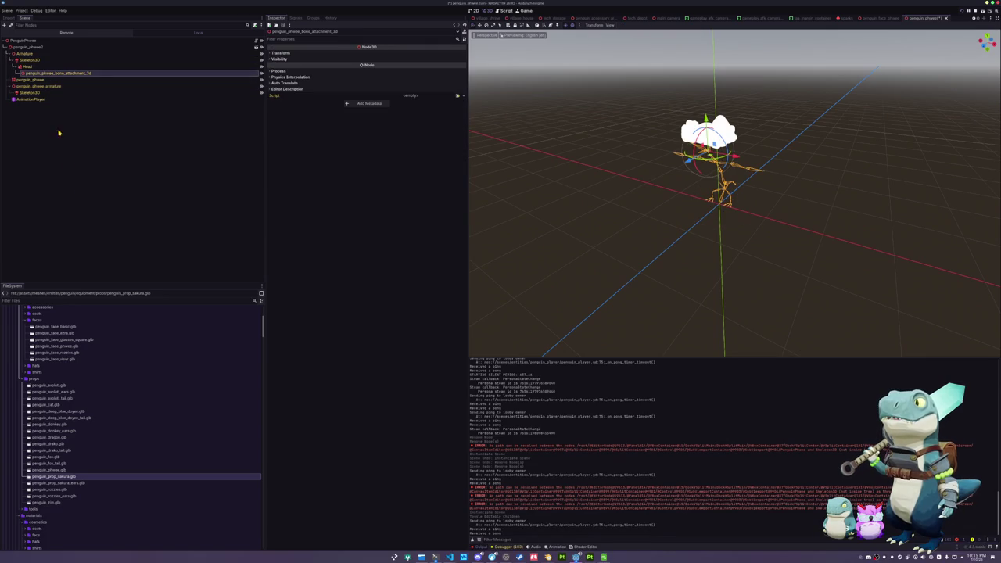
pyautogui.click(84, 193)
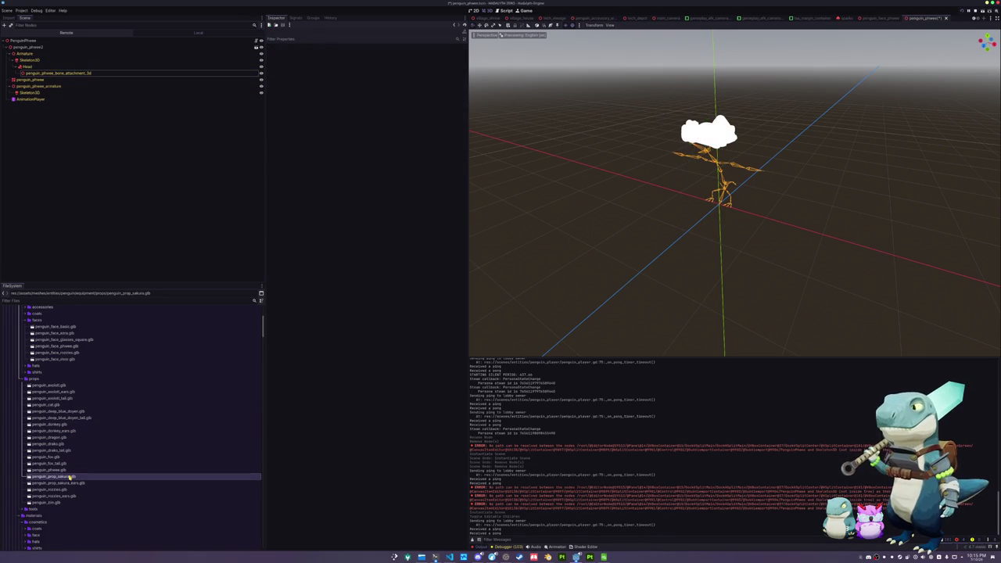
pyautogui.press('Down')
pyautogui.press('Down')
pyautogui.press('Down')
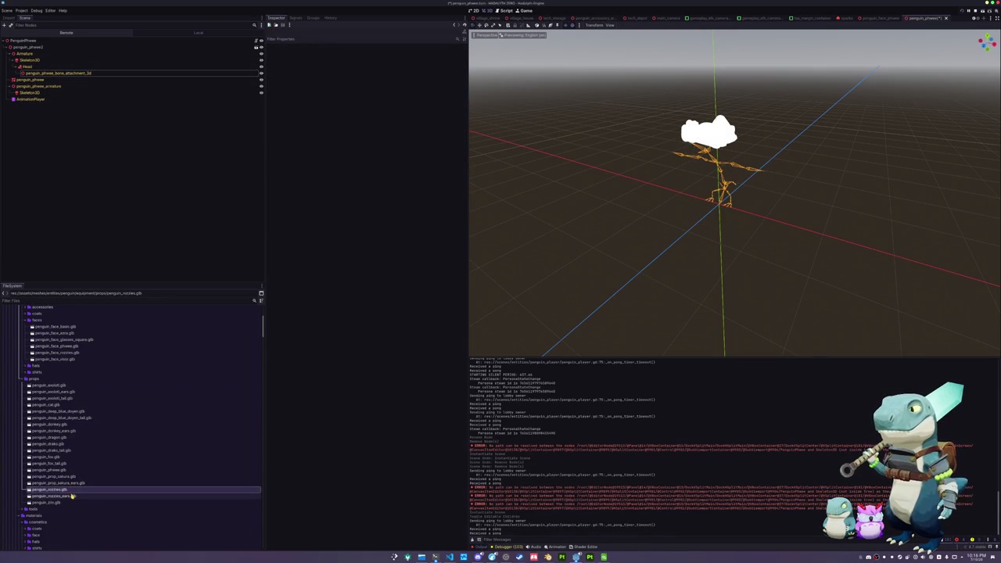
pyautogui.doubleClick(59, 490)
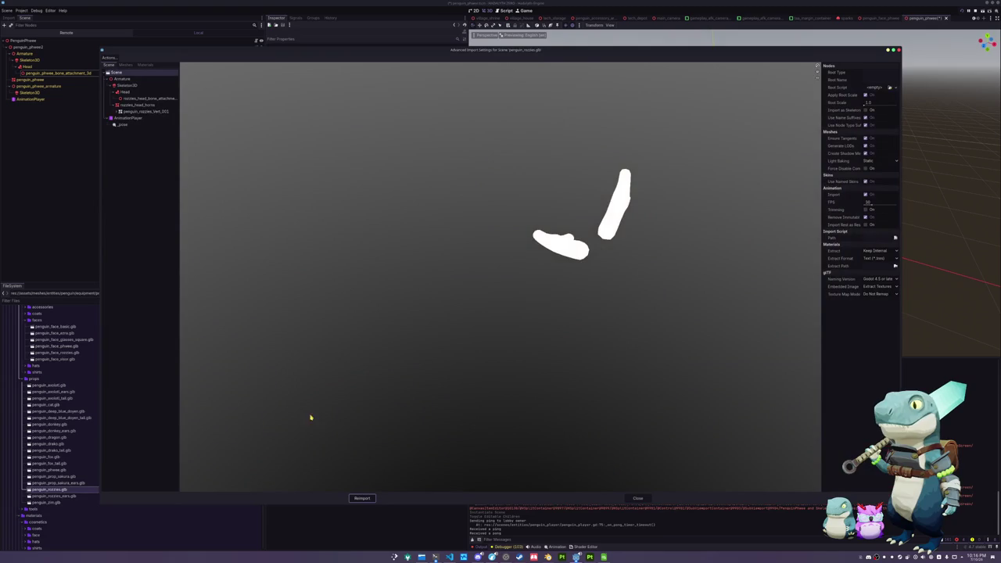
pyautogui.click(640, 499)
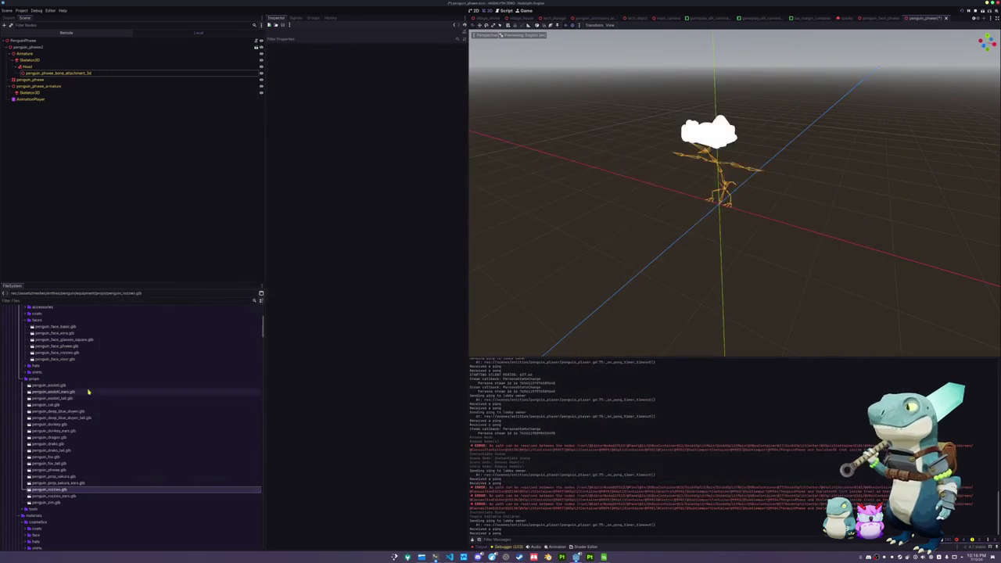
# Open penguin_axolotl.tscn and check its root node, then bring the Blender penguin window forward
pyautogui.scroll(-10, 86, 407)
pyautogui.scroll(-15, 62, 451)
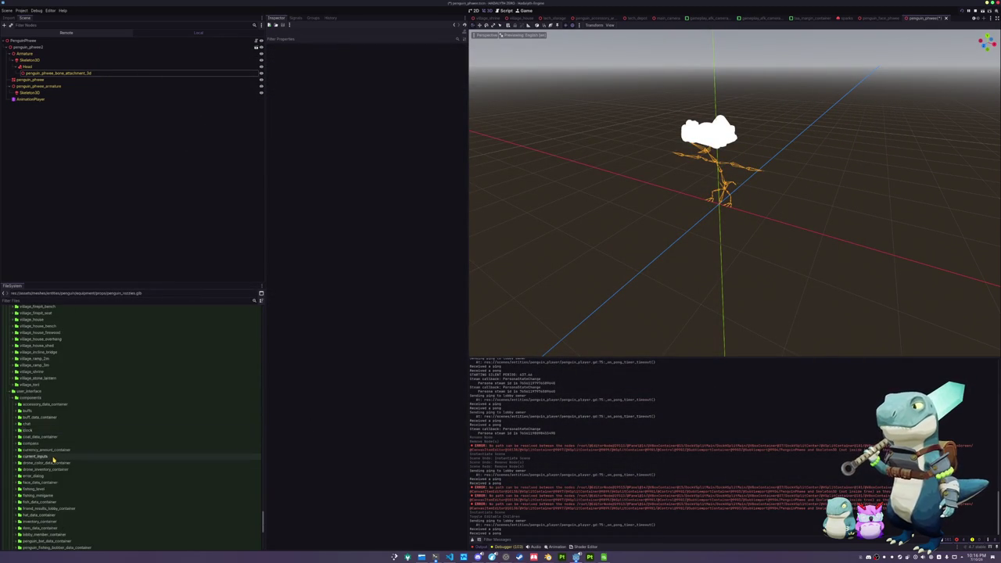
pyautogui.scroll(10, 51, 453)
pyautogui.scroll(10, 52, 452)
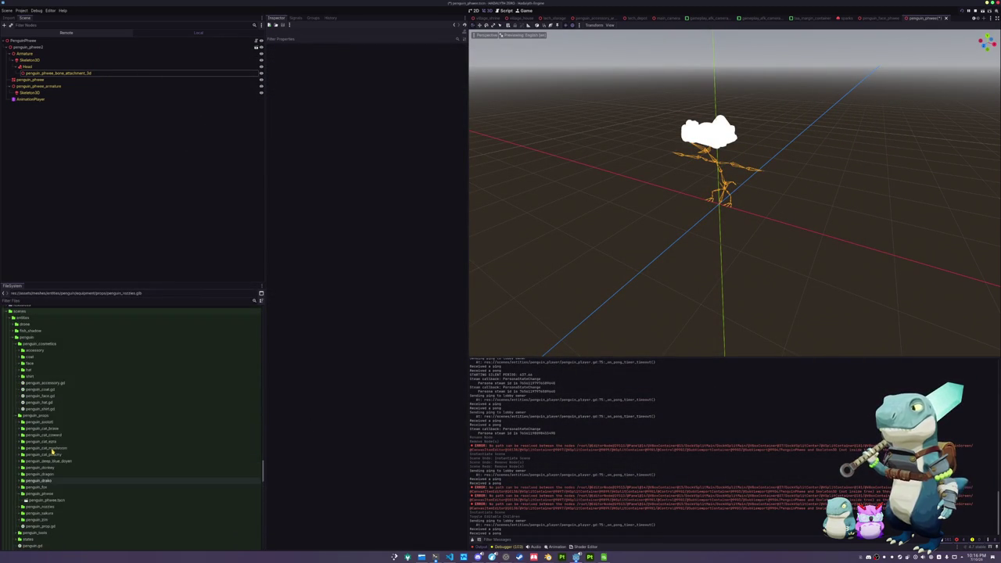
pyautogui.scroll(-5, 36, 402)
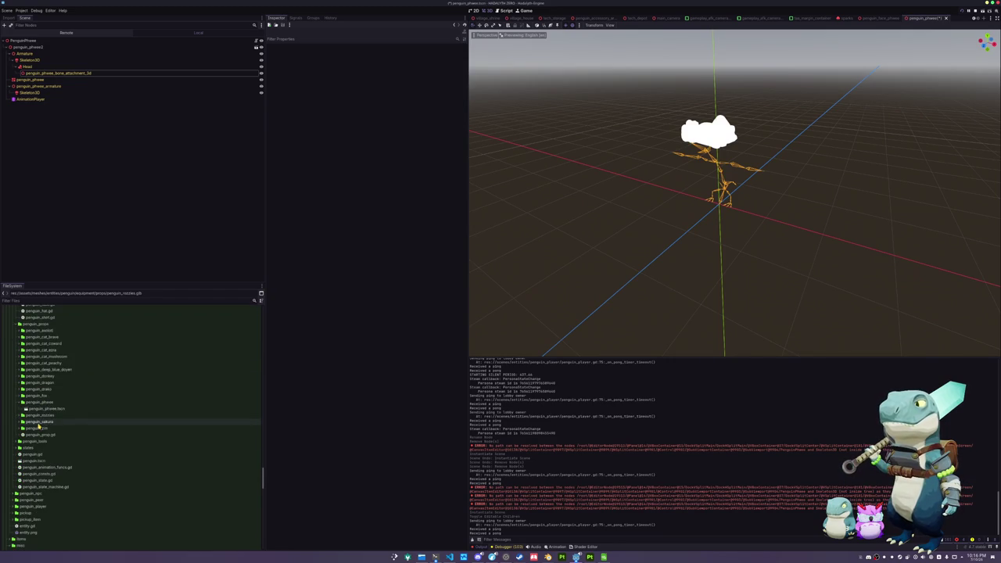
pyautogui.doubleClick(43, 330)
pyautogui.click(51, 337)
pyautogui.doubleClick(48, 337)
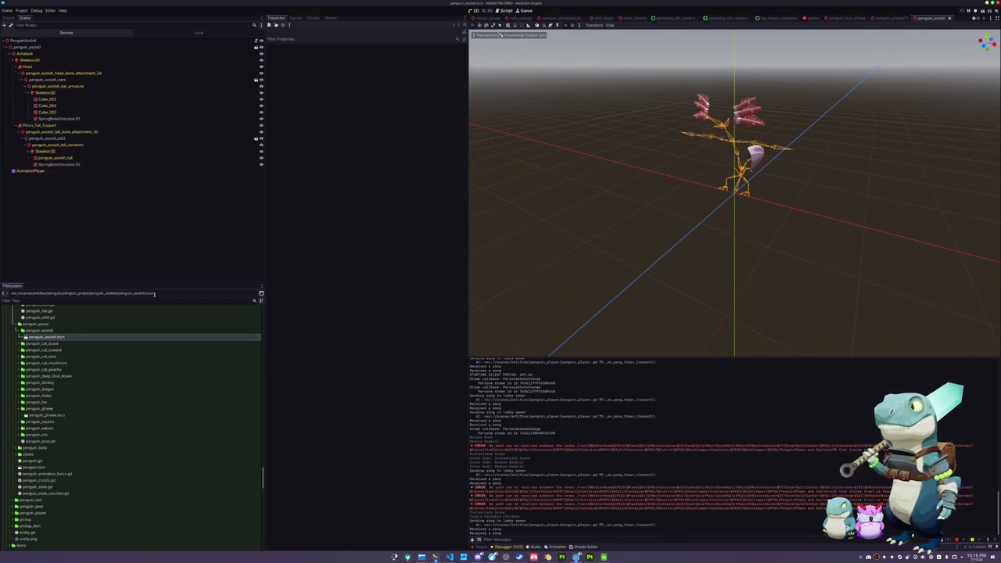
pyautogui.click(31, 48)
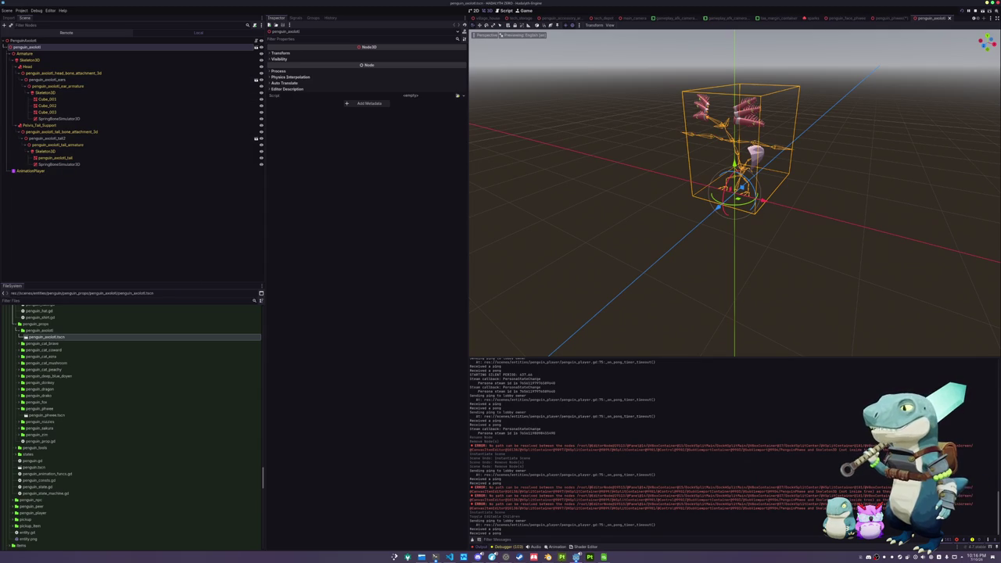
pyautogui.click(547, 556)
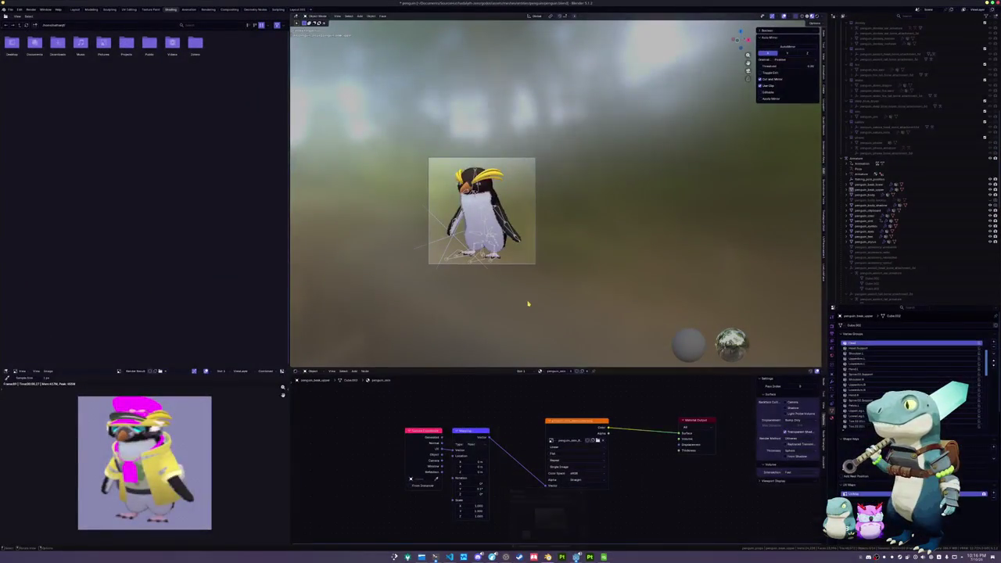
# Switch to the Layout workspace and select the penguin's armature
pyautogui.click(76, 10)
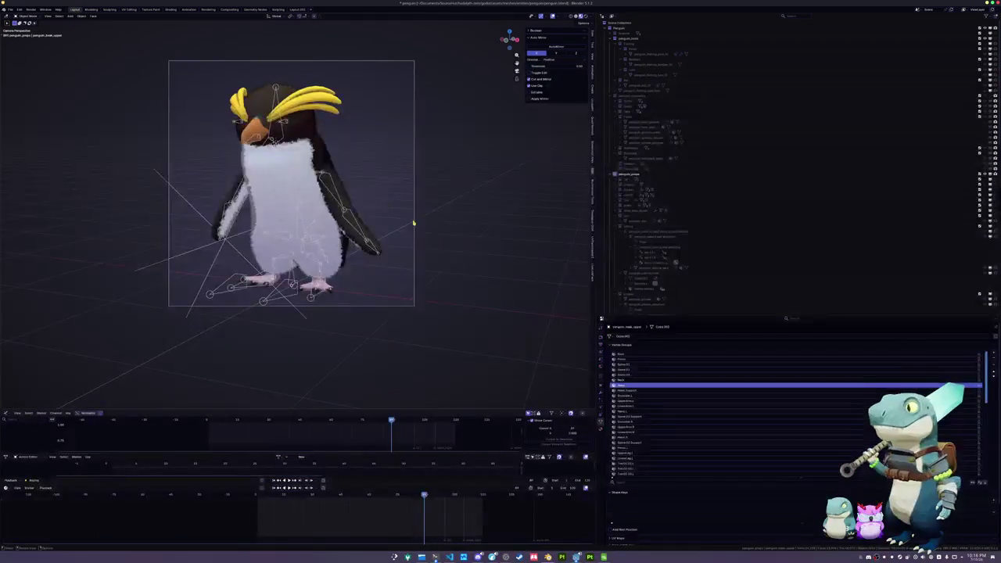
pyautogui.scroll(3, 457, 198)
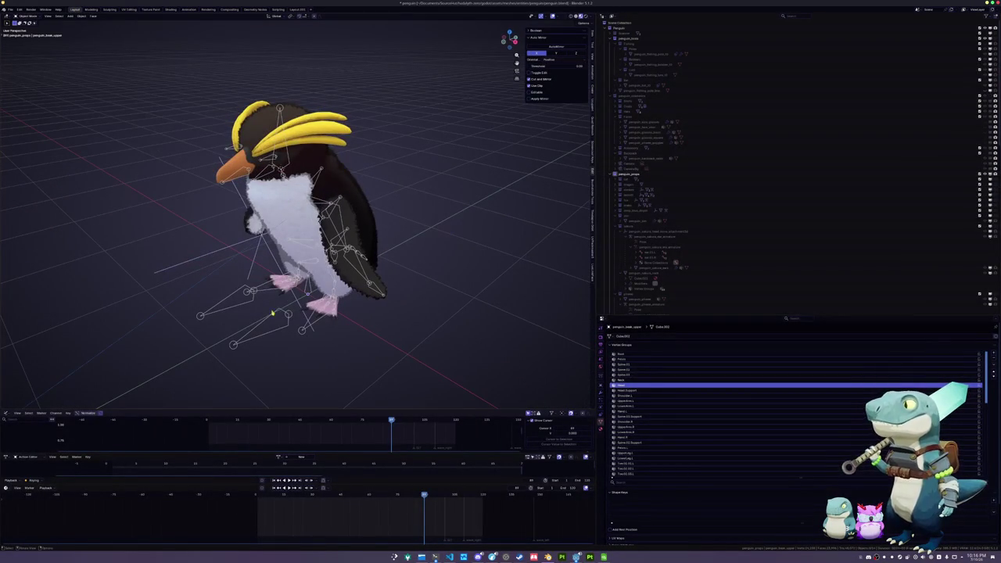
pyautogui.click(269, 336)
pyautogui.scroll(-3, 367, 311)
pyautogui.scroll(-1, 450, 295)
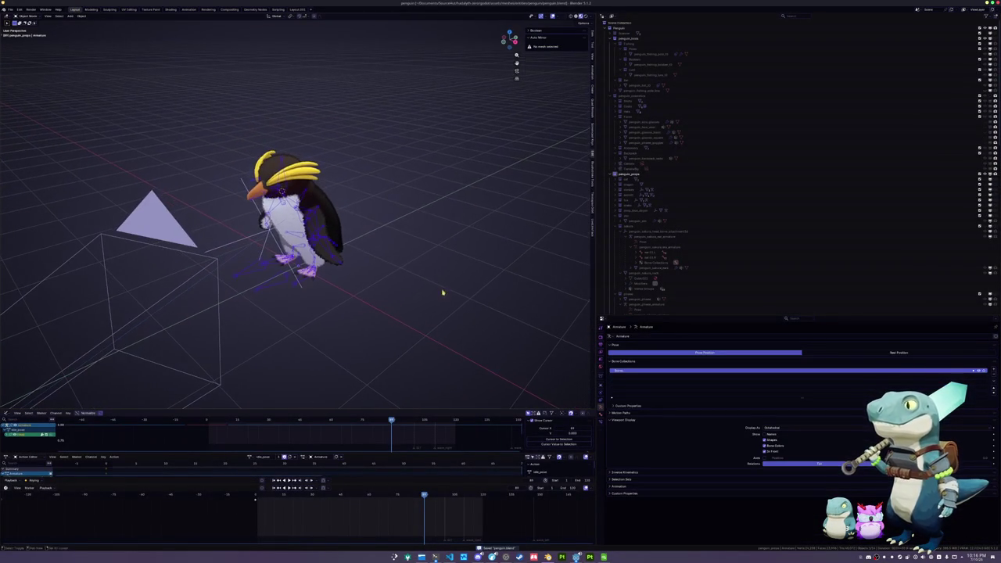
# Export the armature as glTF 2.0 with an enlarged Action Filter list, then select the glasses mesh
pyautogui.click(10, 10)
pyautogui.moveTo(31, 94)
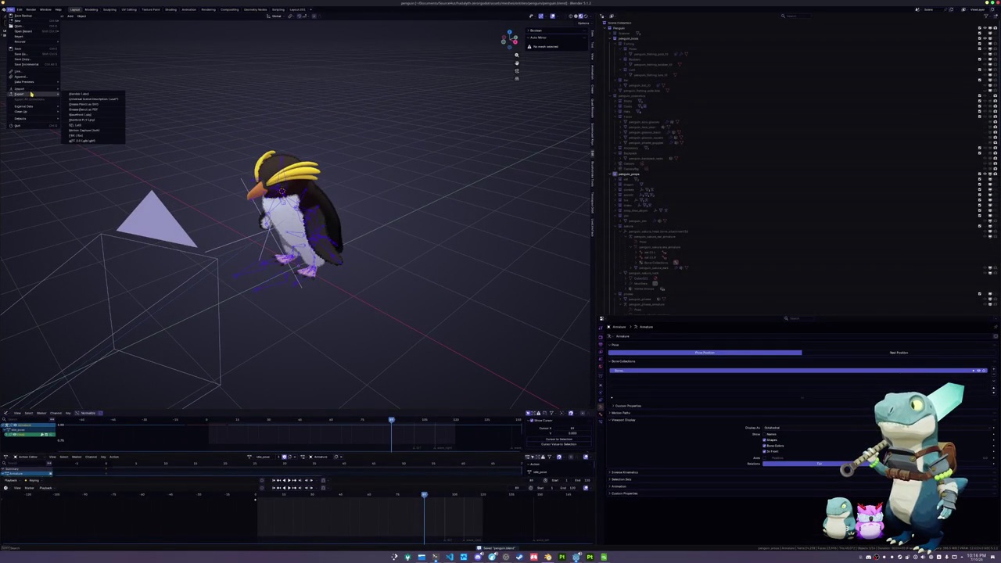
pyautogui.click(91, 143)
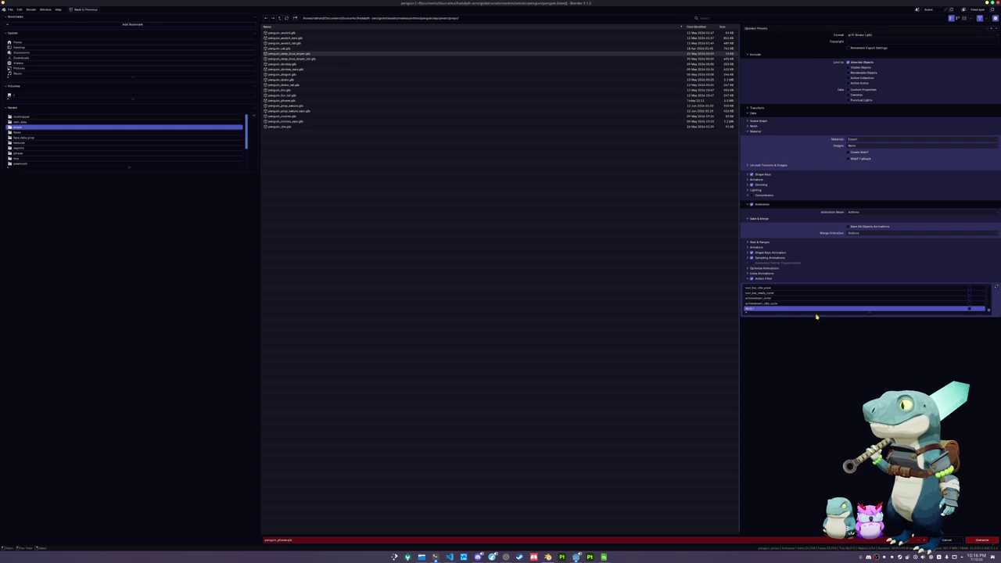
pyautogui.moveTo(866, 312); pyautogui.dragTo(866, 496)
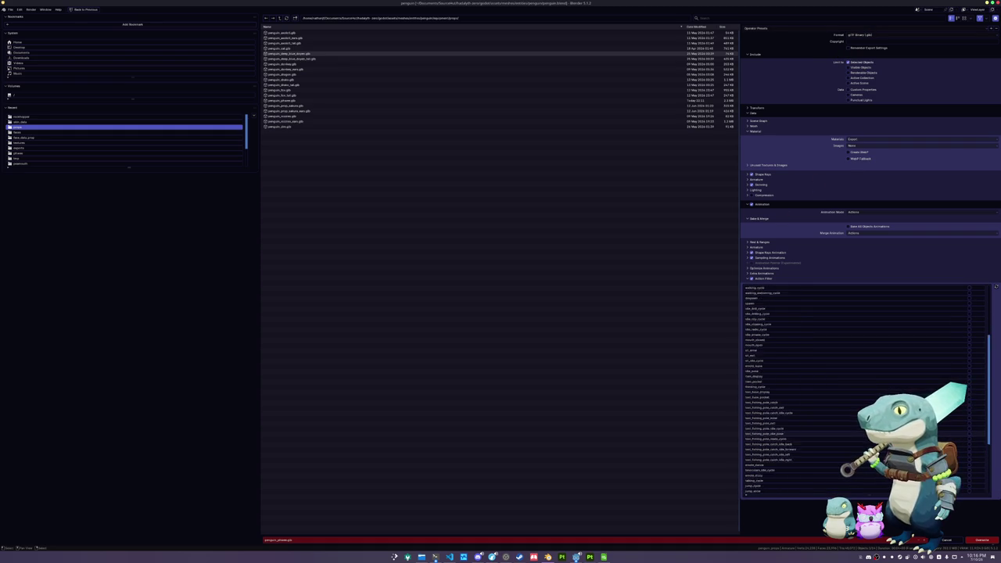
pyautogui.scroll(3, 859, 391)
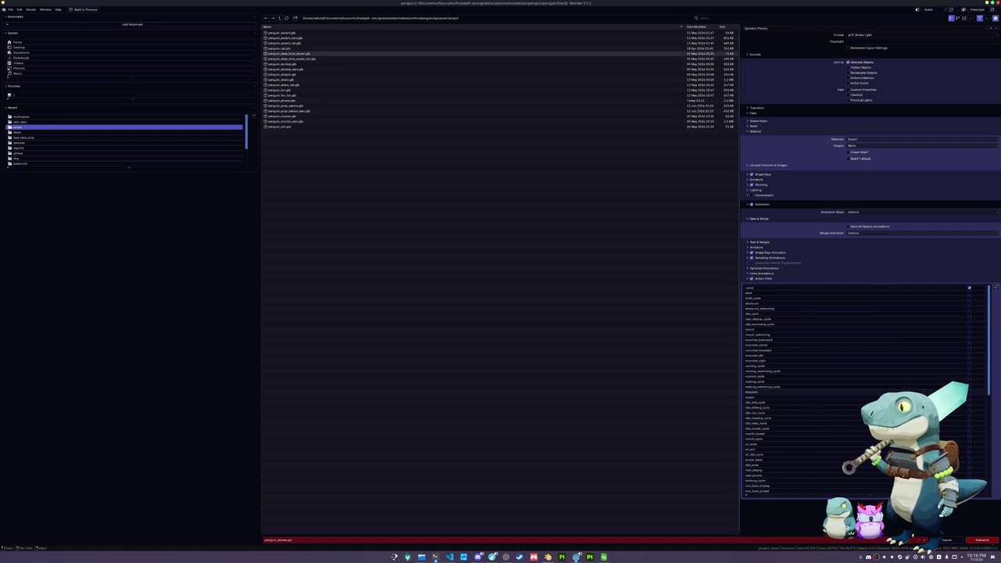
pyautogui.click(982, 539)
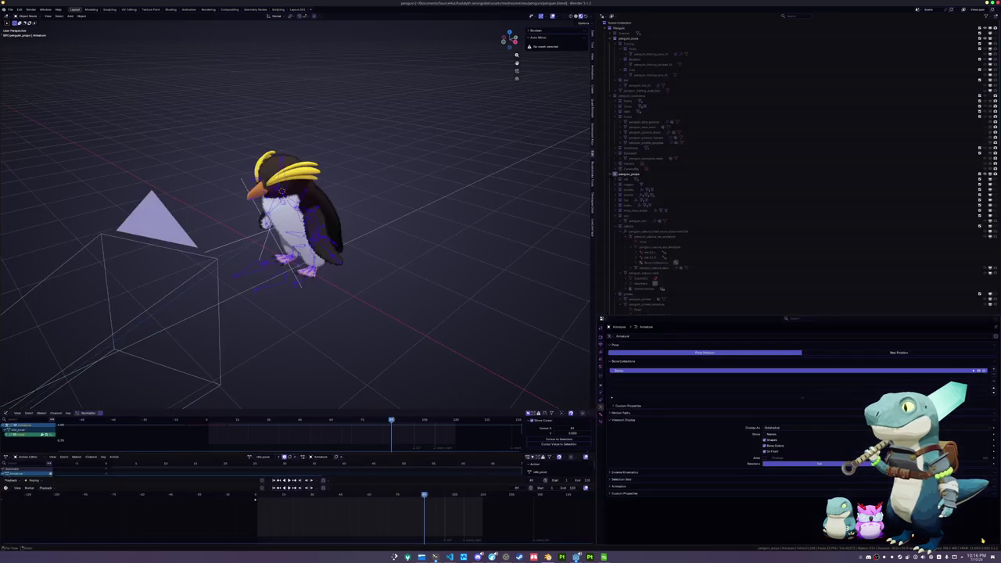
pyautogui.click(485, 204)
pyautogui.click(657, 123)
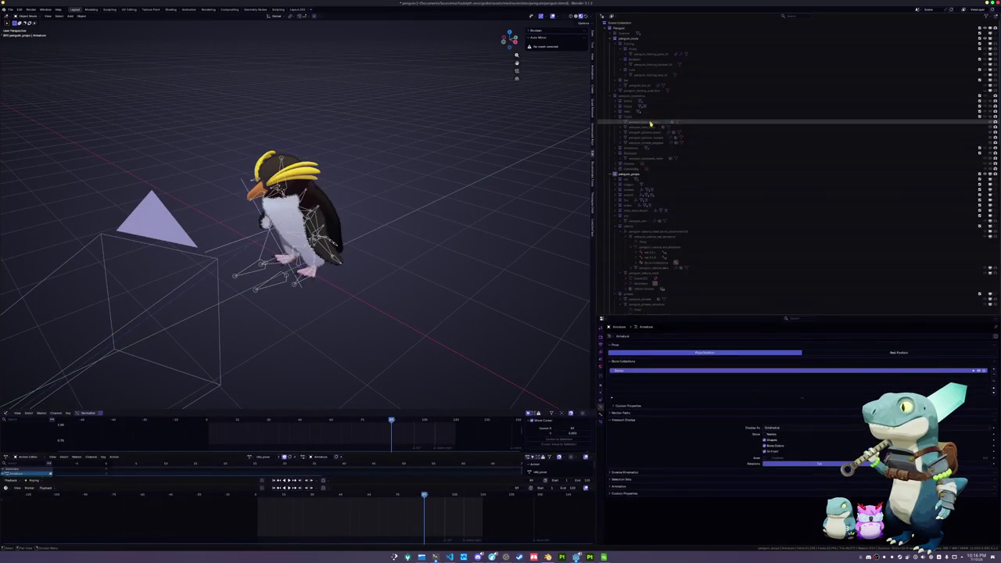
# Unhide the red Phwee hair crest and parent its armature to the bone attachment empty
pyautogui.scroll(-4, 650, 160)
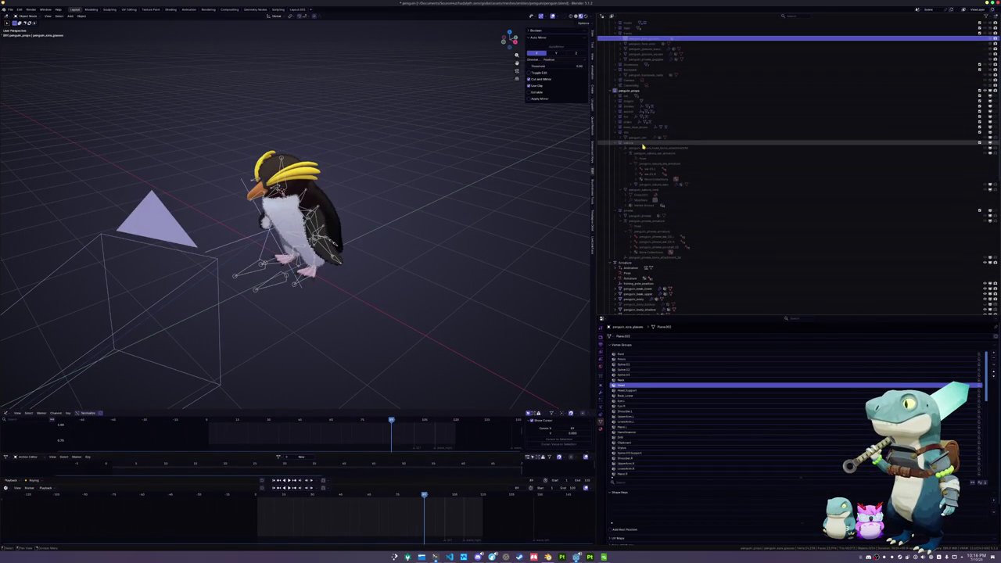
pyautogui.click(654, 211)
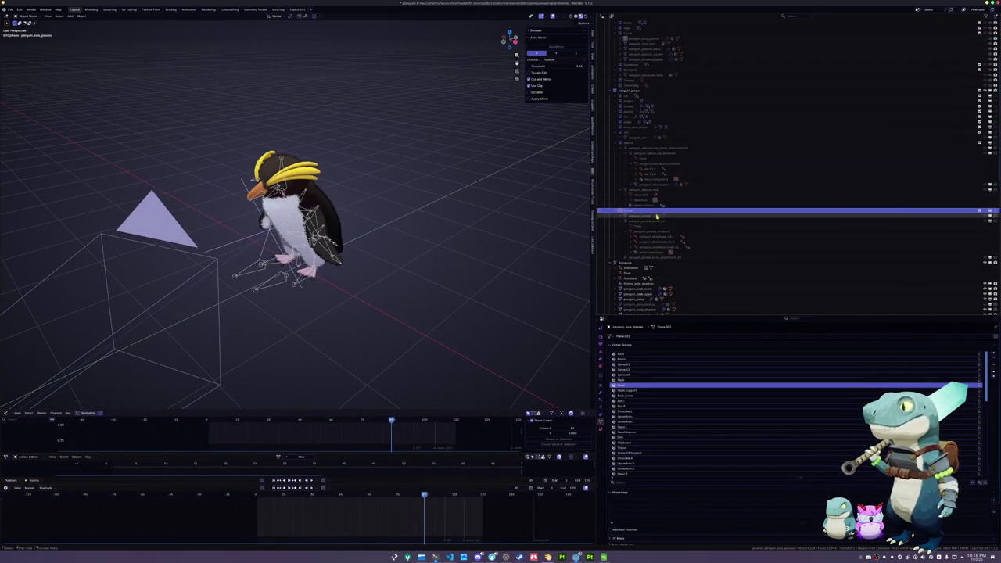
pyautogui.click(987, 211)
pyautogui.click(618, 222)
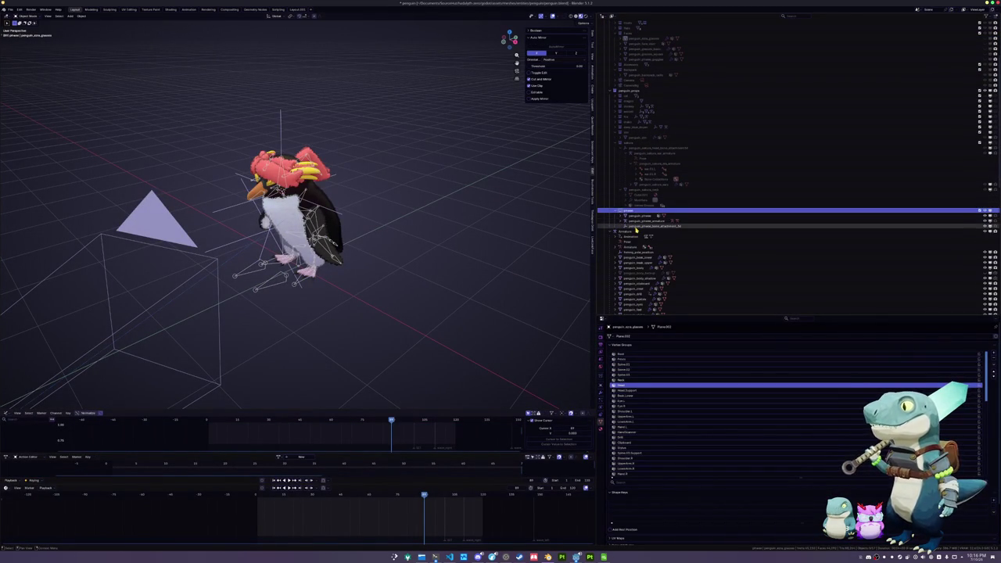
pyautogui.click(636, 226)
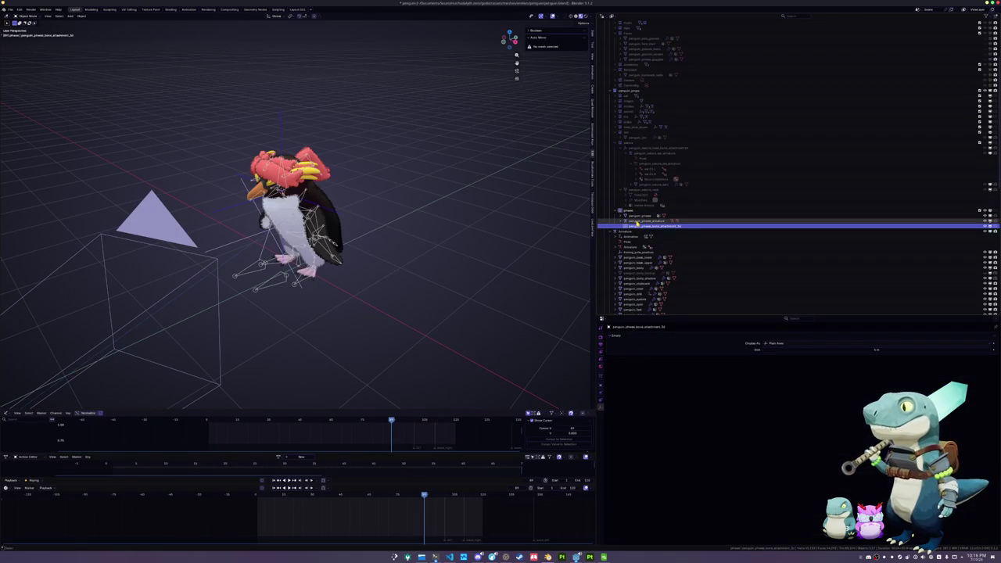
pyautogui.click(637, 222)
pyautogui.press('KP_Decimal')
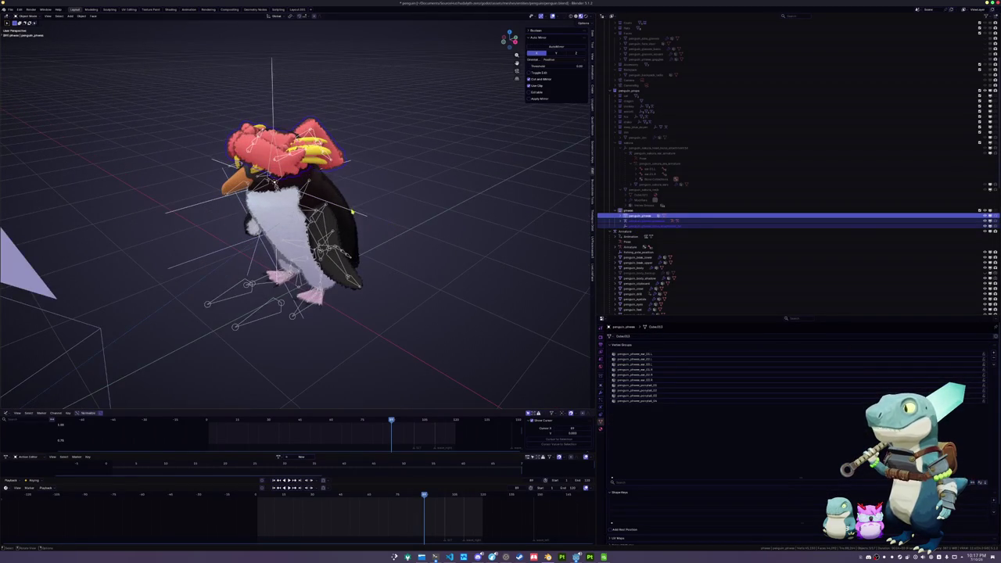
pyautogui.click(639, 226)
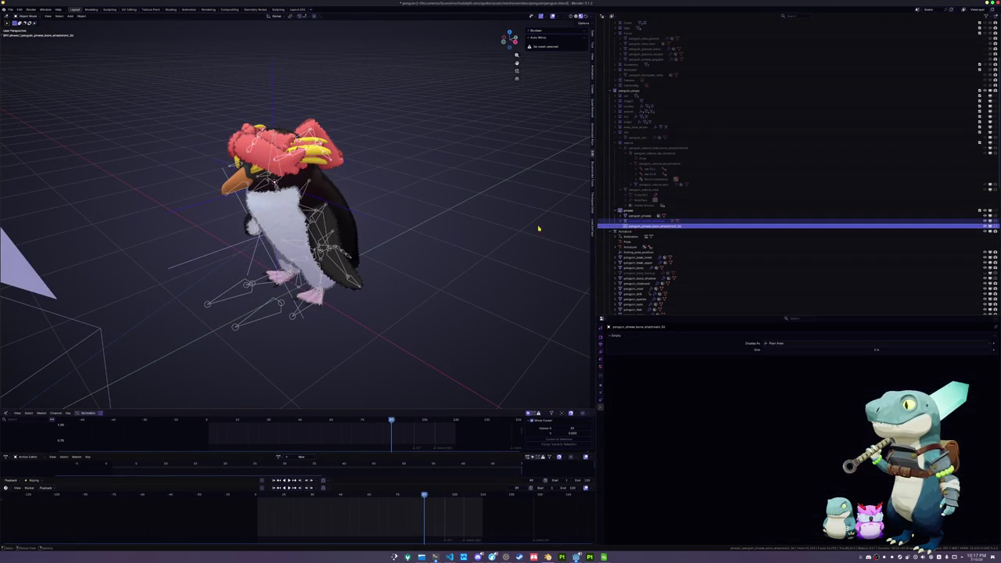
pyautogui.hotkey('ctrl', 'p')
pyautogui.click(442, 186)
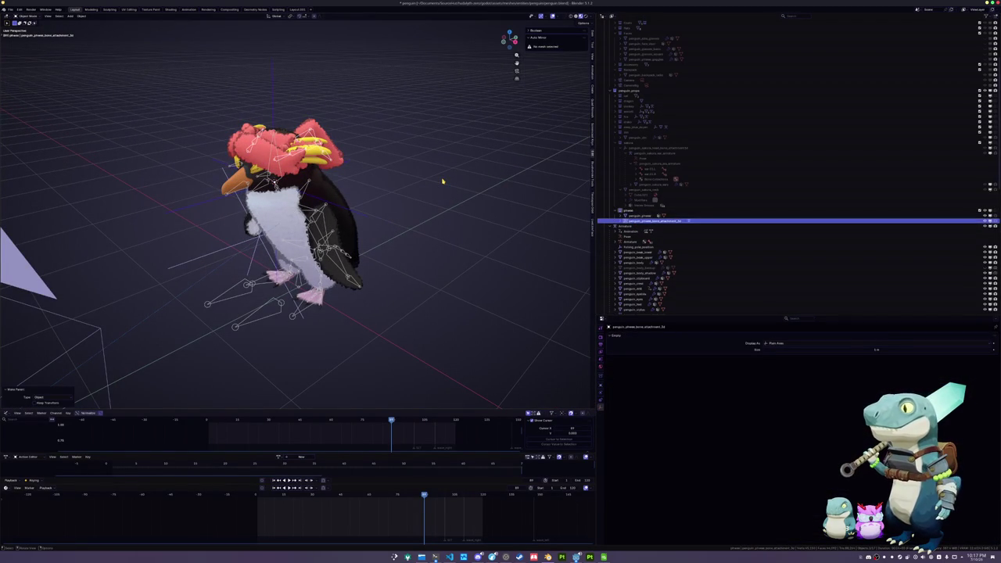
# Give the hair mesh an Armature modifier targeting the Phwee armature
pyautogui.click(614, 216)
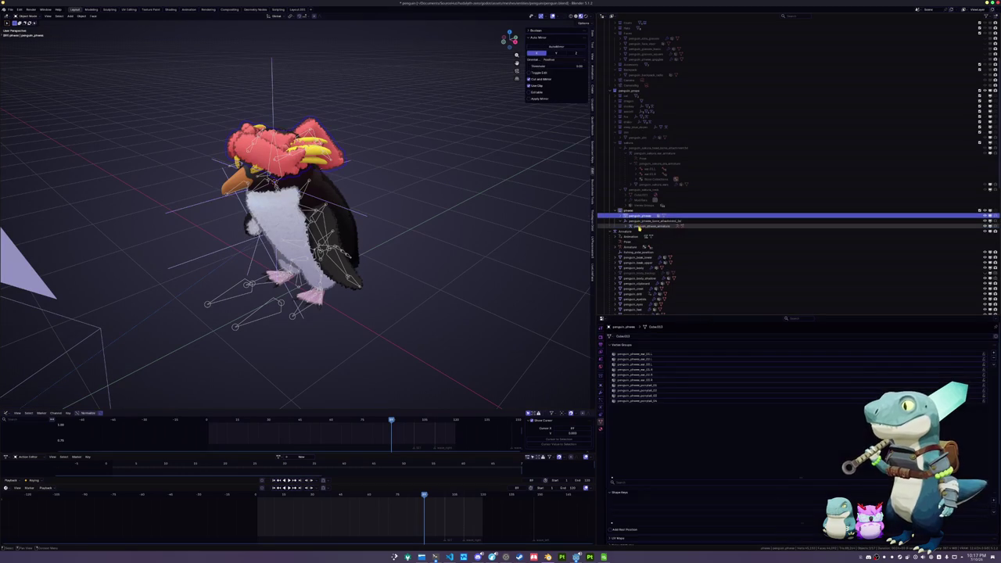
pyautogui.click(634, 226)
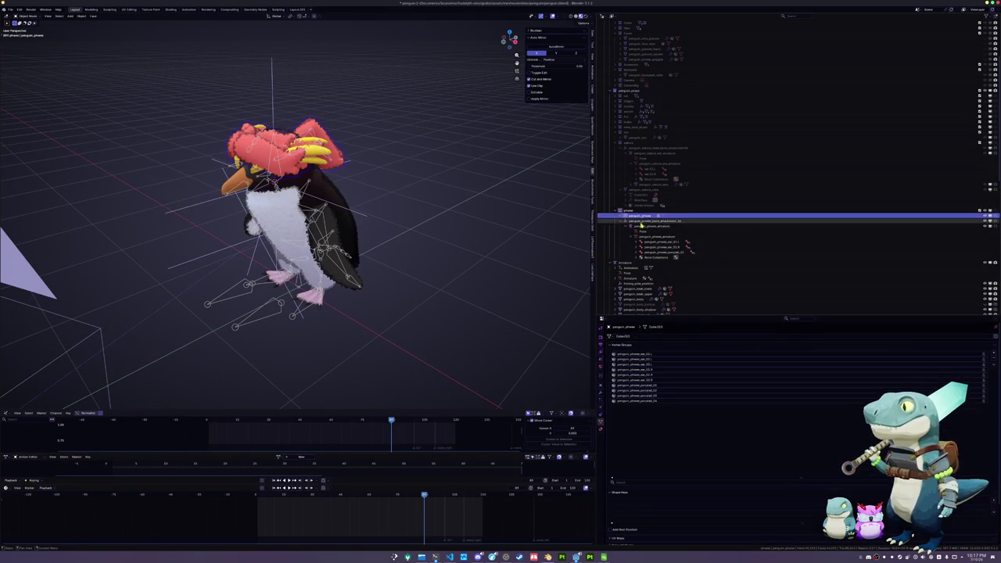
pyautogui.click(602, 393)
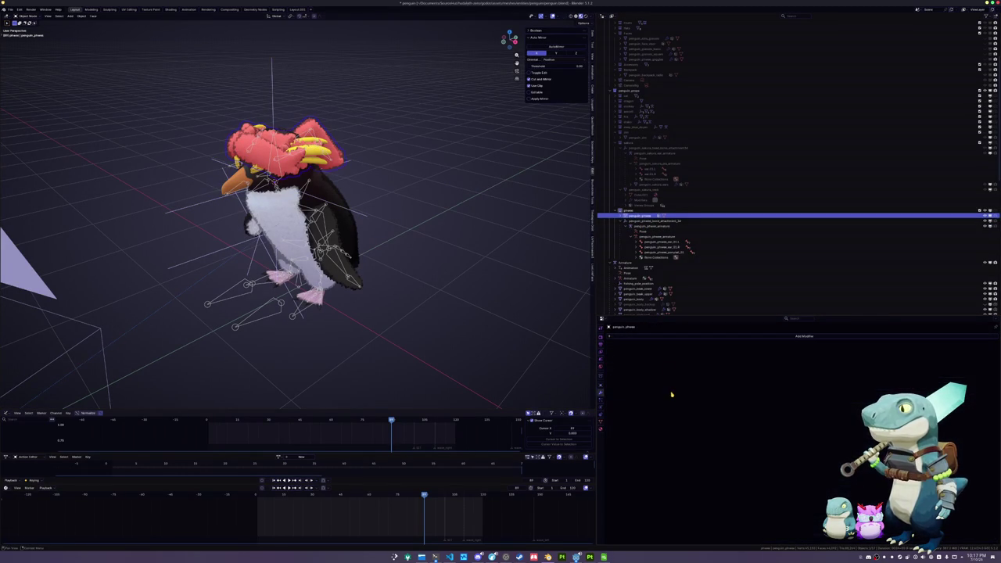
pyautogui.click(654, 337)
pyautogui.click(686, 352)
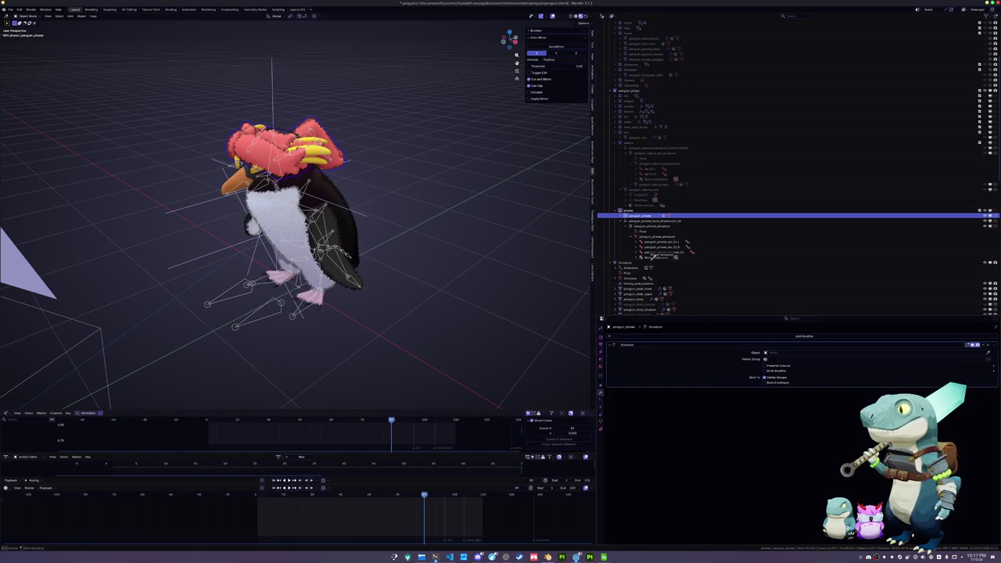
pyautogui.click(647, 226)
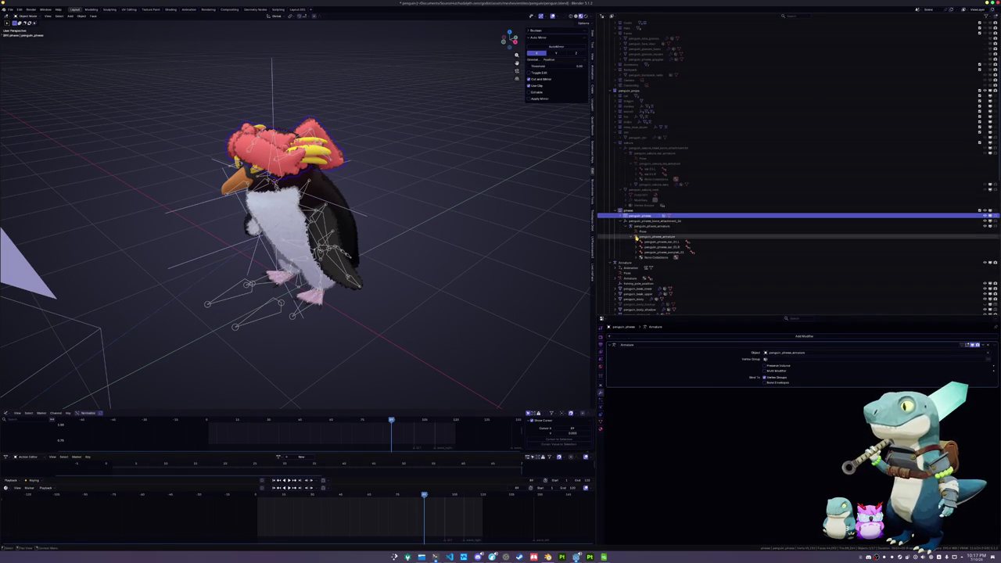
# Parent the hair mesh to the Phwee armature with Armature Deform and verify its modifier
pyautogui.scroll(3, 380, 168)
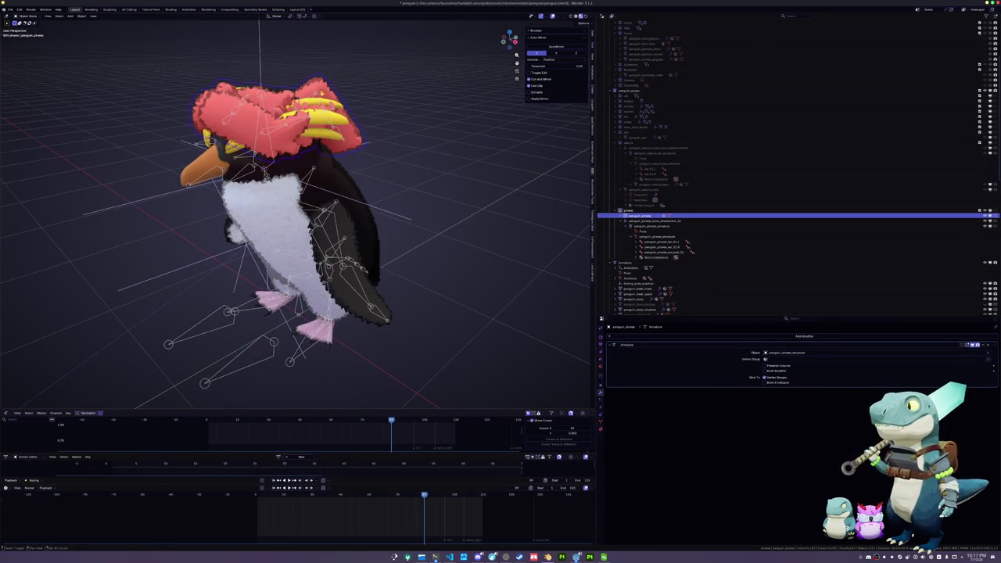
pyautogui.click(648, 225)
pyautogui.hotkey('ctrl', 'p')
pyautogui.press('Down')
pyautogui.press('Down')
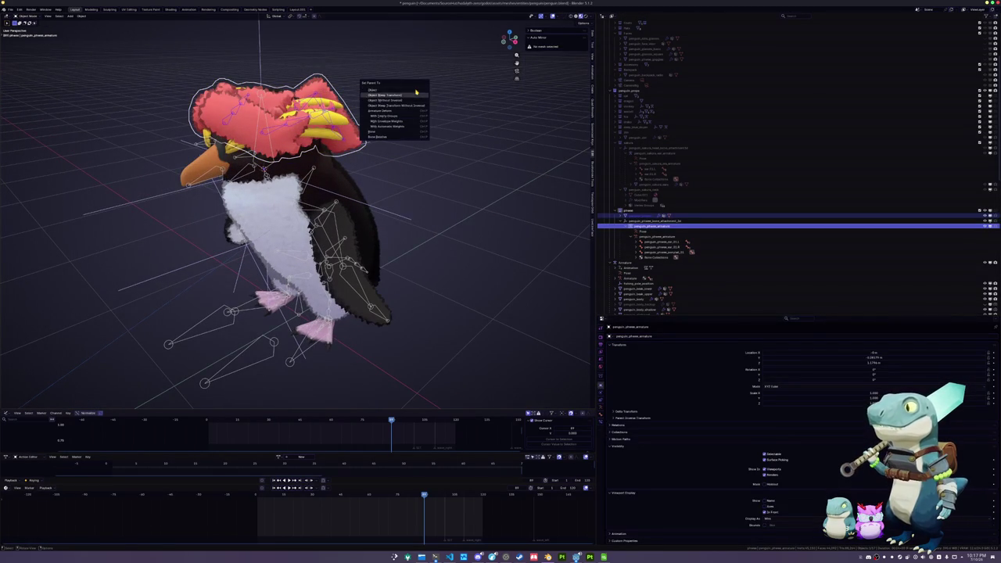
pyautogui.press('Return')
pyautogui.click(426, 94)
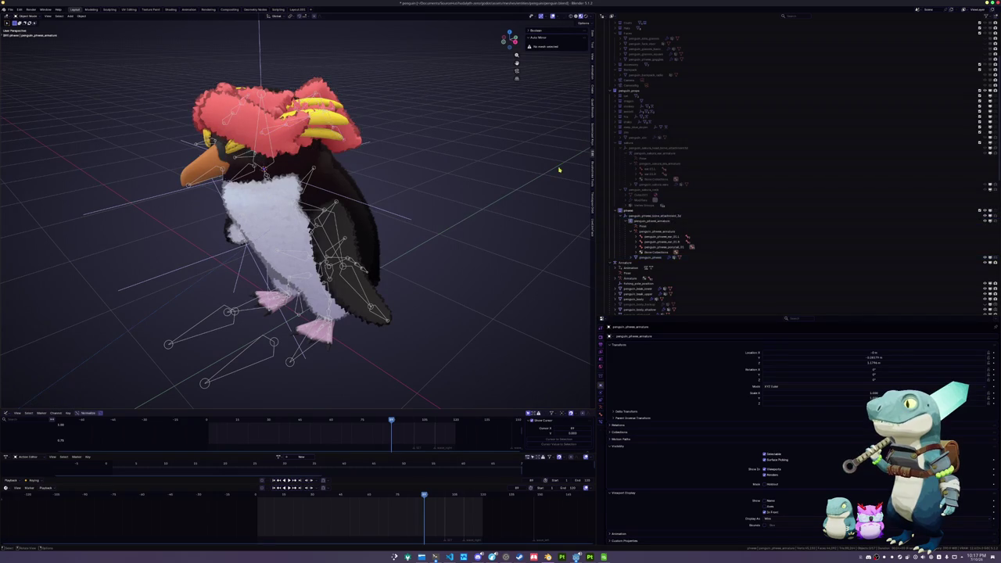
pyautogui.click(643, 217)
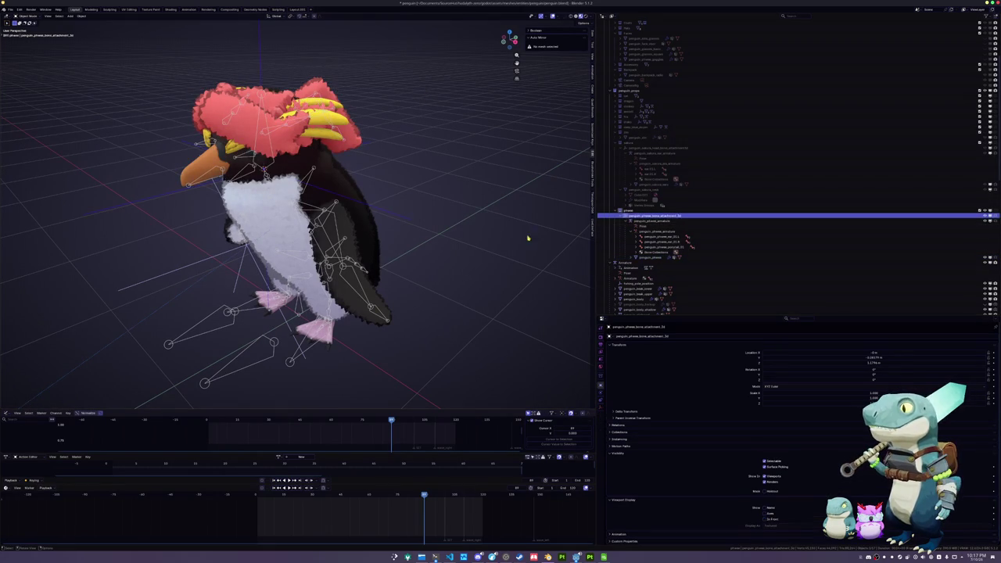
pyautogui.click(645, 258)
pyautogui.click(618, 220)
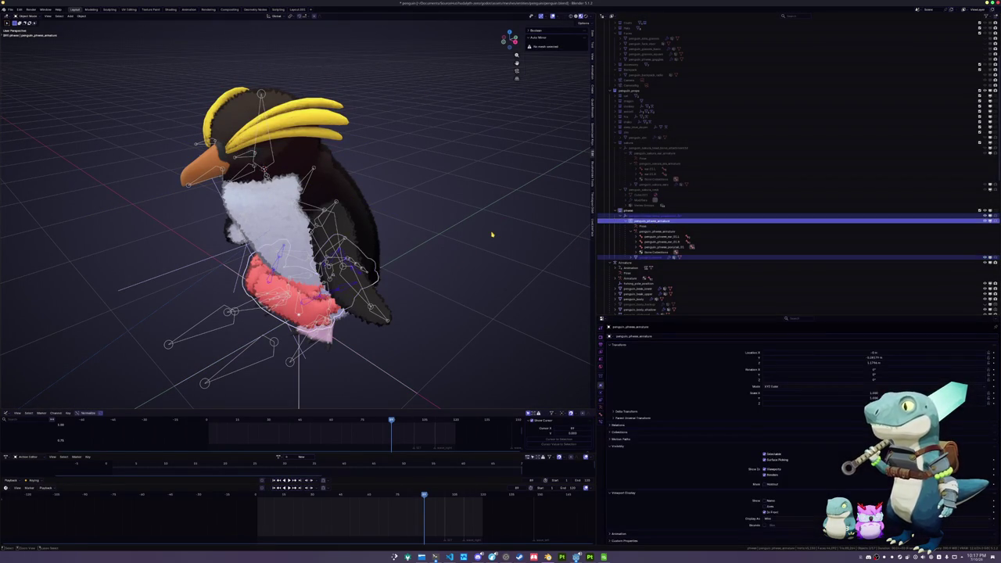
# Run a glTF 2.0 export, name the file penguin_phwee_hair.glb and export it
pyautogui.click(11, 9)
pyautogui.moveTo(47, 93)
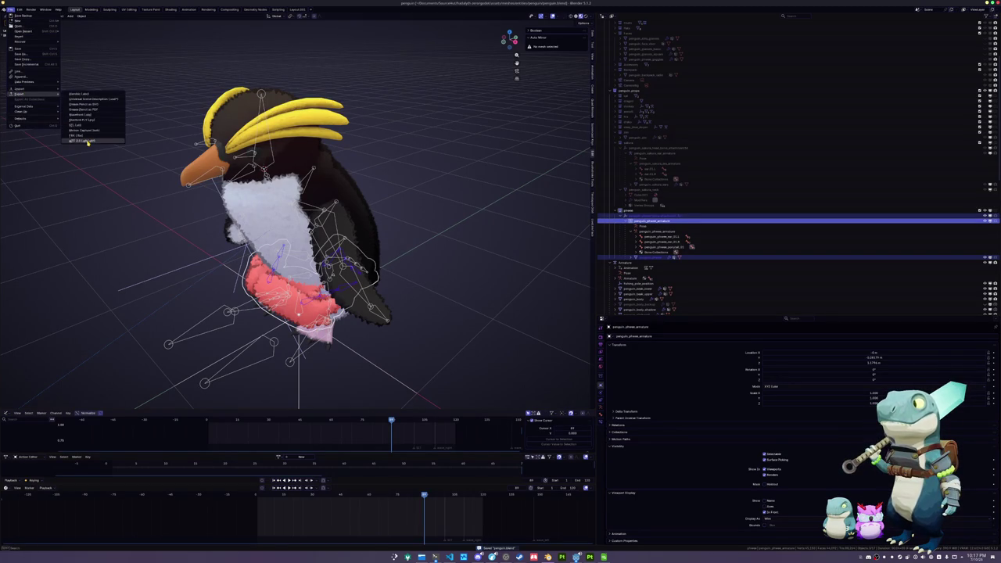
pyautogui.click(88, 141)
pyautogui.click(333, 541)
pyautogui.press('BackSpace')
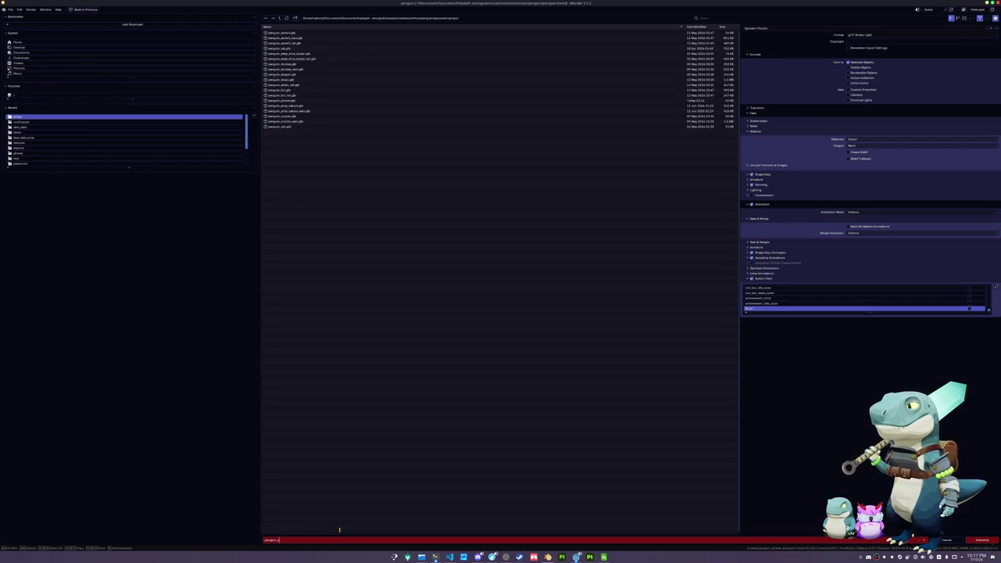
pyautogui.press('Return')
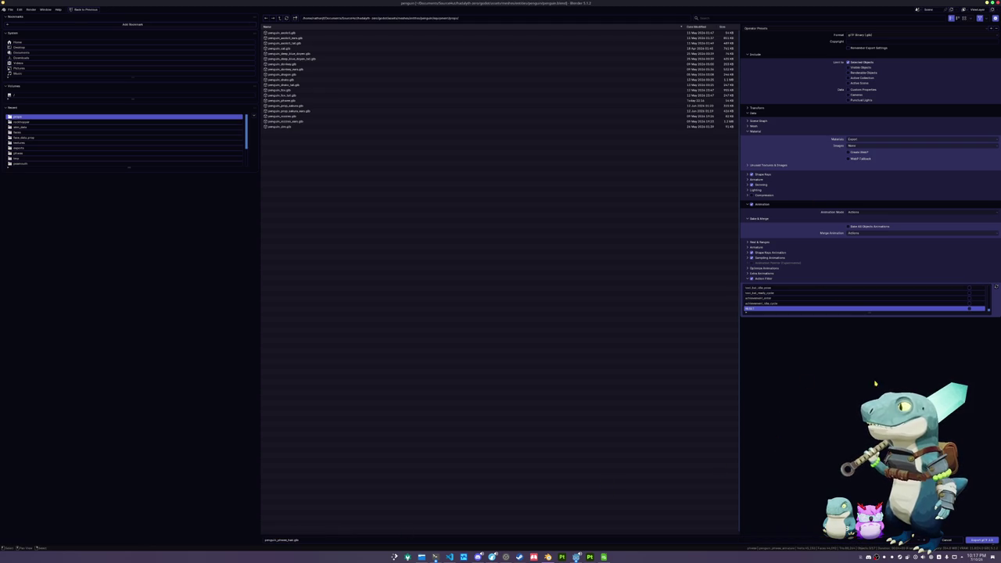
pyautogui.click(980, 540)
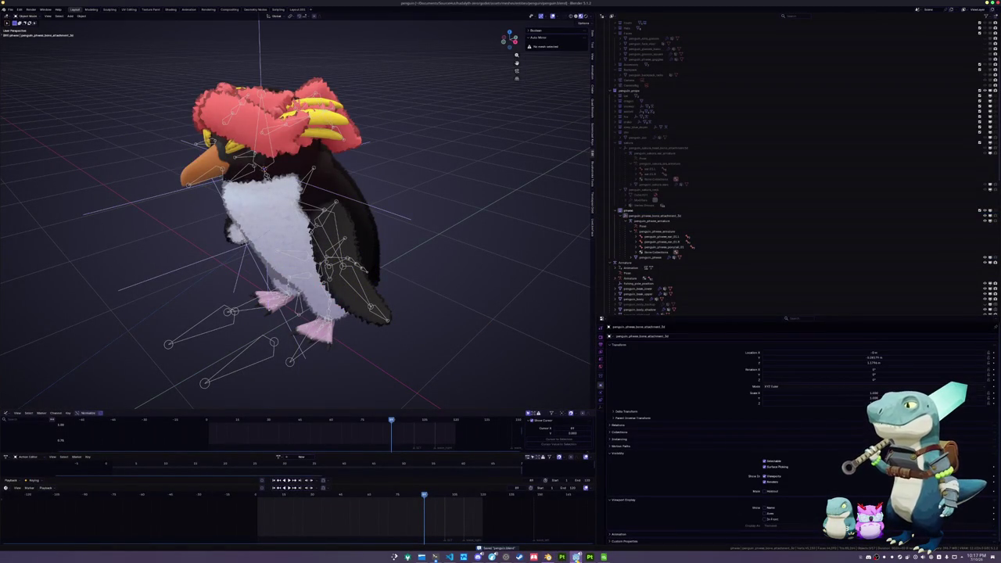
pyautogui.click(576, 557)
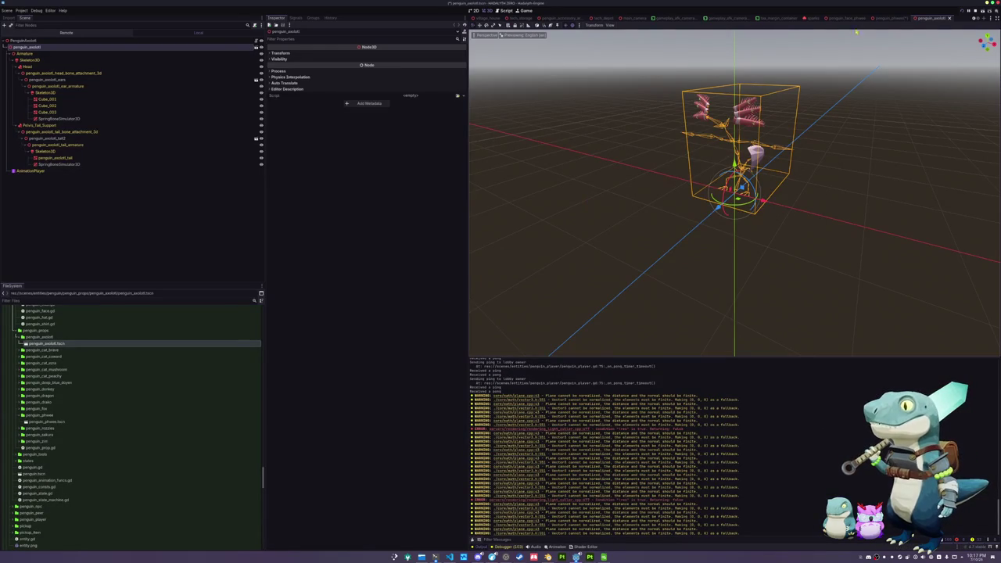
# Filter FileSystem for 'penguin_phwe', drag the hair model into PenguinPhwee and enable Editable Children
pyautogui.click(887, 17)
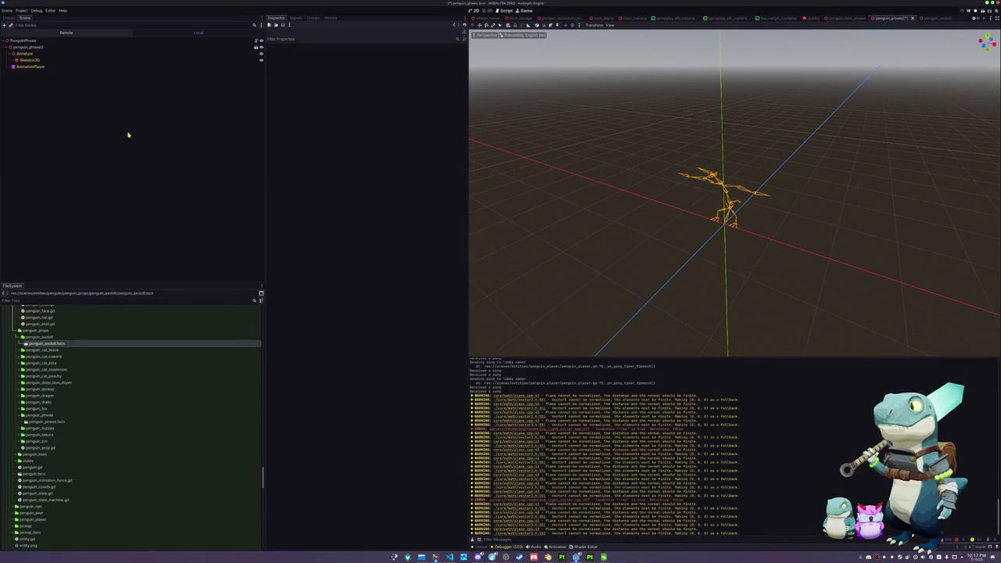
pyautogui.click(36, 47)
pyautogui.scroll(3, 539, 214)
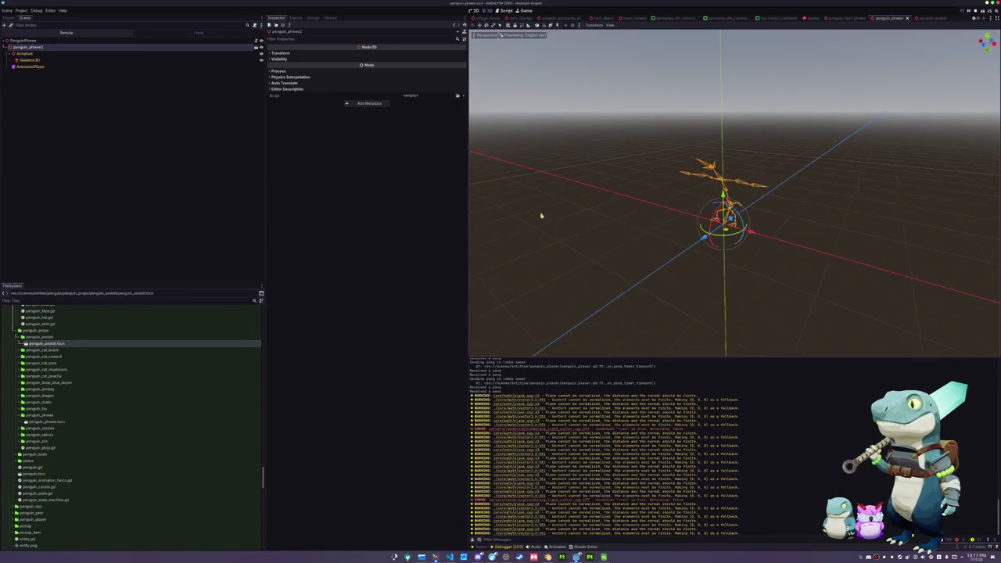
pyautogui.click(60, 300)
pyautogui.write('penguin_')
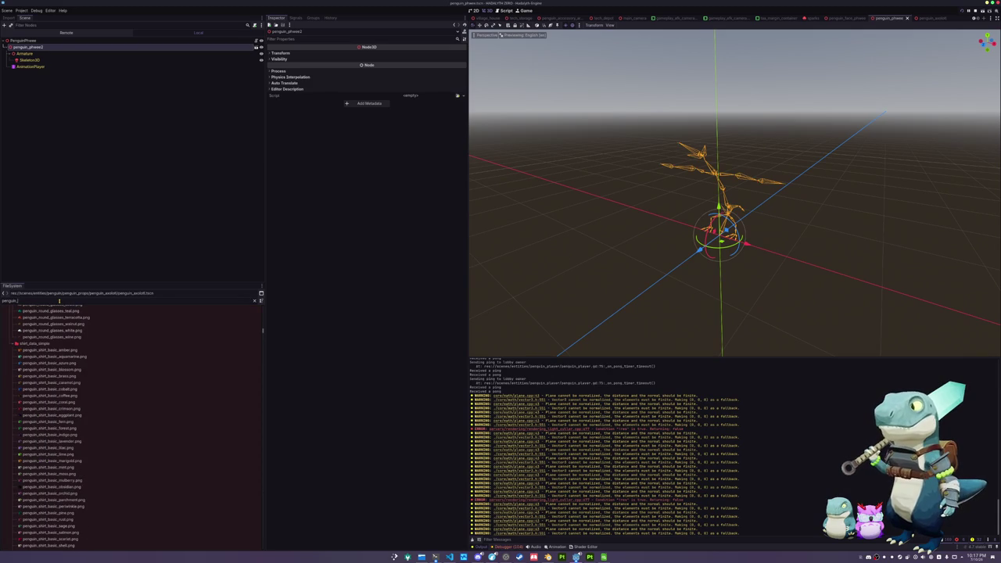
pyautogui.write('phwee')
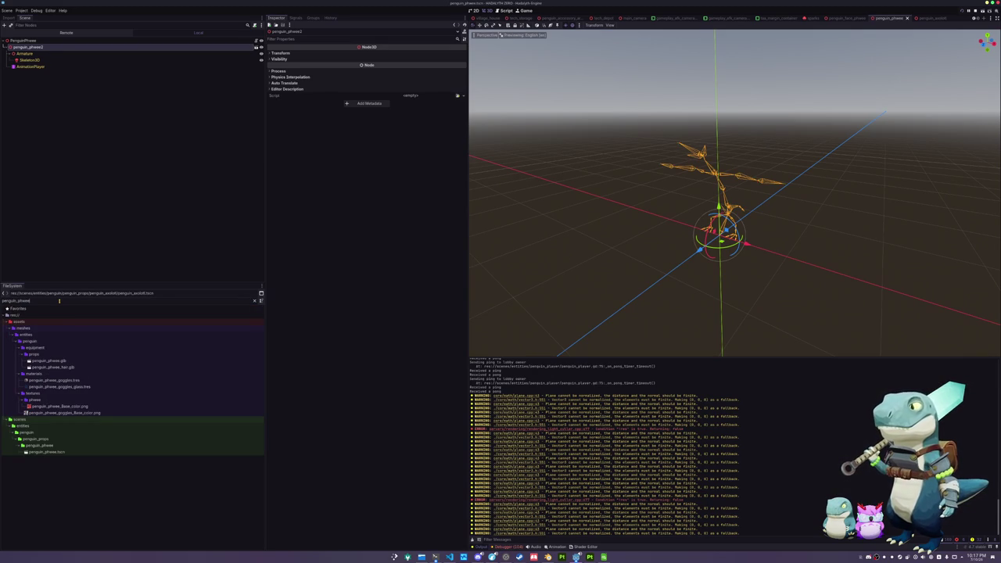
pyautogui.moveTo(50, 366)
pyautogui.mouseDown()
pyautogui.moveTo(128, 219)
pyautogui.moveTo(21, 42)
pyautogui.mouseUp()
pyautogui.rightClick(31, 72)
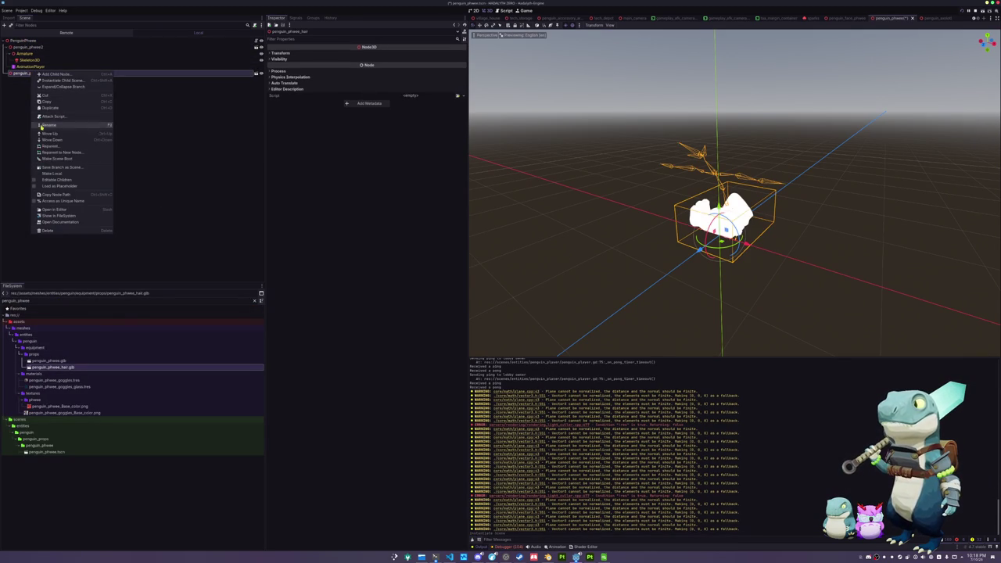
pyautogui.click(52, 180)
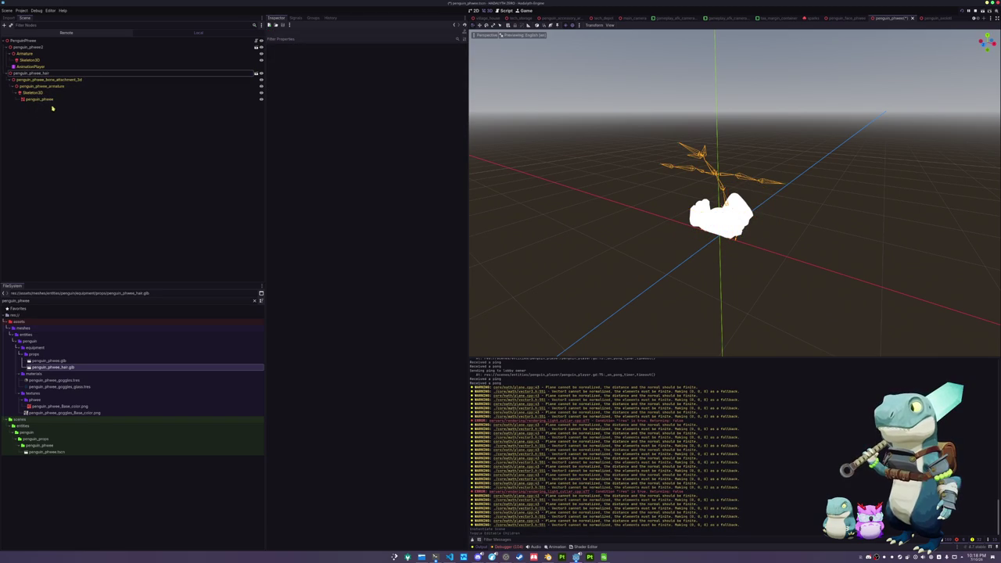
# Add a BoneAttachment3D child to Skeleton3D, glancing at the penguin_axolotl scene for reference
pyautogui.click(41, 80)
pyautogui.moveTo(34, 73); pyautogui.dragTo(27, 59)
pyautogui.rightClick(27, 59)
pyautogui.click(47, 64)
pyautogui.write('boneatta')
pyautogui.press('Return')
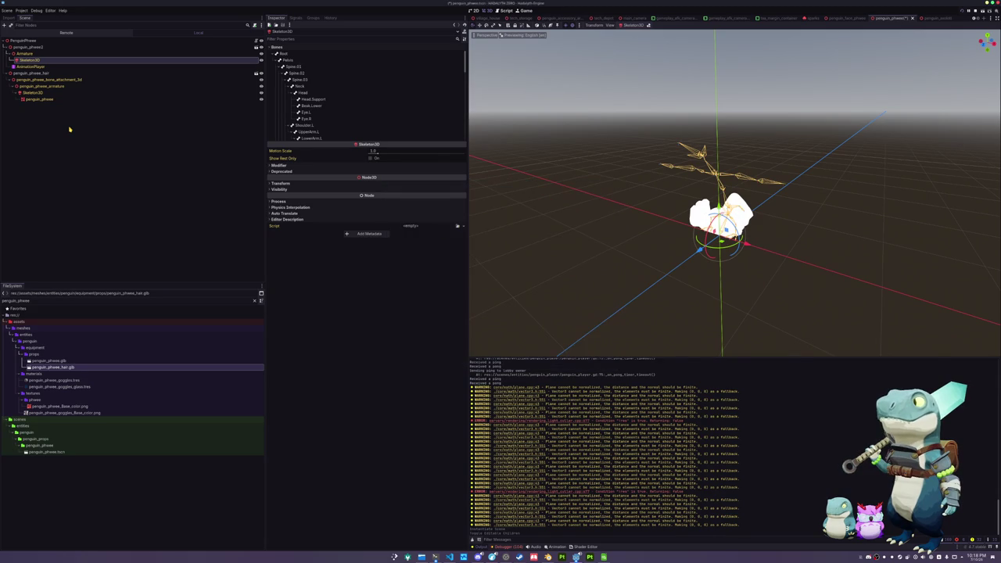
pyautogui.click(934, 17)
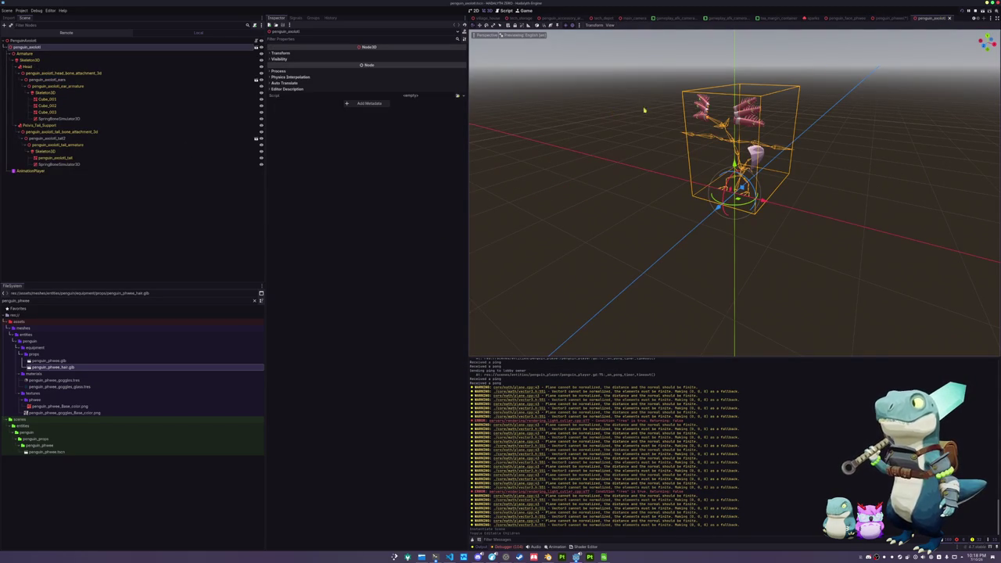
pyautogui.click(892, 17)
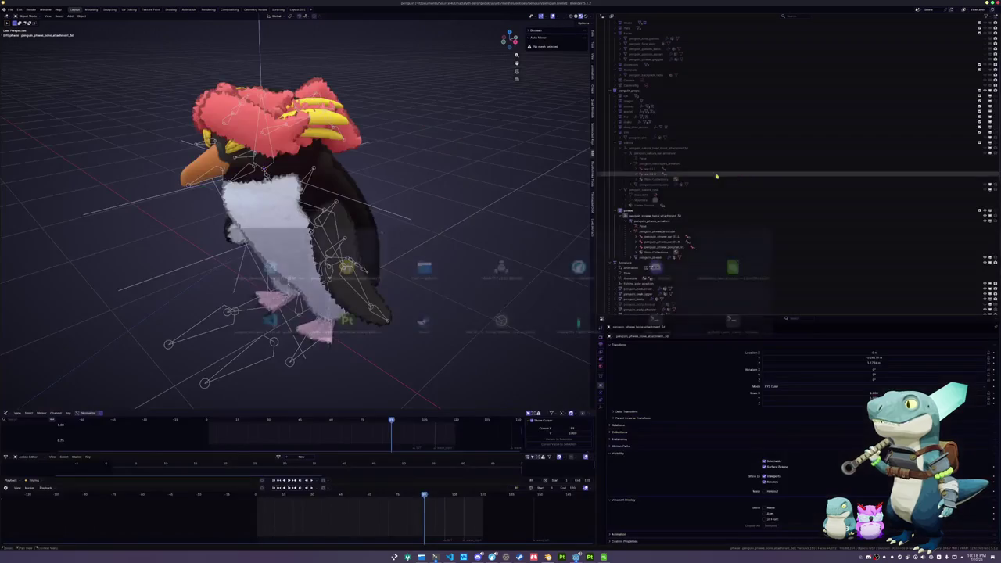
# Export the selected penguin armature as glTF 2.0, overwriting the existing penguin_phwee.glb
pyautogui.hotkey('alt', 'Tab')
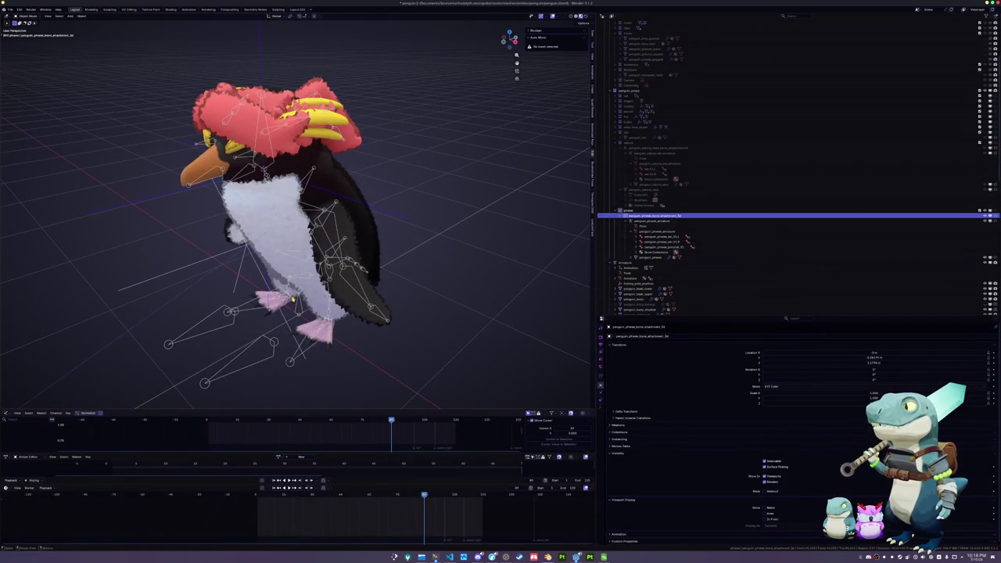
pyautogui.click(295, 359)
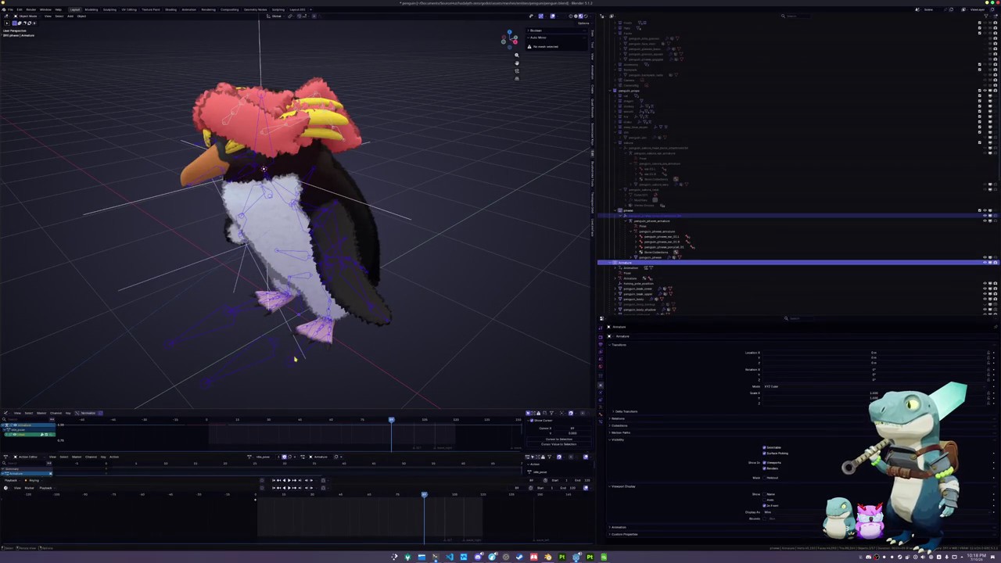
pyautogui.rightClick(474, 318)
pyautogui.press('Escape')
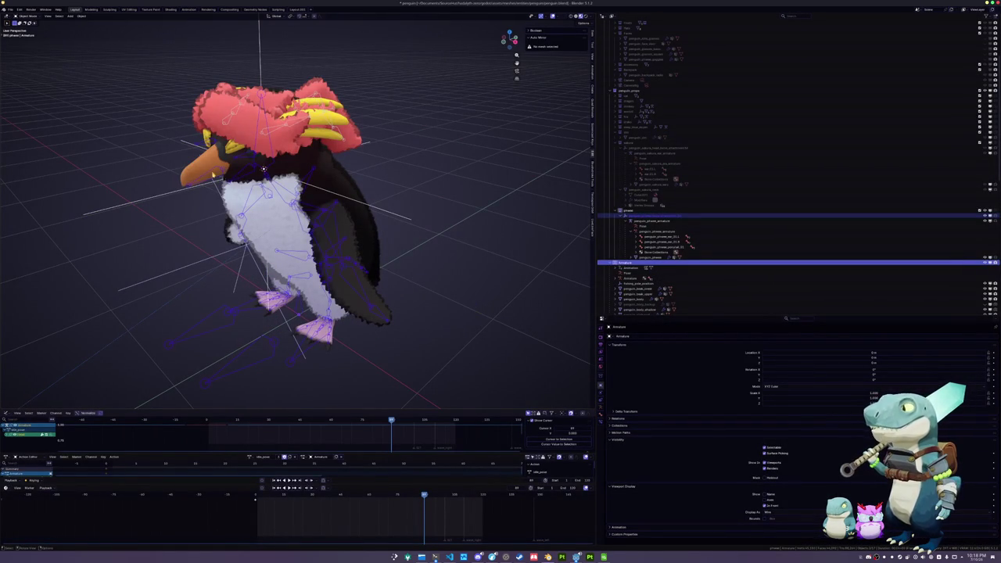
pyautogui.click(10, 9)
pyautogui.moveTo(31, 94)
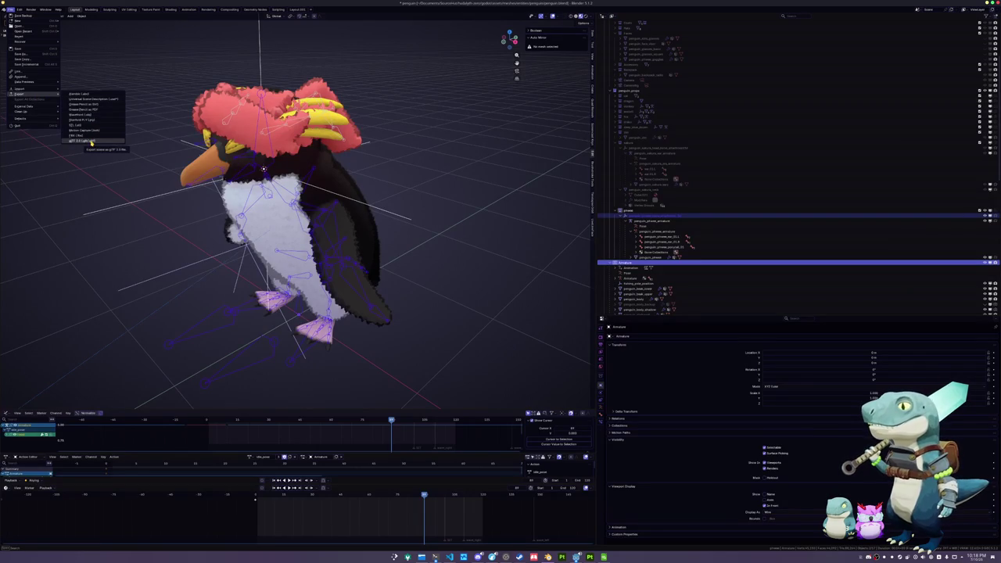
pyautogui.click(92, 141)
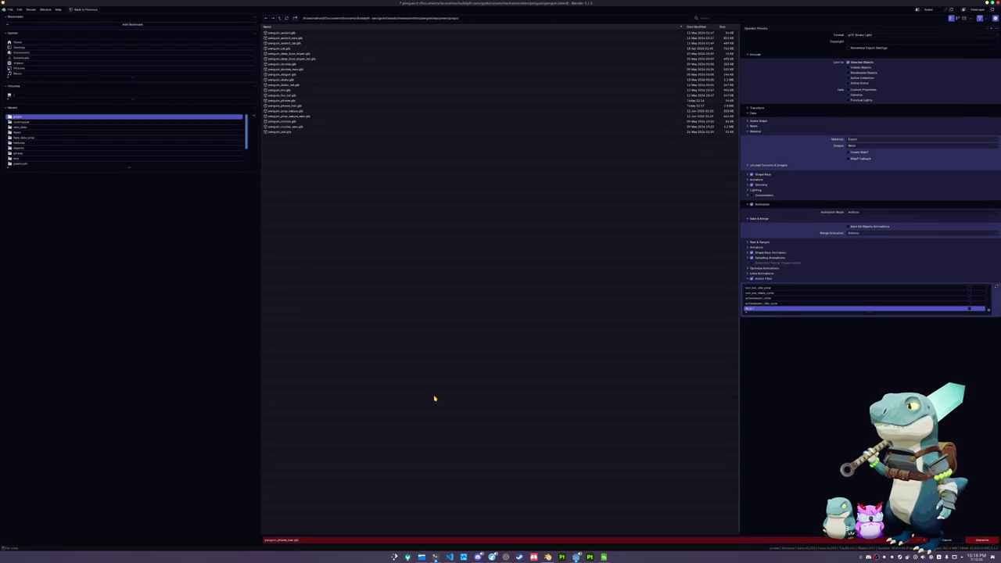
pyautogui.click(296, 101)
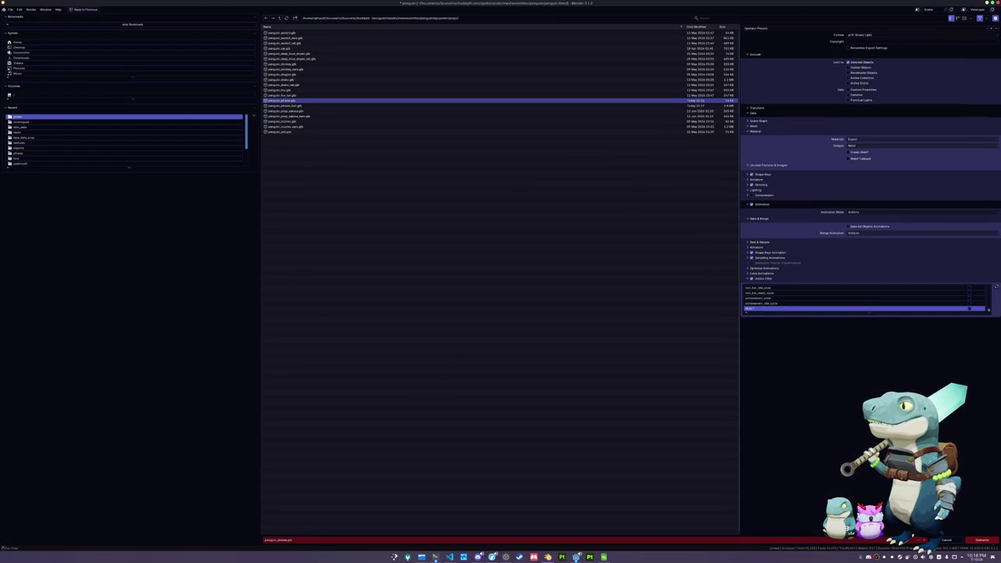
pyautogui.click(986, 539)
pyautogui.hotkey('alt', 'Tab')
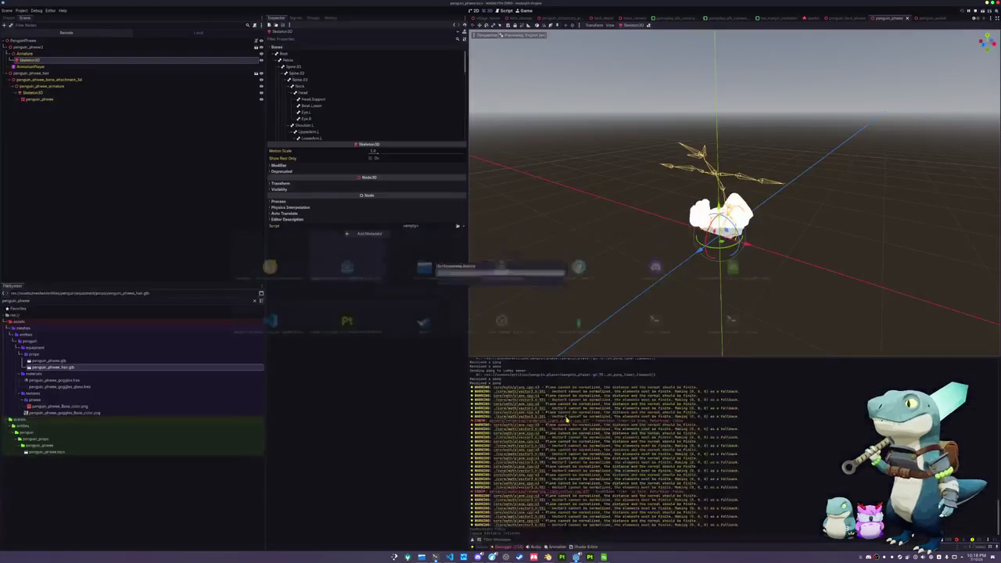
# Move penguin_phwee_hair under the head bone attachment and reset its Position to 0, 0, 0
pyautogui.click(47, 73)
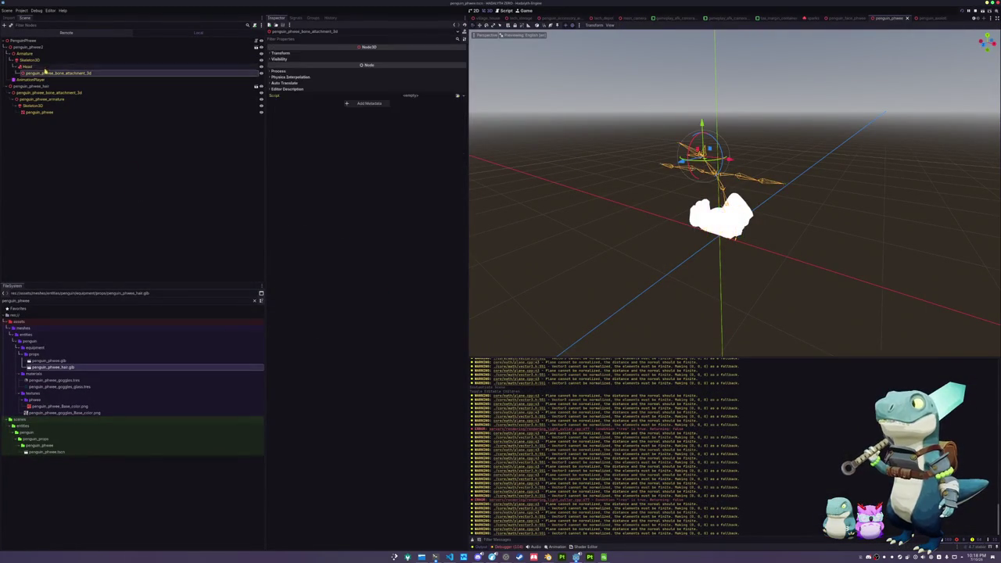
pyautogui.moveTo(36, 86); pyautogui.dragTo(47, 74)
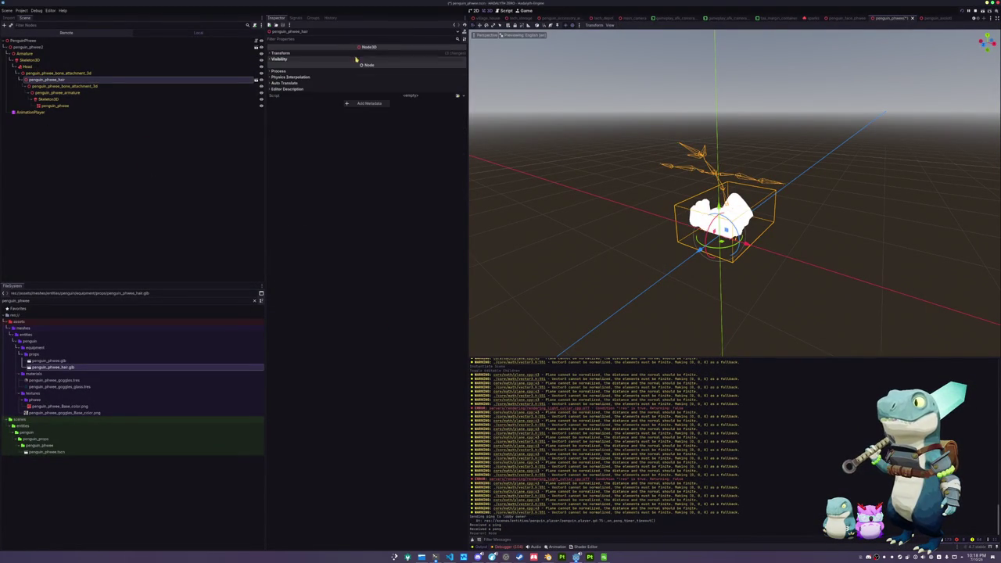
pyautogui.click(401, 53)
pyautogui.click(462, 60)
pyautogui.click(464, 74)
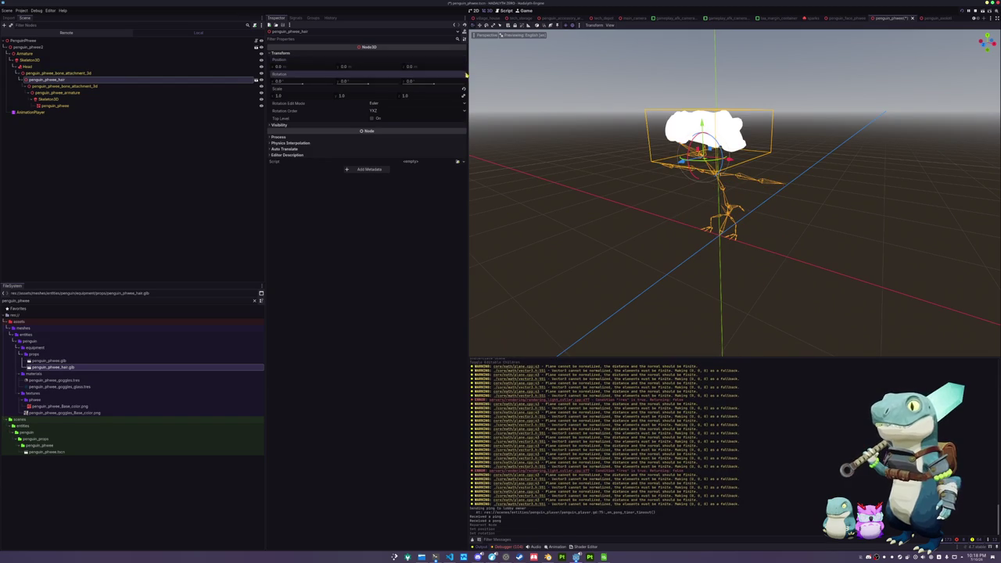
pyautogui.click(62, 195)
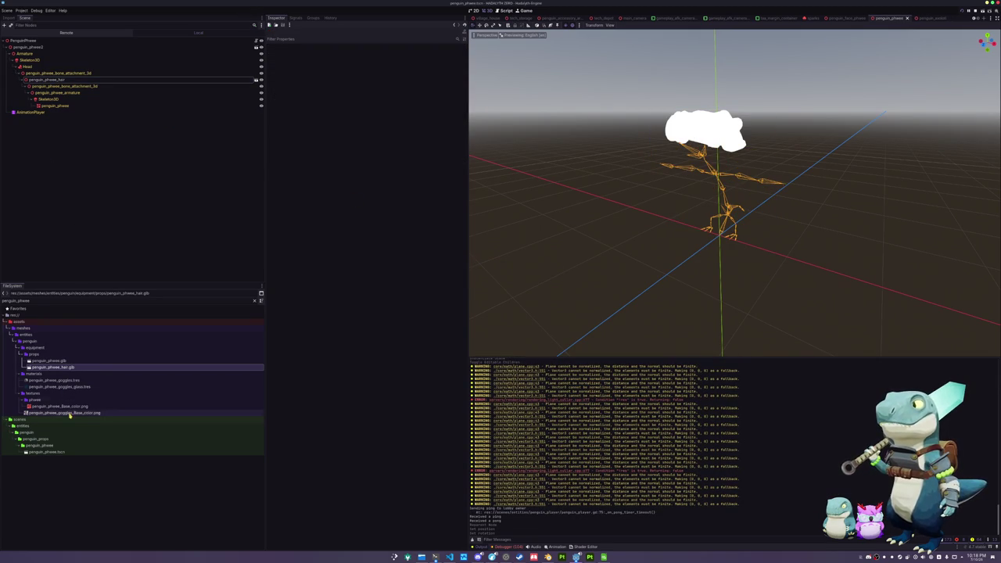
# Duplicate the mozzies skin material folder as a new phwee folder and expand it
pyautogui.press('Escape')
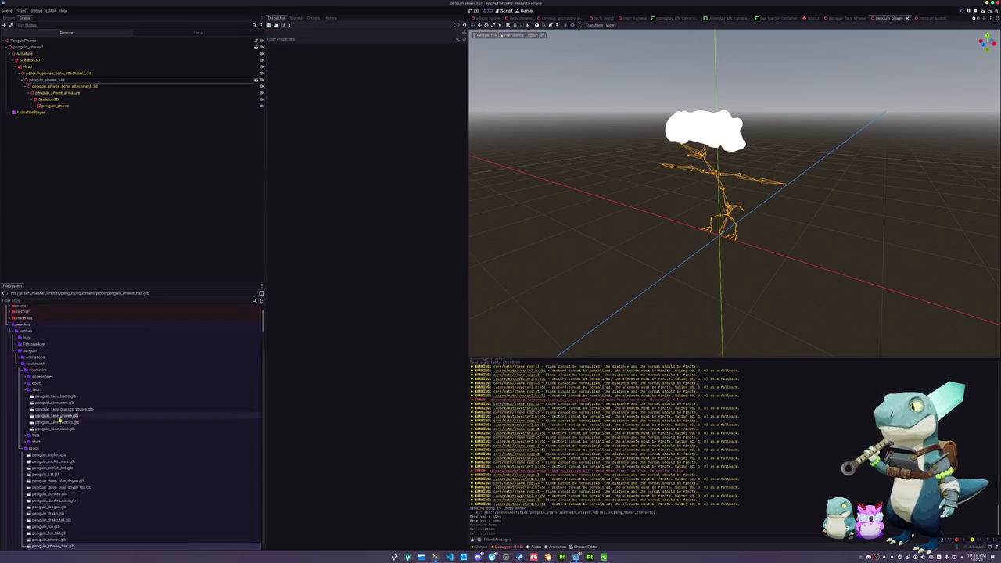
pyautogui.click(36, 417)
pyautogui.scroll(-3, 36, 419)
pyautogui.click(37, 412)
pyautogui.scroll(-2, 39, 413)
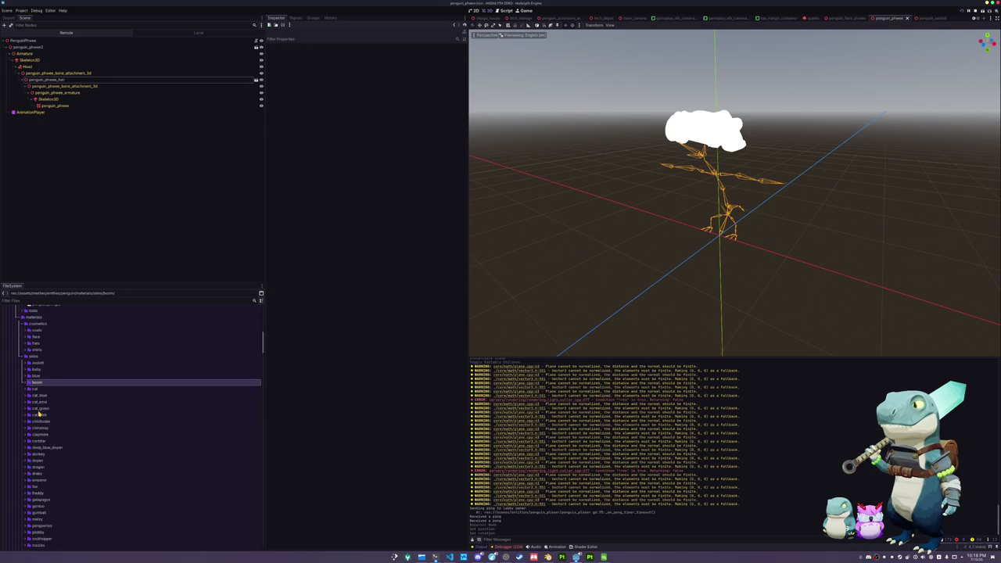
pyautogui.scroll(-3, 38, 414)
pyautogui.click(39, 453)
pyautogui.hotkey('ctrl', 'd')
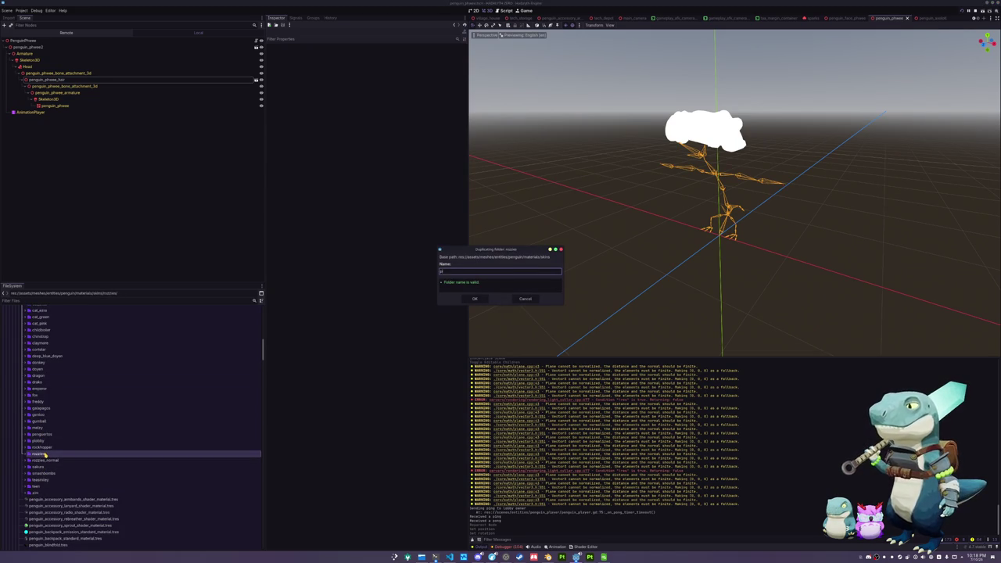
pyautogui.press('Return')
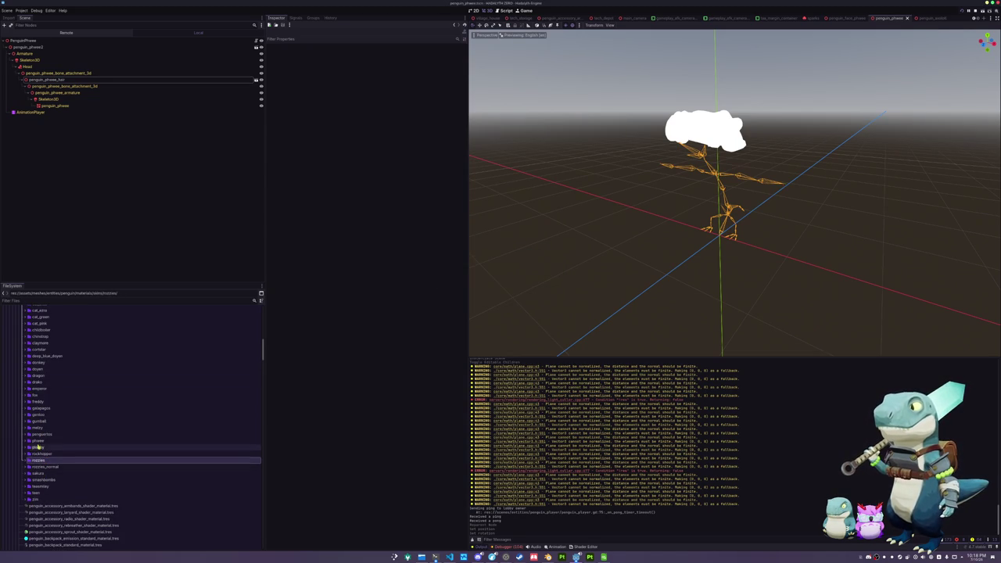
pyautogui.click(43, 442)
pyautogui.doubleClick(43, 442)
# Delete the coat, hat and prop shader material files from the phwee folder
pyautogui.click(54, 447)
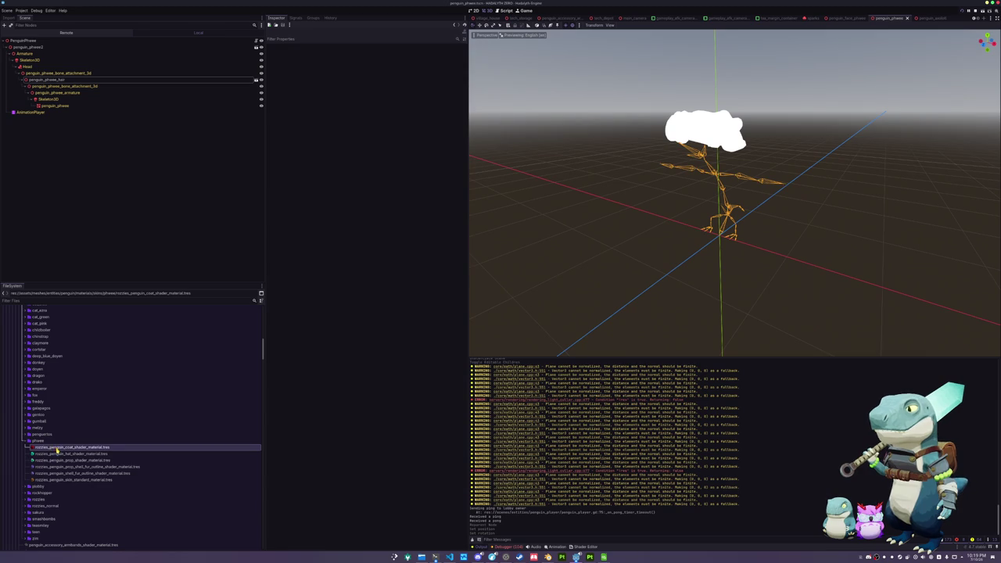
pyautogui.keyDown('shift'); pyautogui.click(58, 453); pyautogui.keyUp('shift')
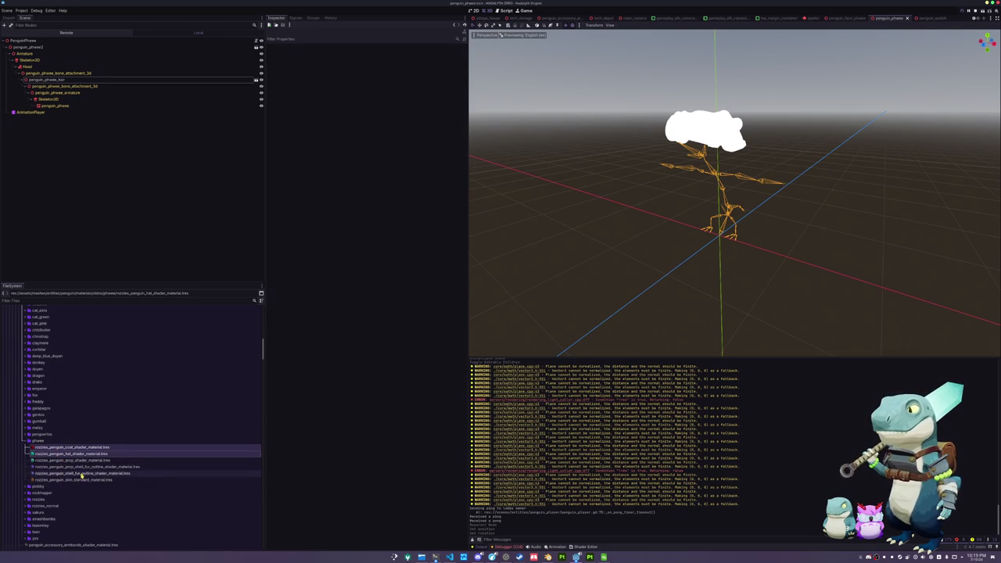
pyautogui.keyDown('shift'); pyautogui.click(95, 461); pyautogui.keyUp('shift')
pyautogui.press('Delete')
pyautogui.press('Return')
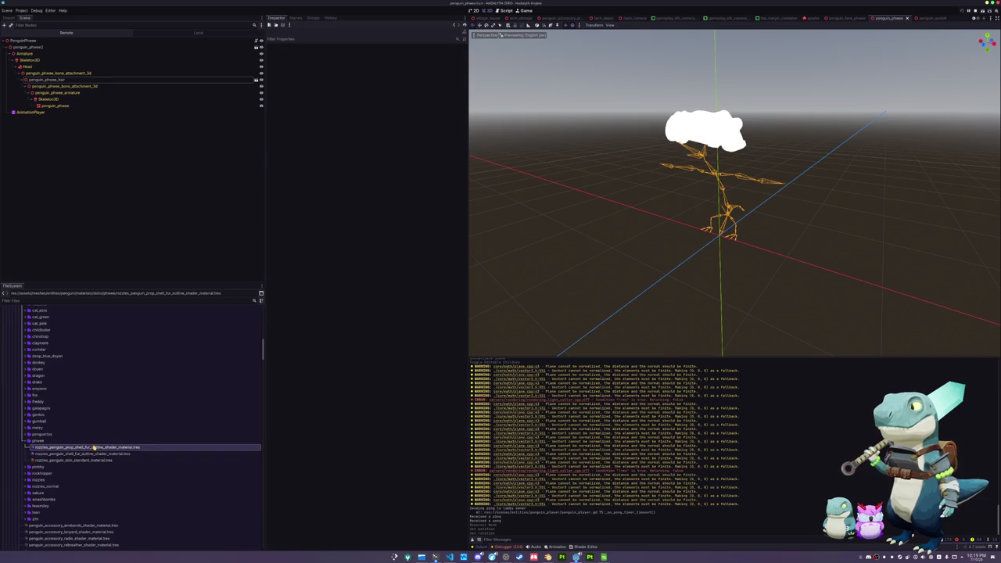
# Rename the three remaining material files, including shell fur outline and skin standard, with a phwee prefix
pyautogui.write('phiwee')
pyautogui.press('Return')
pyautogui.press('Down')
pyautogui.press('F2')
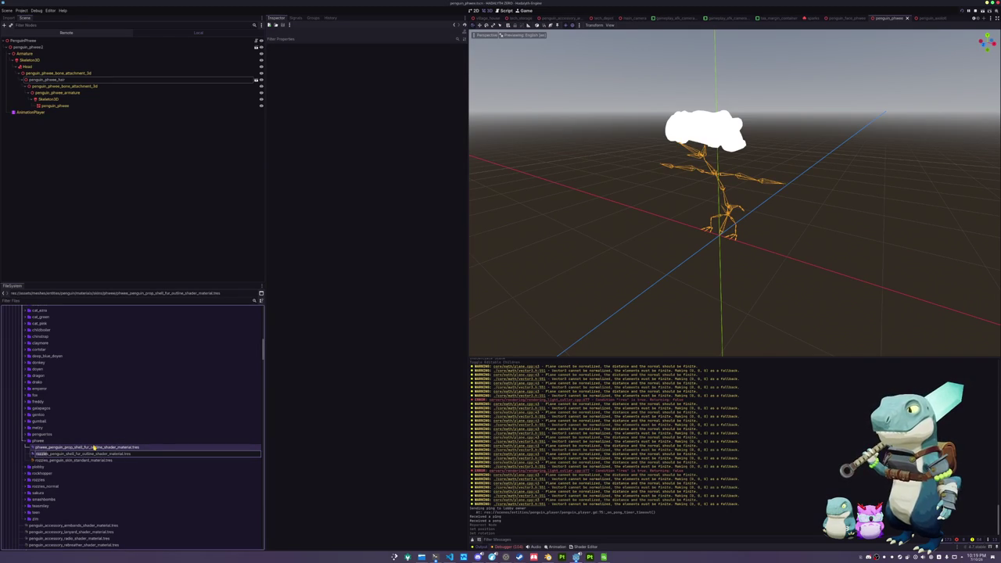
pyautogui.write('phiwee')
pyautogui.press('Return')
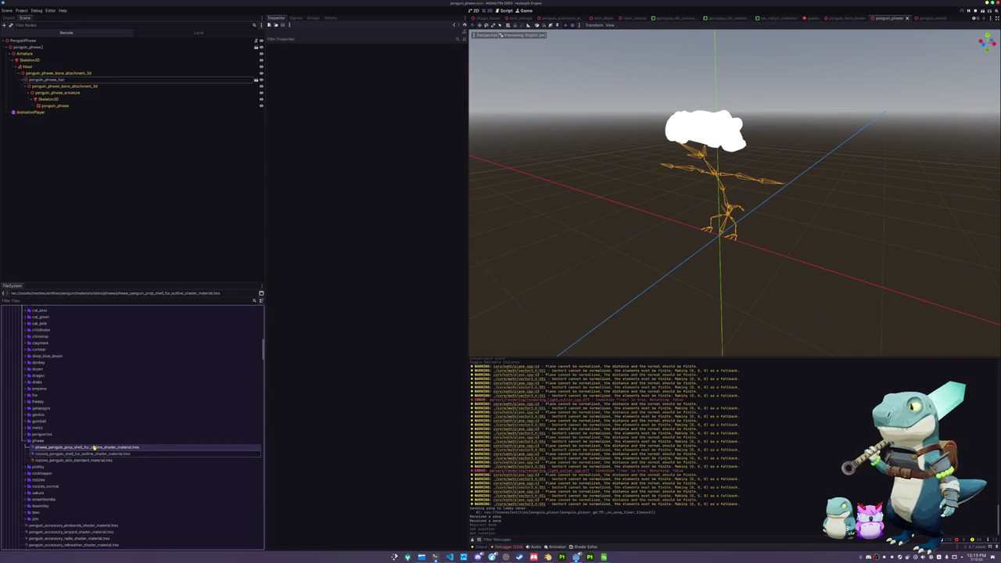
pyautogui.press('F2')
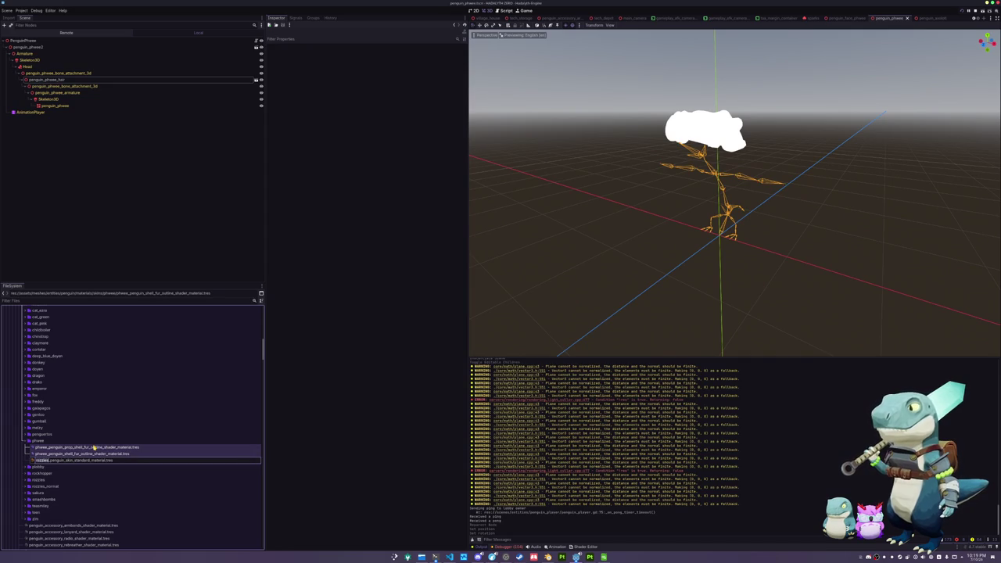
pyautogui.write('phiwee')
pyautogui.press('Return')
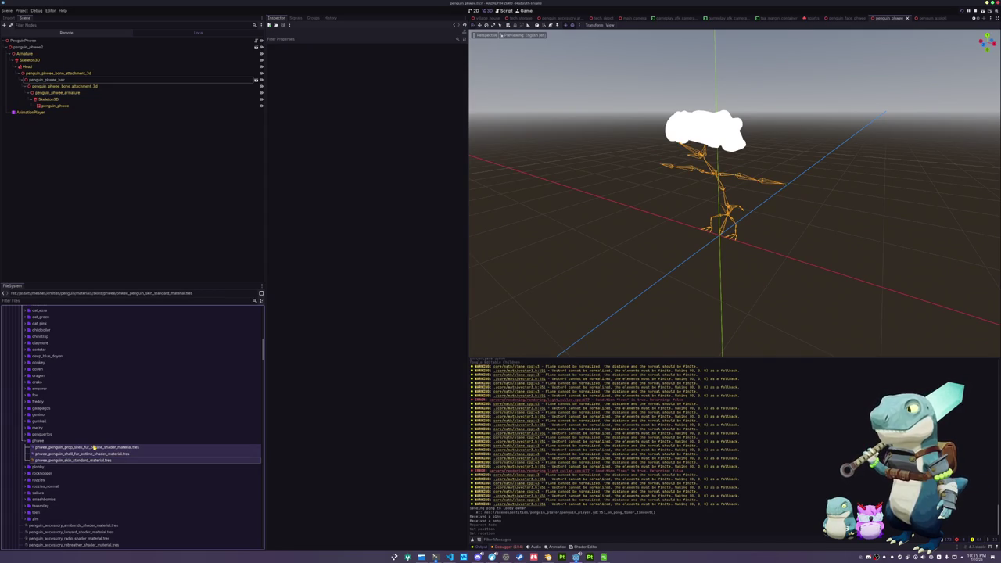
pyautogui.click(91, 447)
# Set the shell_fur_outline material's albedo texture to the red penguin_fur_Base texture
pyautogui.click(427, 87)
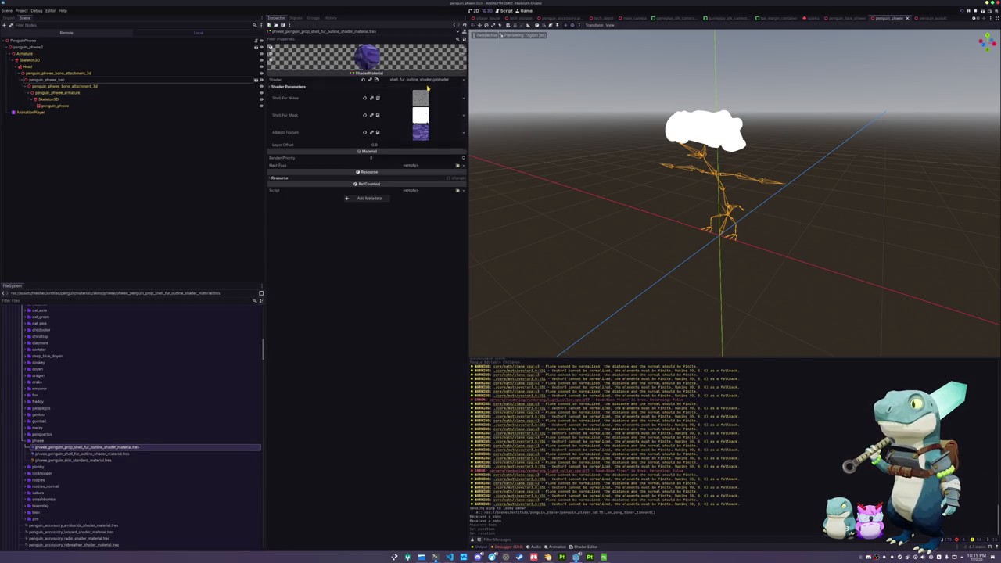
pyautogui.click(462, 132)
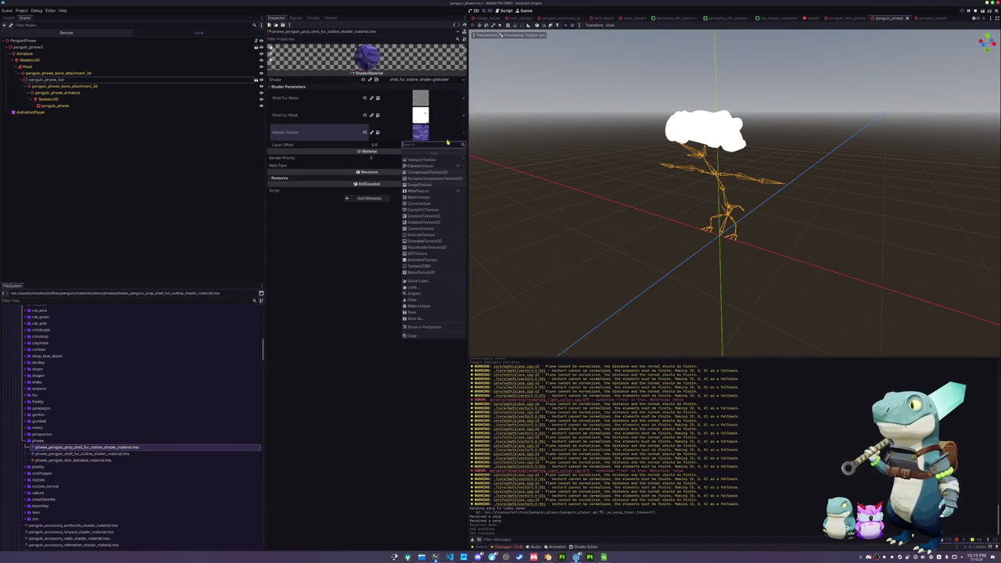
pyautogui.click(426, 275)
pyautogui.write('phwee')
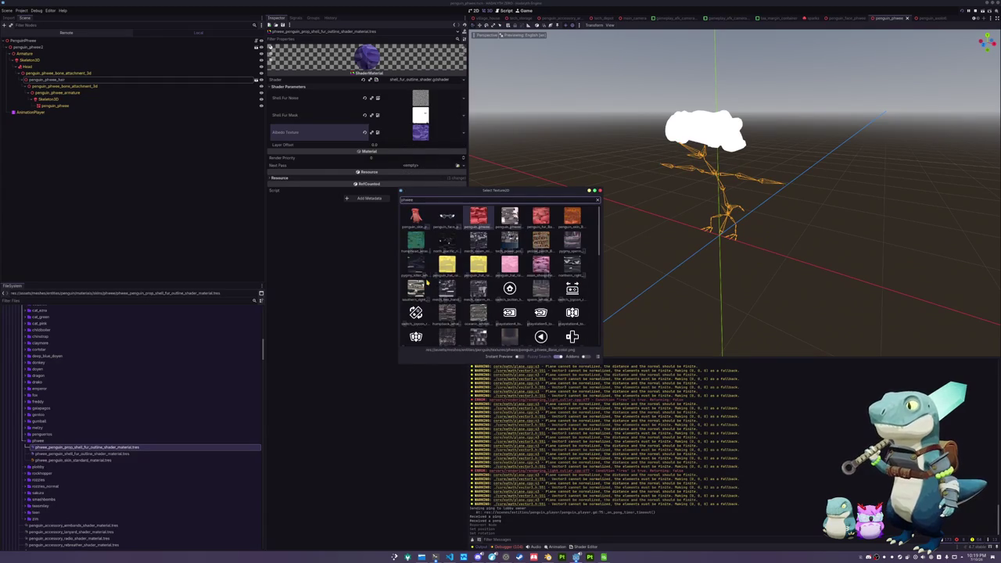
pyautogui.press('Right')
pyautogui.press('Right')
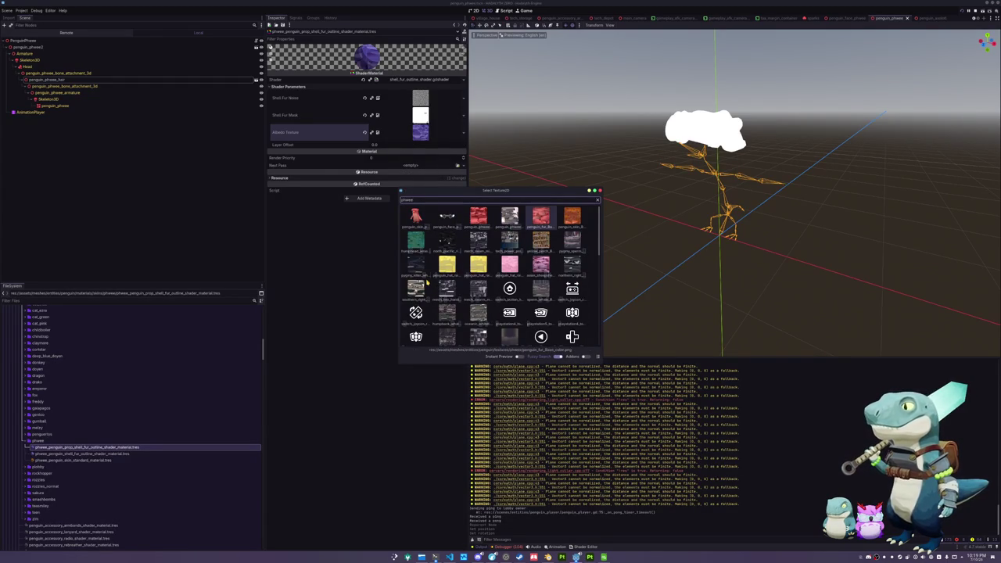
pyautogui.press('Return')
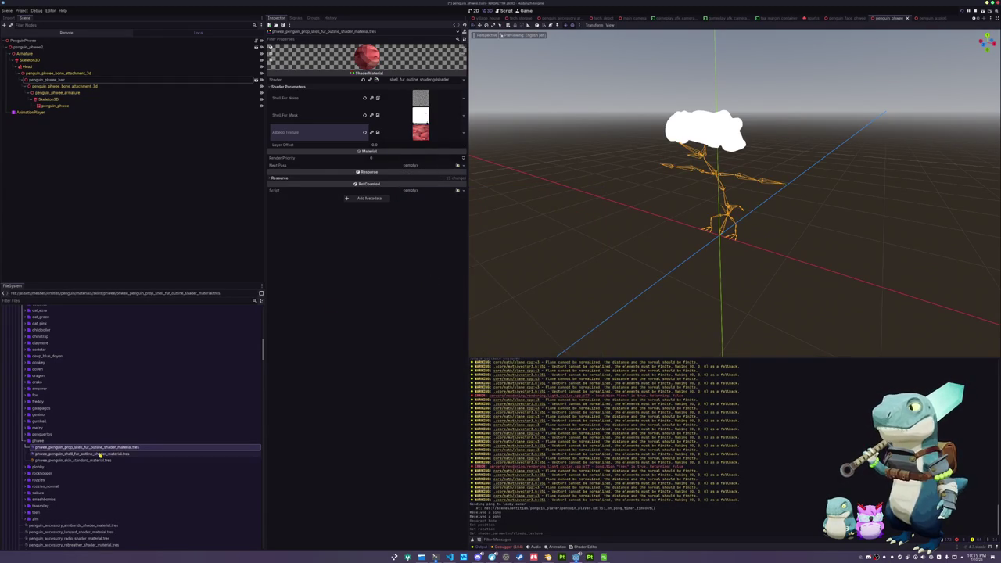
# Glance at the next material, return to the shell fur outline material, and cancel the texture picker
pyautogui.click(100, 453)
pyautogui.click(99, 446)
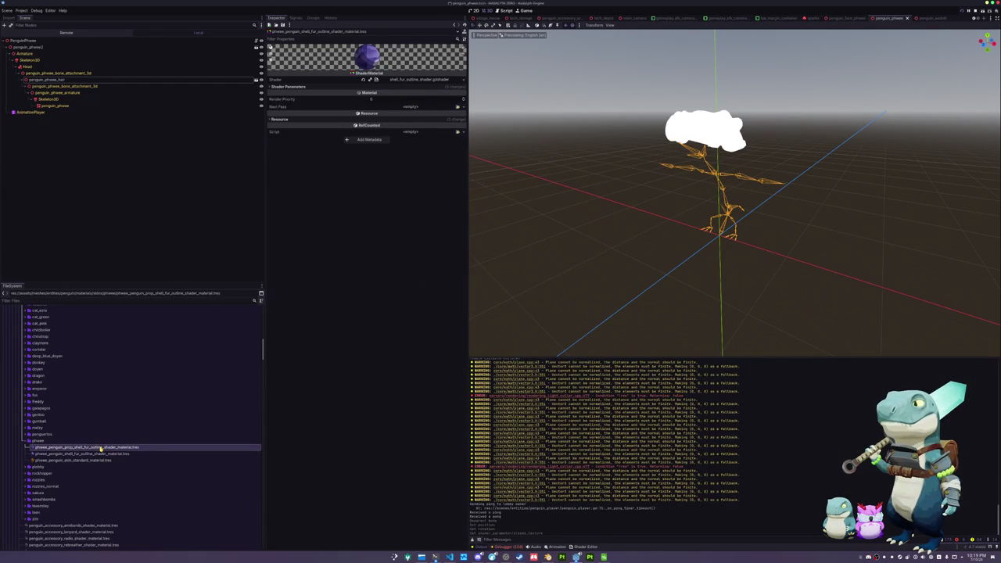
pyautogui.click(464, 133)
pyautogui.click(431, 282)
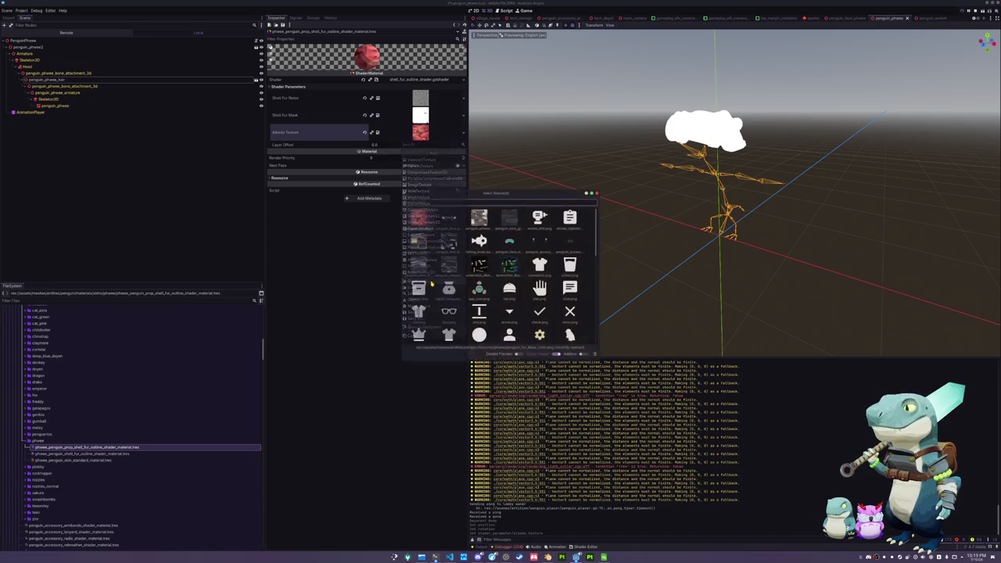
pyautogui.write('ee')
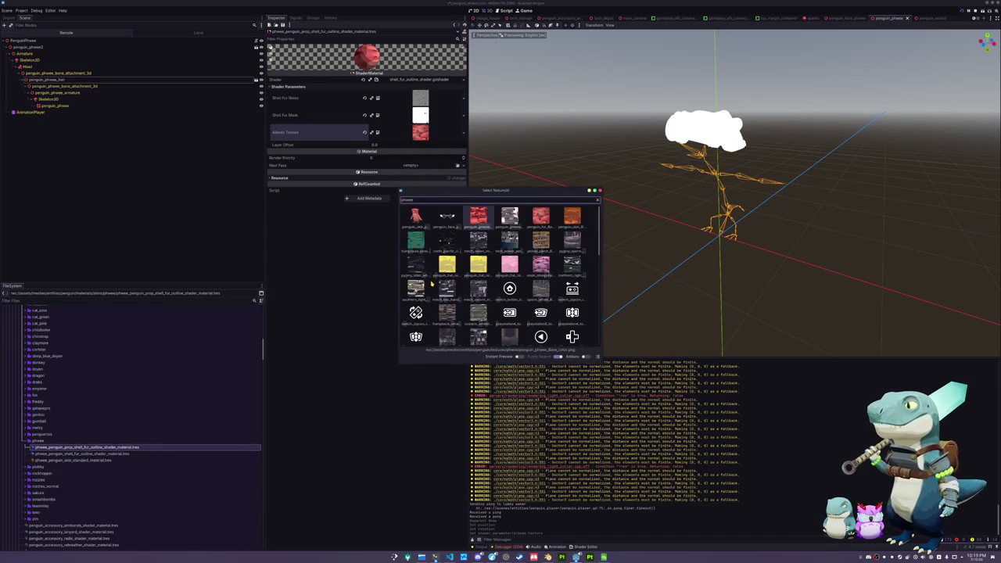
pyautogui.press('Escape')
pyautogui.hotkey('alt', 'Tab')
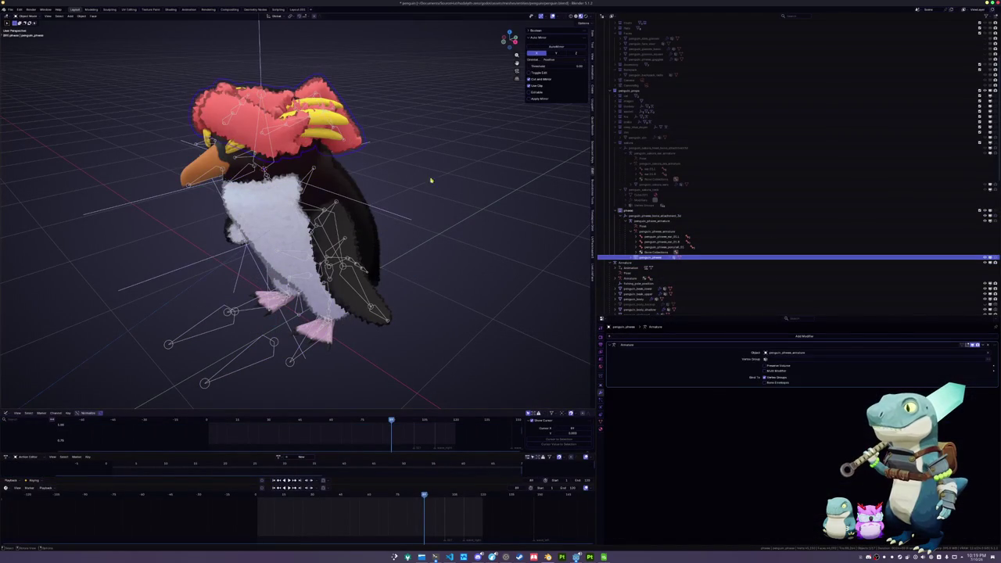
# Try a Geometry Nodes modifier with the DataPainter group on the hair mesh, then remove it
pyautogui.hotkey('shift', 'a')
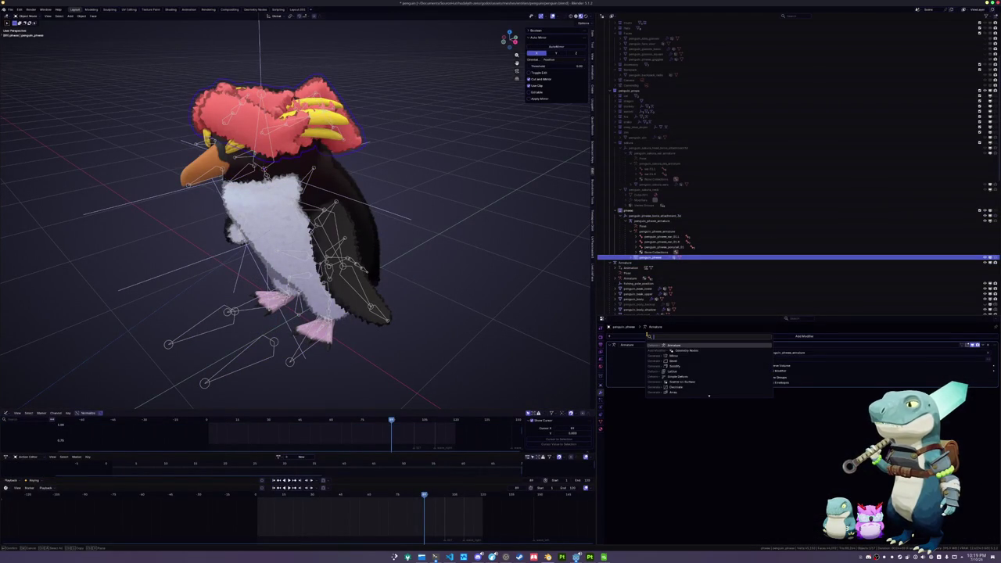
pyautogui.press('Down')
pyautogui.press('Return')
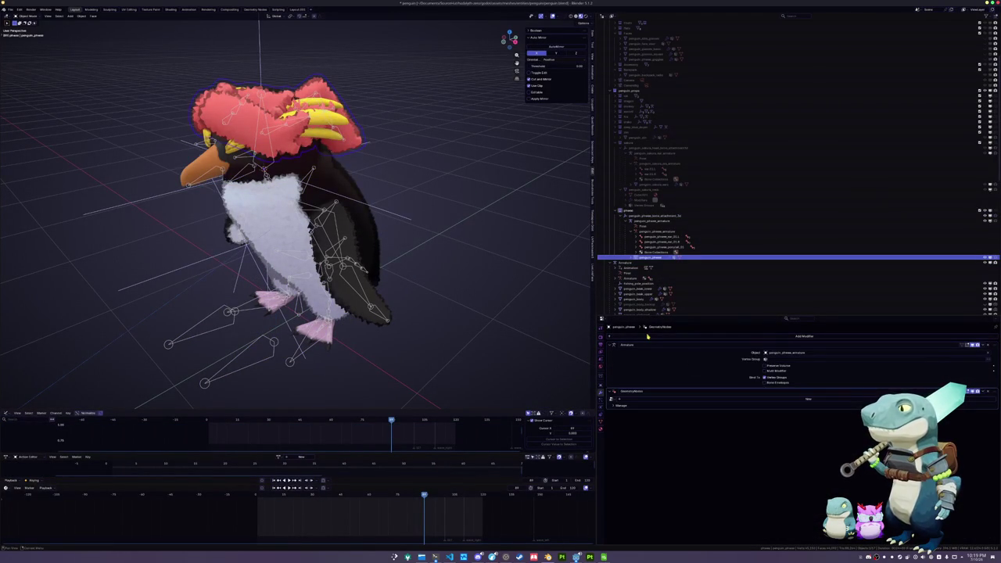
pyautogui.moveTo(656, 345); pyautogui.dragTo(657, 368)
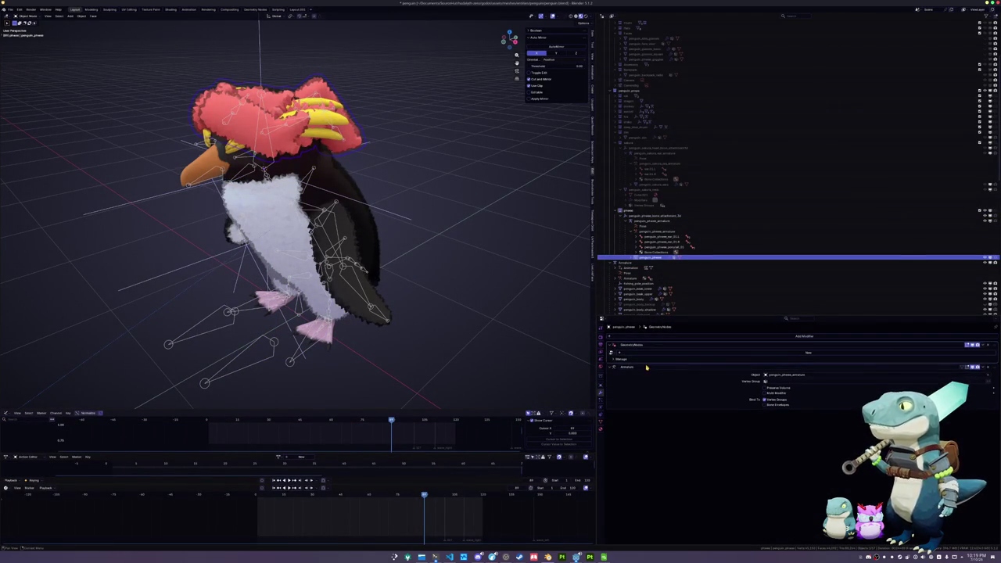
pyautogui.click(612, 353)
pyautogui.click(617, 361)
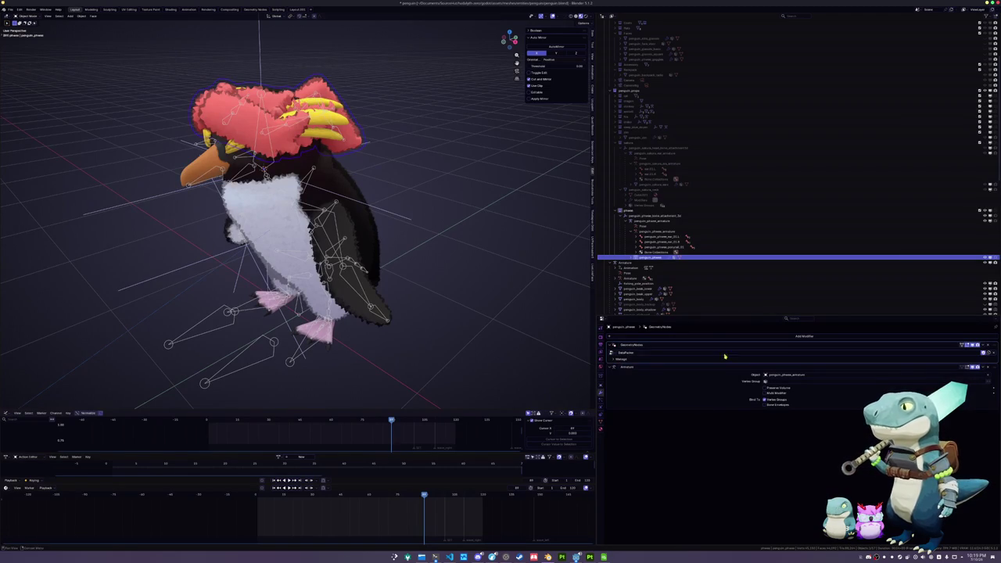
pyautogui.click(981, 344)
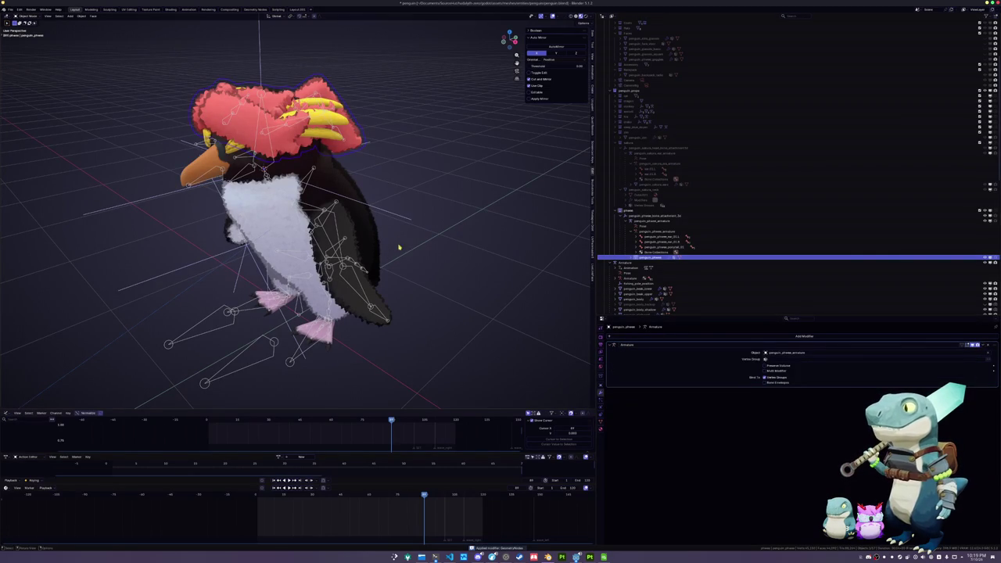
# Clear the bone attachment's location to zero with Alt+G, then select the penguin mesh
pyautogui.click(647, 221)
pyautogui.click(647, 216)
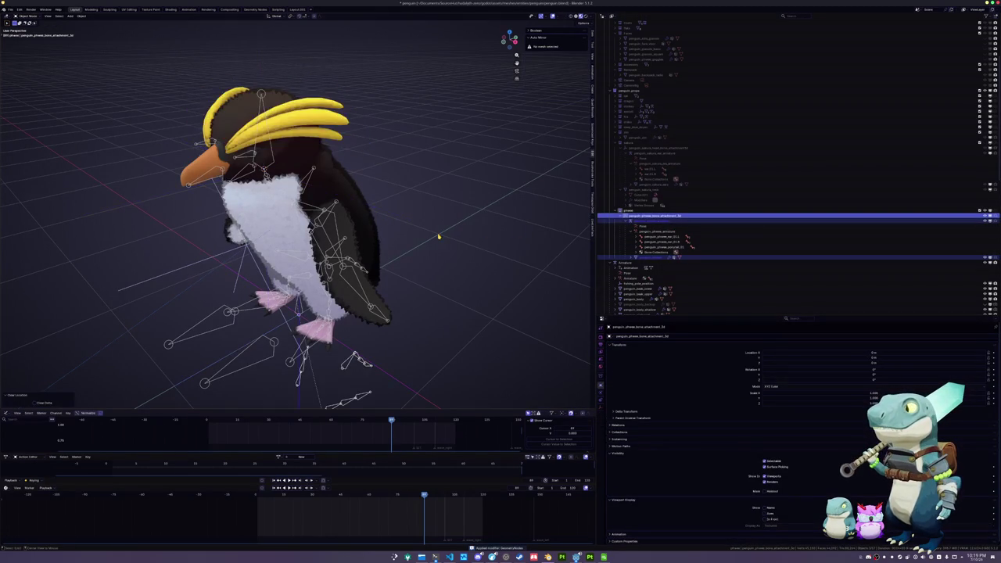
pyautogui.scroll(-5, 442, 242)
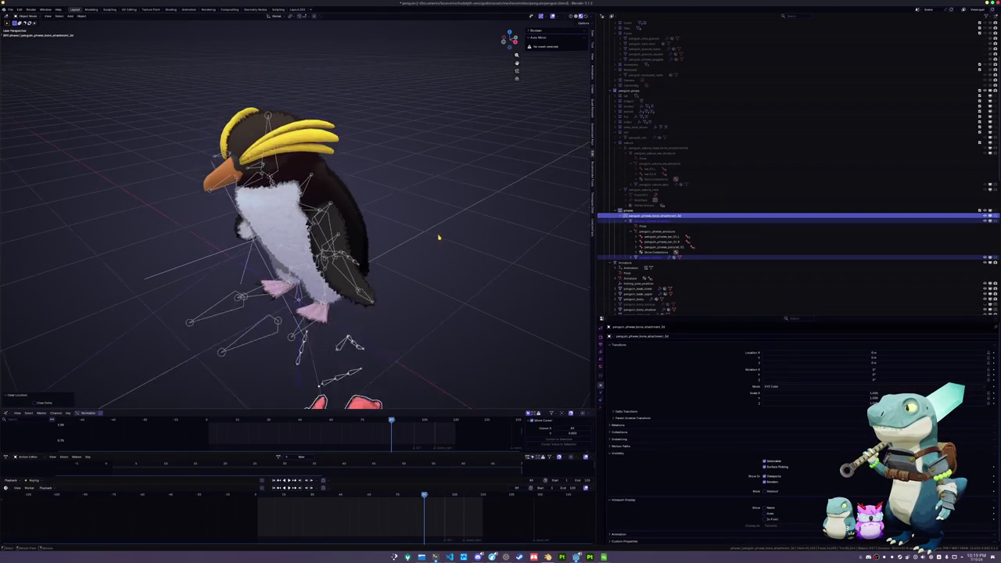
pyautogui.hotkey('alt', 'g')
pyautogui.click(649, 221)
pyautogui.click(650, 256)
pyautogui.click(10, 9)
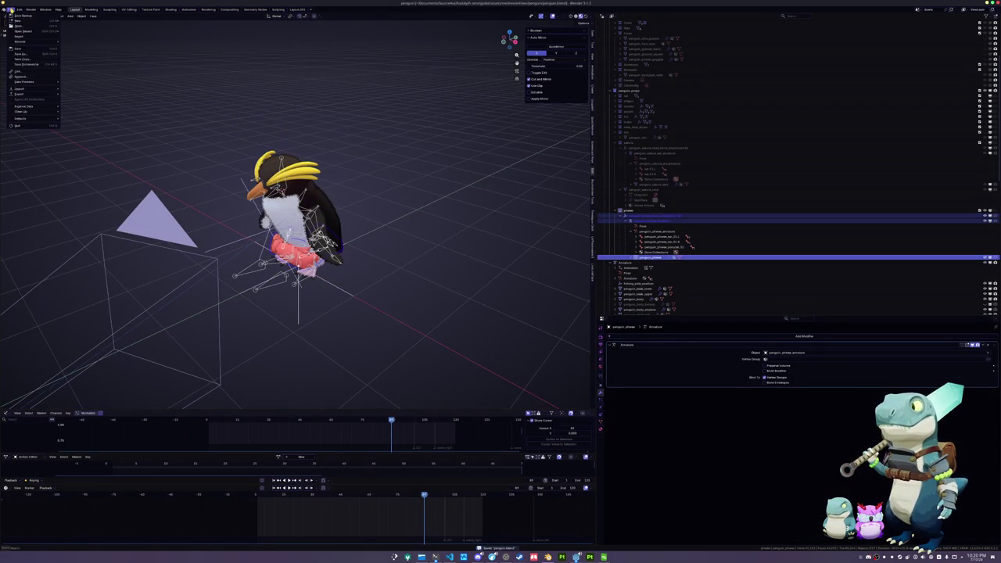
# Export the penguin as glTF 2.0, overwriting the existing file in the props folder
pyautogui.moveTo(22, 96)
pyautogui.click(82, 140)
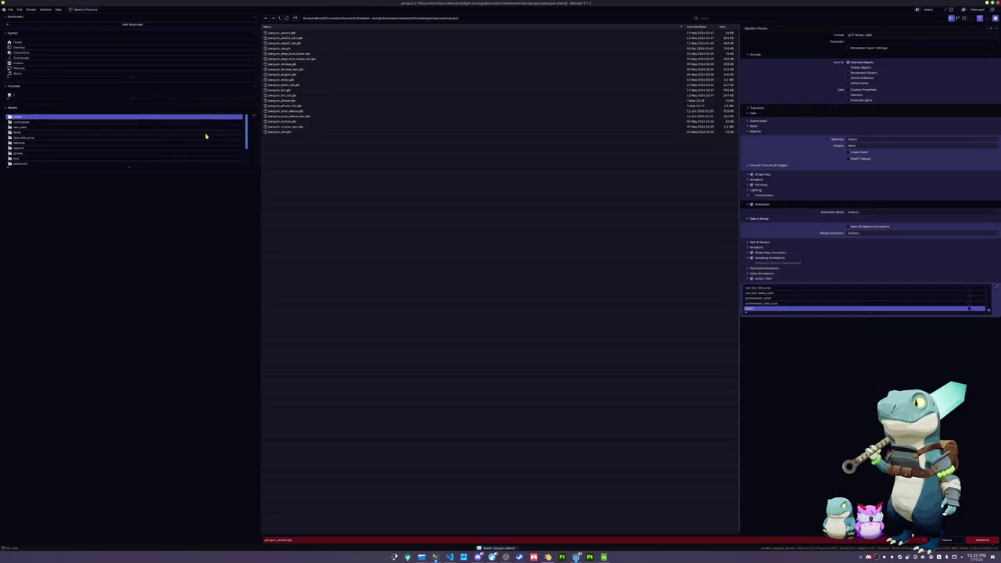
pyautogui.click(299, 104)
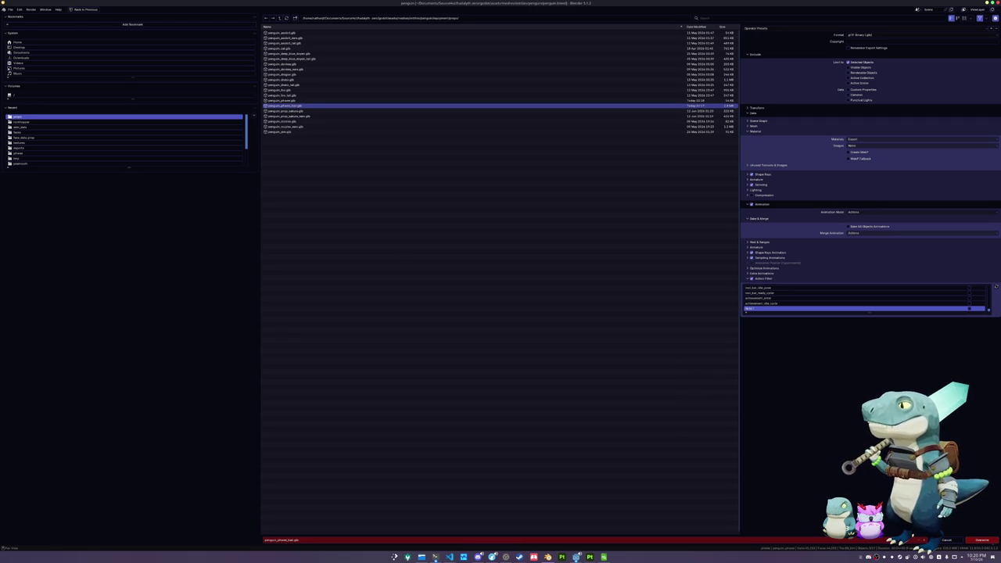
pyautogui.click(980, 539)
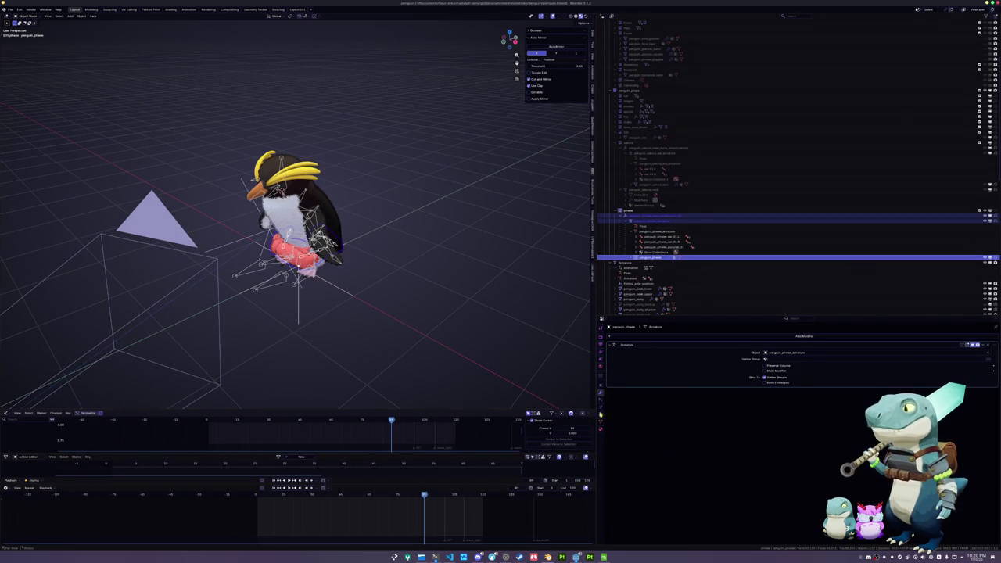
# Hide the red crest bone attachment in the scene
pyautogui.hotkey('ctrl', 'z')
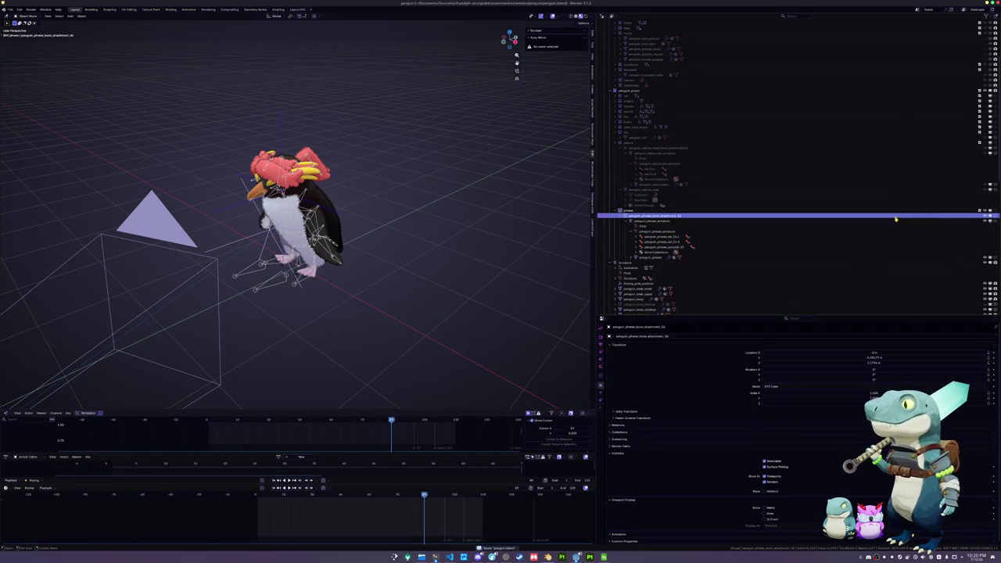
pyautogui.click(987, 212)
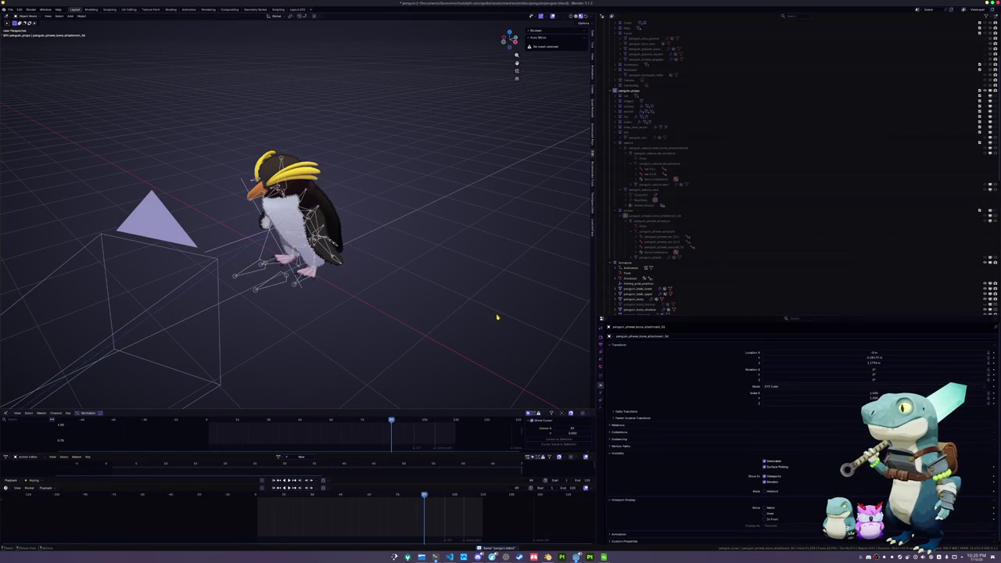
pyautogui.click(576, 557)
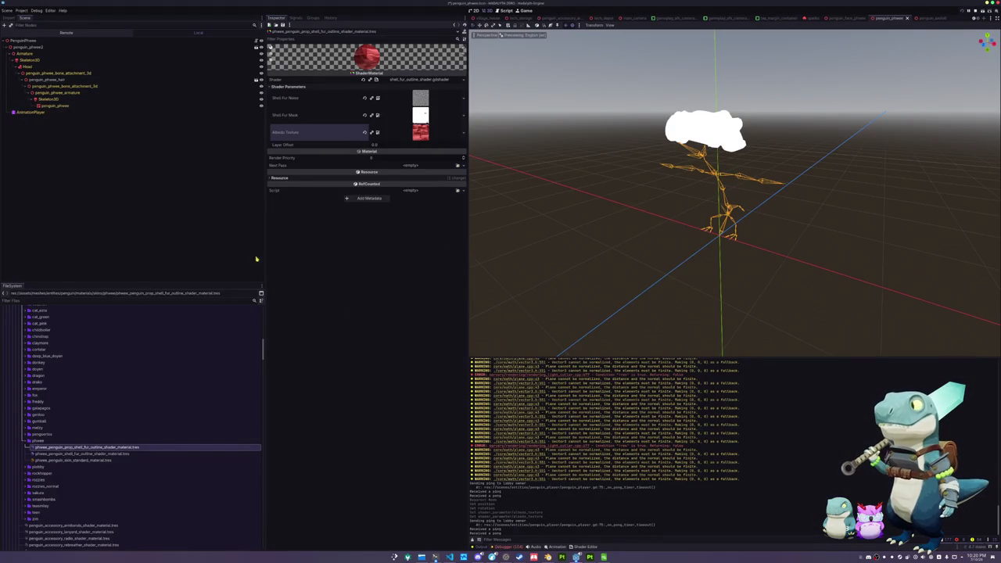
# Assign the phwee prop shell material as penguin_phwee's Material Override and save the scene
pyautogui.click(58, 106)
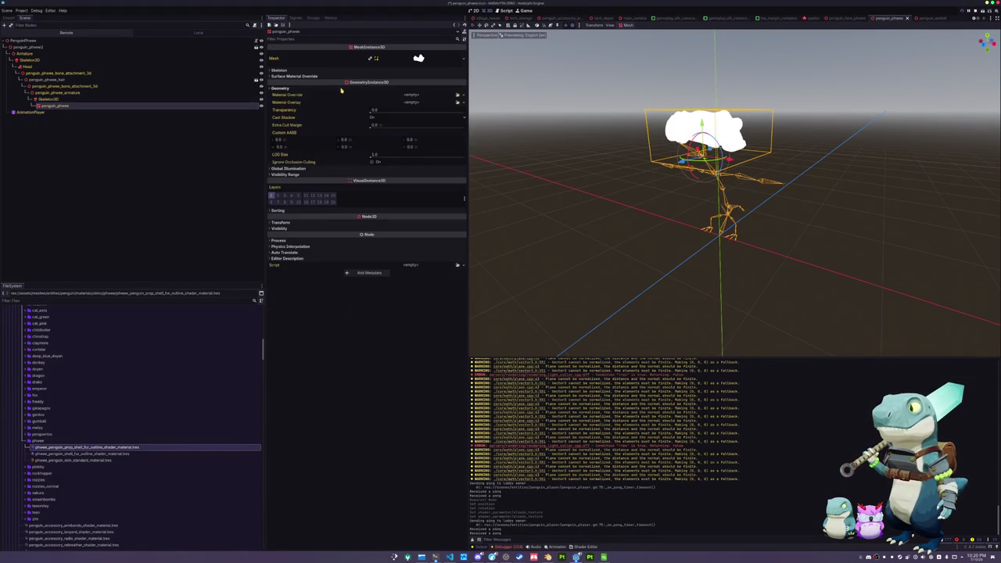
pyautogui.moveTo(79, 447); pyautogui.dragTo(414, 99)
pyautogui.moveTo(563, 149)
pyautogui.mouseDown()
pyautogui.moveTo(525, 159)
pyautogui.moveTo(482, 193)
pyautogui.moveTo(536, 197)
pyautogui.moveTo(368, 133)
pyautogui.mouseUp()
pyautogui.hotkey('ctrl', 's')
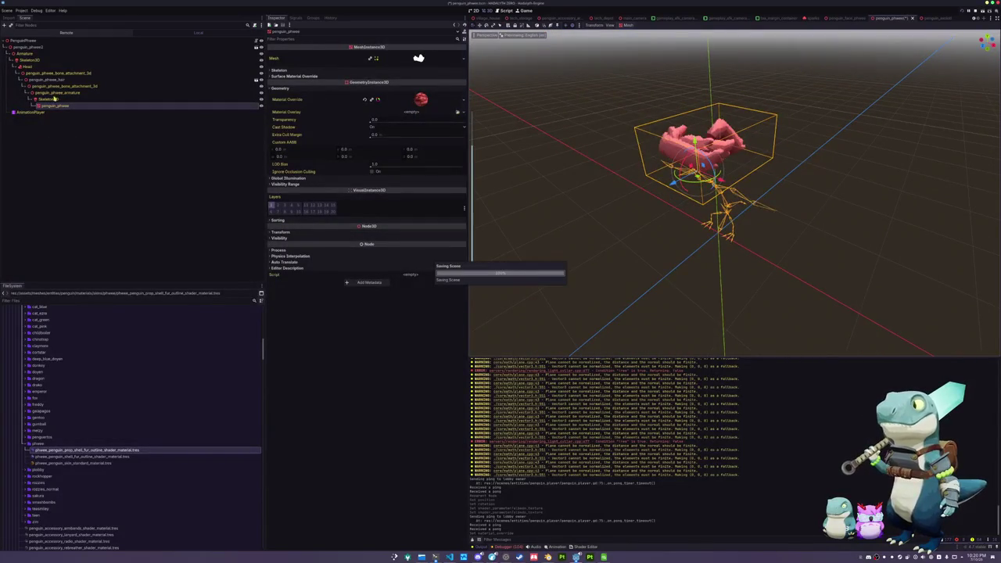
pyautogui.hotkey('alt', 'Tab')
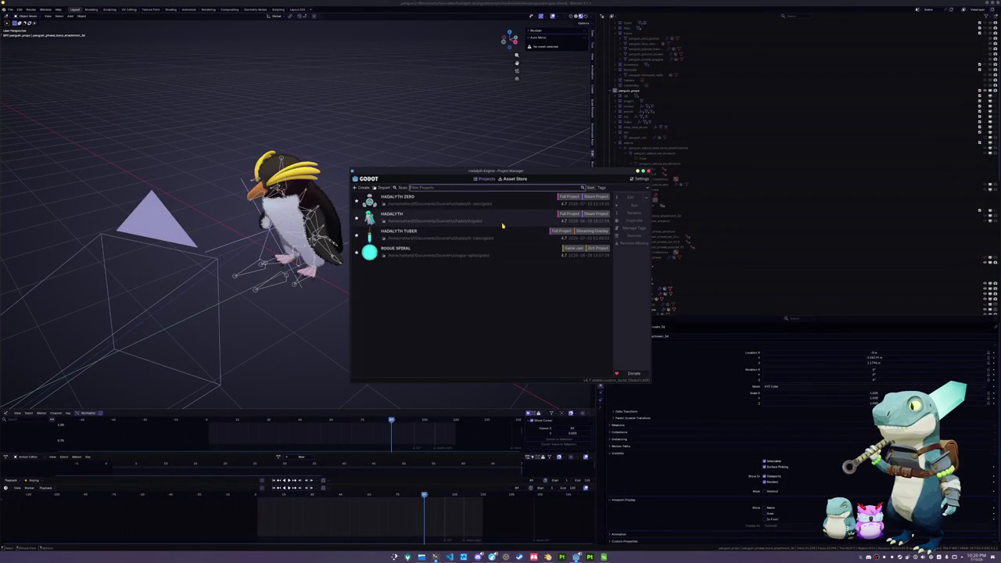
# Sort the project list by name, then by tags, and open HADALYTH ZERO
pyautogui.click(469, 201)
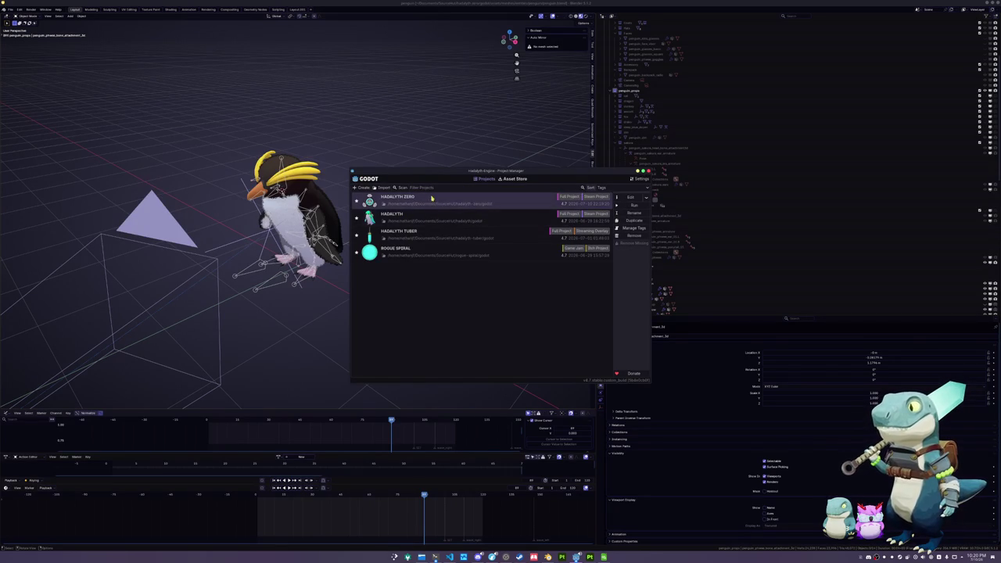
pyautogui.click(435, 218)
pyautogui.click(614, 187)
pyautogui.click(612, 202)
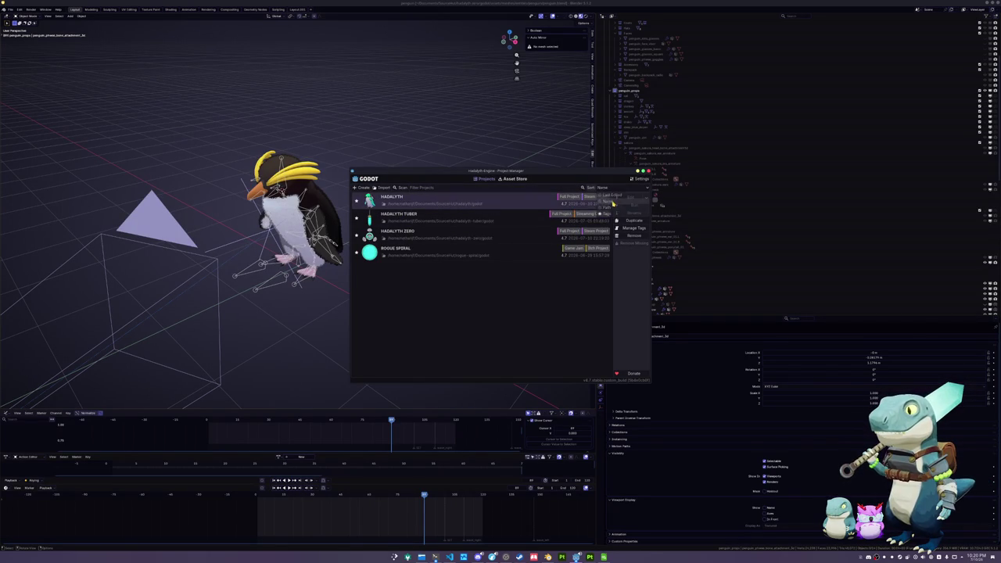
pyautogui.click(454, 219)
pyautogui.click(444, 239)
pyautogui.click(599, 188)
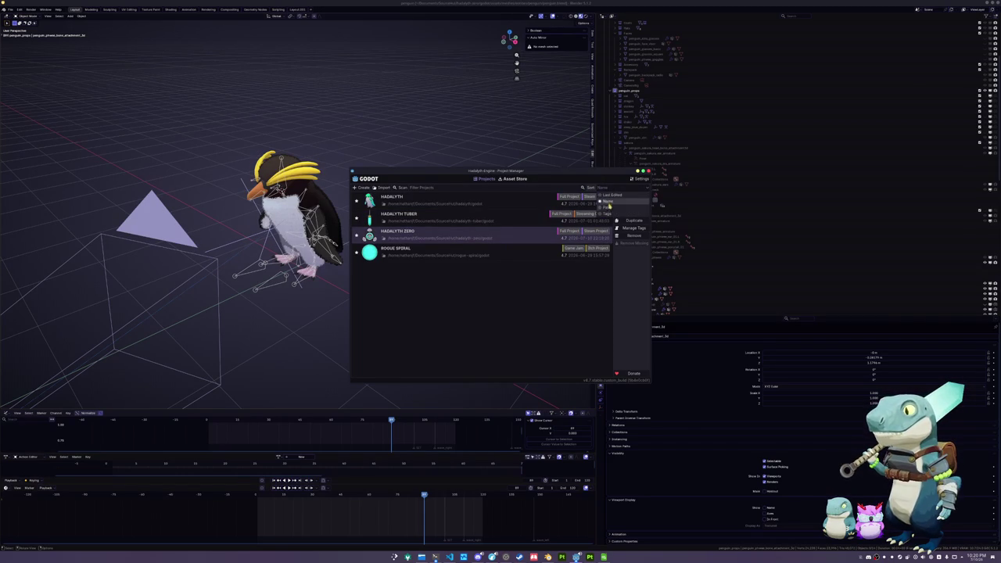
pyautogui.click(605, 214)
pyautogui.click(599, 188)
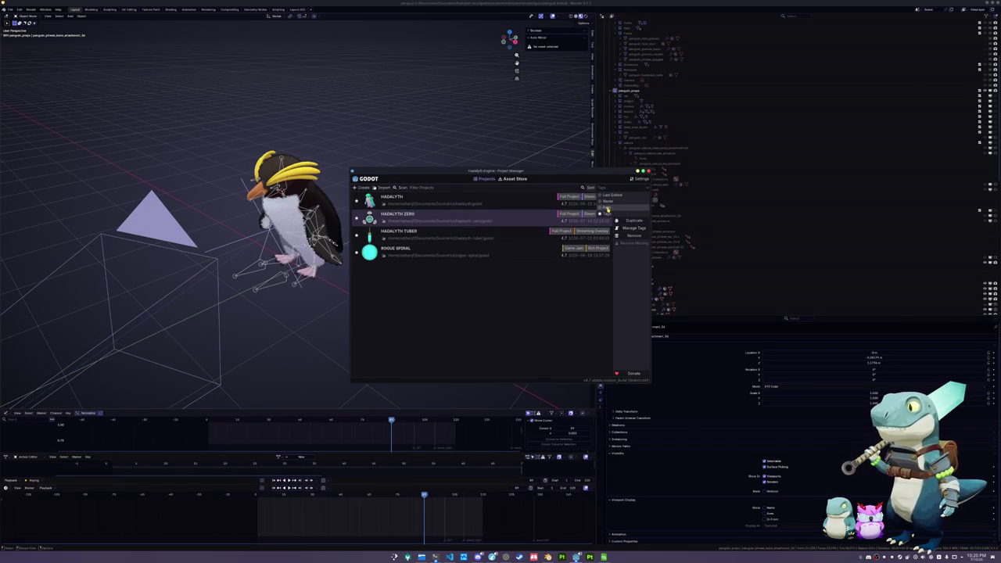
pyautogui.click(547, 281)
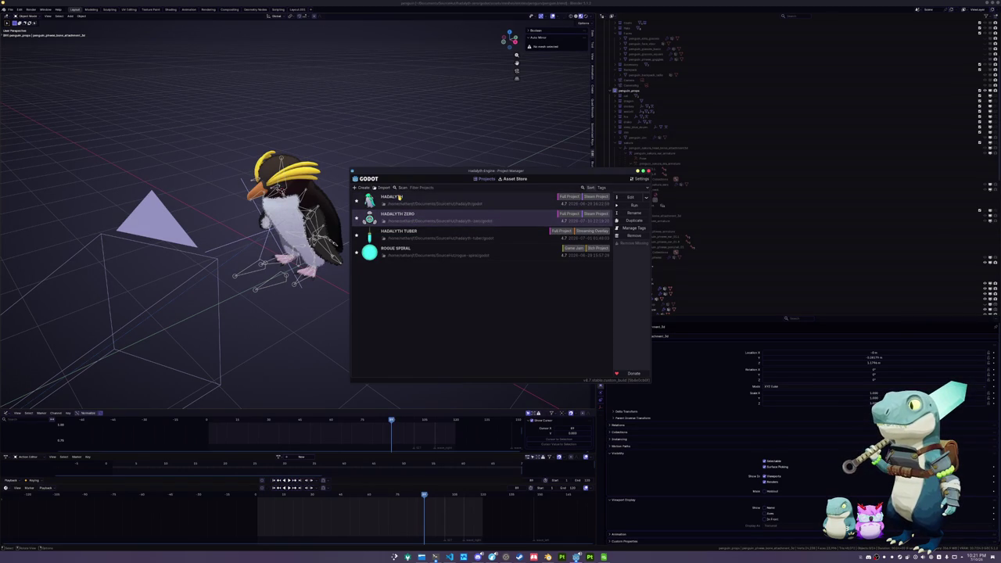
pyautogui.doubleClick(409, 217)
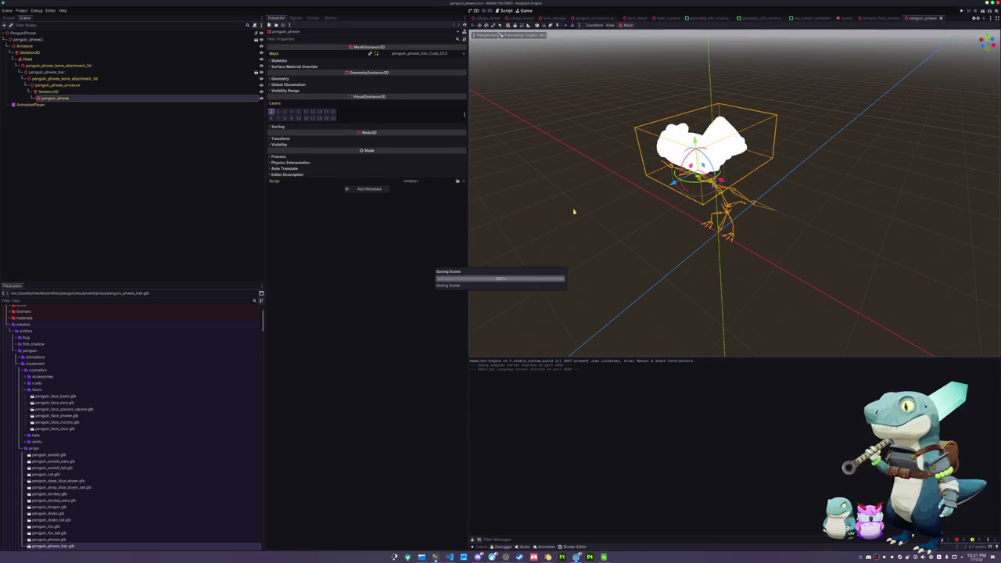
# Quick-load the phwee prop shell outline material into penguin_phwee's Geometry Material Override
pyautogui.click(313, 79)
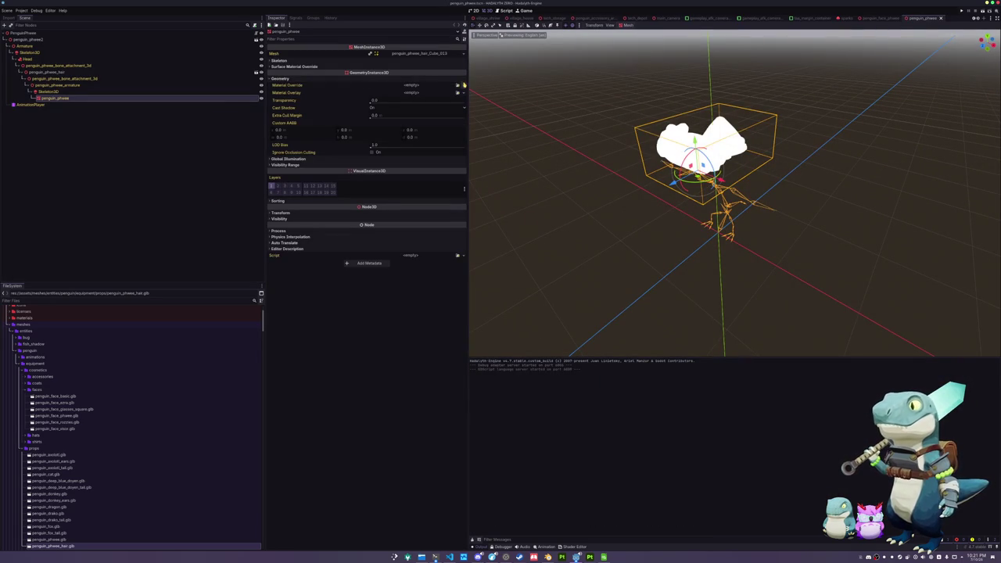
pyautogui.click(459, 86)
pyautogui.write('phwee')
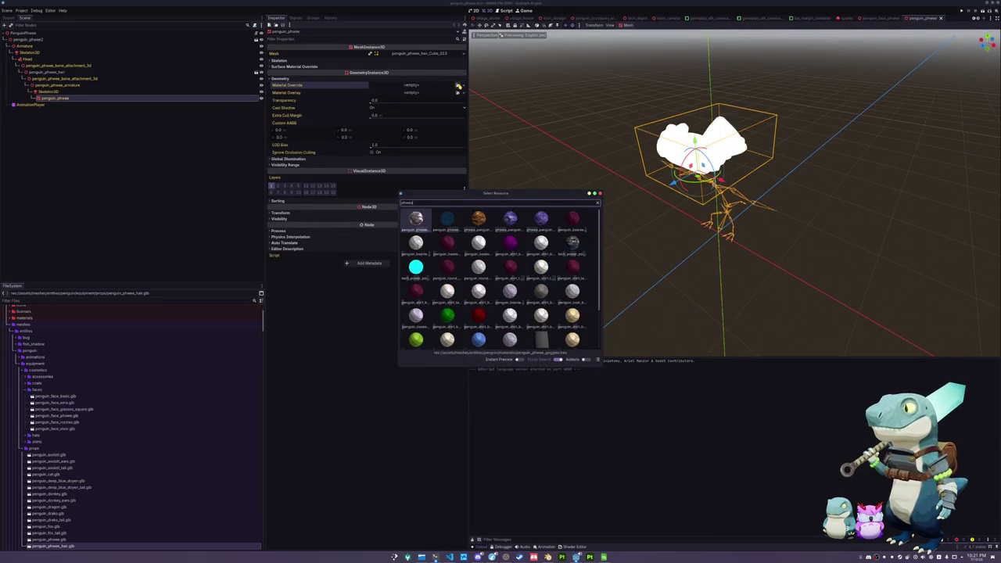
pyautogui.press('Right')
pyautogui.press('Right')
pyautogui.press('Right')
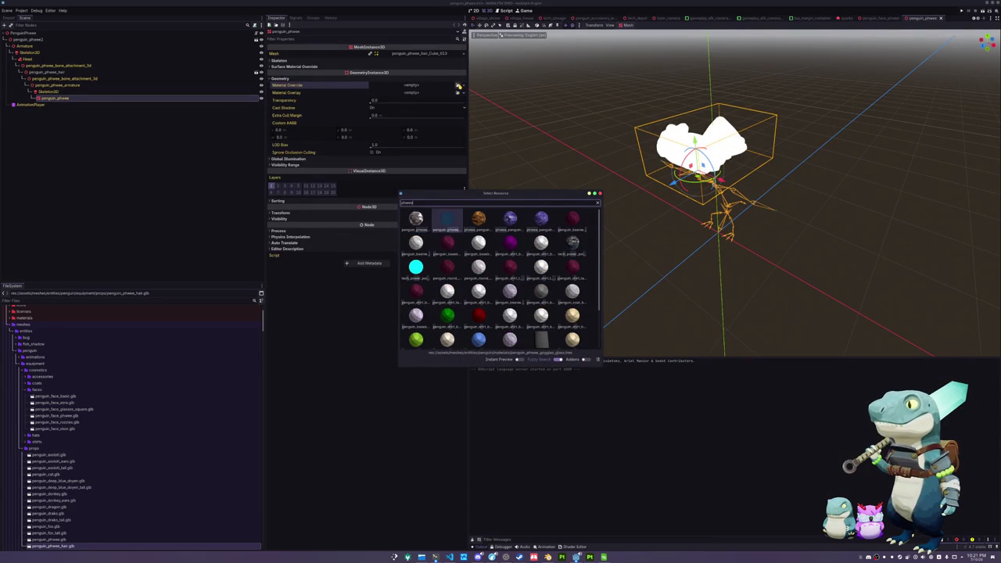
pyautogui.press('Left')
pyautogui.press('Right')
pyautogui.press('Left')
pyautogui.press('Right')
pyautogui.press('Right')
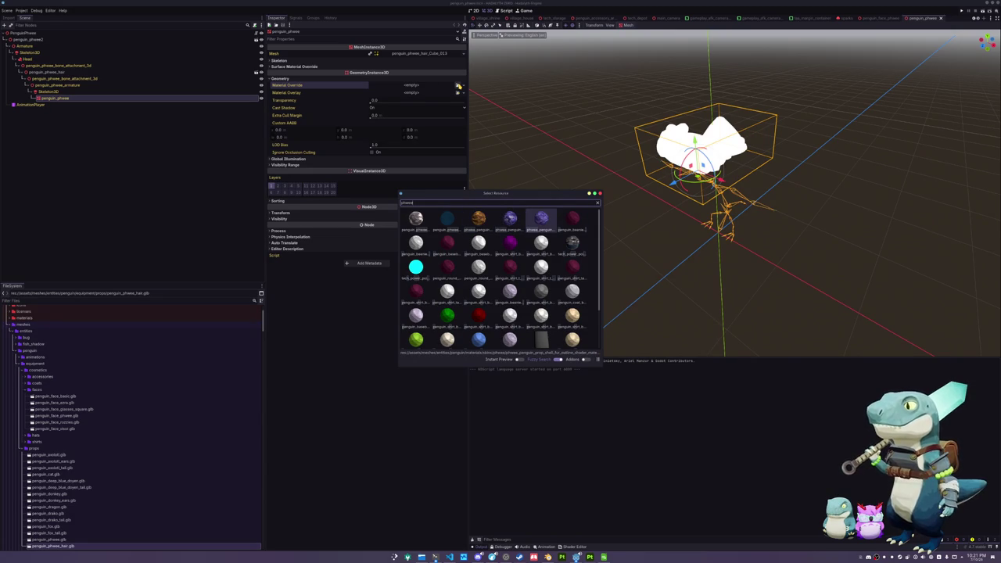
pyautogui.press('Return')
pyautogui.scroll(-1, 94, 399)
pyautogui.scroll(-10, 70, 420)
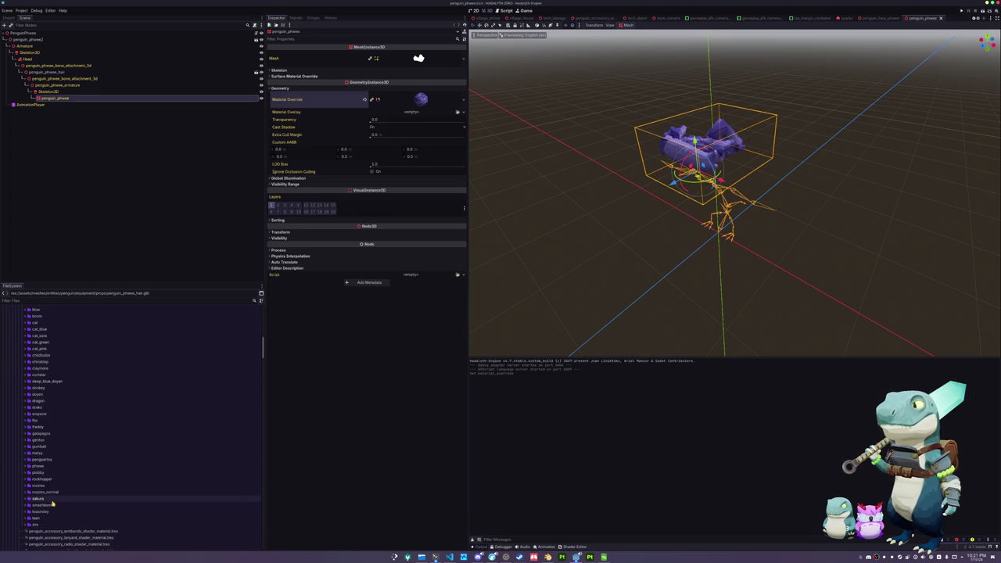
pyautogui.doubleClick(46, 466)
# Give the phwee prop shell material the red phwee base colour albedo texture
pyautogui.scroll(-1, 46, 468)
pyautogui.doubleClick(86, 442)
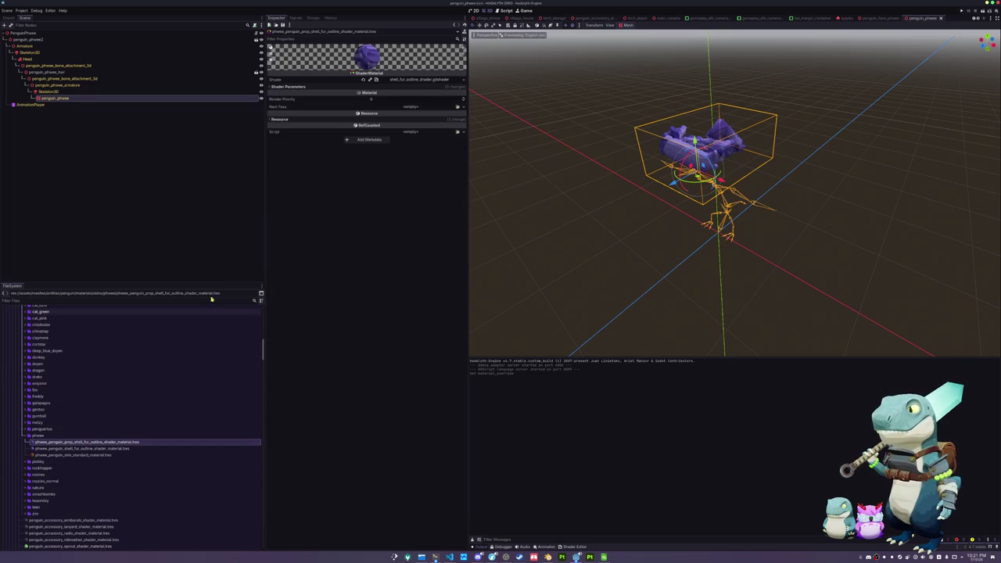
pyautogui.click(466, 134)
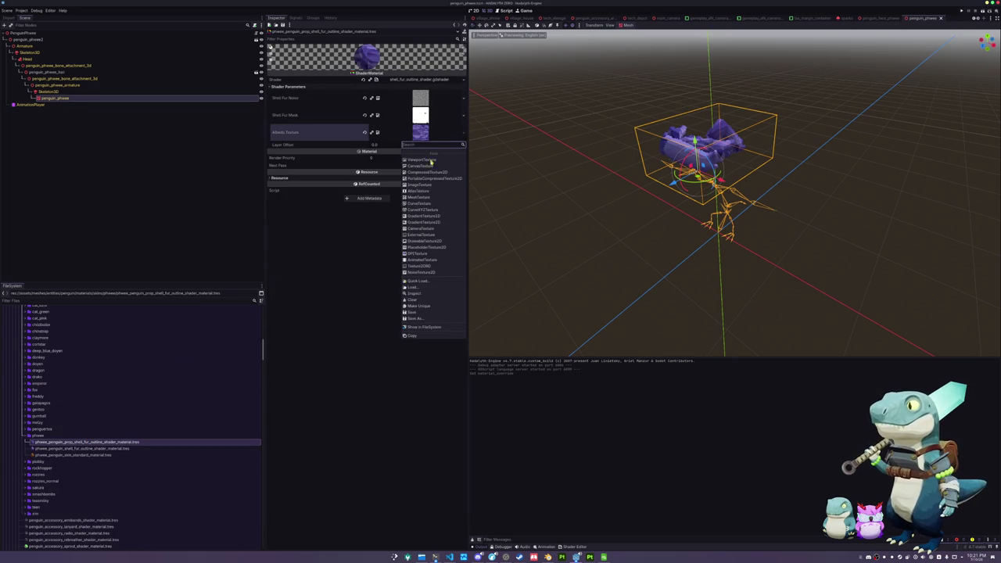
pyautogui.click(422, 282)
pyautogui.write('phwee')
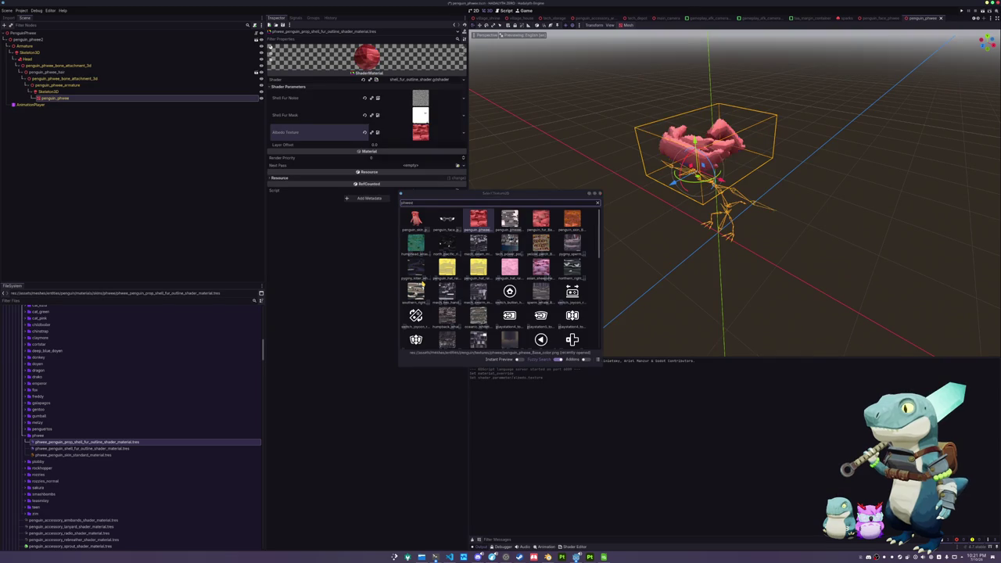
pyautogui.press('Return')
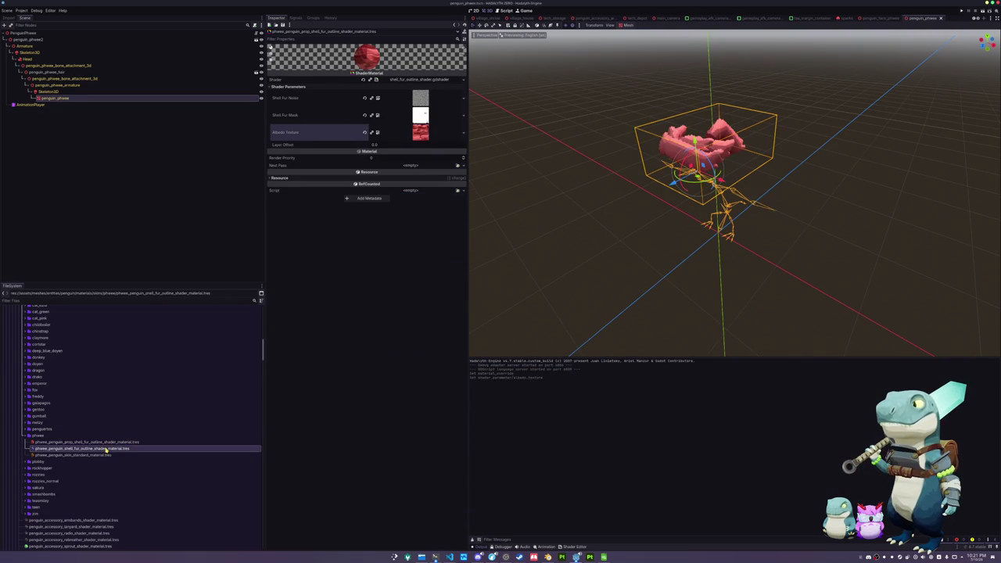
# Give the phwee shell fur material the red phwee albedo texture
pyautogui.click(106, 448)
pyautogui.click(463, 132)
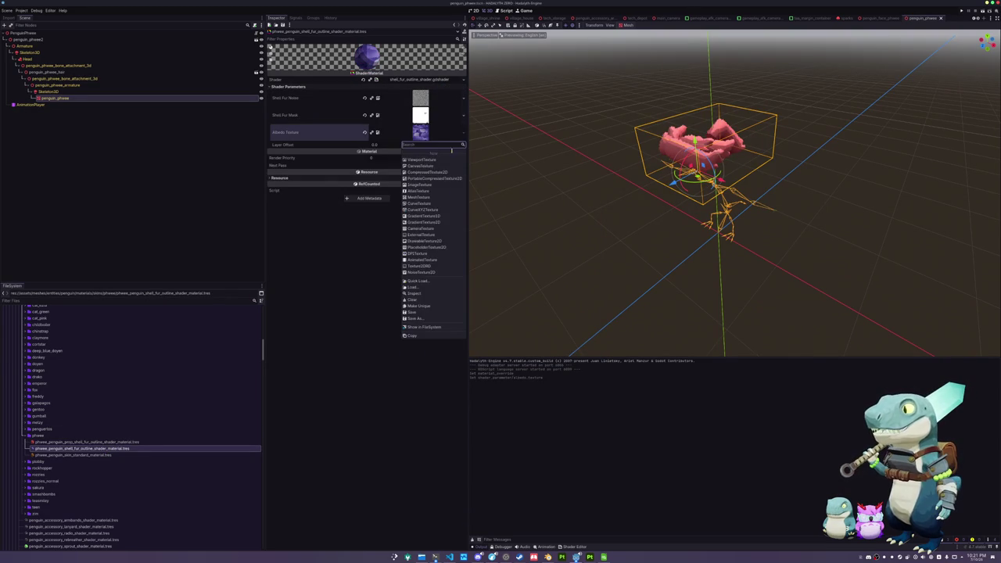
pyautogui.click(438, 286)
pyautogui.write('penguin_phwee')
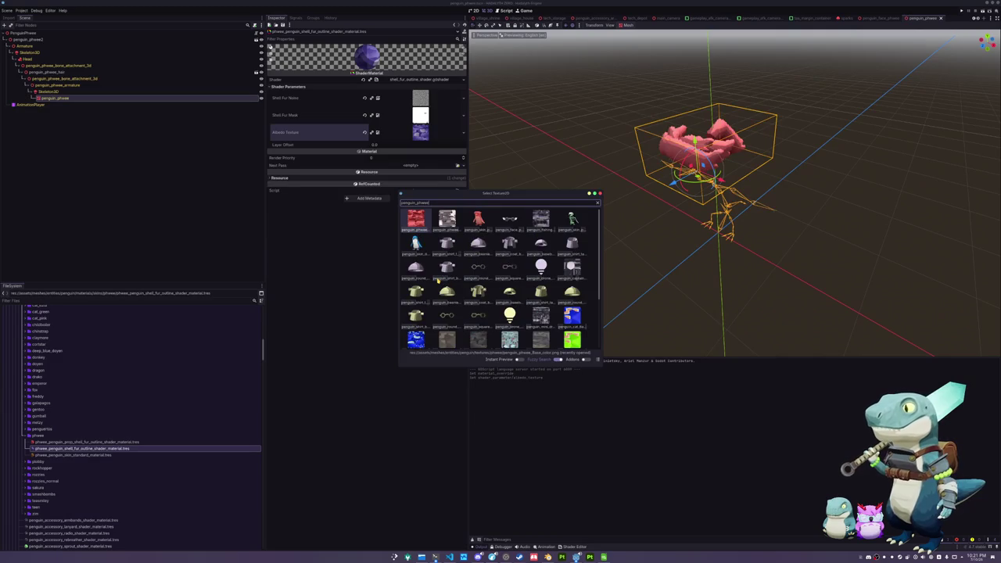
pyautogui.hotkey('ctrl', 'a')
pyautogui.write('phwee')
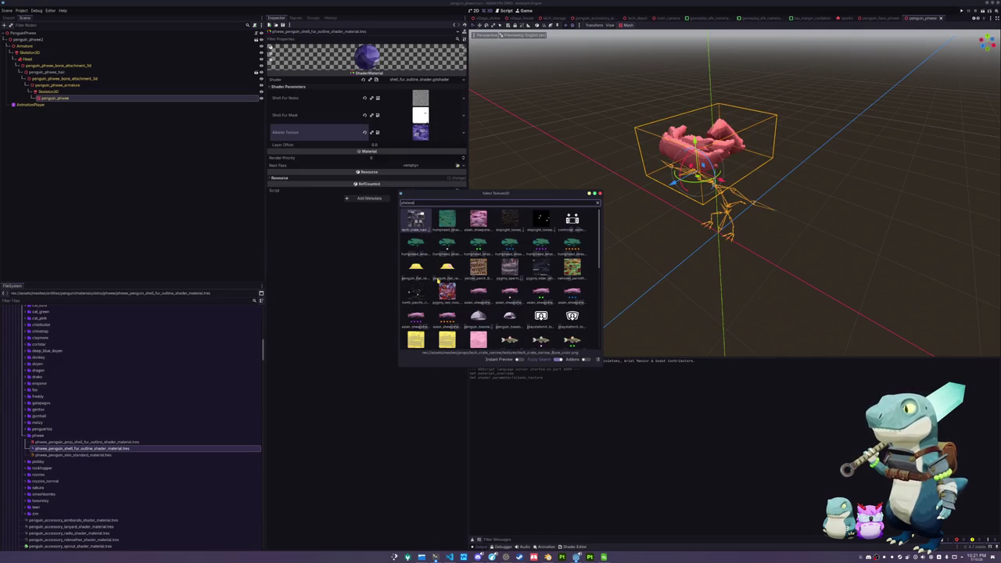
pyautogui.press('BackSpace')
pyautogui.press('BackSpace')
pyautogui.press('BackSpace')
pyautogui.write('phewe')
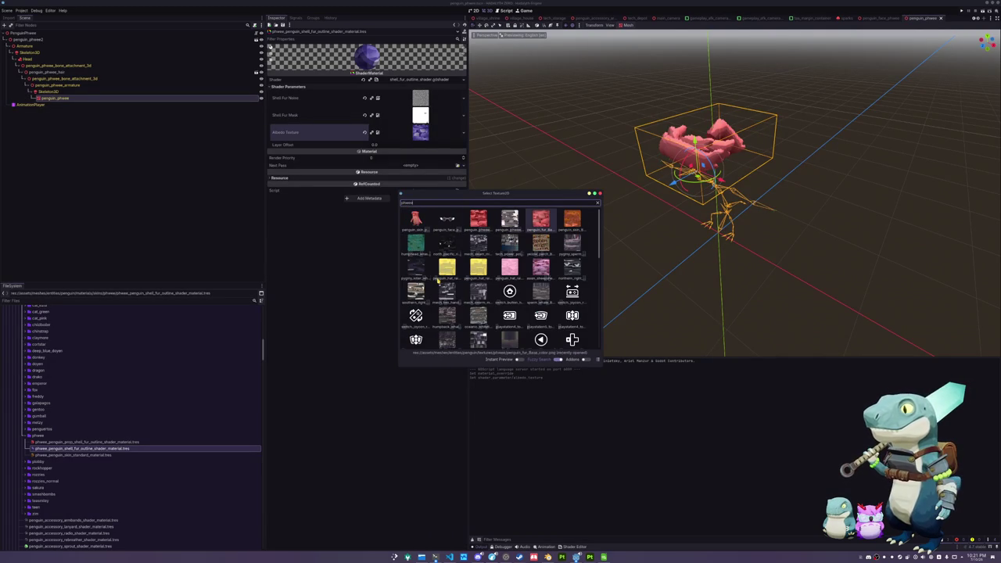
pyautogui.press('Return')
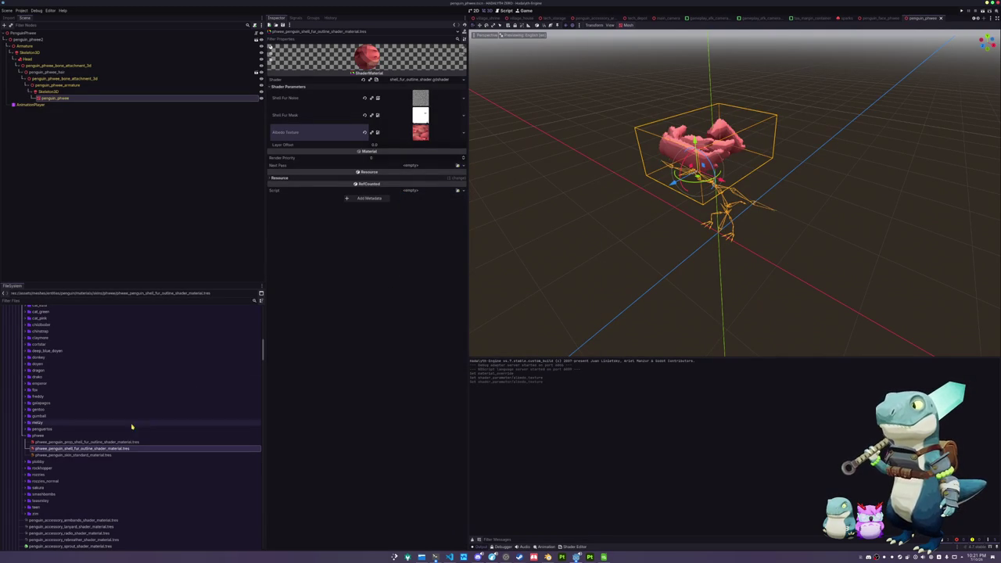
# Give the phwee skin standard material the phwee skin base colour albedo texture
pyautogui.click(88, 455)
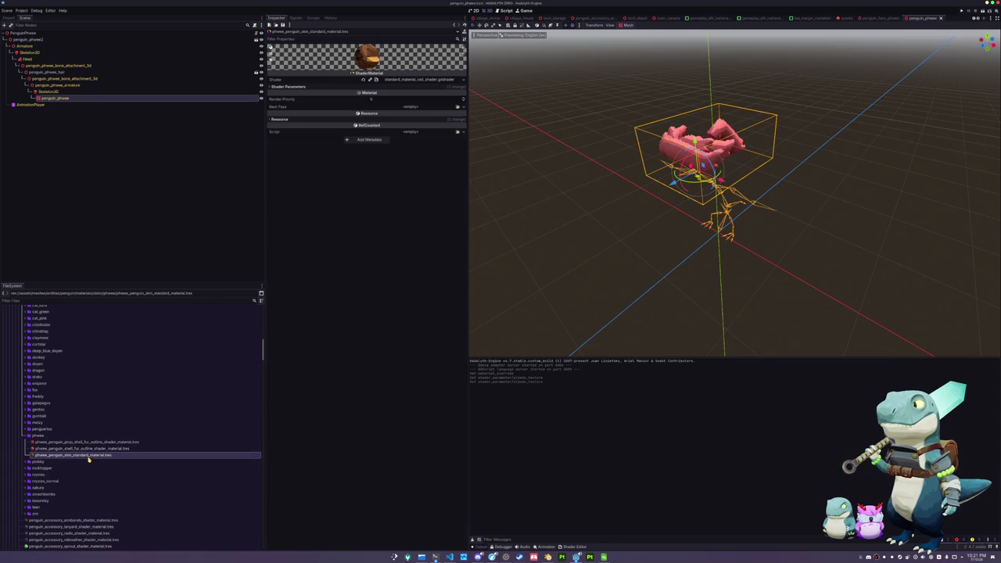
pyautogui.click(445, 85)
pyautogui.click(462, 98)
pyautogui.click(428, 247)
pyautogui.write('phwee')
pyautogui.press('Right')
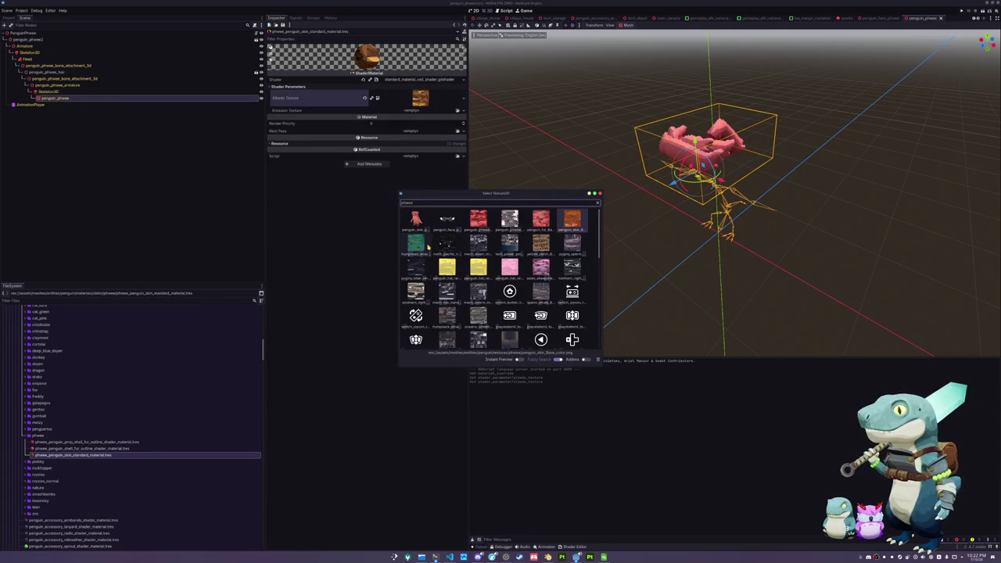
pyautogui.press('Return')
pyautogui.click(560, 222)
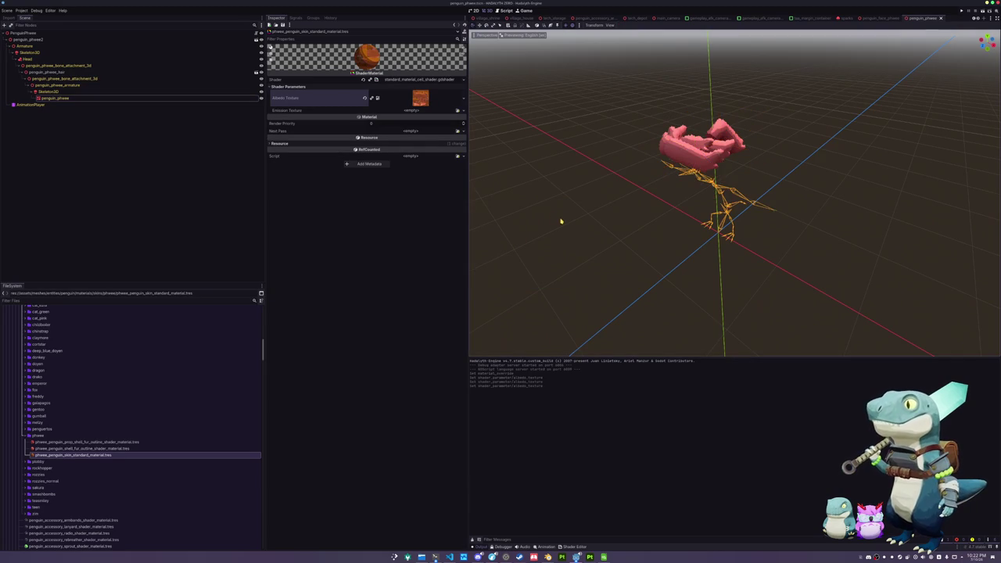
pyautogui.click(23, 33)
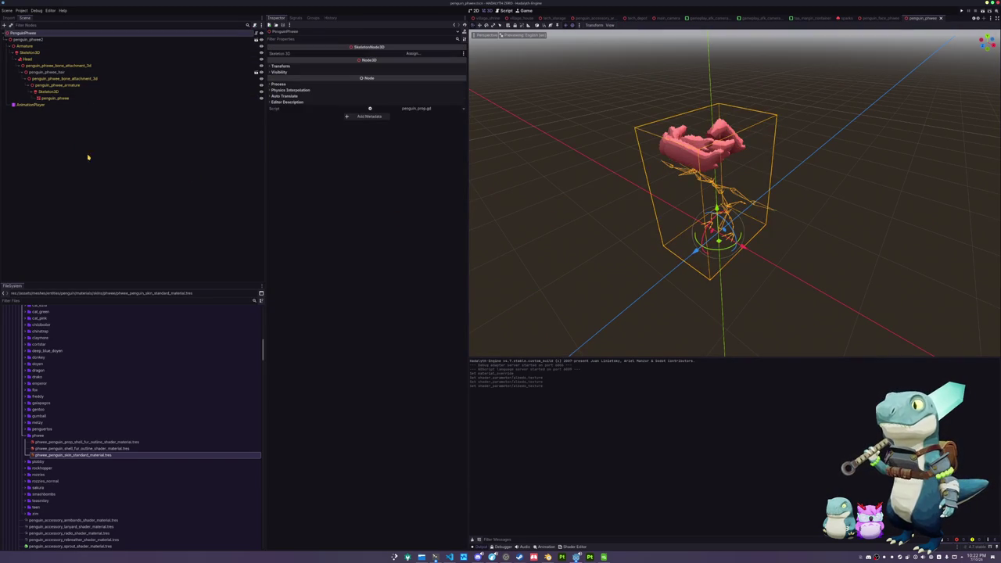
# Assign Skeleton3D as the root's skeleton and add a SpringBoneSimulator3D under Skeleton3D
pyautogui.click(412, 53)
pyautogui.doubleClick(497, 232)
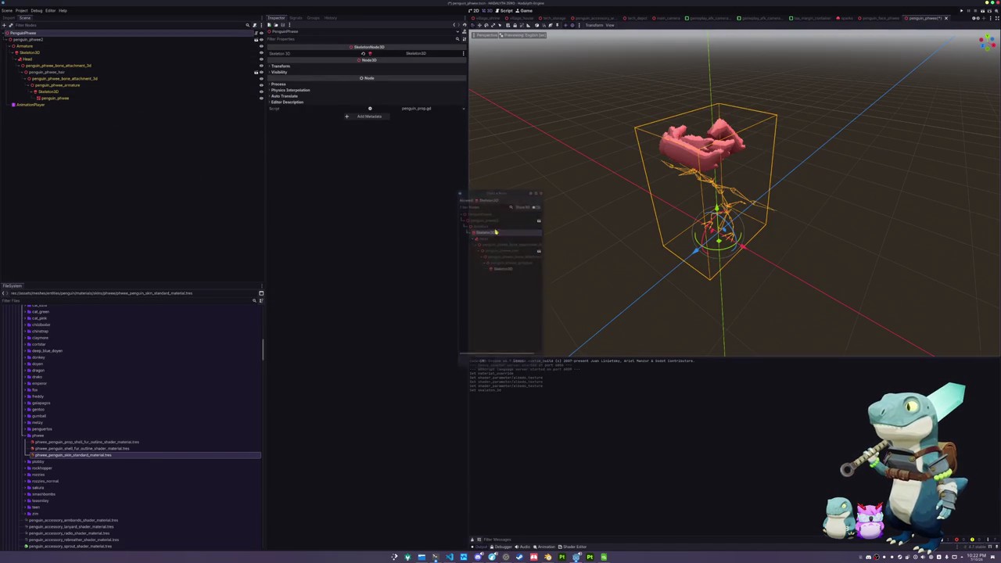
pyautogui.click(69, 92)
pyautogui.rightClick(69, 92)
pyautogui.click(79, 95)
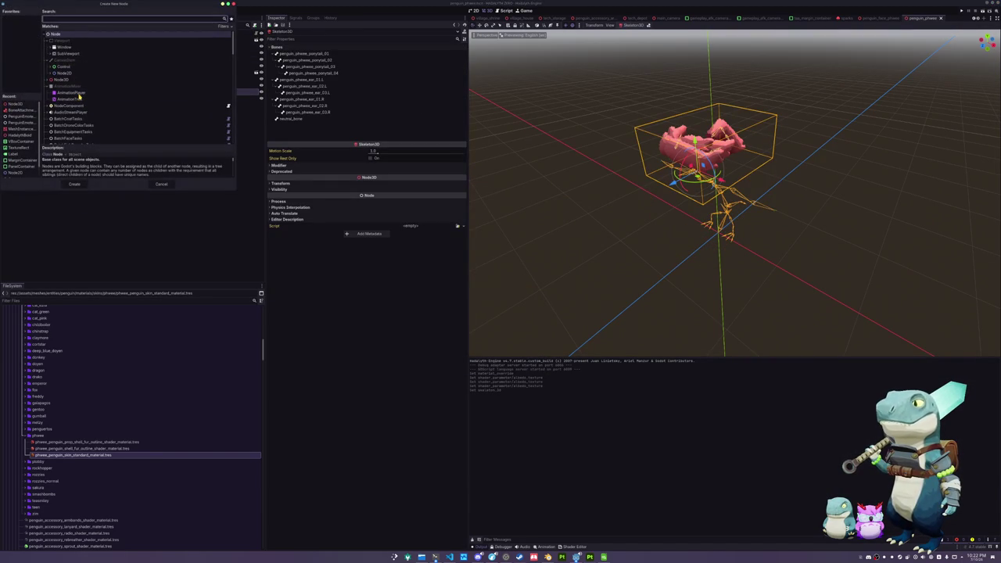
pyautogui.write('springbone')
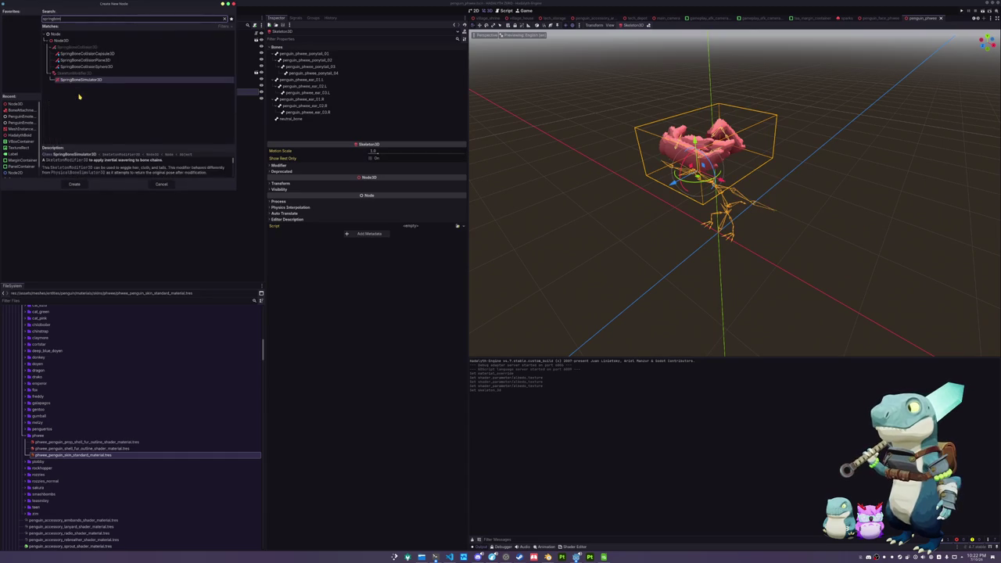
pyautogui.press('Return')
pyautogui.click(272, 107)
pyautogui.click(281, 107)
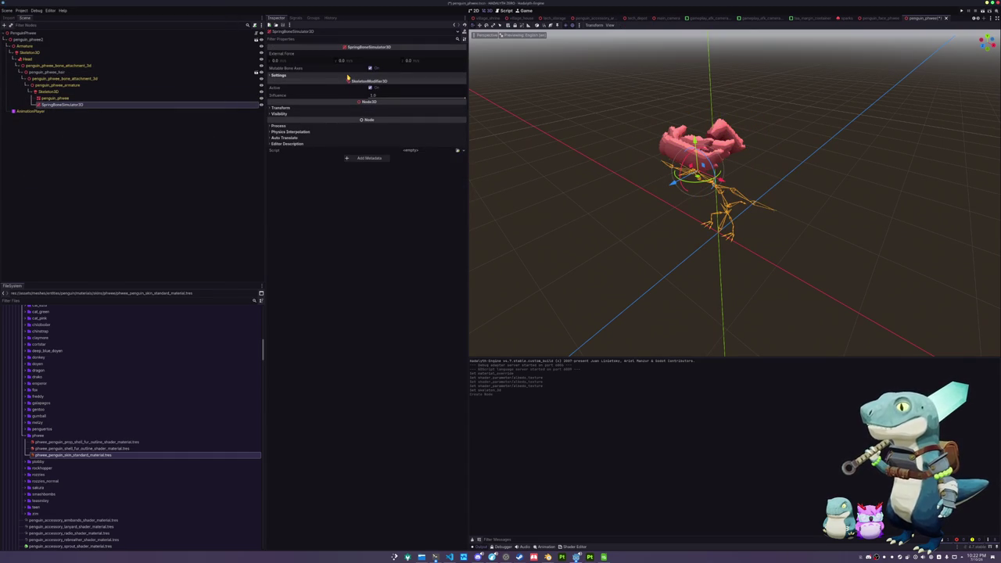
# Add a spring chain from penguin_phwee_ponytail_02 to penguin_phwee_ponytail_04
pyautogui.click(347, 76)
pyautogui.click(360, 82)
pyautogui.click(422, 82)
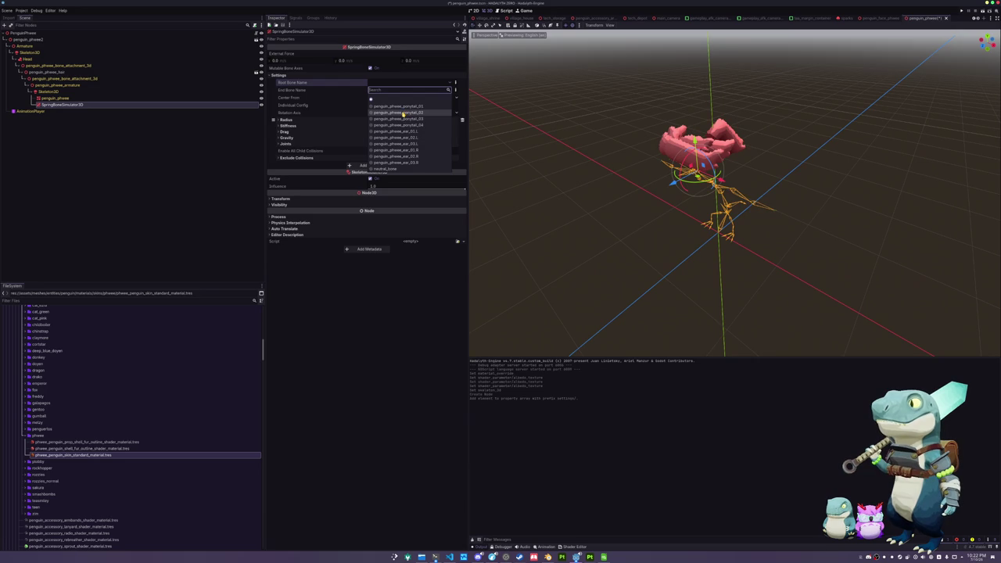
pyautogui.click(402, 113)
pyautogui.click(403, 90)
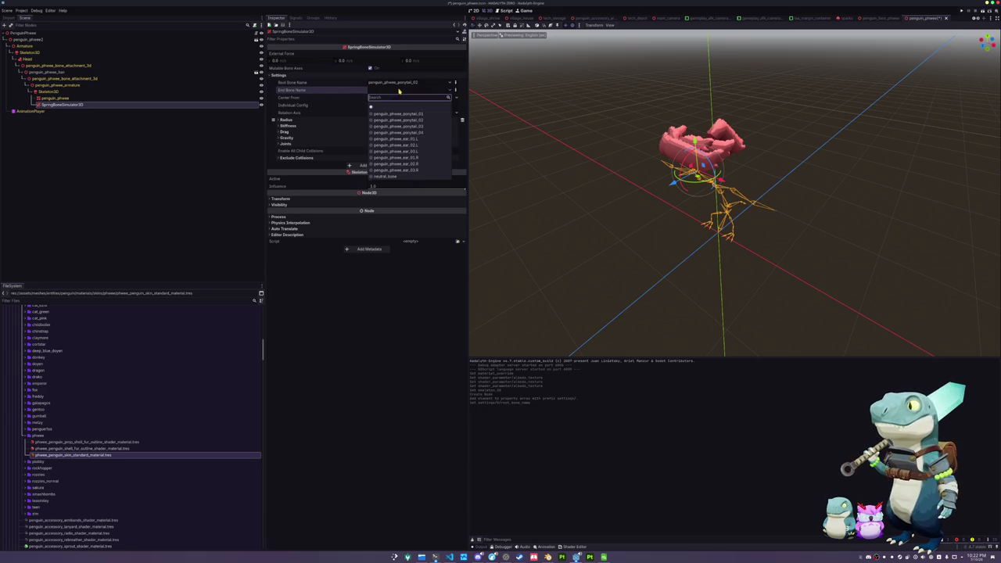
pyautogui.click(402, 132)
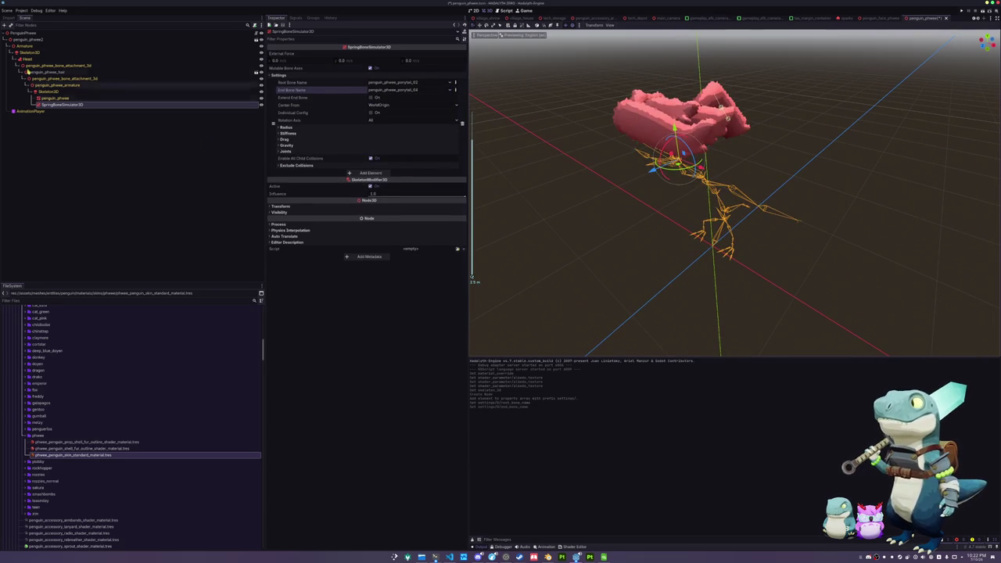
# Test-move the penguin model to check the ponytail, undo it, and add a second chain element
pyautogui.click(17, 33)
pyautogui.moveTo(736, 261); pyautogui.dragTo(726, 272)
pyautogui.hotkey('ctrl', 'z')
pyautogui.click(66, 104)
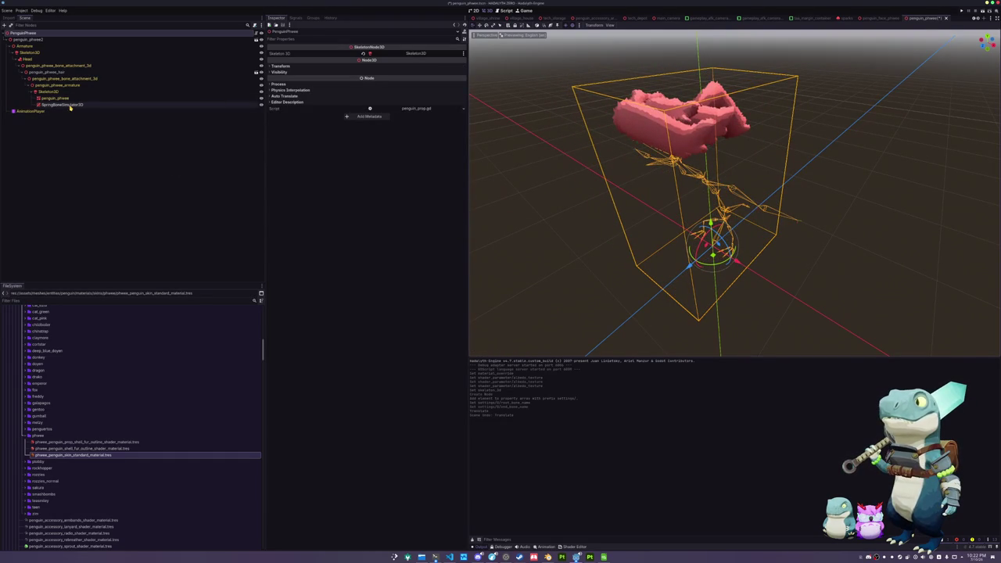
pyautogui.click(366, 173)
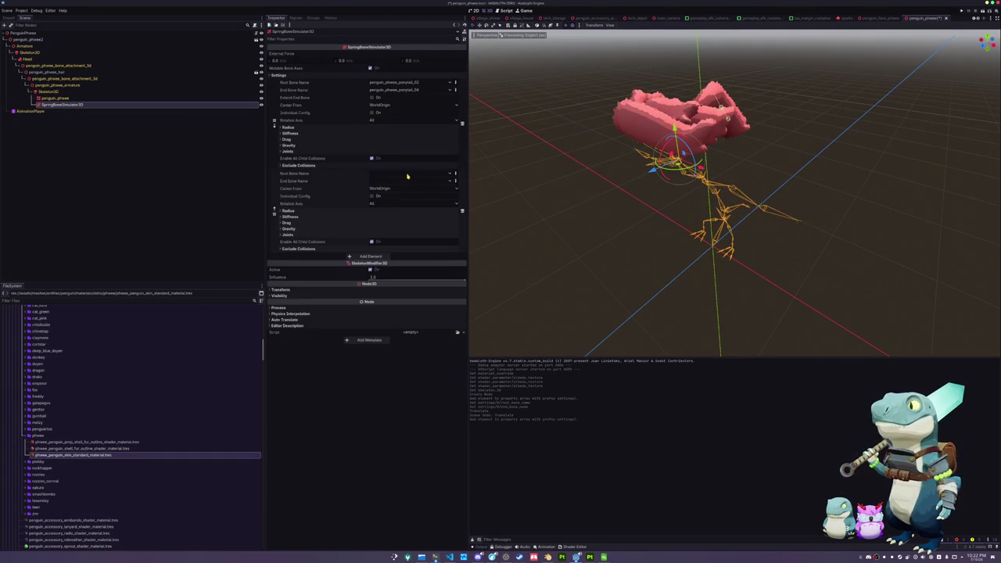
# Set up ear chains ear_02.R→ear_03.R and ear_02.L→ear_03.L
pyautogui.click(404, 172)
pyautogui.click(399, 247)
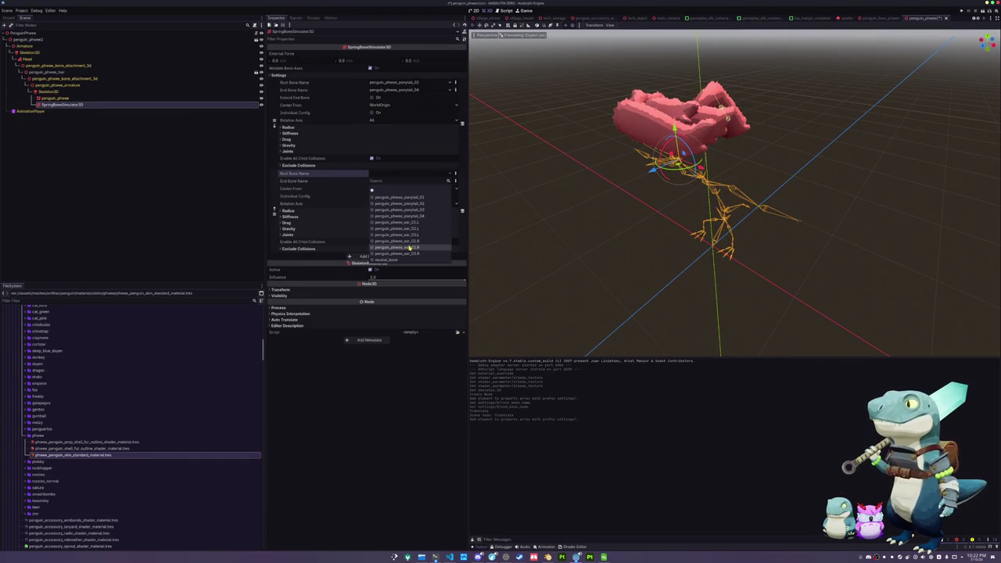
pyautogui.click(407, 180)
pyautogui.click(404, 264)
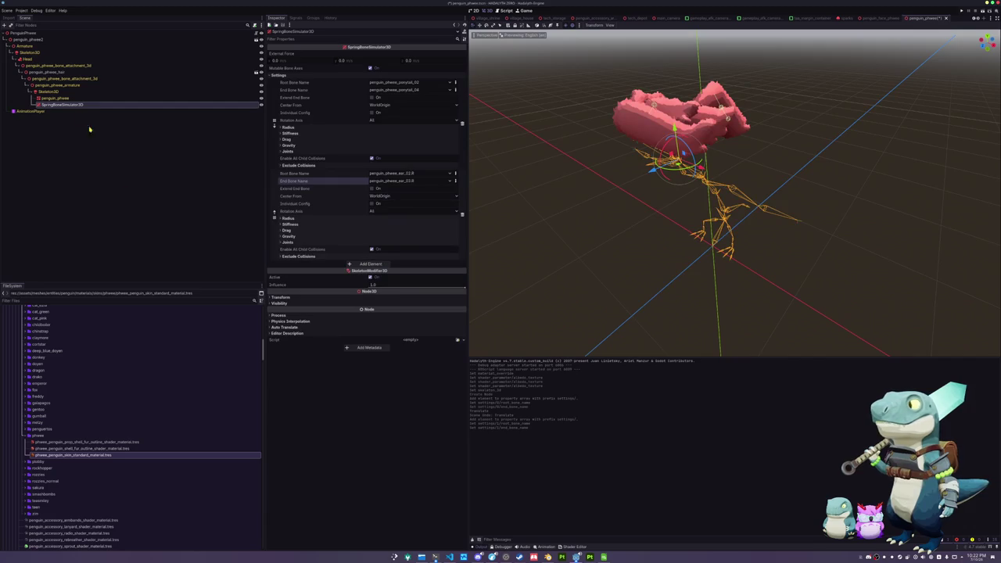
pyautogui.click(366, 264)
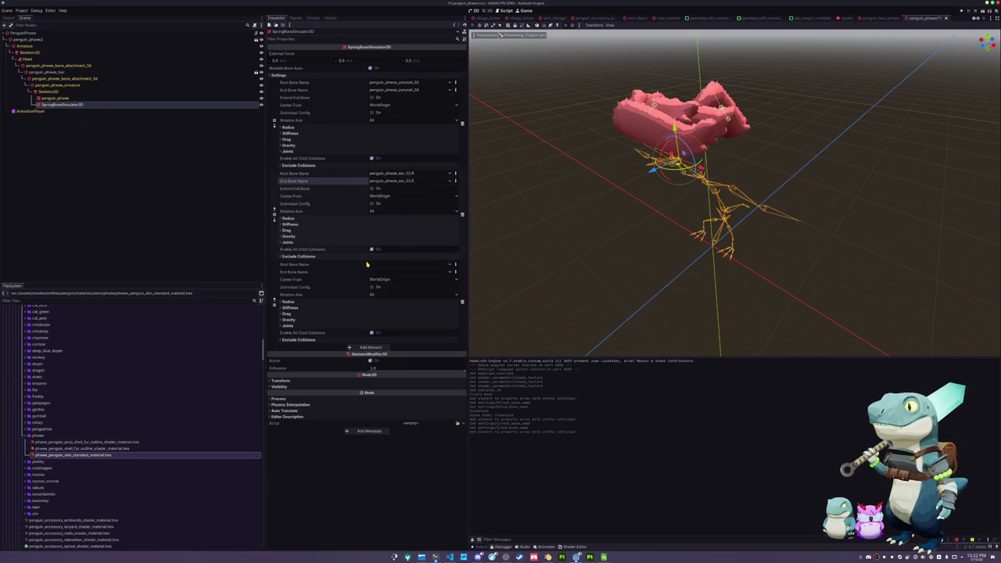
pyautogui.click(407, 265)
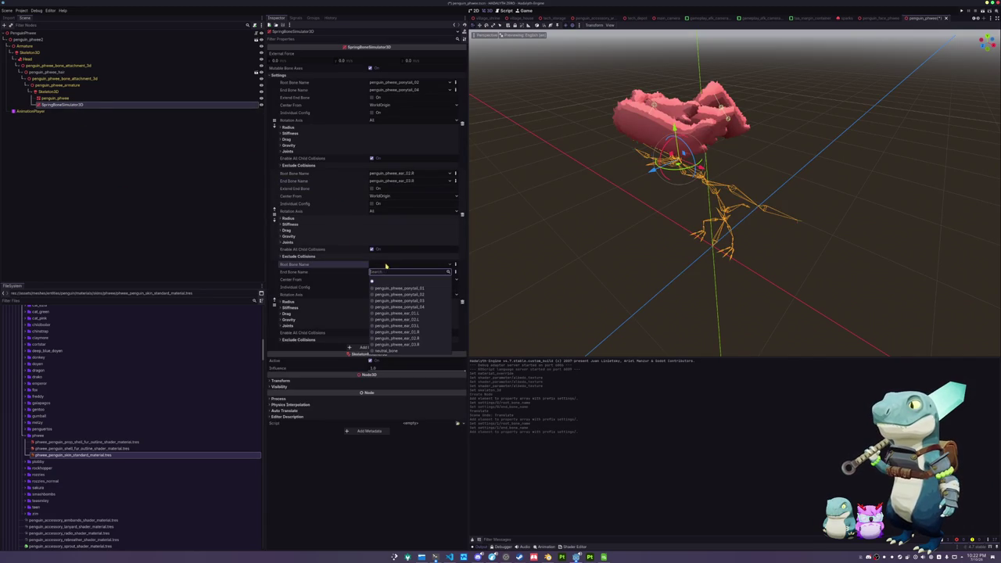
pyautogui.click(403, 320)
pyautogui.click(386, 273)
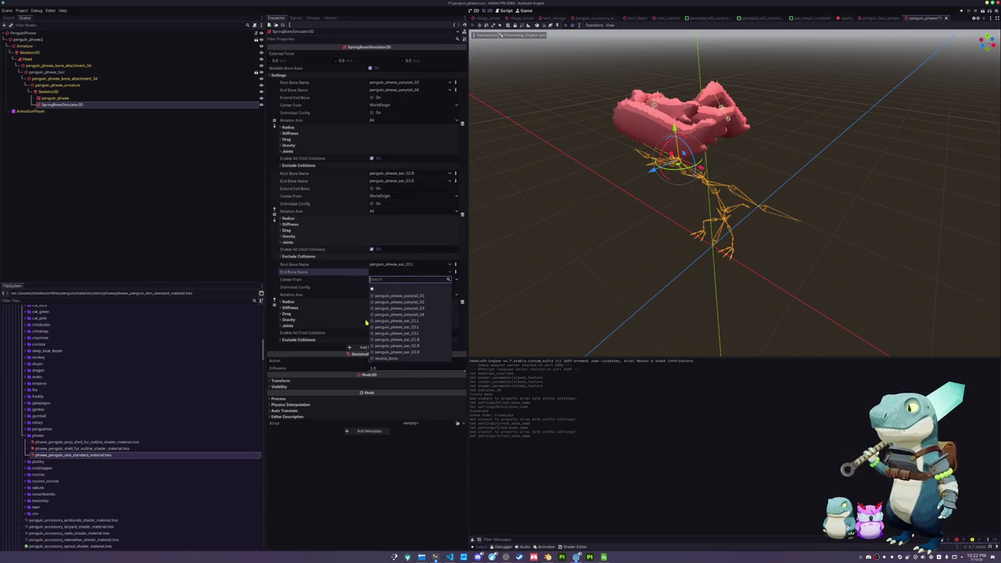
pyautogui.click(406, 331)
# Test-move the penguin, then set the left ear chain's stiffness to 2.0
pyautogui.click(31, 33)
pyautogui.moveTo(739, 258); pyautogui.dragTo(750, 264)
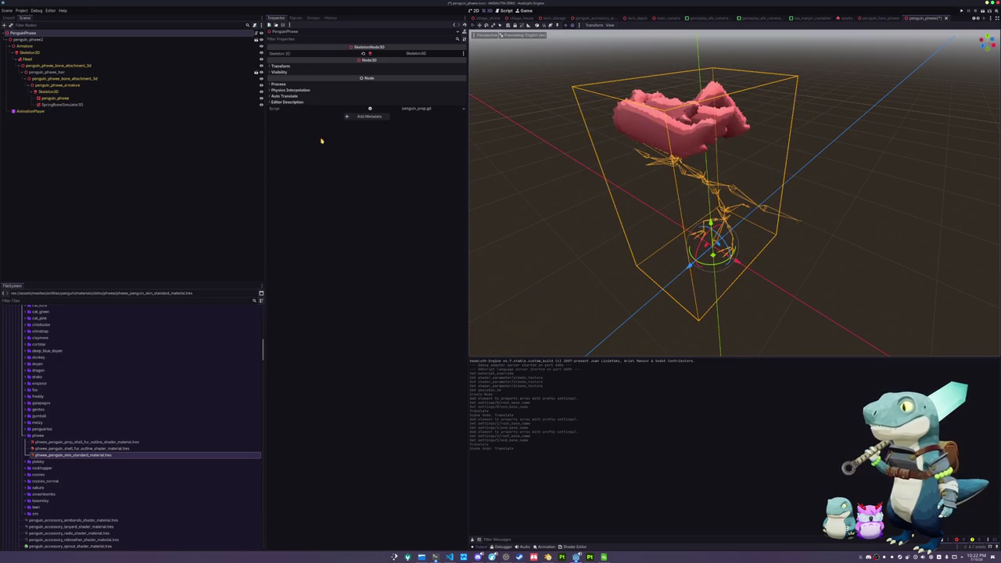
pyautogui.click(195, 104)
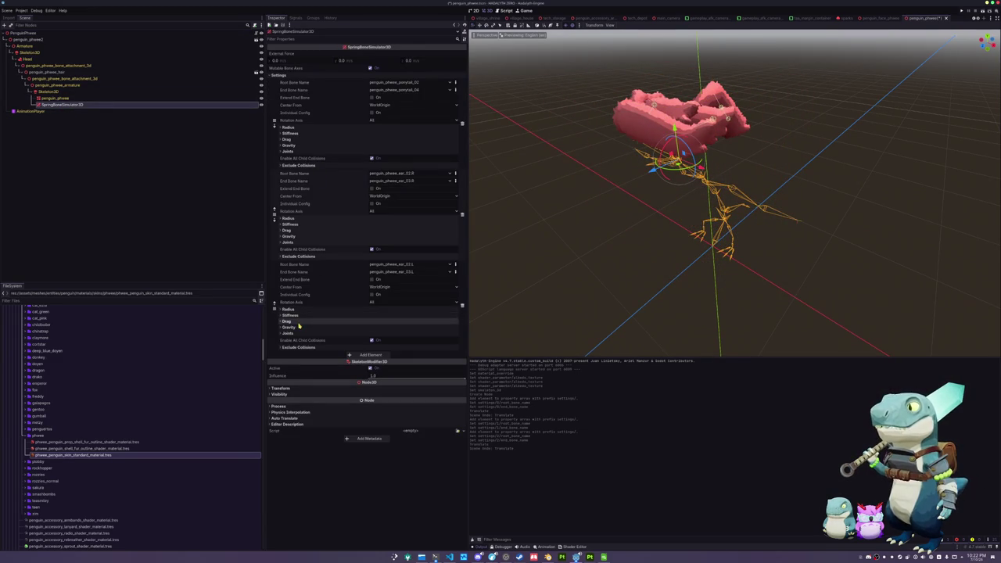
pyautogui.click(378, 317)
pyautogui.click(377, 319)
pyautogui.write('2')
pyautogui.press('Return')
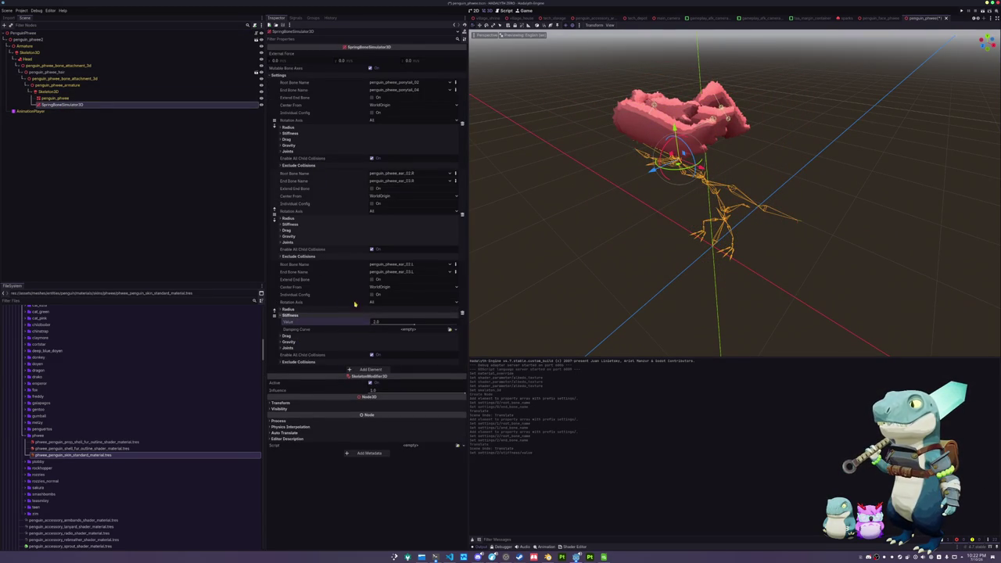
pyautogui.click(328, 225)
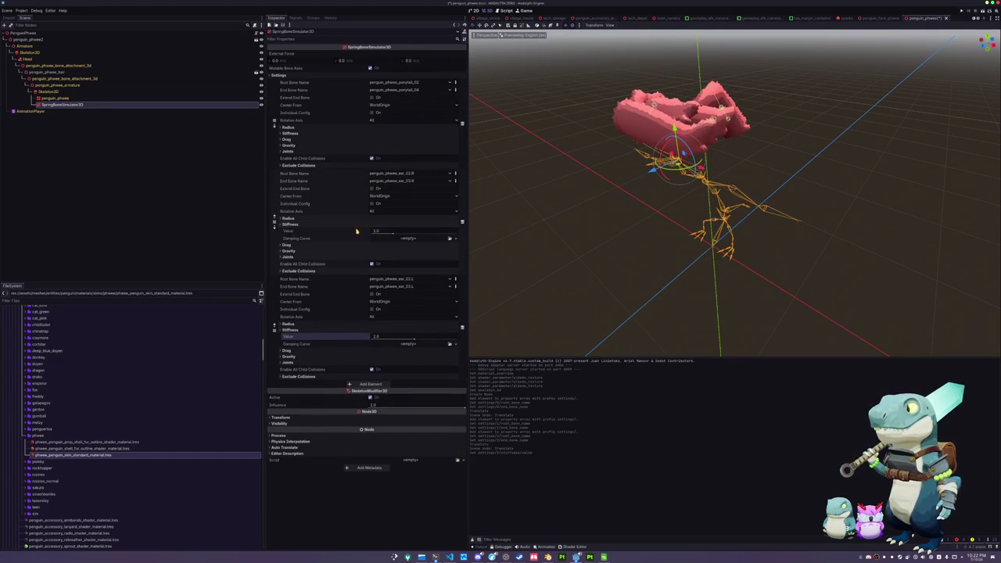
pyautogui.click(542, 227)
pyautogui.scroll(-3, 542, 227)
pyautogui.scroll(15, 71, 449)
# Collapse the meshes, accessory_data and face_data folders and expand skin_data in FileSystem
pyautogui.doubleClick(27, 380)
pyautogui.scroll(-5, 35, 404)
pyautogui.scroll(-5, 35, 404)
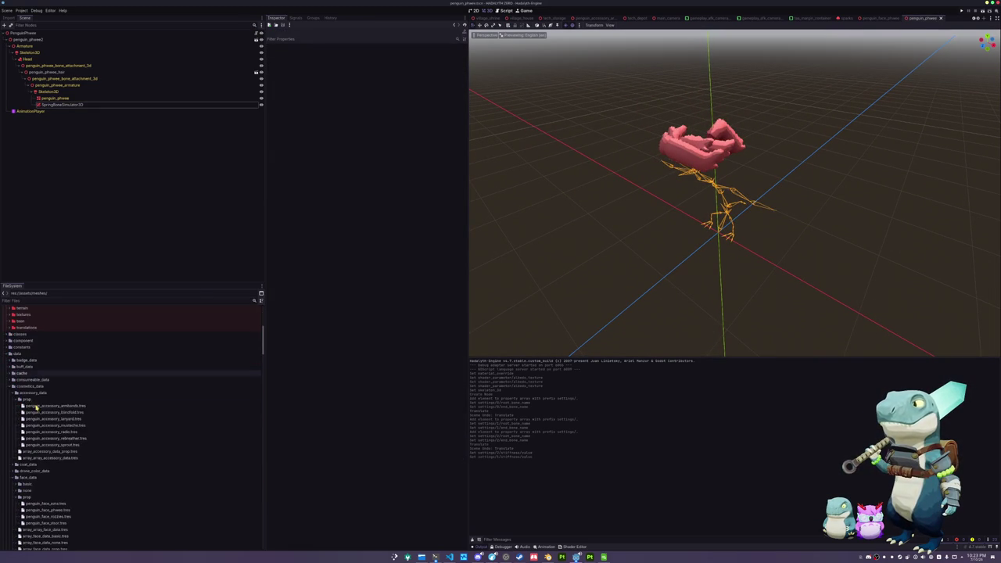
pyautogui.scroll(3, 30, 405)
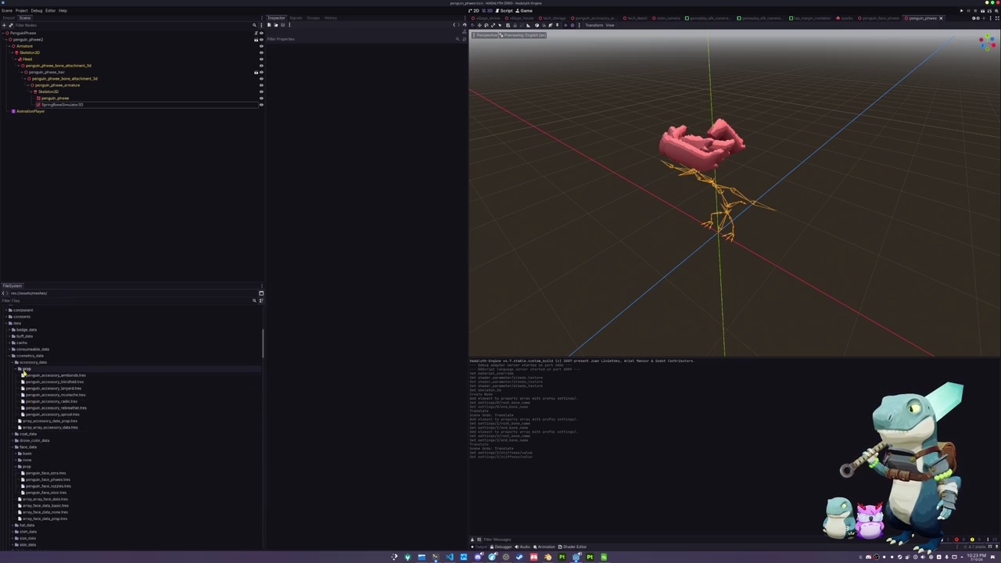
pyautogui.click(48, 375)
pyautogui.click(26, 368)
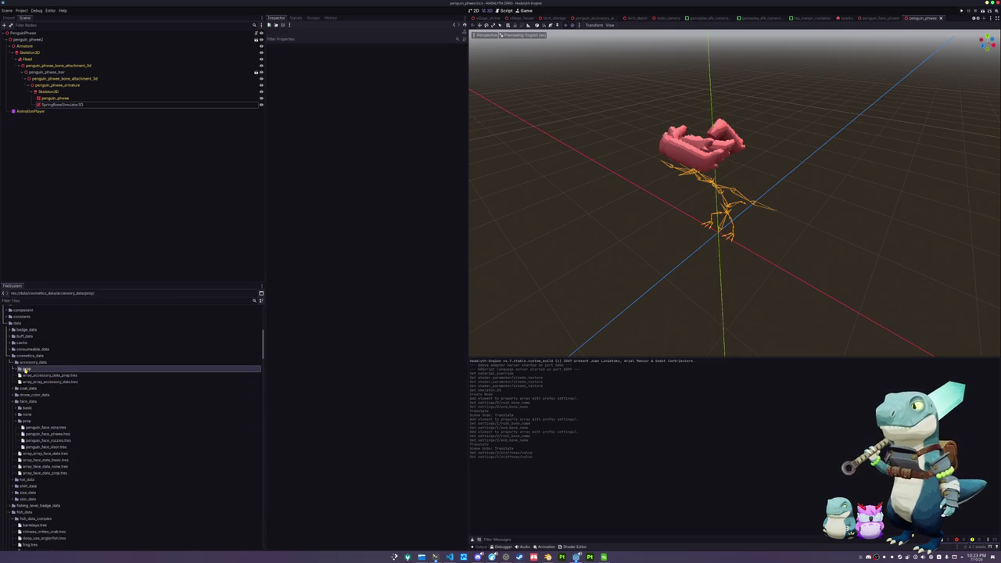
pyautogui.doubleClick(31, 362)
pyautogui.doubleClick(30, 382)
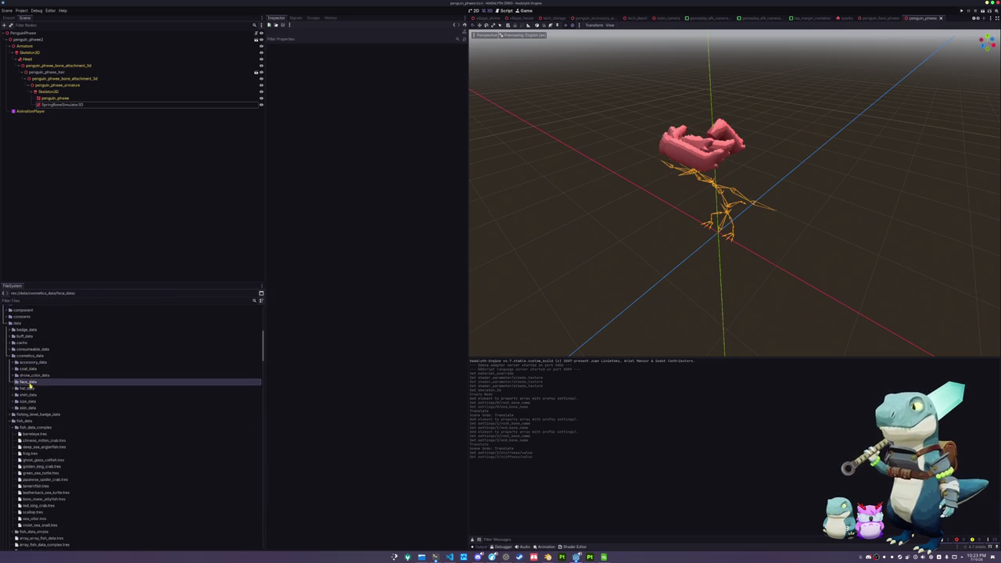
pyautogui.doubleClick(28, 408)
pyautogui.scroll(-2, 28, 408)
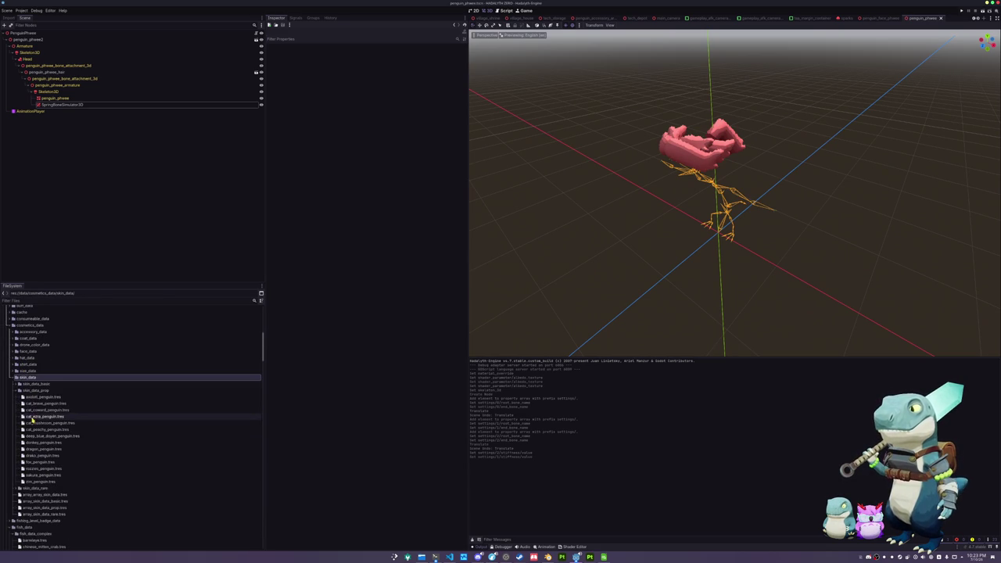
# Duplicate zim_penguin.tres as phwee_penguin.tres in the skin_data_prop folder
pyautogui.click(47, 481)
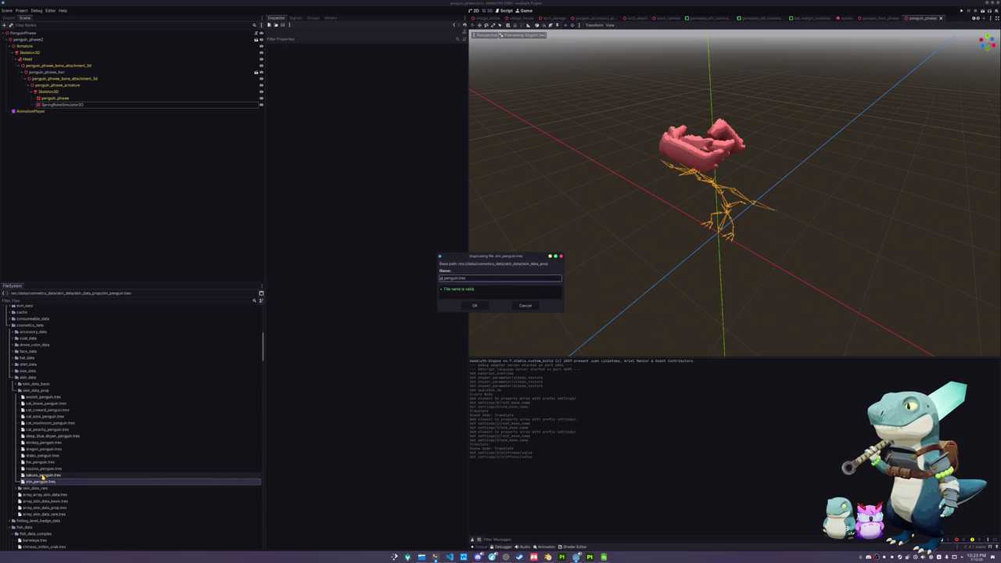
pyautogui.press('Return')
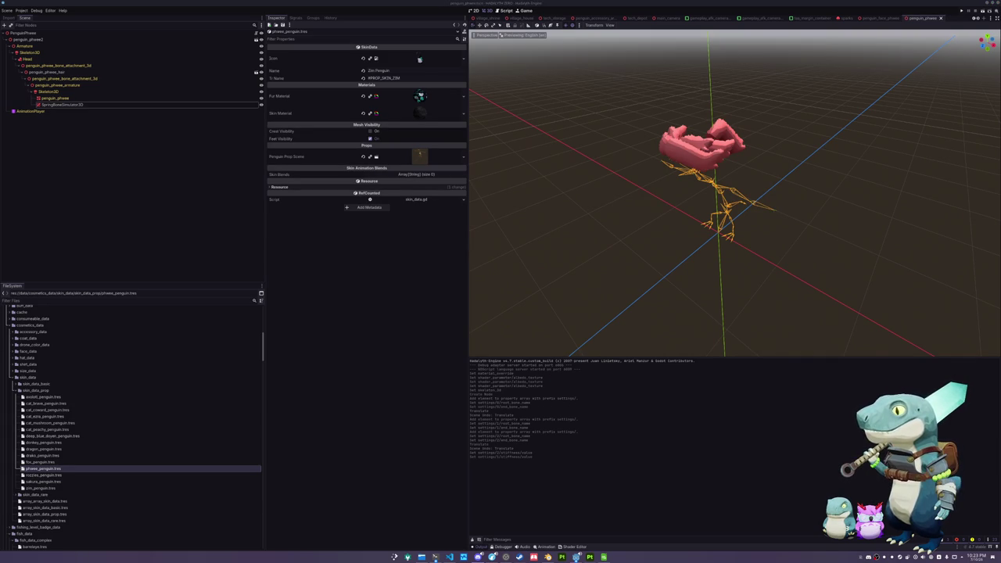
# Set the skin icon to the pink phwee penguin texture and rename it Phwee Penguin
pyautogui.click(419, 58)
pyautogui.click(463, 59)
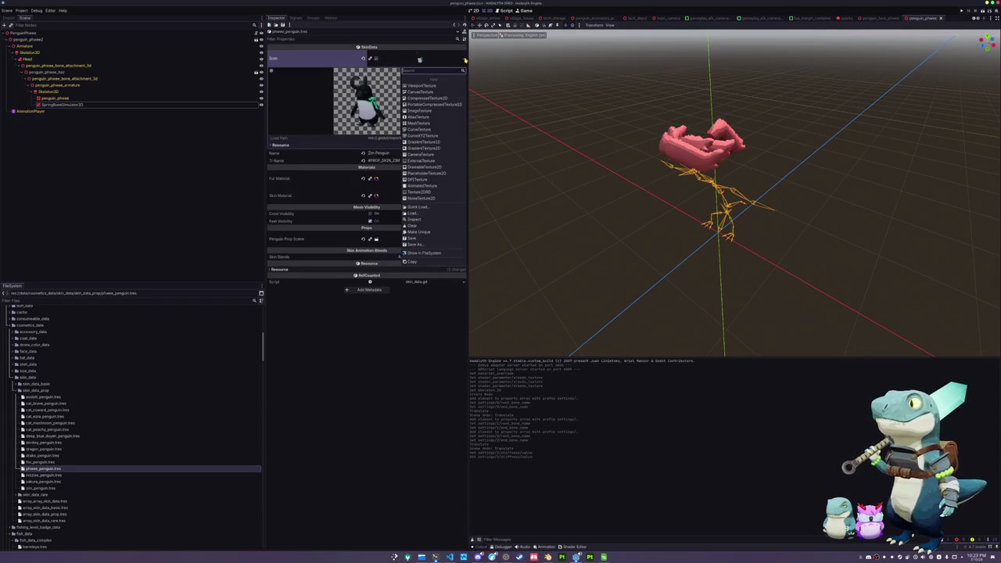
pyautogui.click(430, 200)
pyautogui.write('phwee')
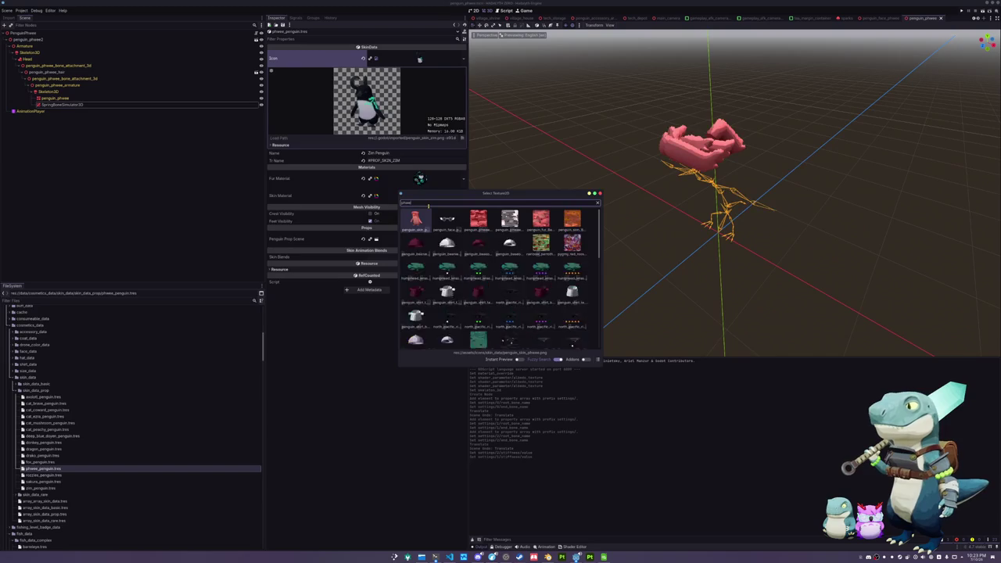
pyautogui.press('Return')
pyautogui.click(409, 153)
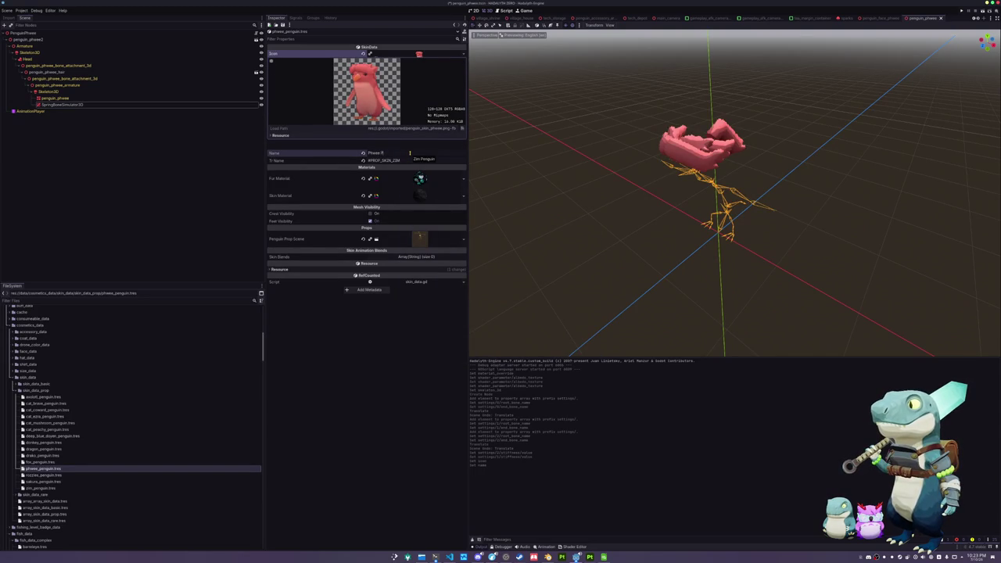
pyautogui.write('ngui')
pyautogui.press('Tab')
pyautogui.write('PHWEE')
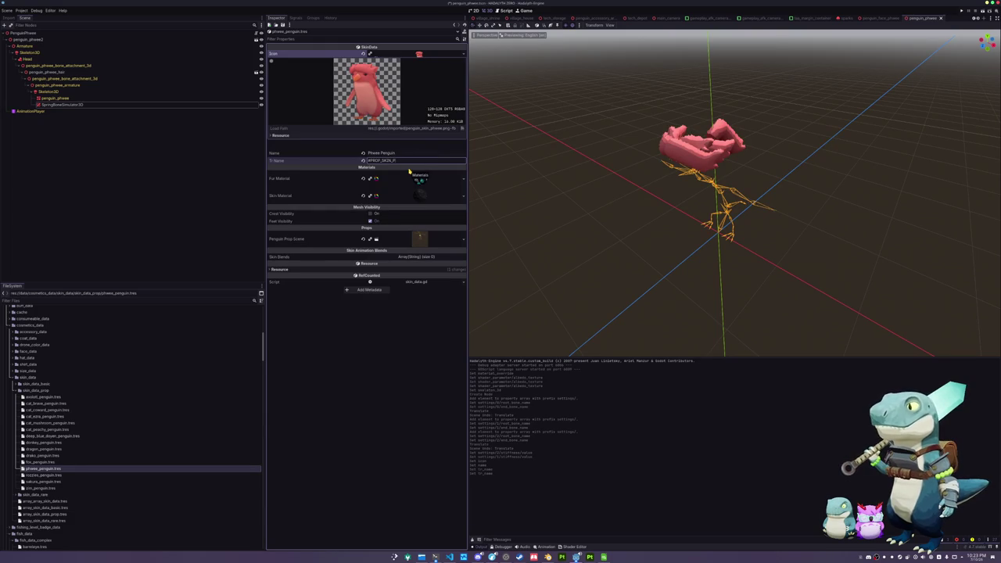
# Assign the red phwee material as fur material and the orange phwee material as skin material
pyautogui.click(464, 179)
pyautogui.click(441, 278)
pyautogui.write('phees')
pyautogui.press('Right')
pyautogui.press('Right')
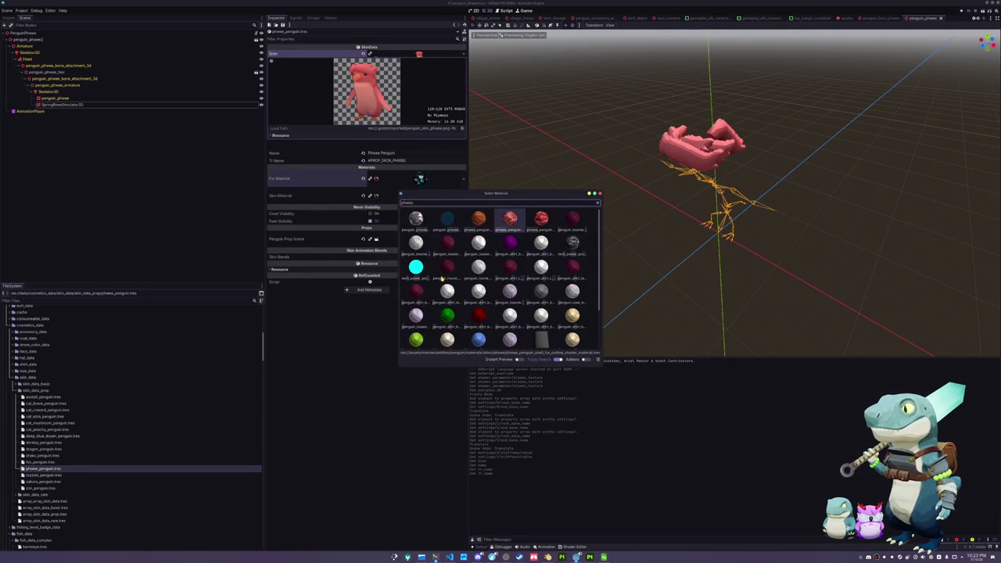
pyautogui.press('Return')
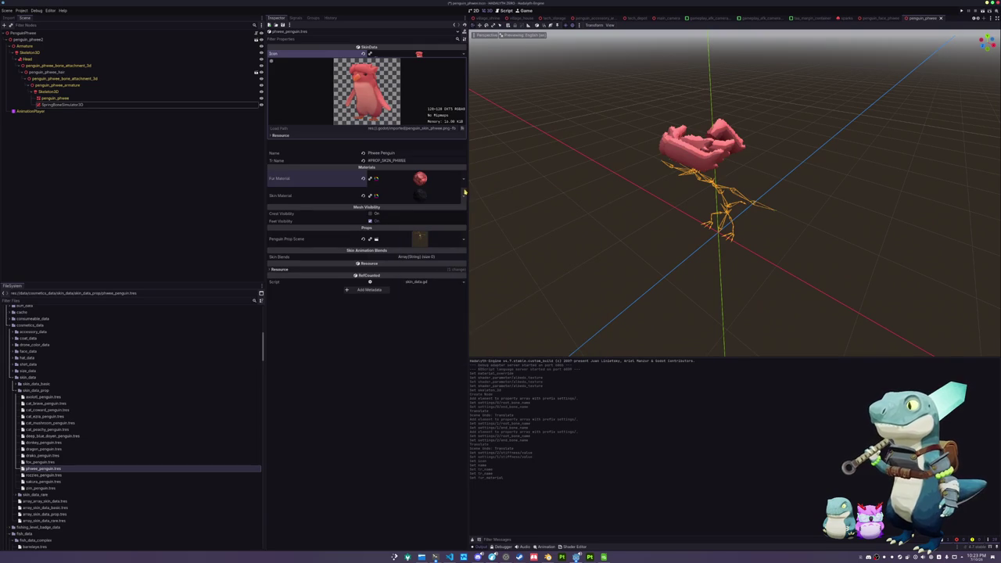
pyautogui.click(464, 195)
pyautogui.click(426, 293)
pyautogui.write('phwee')
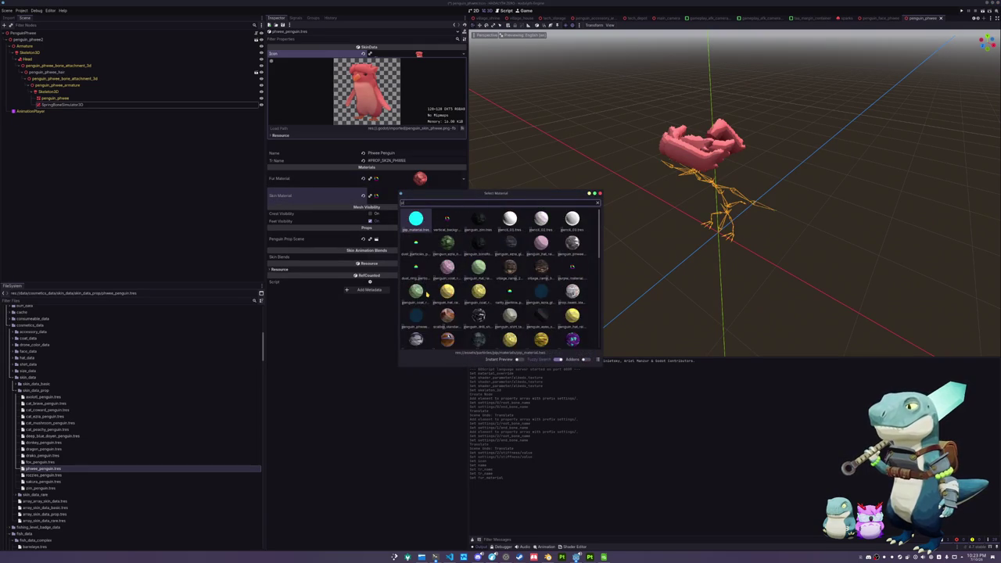
pyautogui.press('Right')
pyautogui.press('Right')
pyautogui.press('Right')
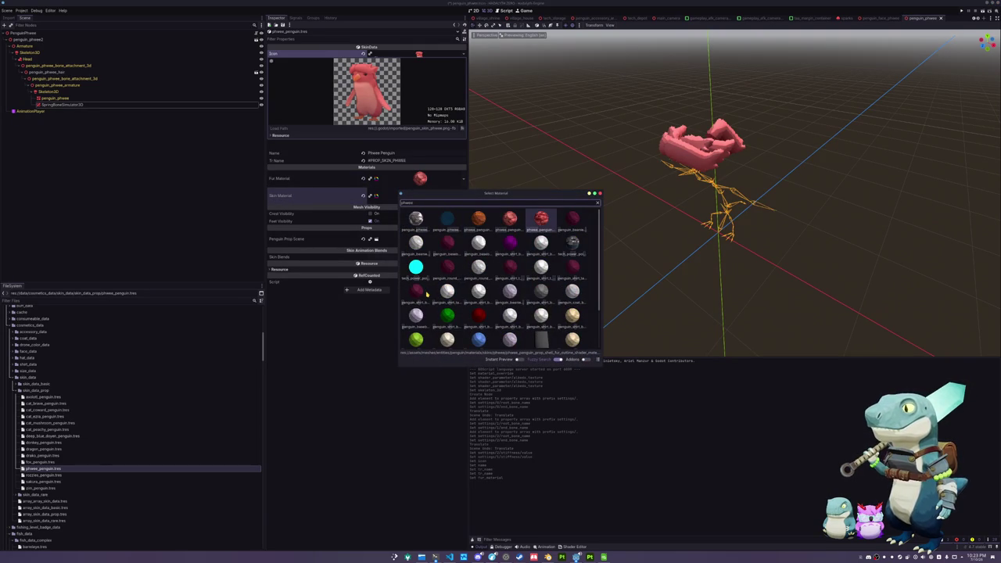
pyautogui.press('Left')
pyautogui.press('Left')
pyautogui.press('Return')
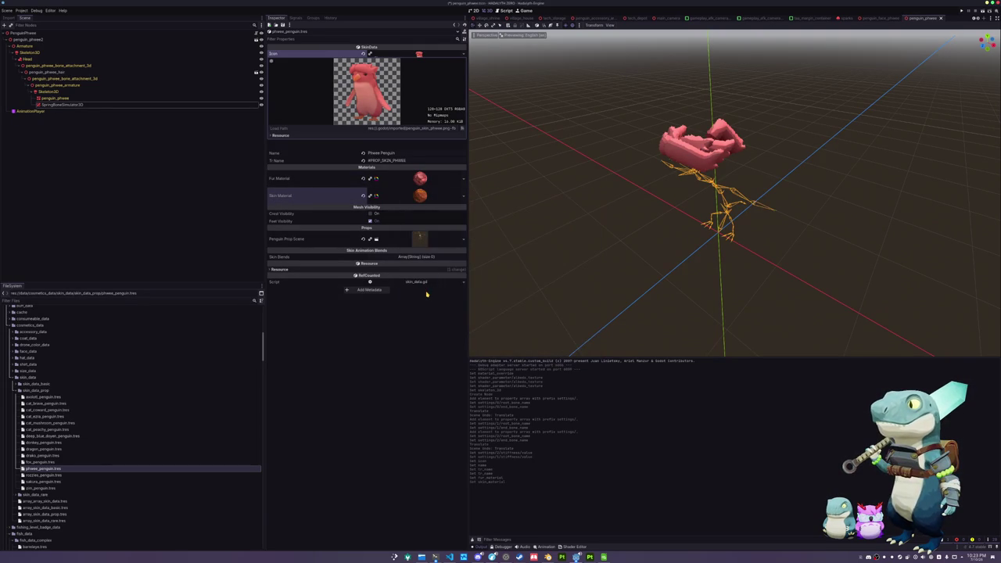
# Assign penguin_phwee.tscn as the penguin prop scene, then switch to the spreadsheet
pyautogui.click(462, 240)
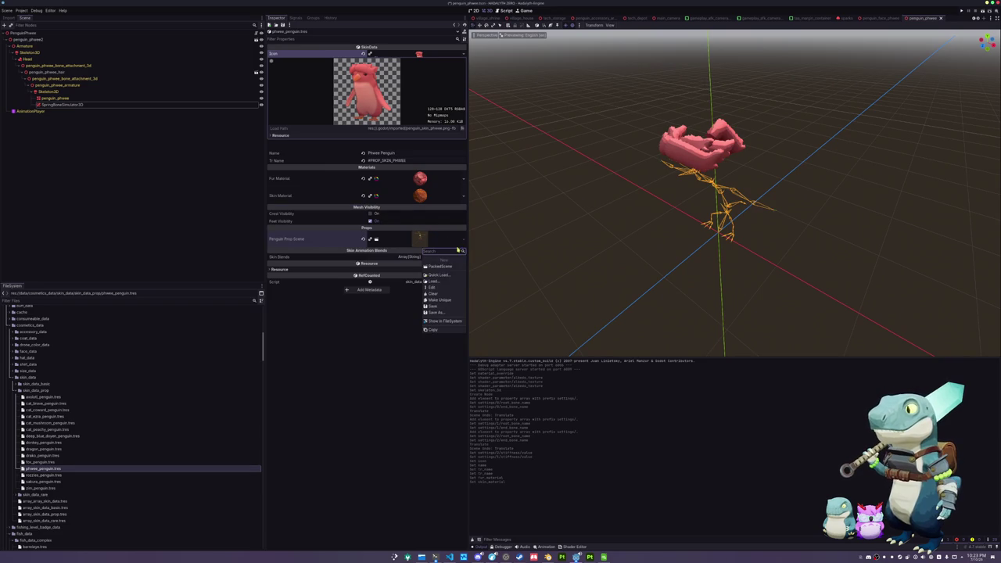
pyautogui.click(442, 275)
pyautogui.write('phwee')
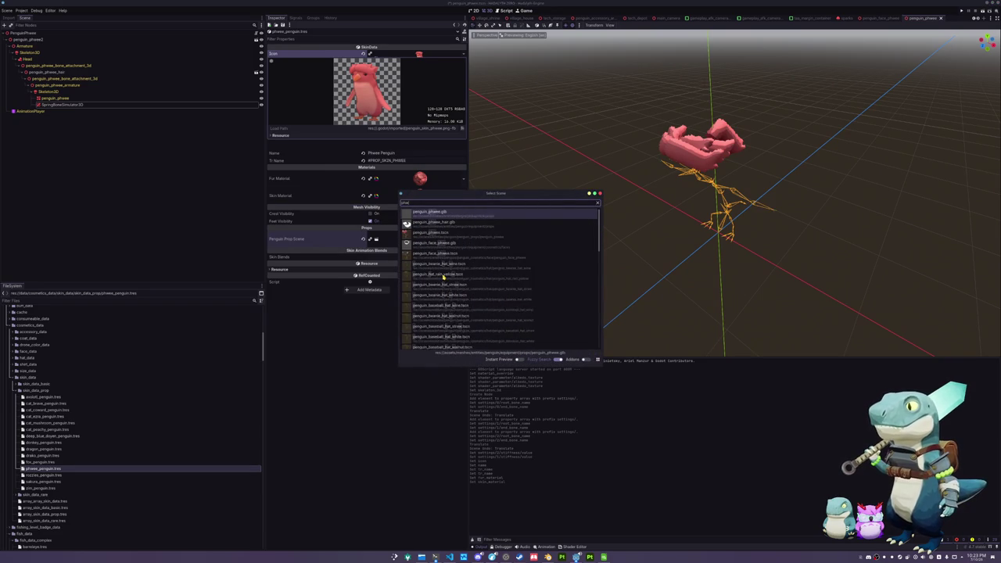
pyautogui.press('Return')
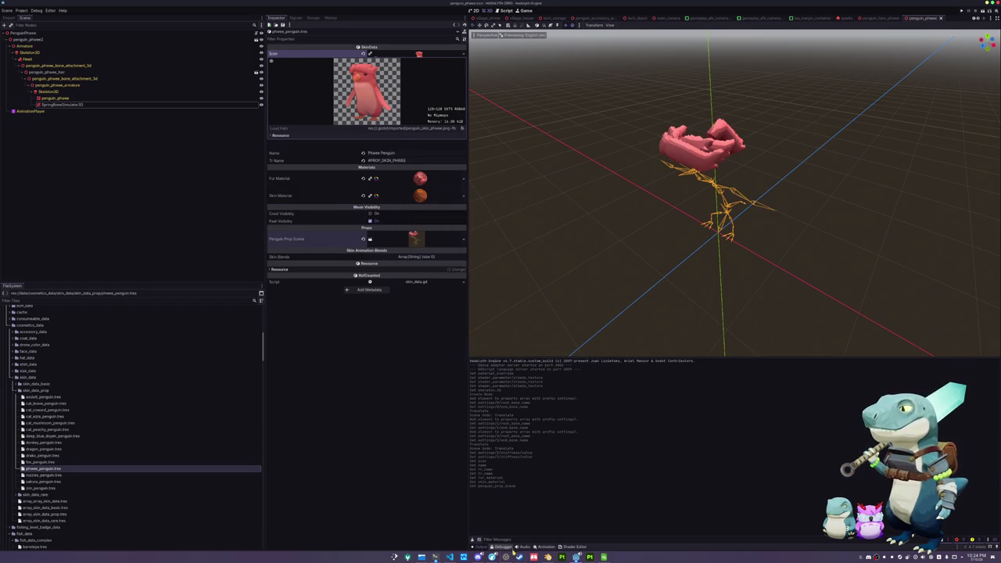
pyautogui.hotkey('alt', 'Tab')
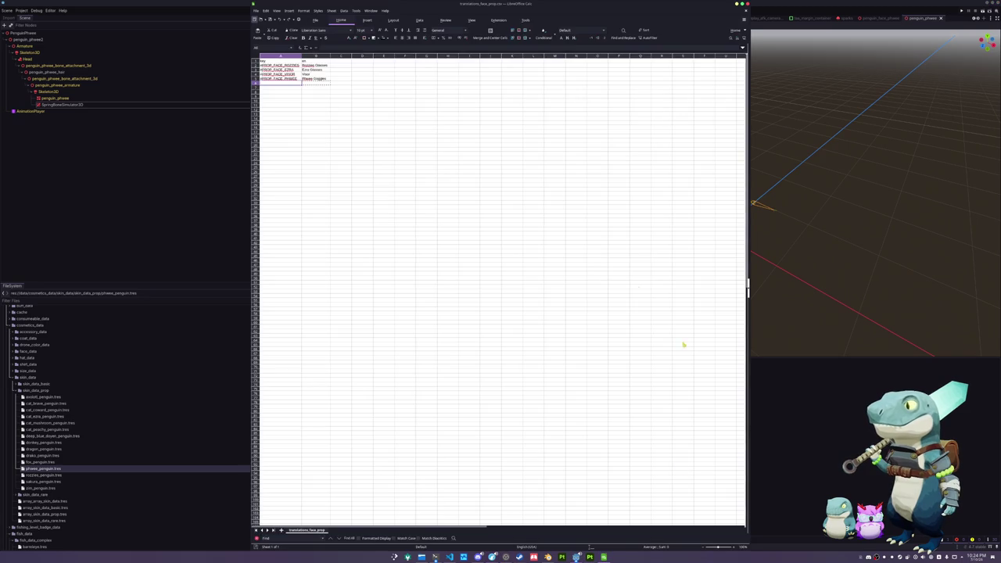
# Open translations_skin.csv from Recent Documents, accepting the default import settings
pyautogui.click(255, 8)
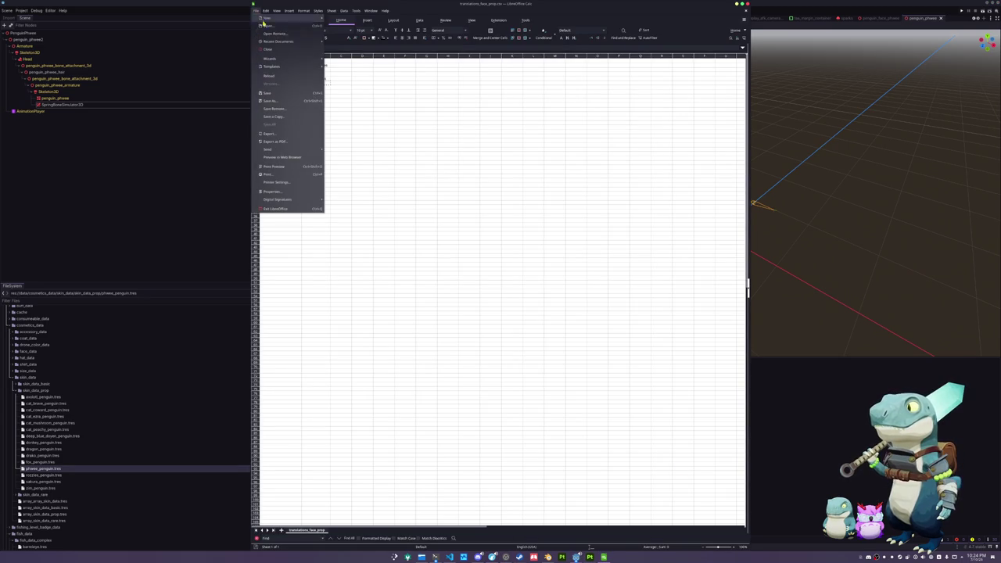
pyautogui.moveTo(297, 41)
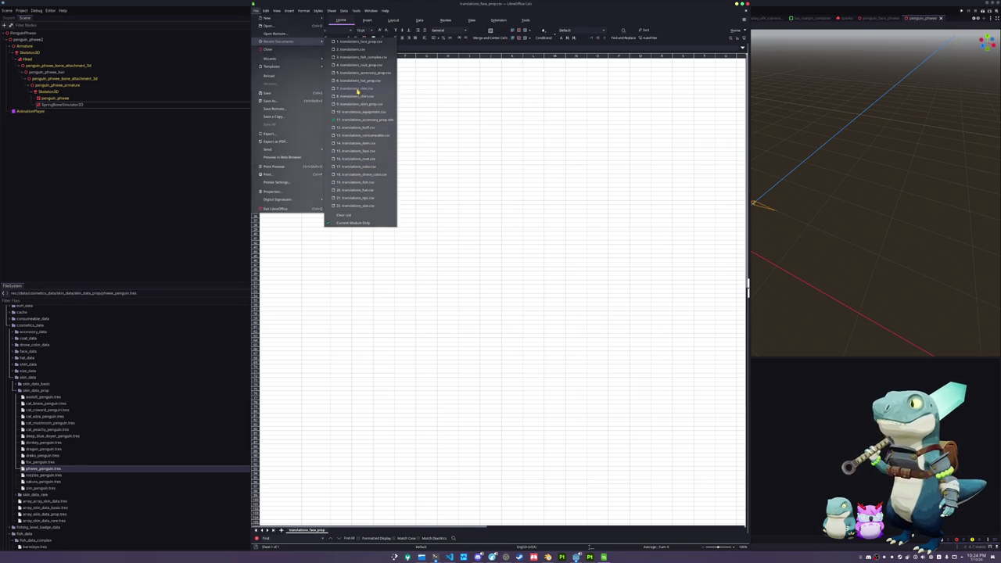
pyautogui.click(358, 91)
pyautogui.click(540, 368)
# Add a #PROP_SKIN_PHWEE key translated as 'Phwee Penguin' in row 30, then return to Godot
pyautogui.click(290, 217)
pyautogui.write('#PROP_SKIN_PHWEE')
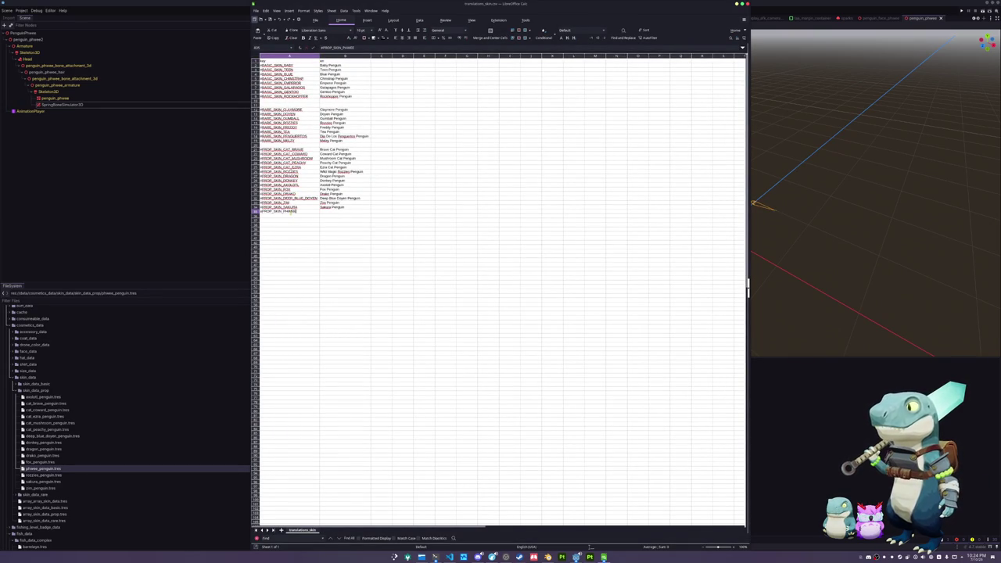
pyautogui.press('Tab')
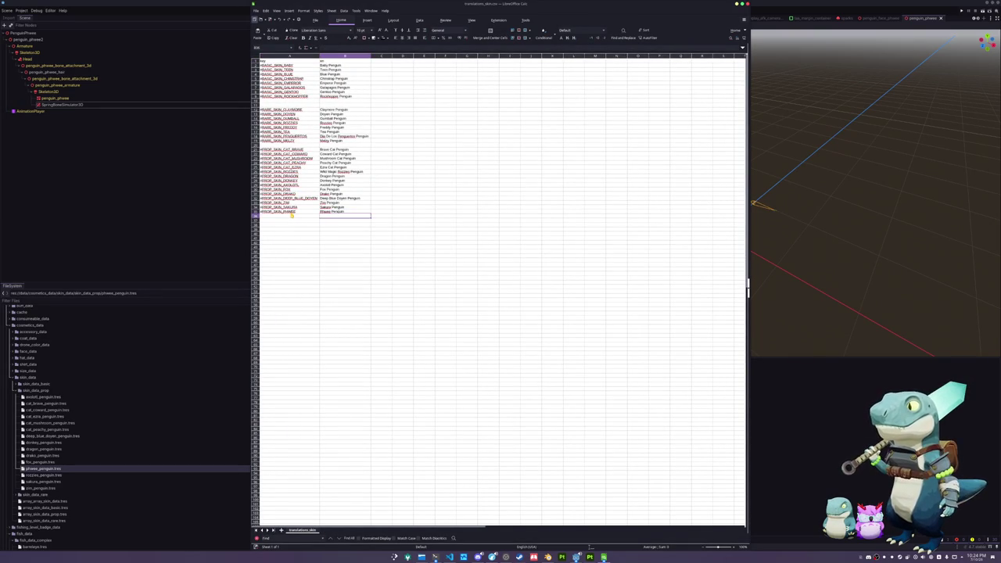
pyautogui.press('Return')
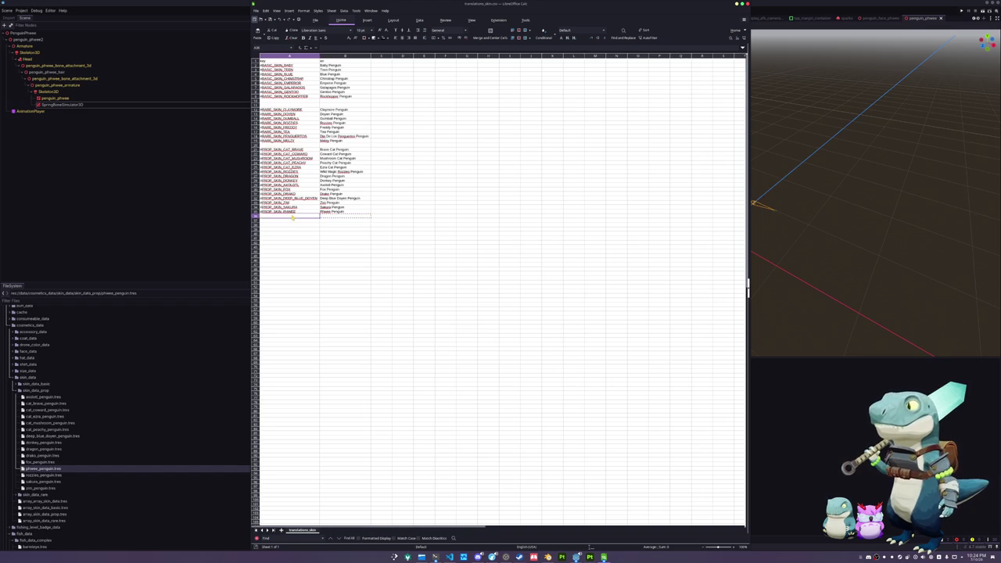
pyautogui.click(193, 238)
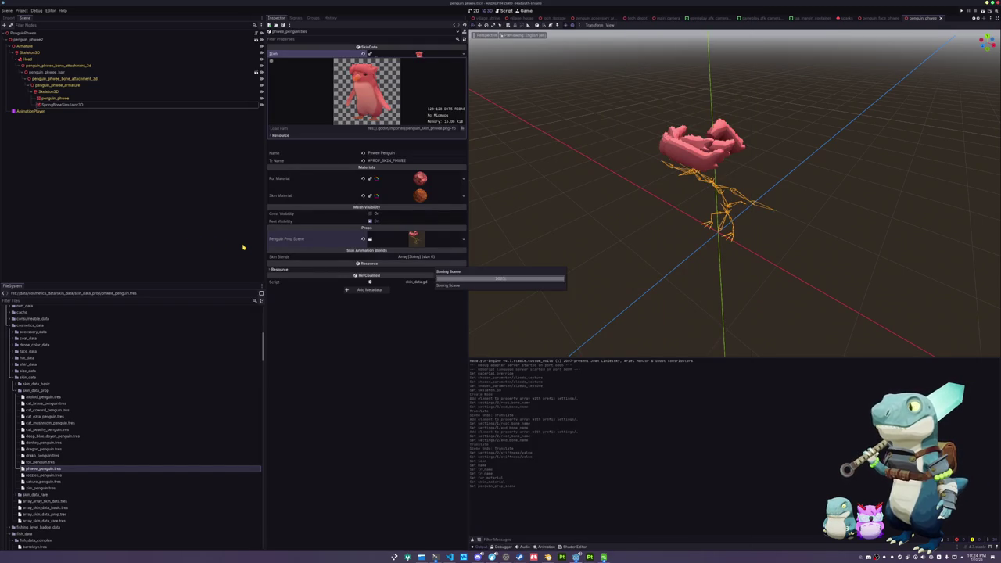
# Append phwee_penguin.tres as element 14 of array_skin_data_prop.tres
pyautogui.scroll(-2, 55, 469)
pyautogui.click(57, 484)
pyautogui.click(374, 175)
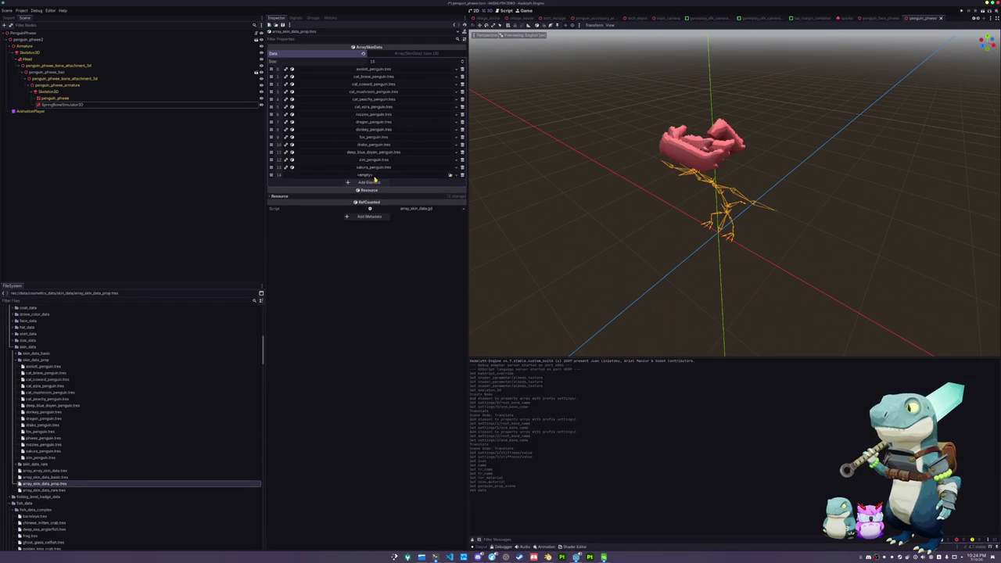
pyautogui.click(449, 176)
pyautogui.write('phwee')
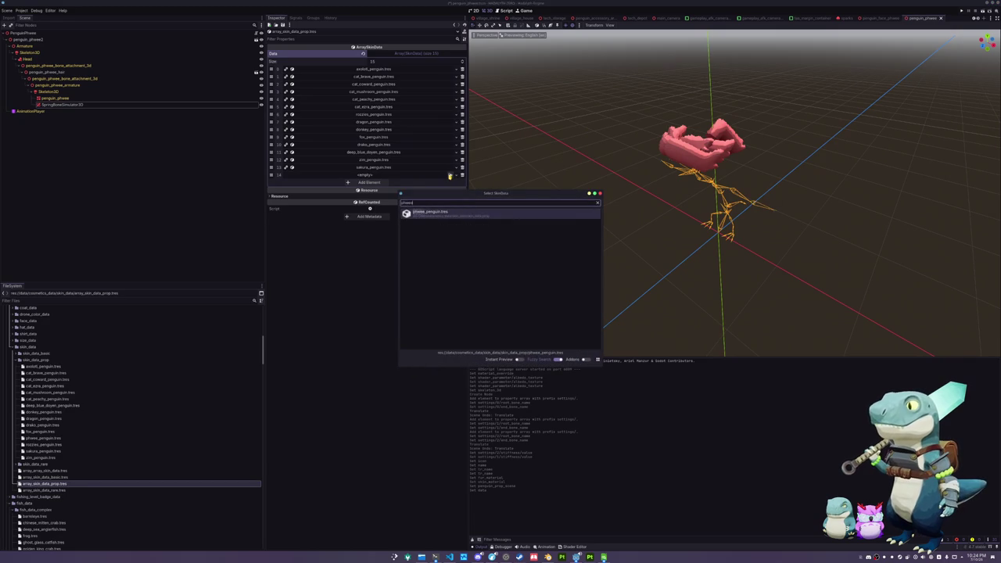
pyautogui.press('Return')
# Collapse the coat, accessory and face item folders, expand item_data_skin_prop, and select penguin_zim.tres
pyautogui.scroll(-5, 78, 438)
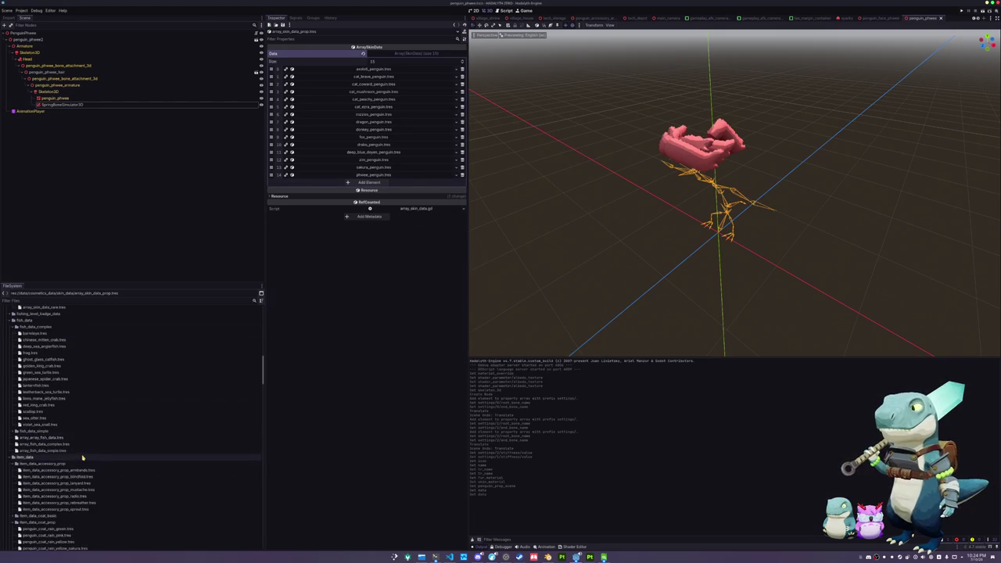
pyautogui.scroll(-5, 77, 453)
pyautogui.doubleClick(39, 399)
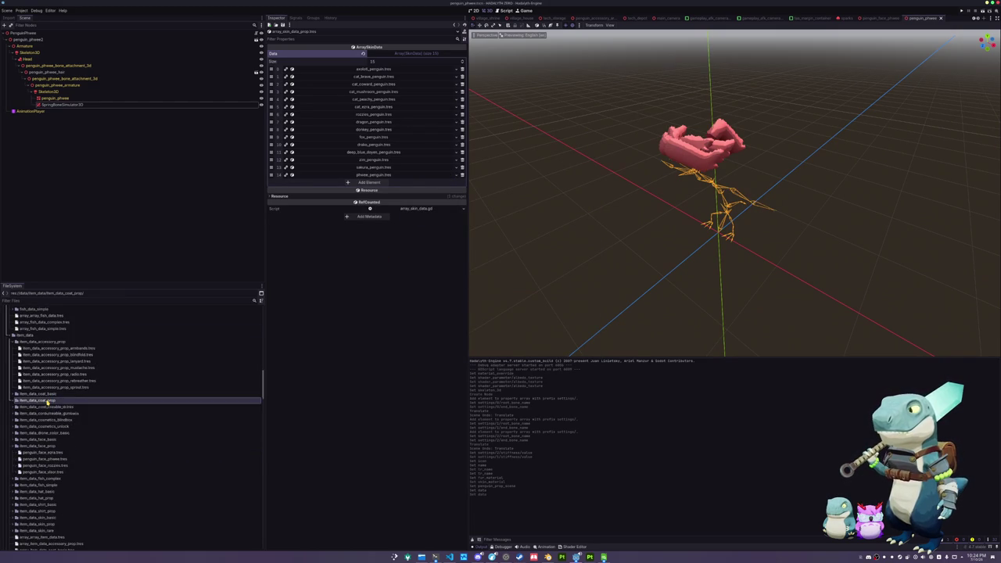
pyautogui.doubleClick(41, 341)
pyautogui.doubleClick(37, 400)
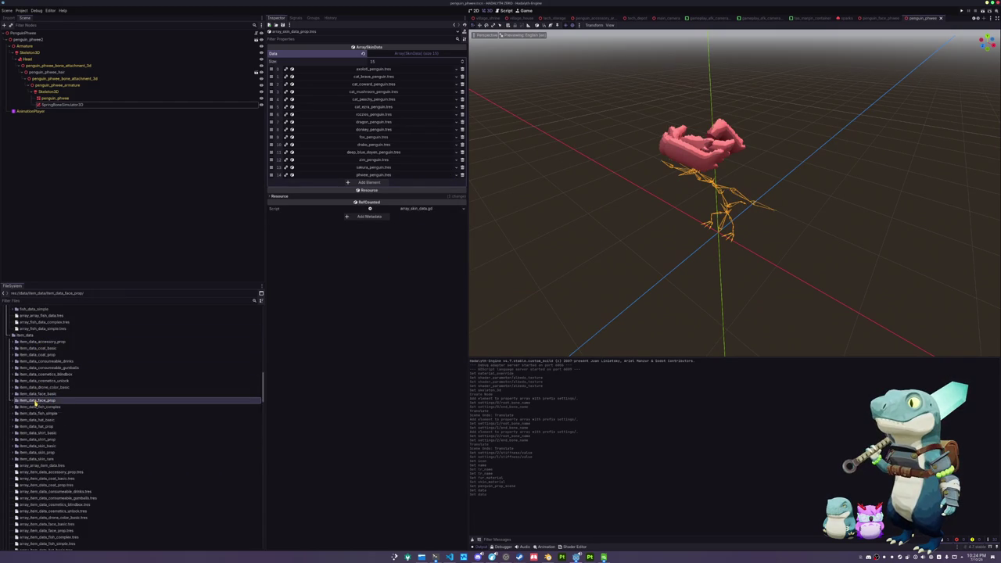
pyautogui.doubleClick(40, 452)
pyautogui.scroll(-2, 39, 453)
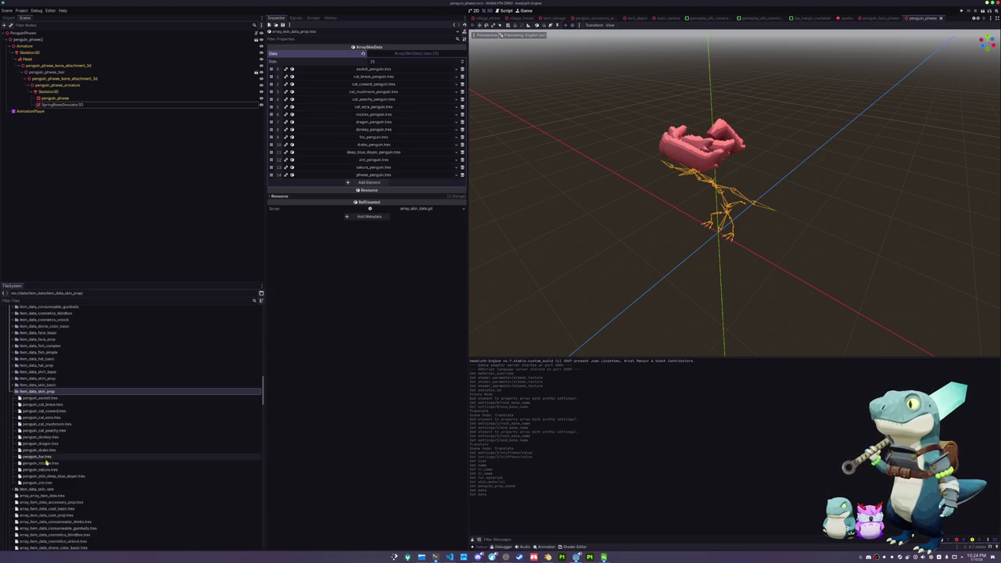
pyautogui.click(46, 483)
# Duplicate penguin_zim.tres as penguin_phwee.tres and set its Skin Data to phwee_penguin.tres
pyautogui.hotkey('ctrl', 'd')
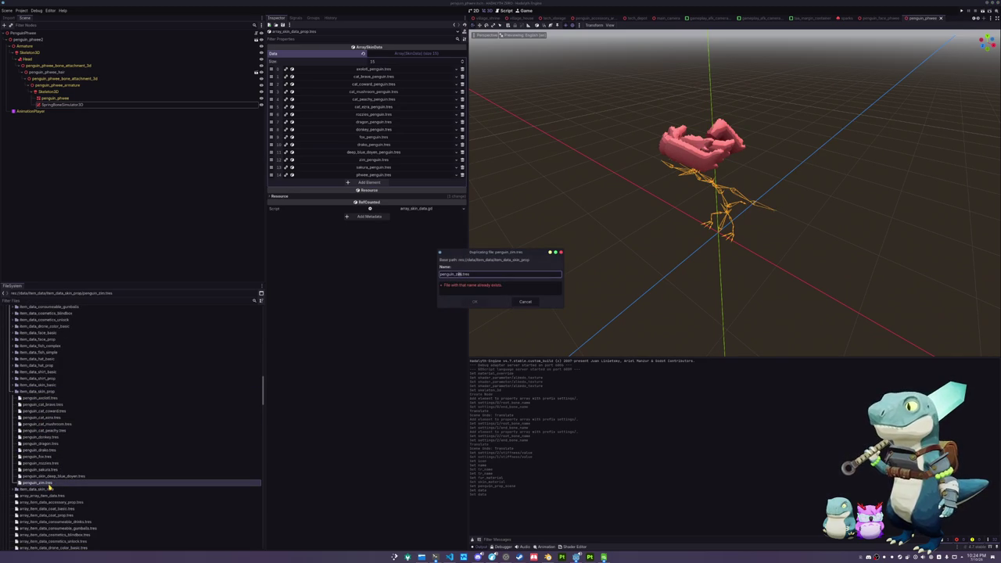
pyautogui.press('Return')
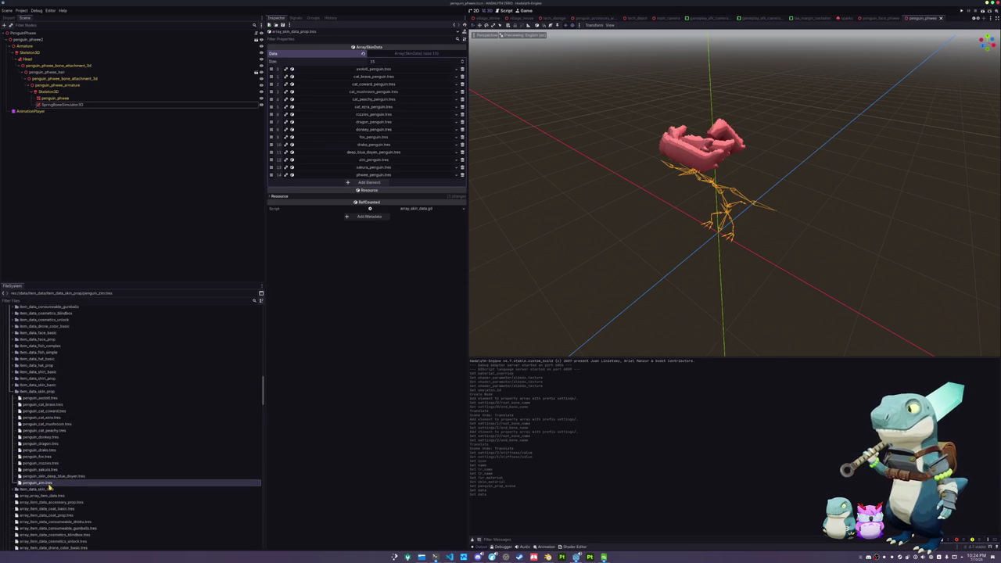
pyautogui.click(51, 464)
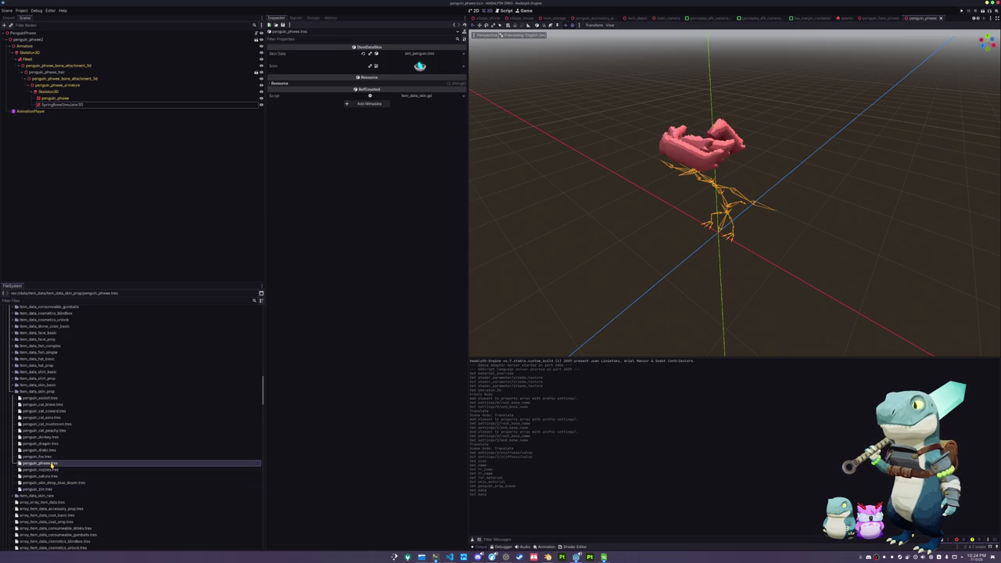
pyautogui.click(463, 53)
pyautogui.click(434, 84)
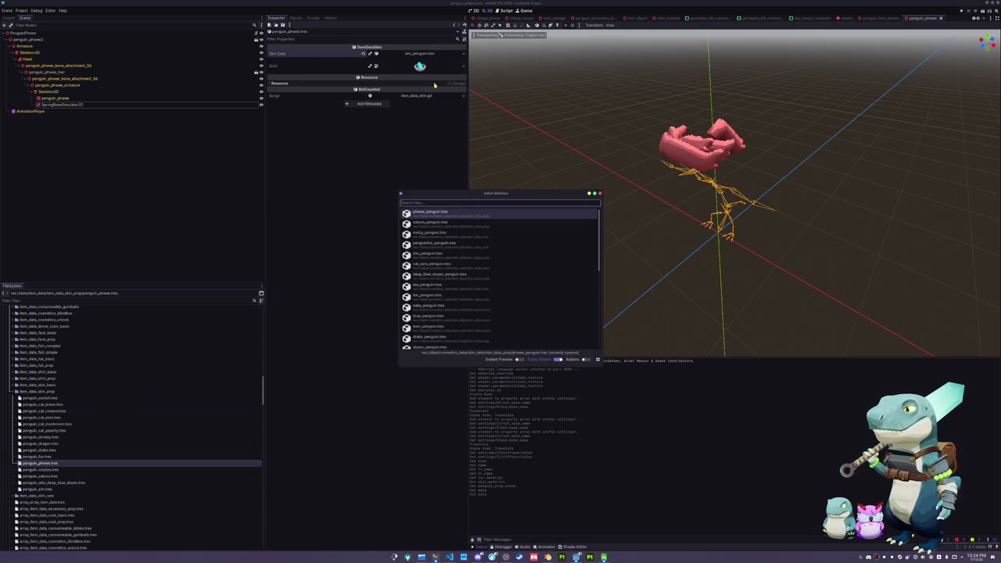
pyautogui.write('phwee')
pyautogui.press('Return')
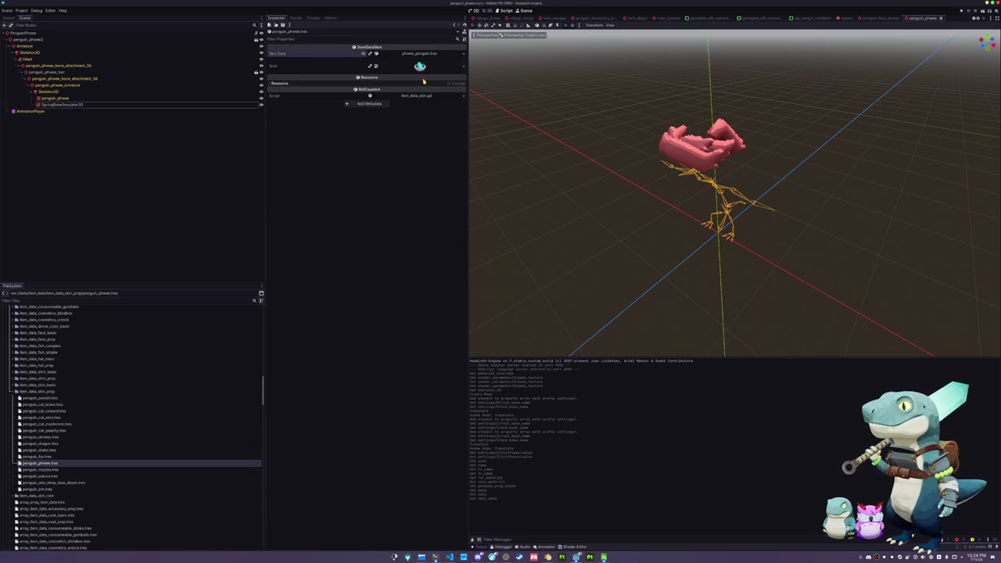
# Add penguin_phwee.tres as element 14 of array_item_data_skin_prop.tres and run the game with F5
pyautogui.scroll(-3, 81, 449)
pyautogui.scroll(-2, 74, 492)
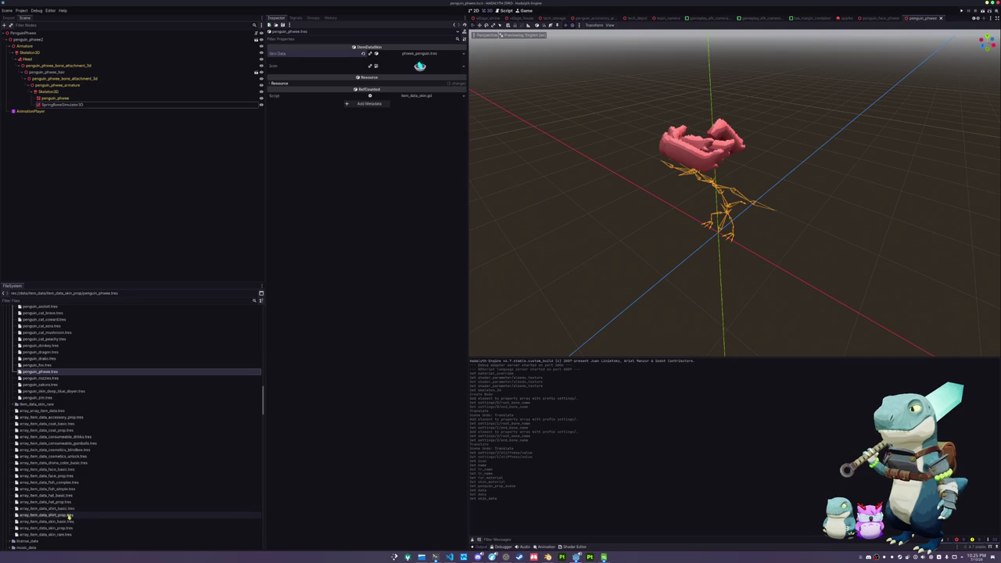
pyautogui.doubleClick(69, 527)
pyautogui.click(363, 173)
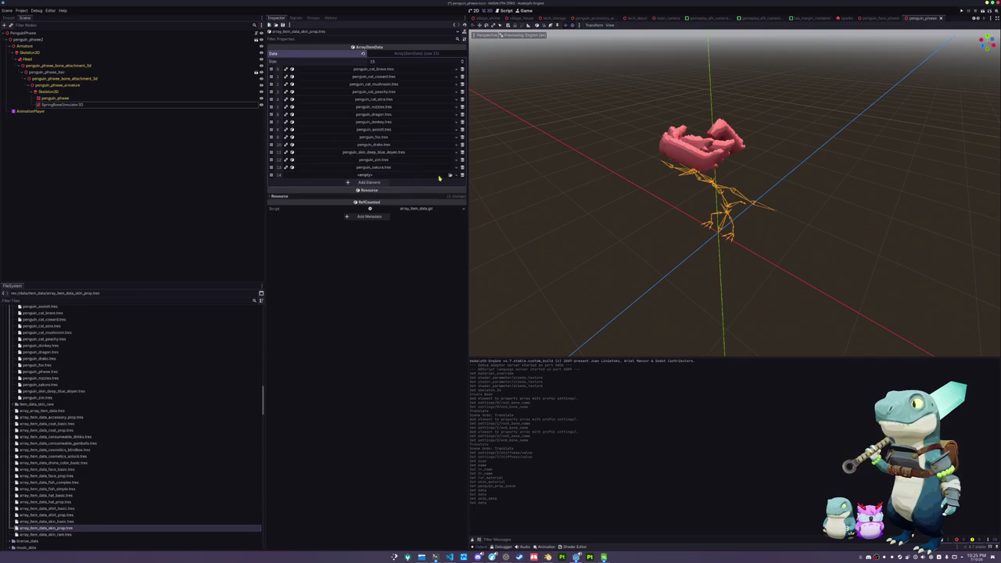
pyautogui.click(451, 175)
pyautogui.write('penguin_')
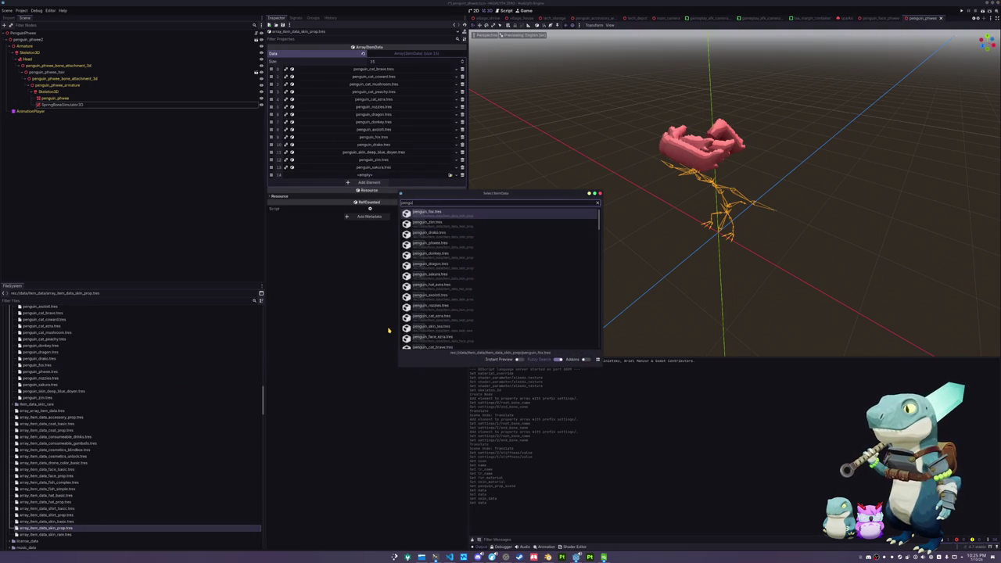
pyautogui.write('phwee')
pyautogui.press('Return')
pyautogui.press('F5')
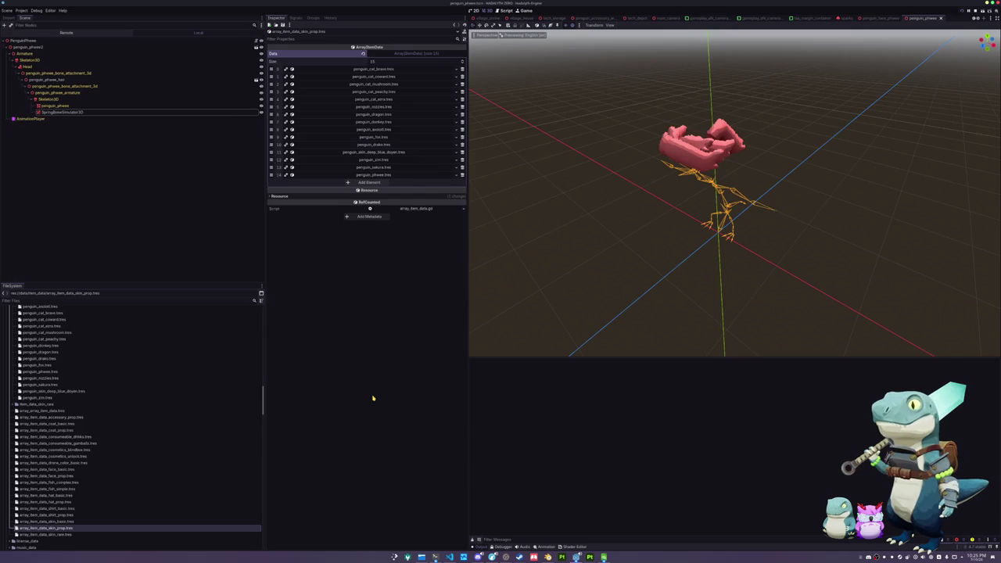
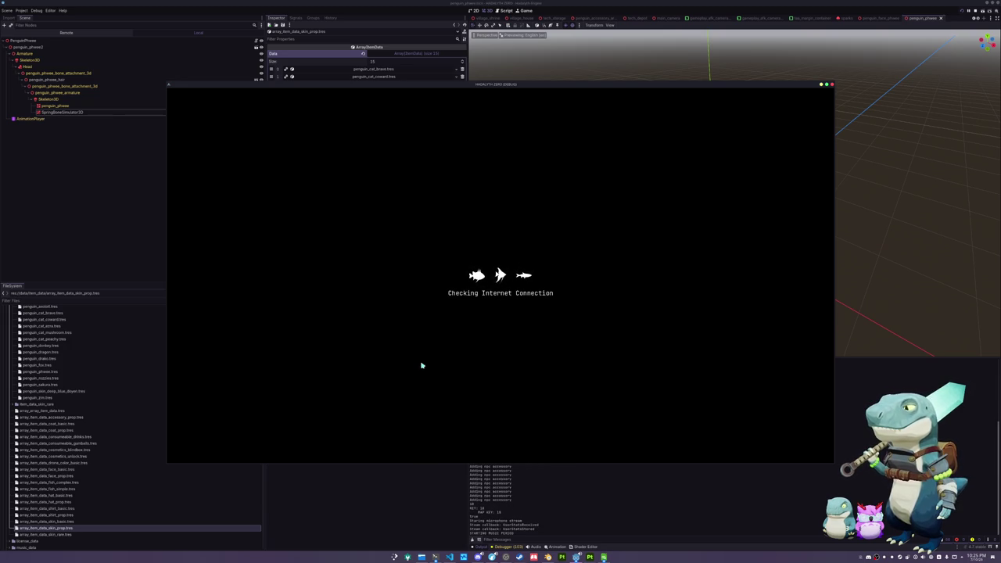
# Mark 'Phwee penguin' and 'Phwee goggles' with x in todo.txt, then load into the village
pyautogui.click(435, 557)
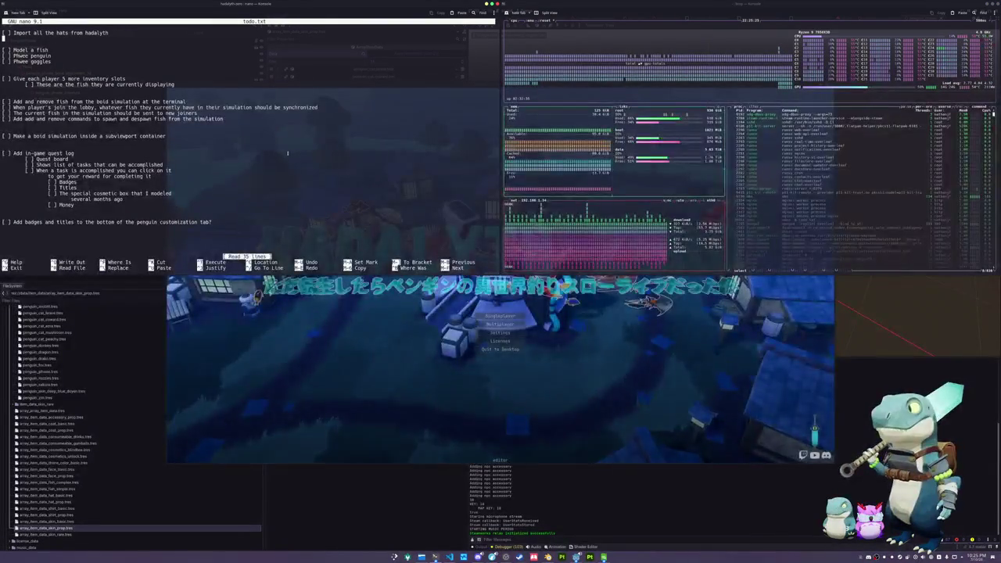
pyautogui.click(6, 55)
pyautogui.press('Delete')
pyautogui.write('x')
pyautogui.press('Down')
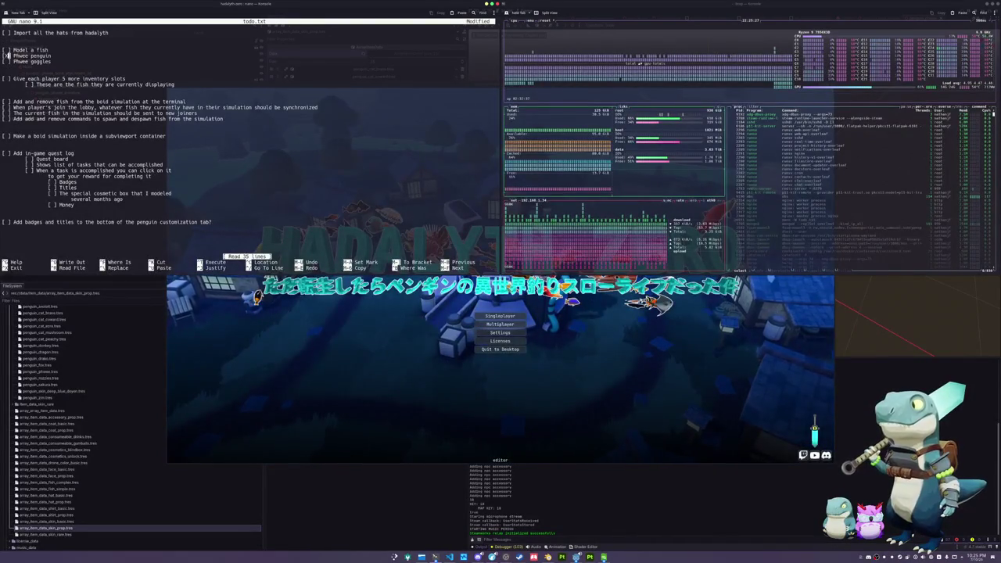
pyautogui.press('Delete')
pyautogui.write('x')
pyautogui.click(455, 367)
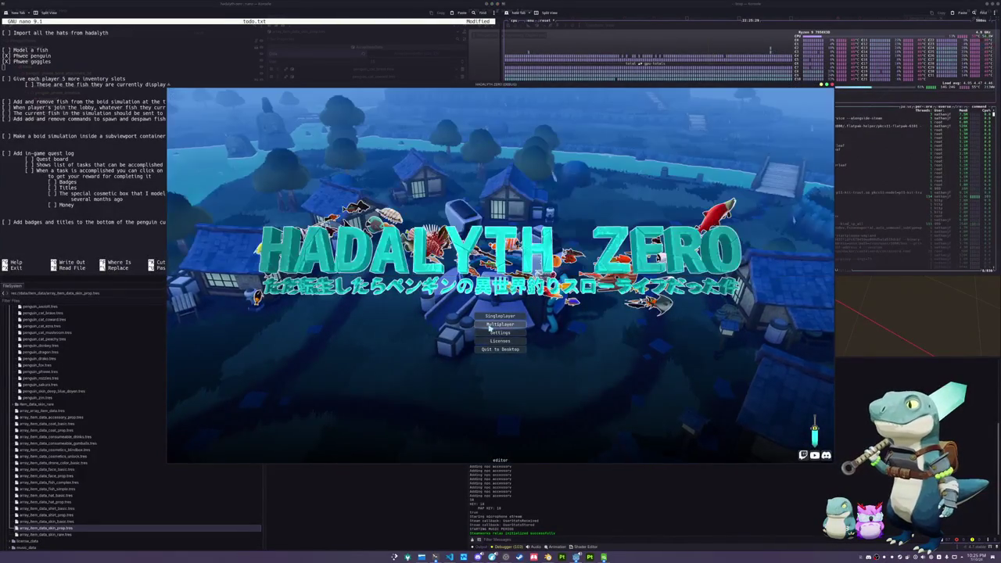
pyautogui.press('Return')
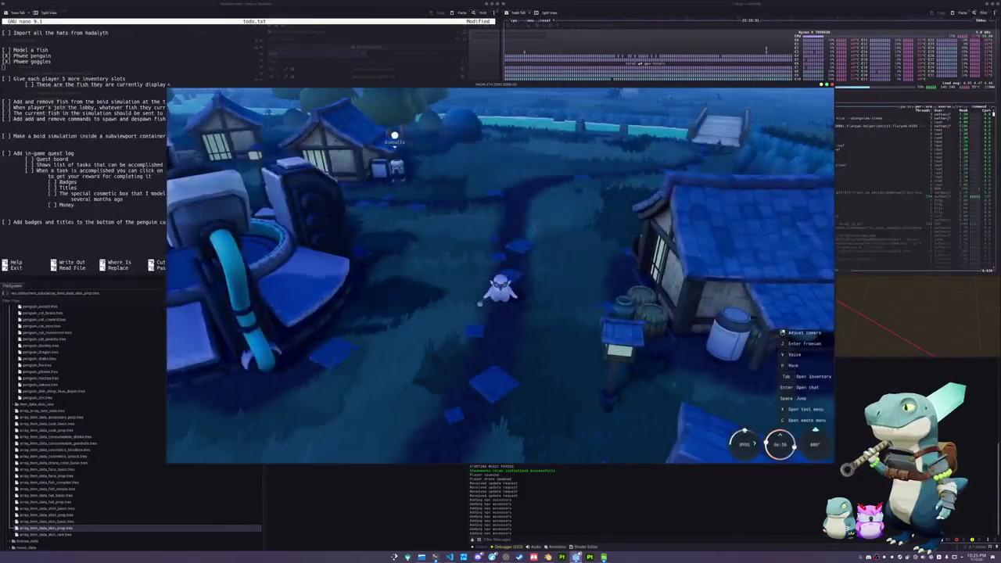
# Quit the extra Hadalyth Zero instance to desktop from its escape menu
pyautogui.moveTo(576, 557)
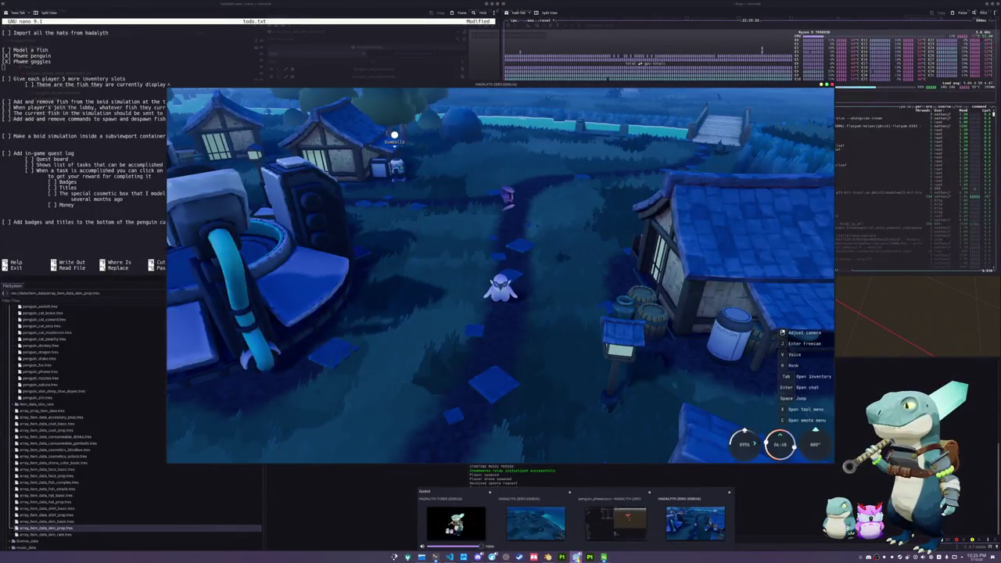
pyautogui.click(565, 537)
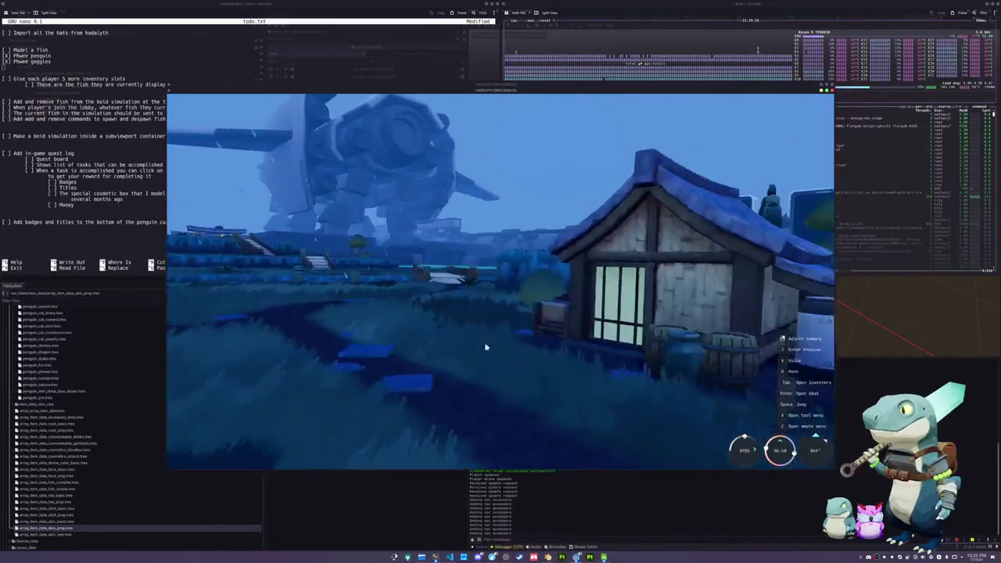
pyautogui.press('Escape')
pyautogui.click(494, 295)
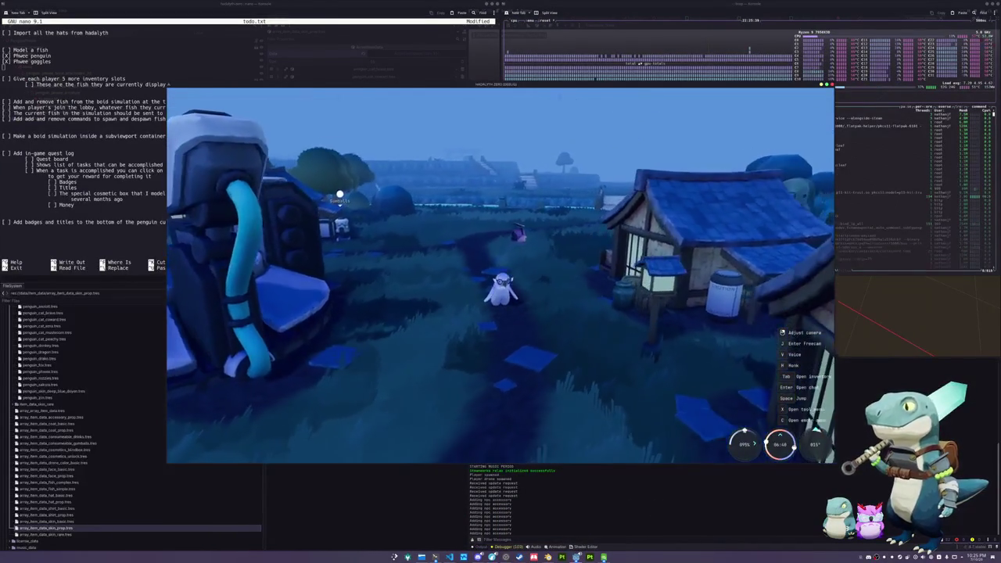
# Unlock the Phwee Penguin skin through the debug console and open the inventory
pyautogui.press('Escape')
pyautogui.press('`')
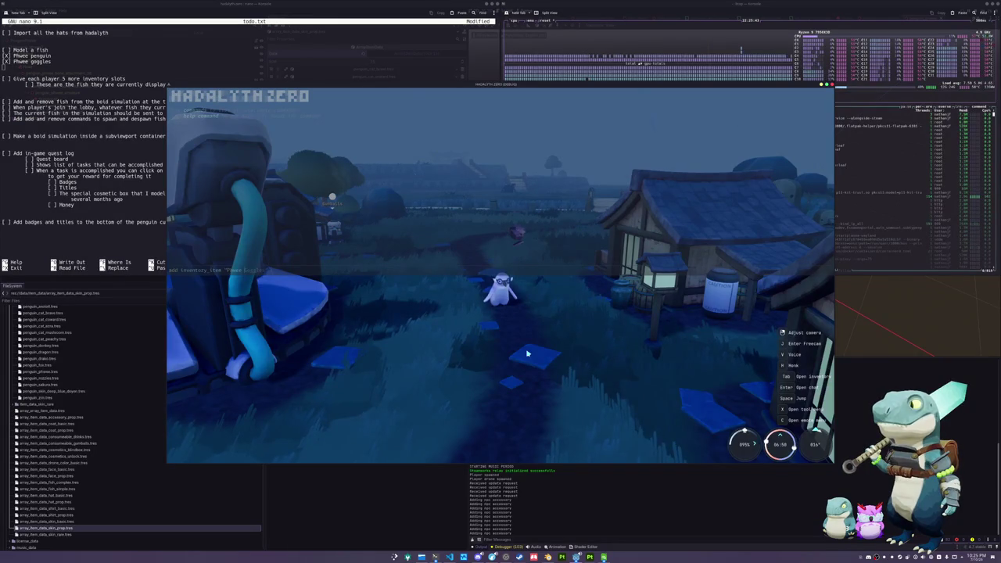
pyautogui.press('`')
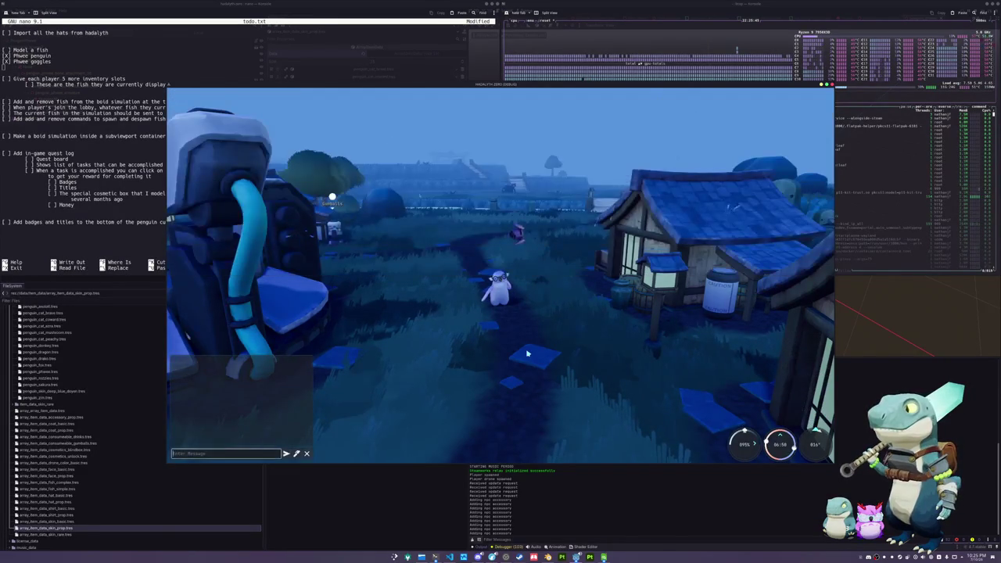
pyautogui.press('Tab')
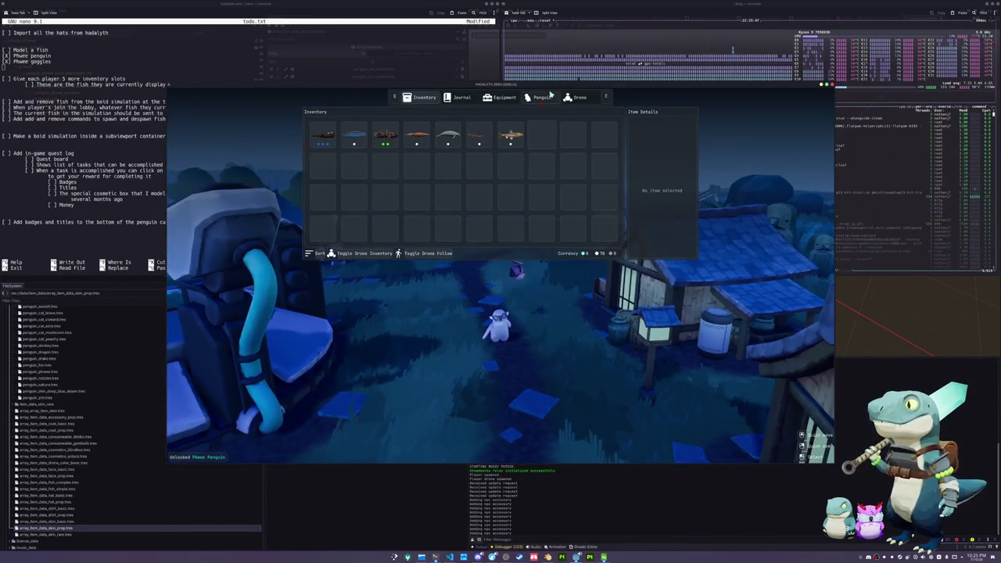
# Preview the red Phwee Penguin skin on the Penguin page, close the inventory, and start walking
pyautogui.click(542, 97)
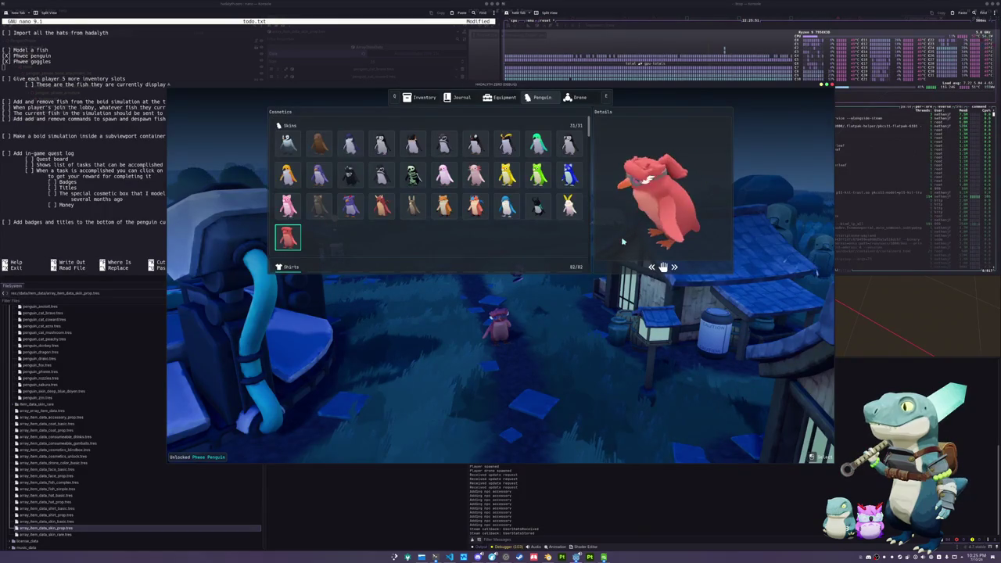
pyautogui.press('Tab')
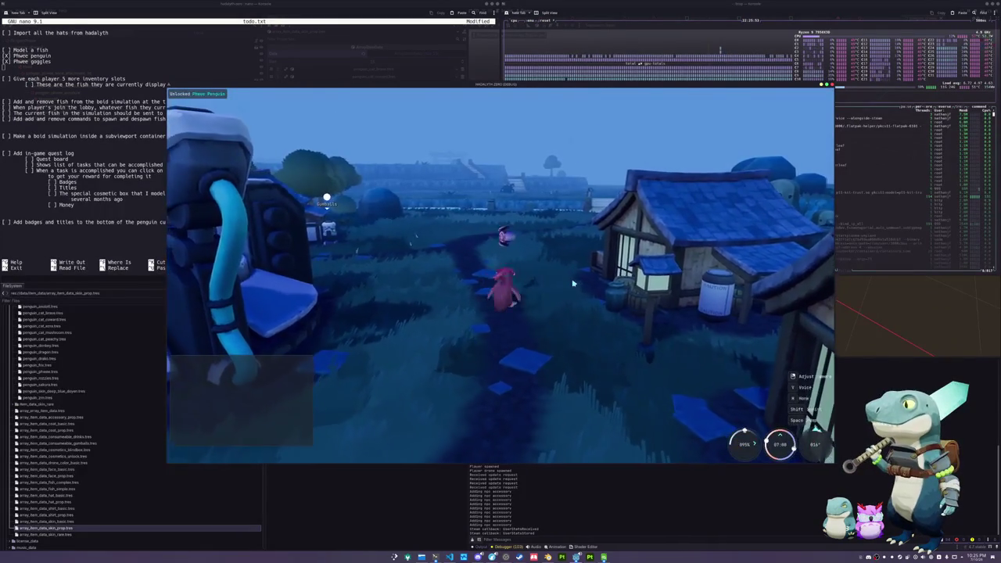
pyautogui.press('w')
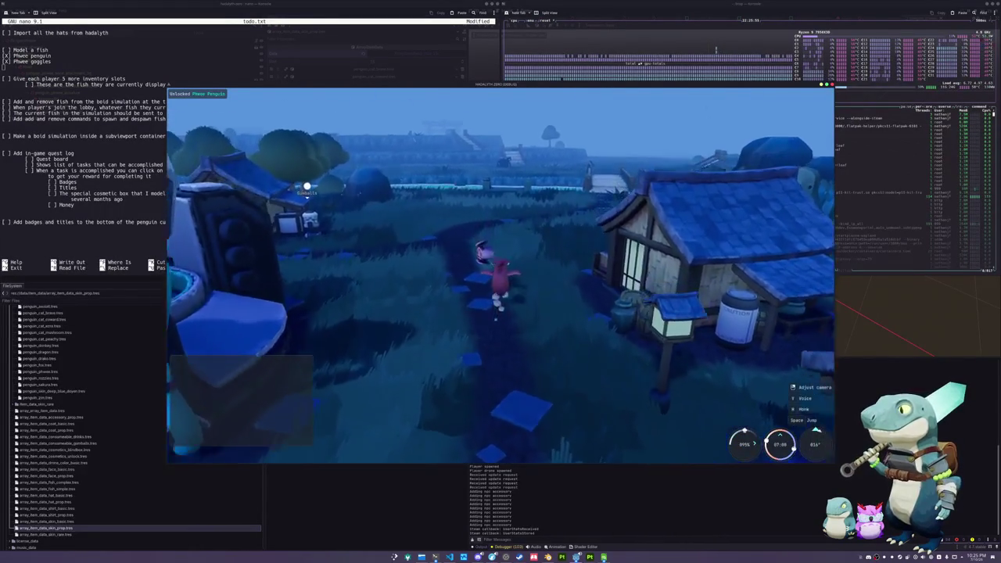
pyautogui.press('a')
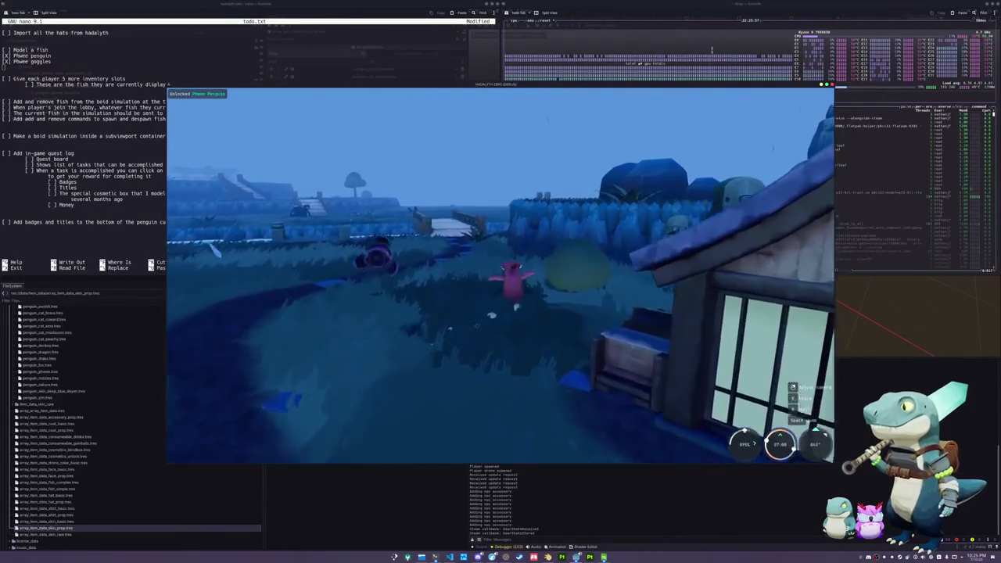
pyautogui.press('s')
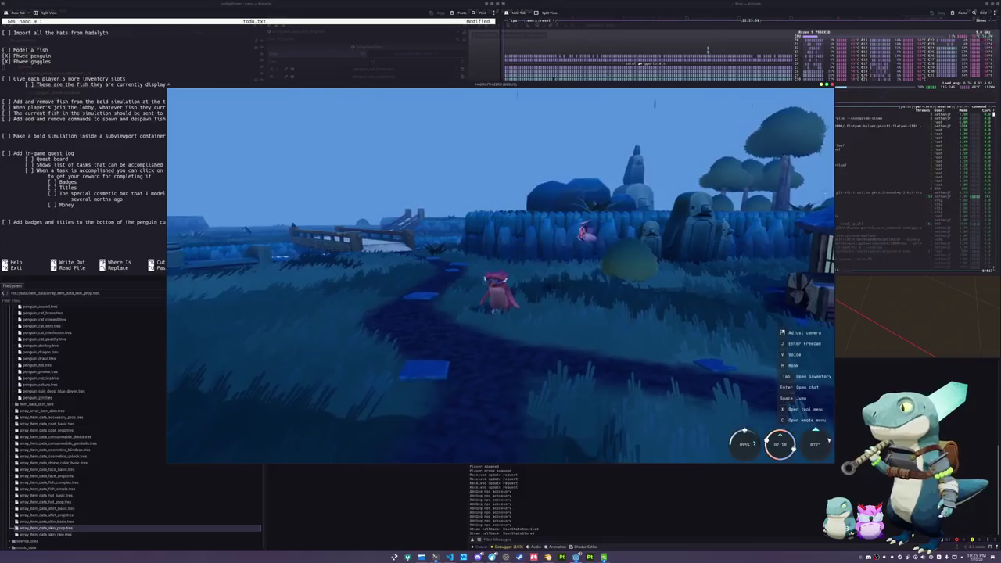
pyautogui.press('s')
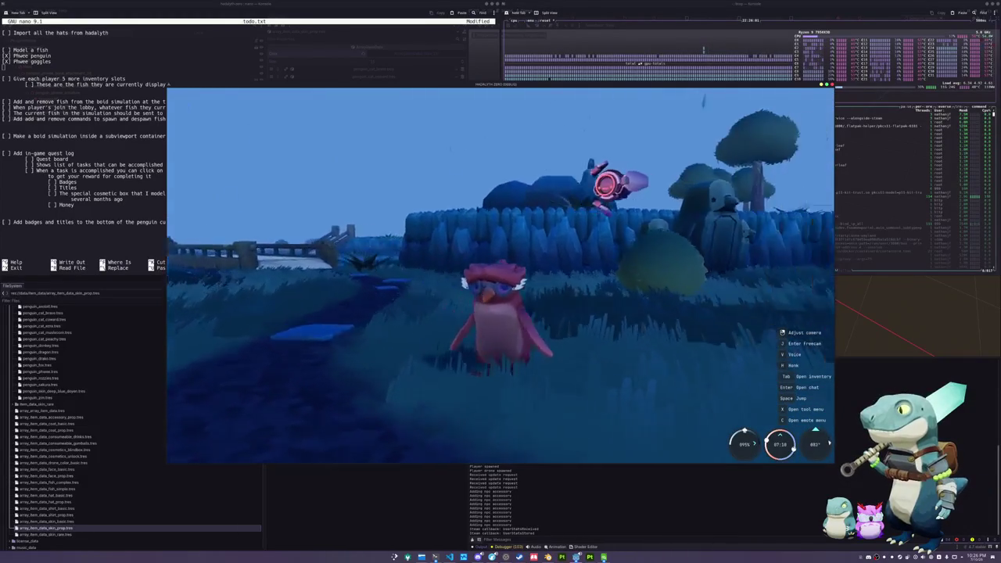
# Walk the penguin through the grass and along the path toward the gumball house
pyautogui.press('w')
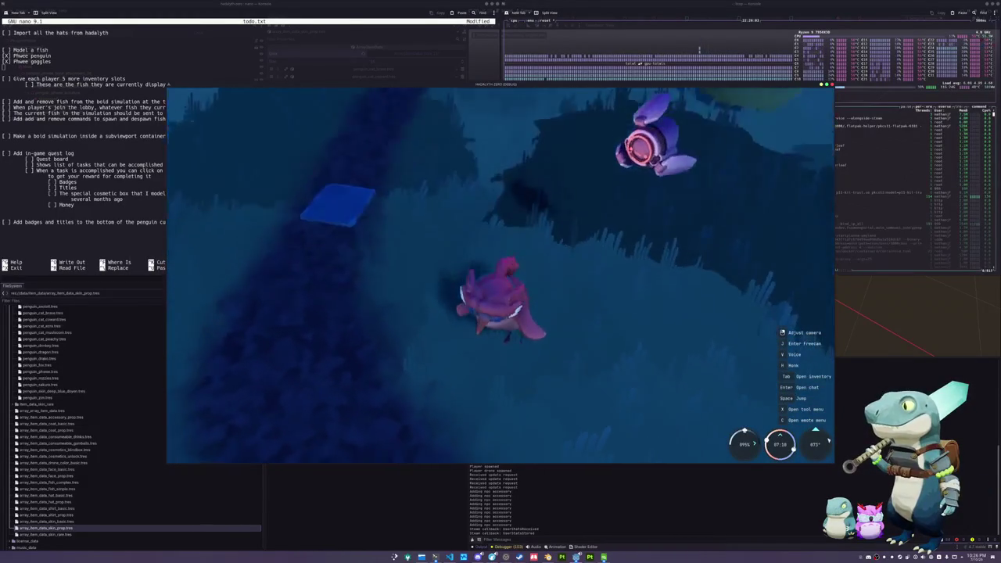
pyautogui.press('w')
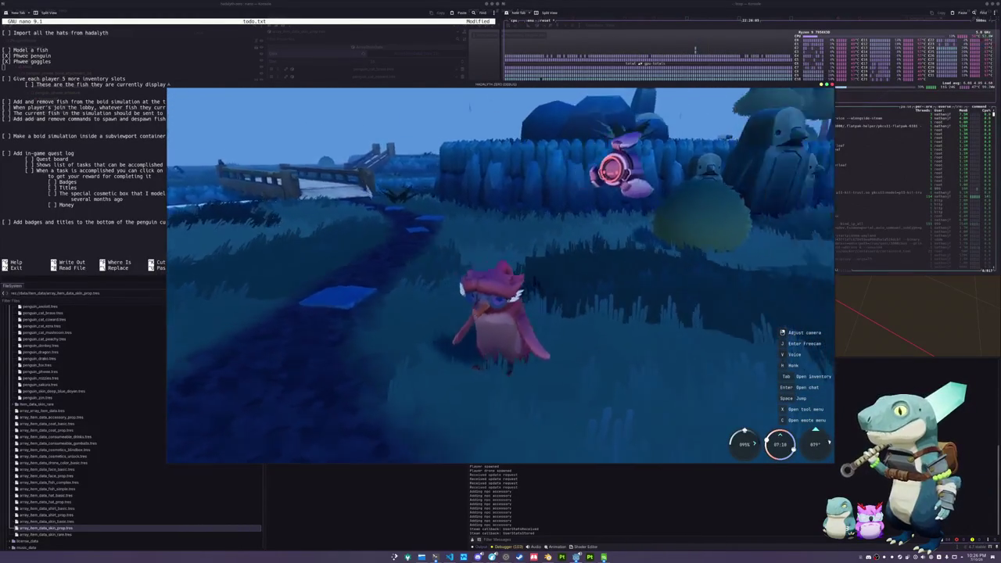
pyautogui.press('w')
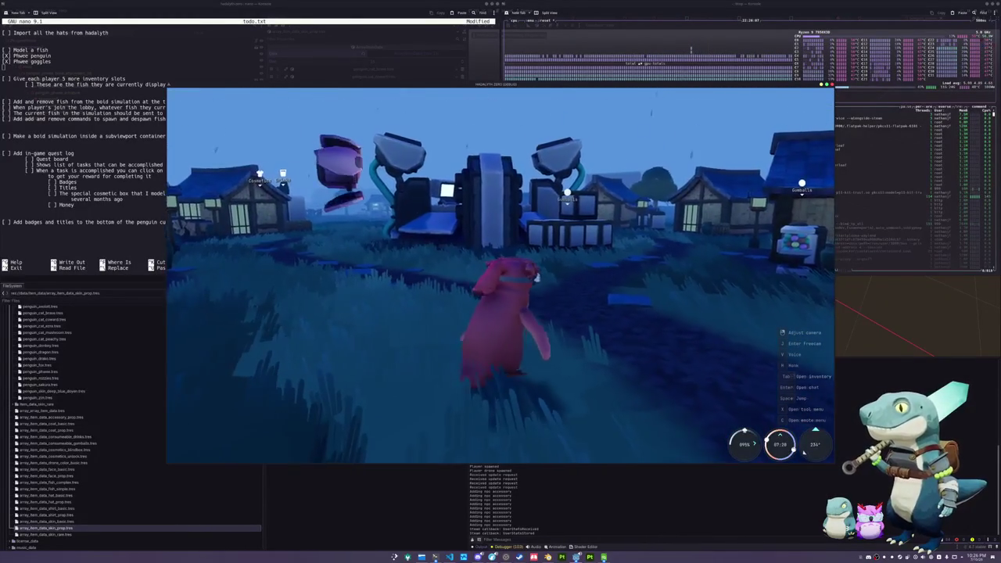
pyautogui.press('w')
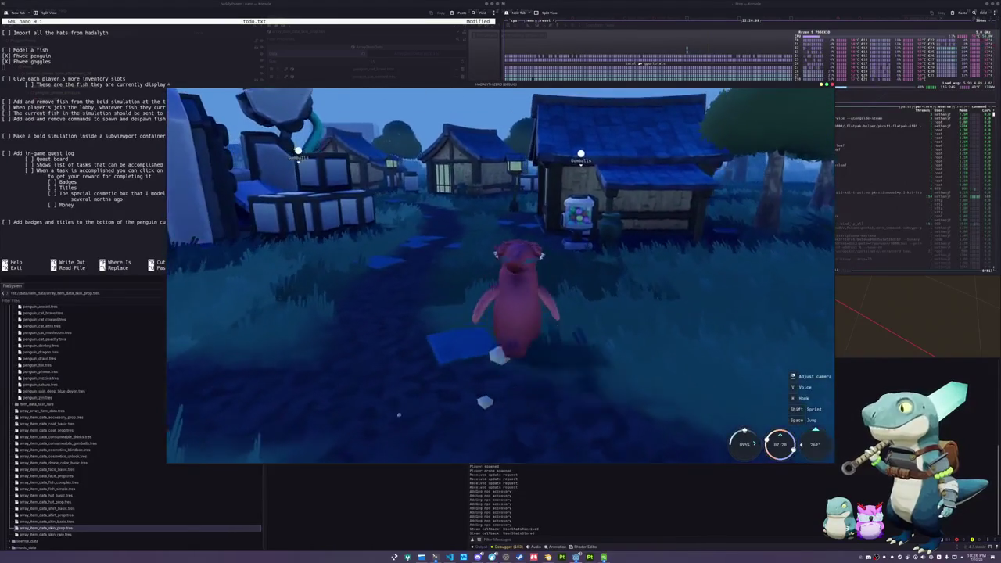
pyautogui.press('w')
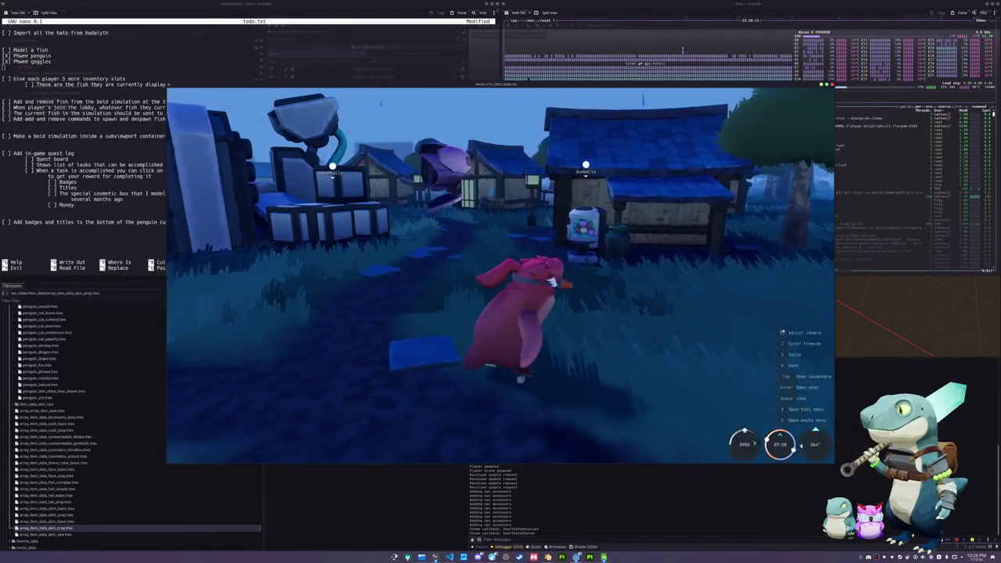
pyautogui.press('w')
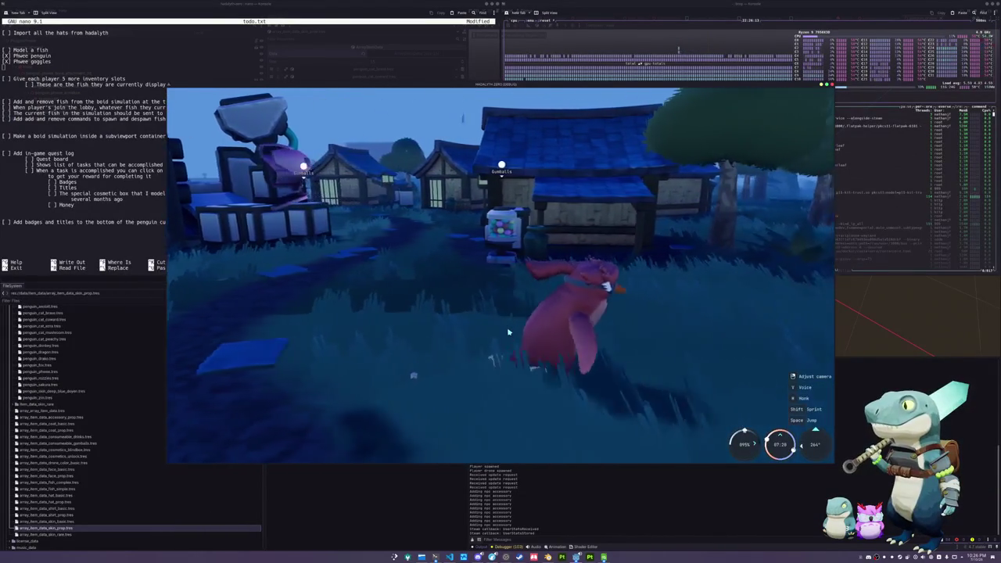
pyautogui.press('a')
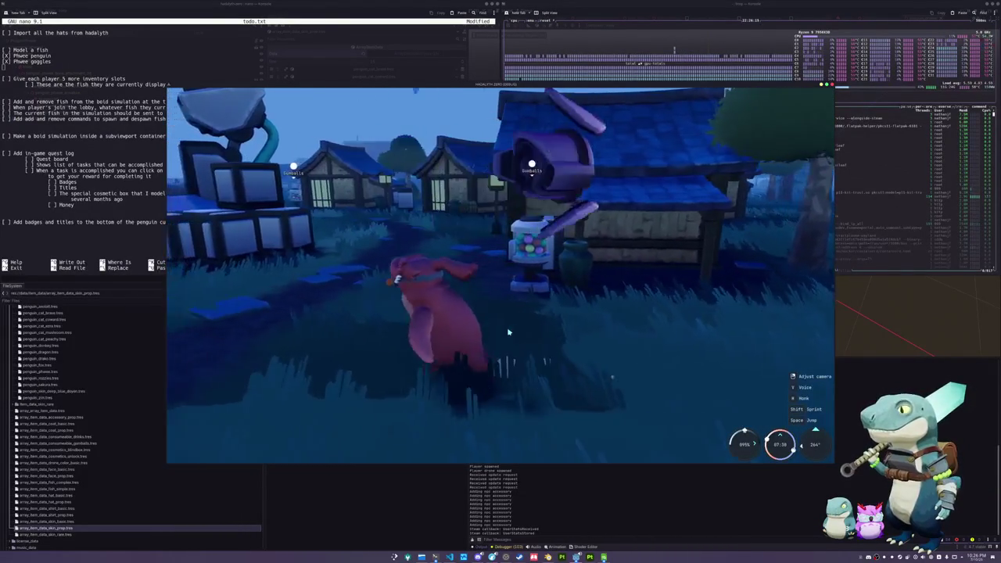
pyautogui.click(465, 506)
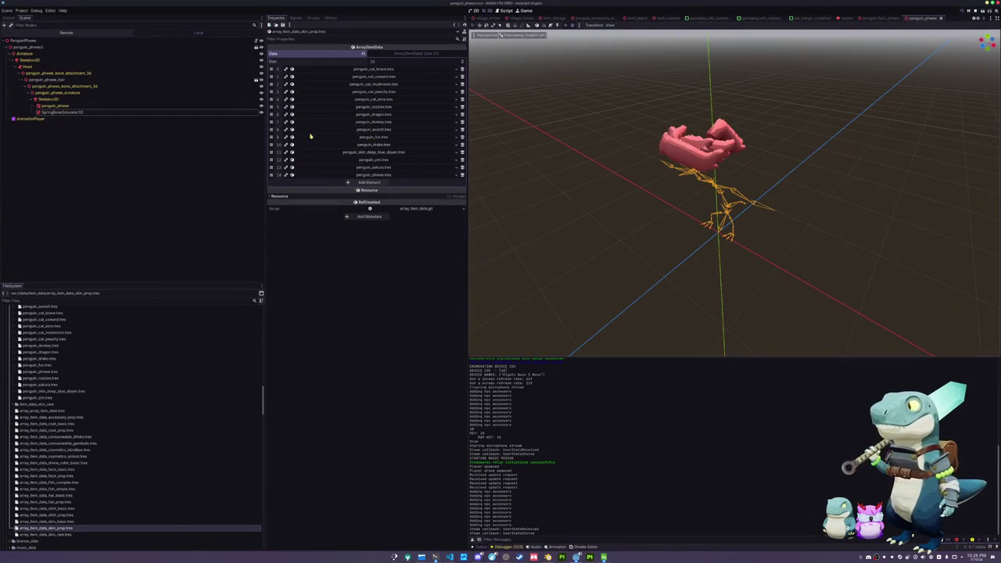
# Select SpringBoneSimulator3D in the Remote scene tree to view its properties in the Inspector
pyautogui.click(109, 112)
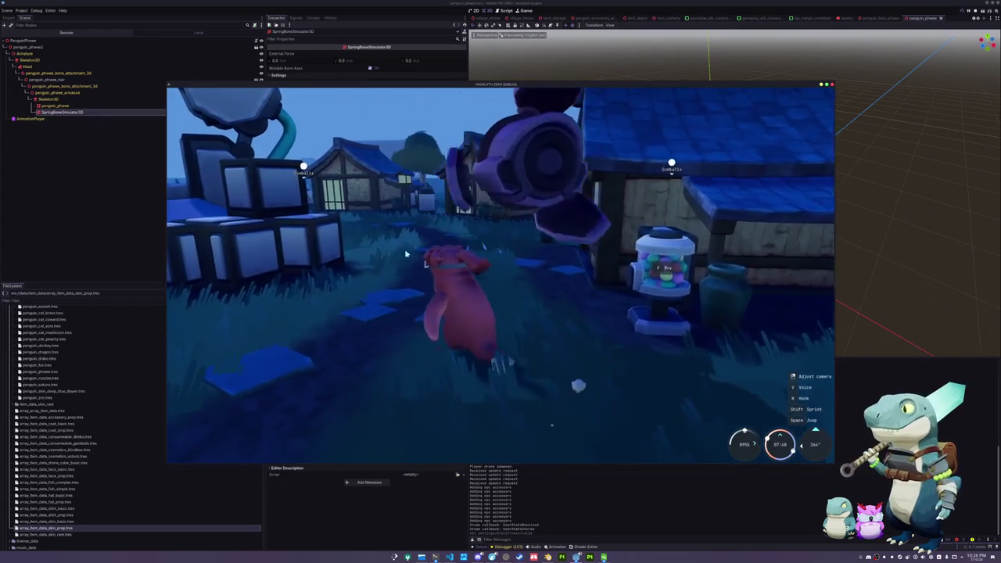
# Walk past the gumball machine and scroll the Penguin cosmetics page down to Coats
pyautogui.press('w')
pyautogui.press('w')
pyautogui.press('w')
pyautogui.press('Tab')
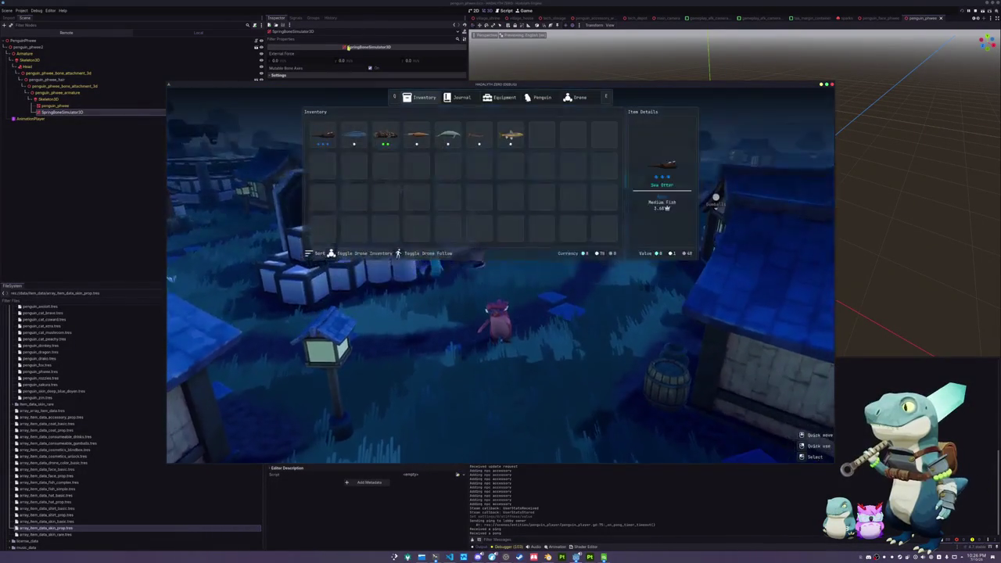
pyautogui.click(539, 97)
pyautogui.scroll(-2, 514, 236)
pyautogui.scroll(-5, 514, 236)
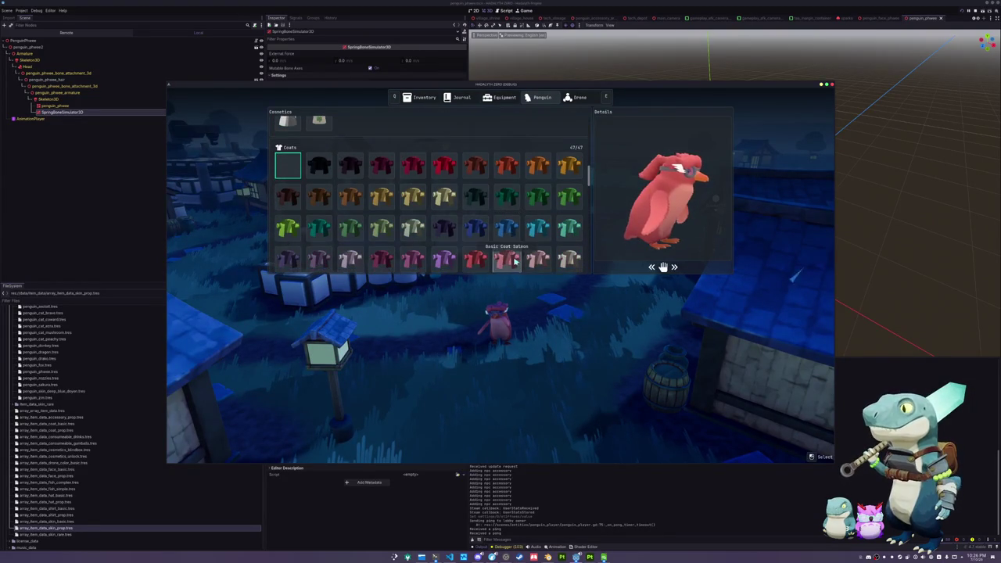
# Save a region screenshot of the red penguin preview, then close the cosmetics menu
pyautogui.press('Print')
pyautogui.moveTo(615, 126); pyautogui.dragTo(724, 246)
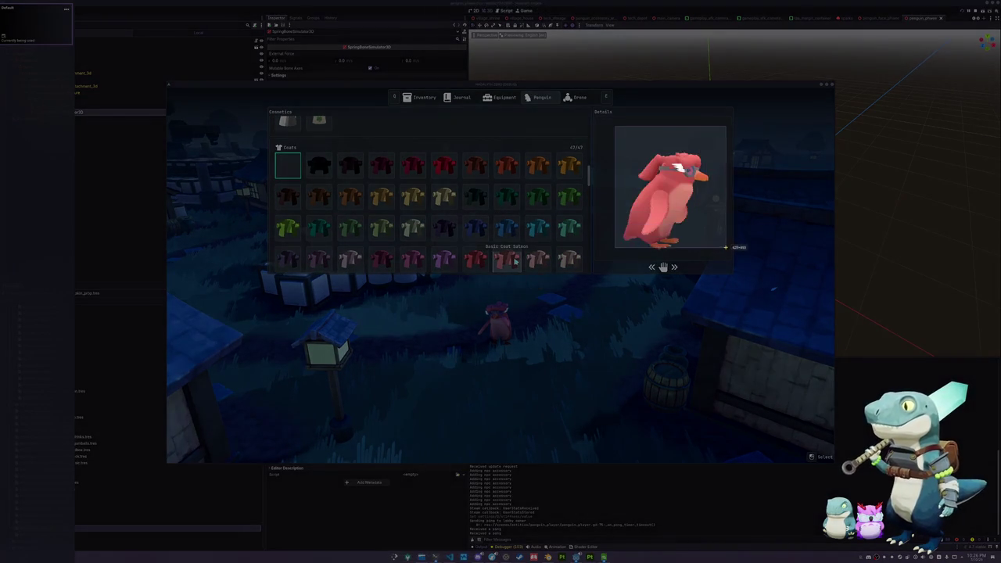
pyautogui.press('Return')
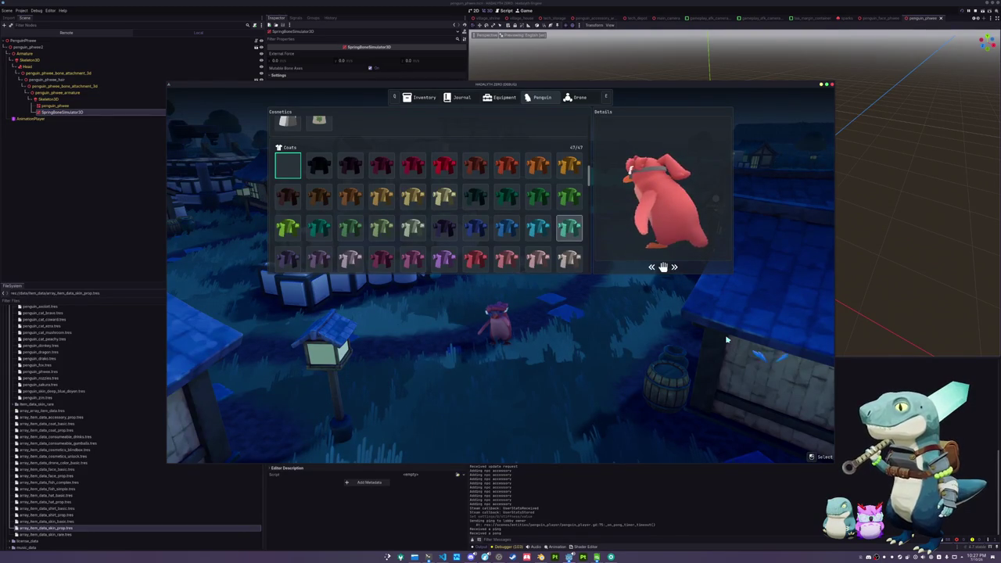
pyautogui.press('Escape')
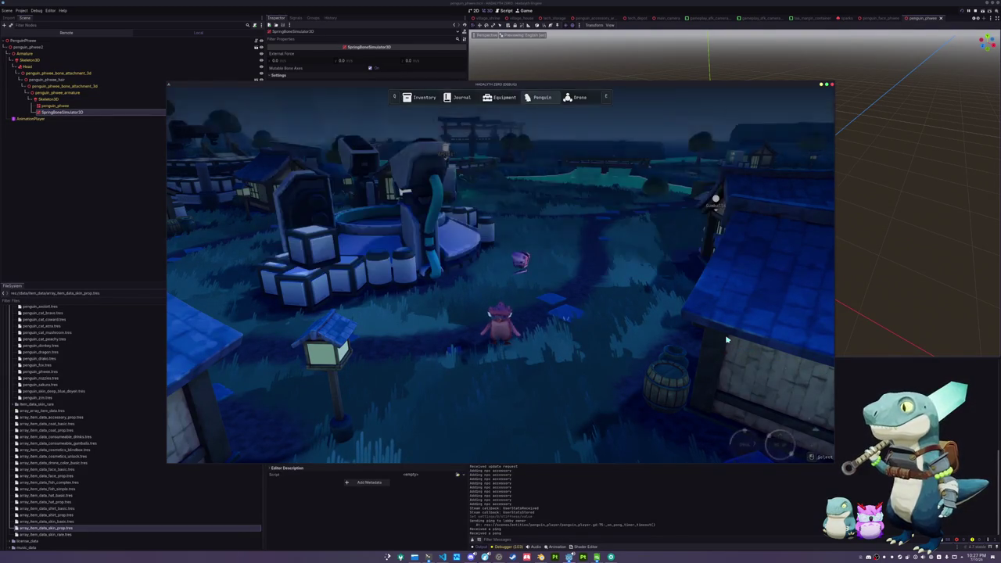
# Scroll to Hats and try the blue beanie, pink-white hat, hardhat and Headset on the penguin
pyautogui.press('w')
pyautogui.press('Tab')
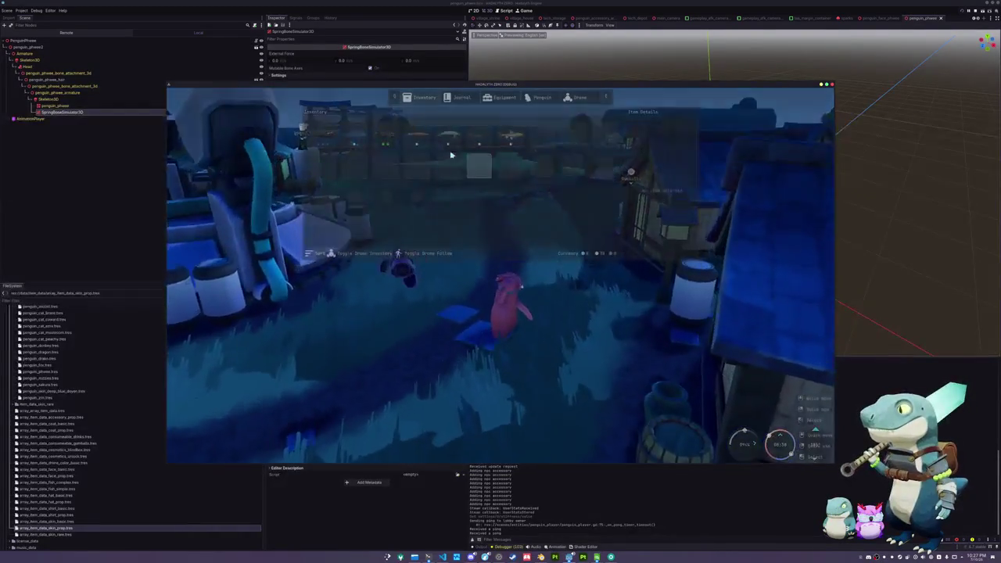
pyautogui.scroll(-2, 492, 222)
pyautogui.scroll(-5, 492, 223)
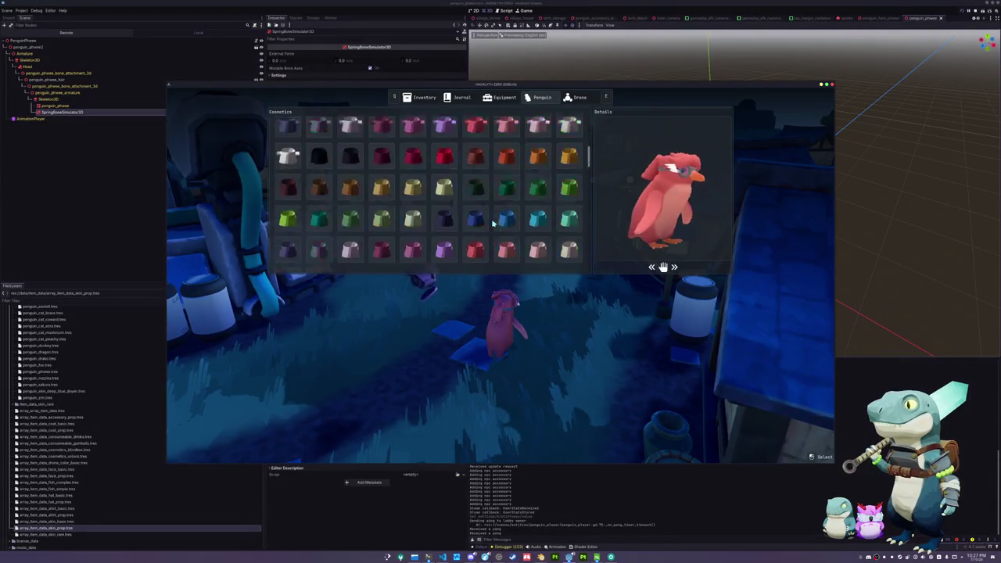
pyautogui.scroll(1, 492, 223)
pyautogui.scroll(-1, 493, 223)
pyautogui.scroll(-4, 493, 223)
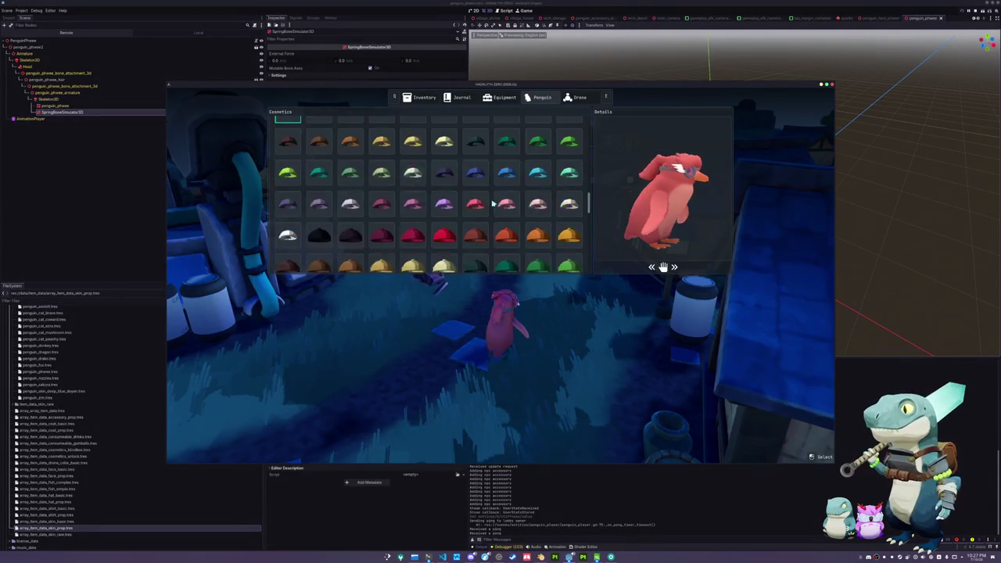
pyautogui.scroll(-2, 475, 211)
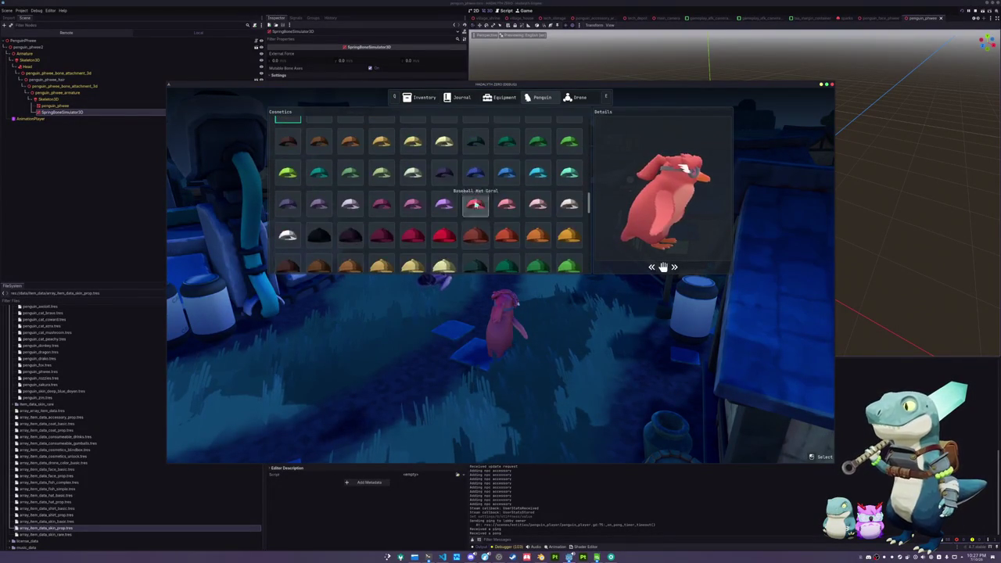
pyautogui.click(475, 172)
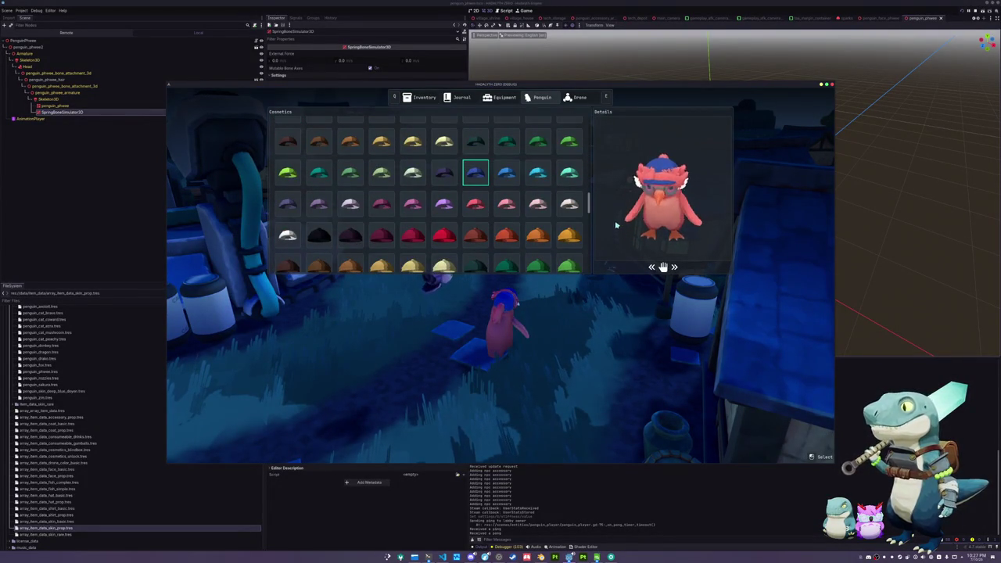
pyautogui.click(538, 205)
pyautogui.scroll(-1, 539, 207)
pyautogui.click(539, 208)
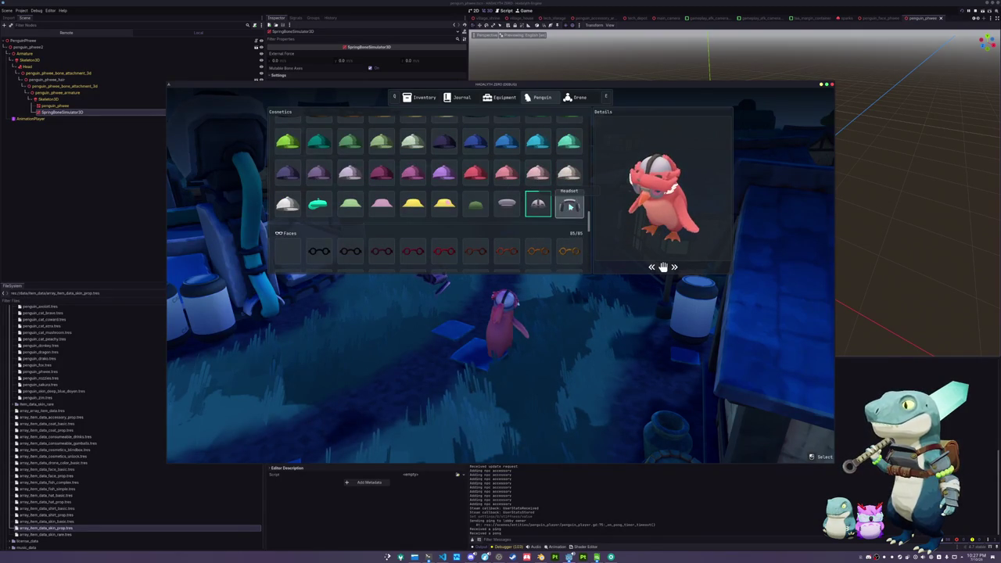
pyautogui.click(570, 206)
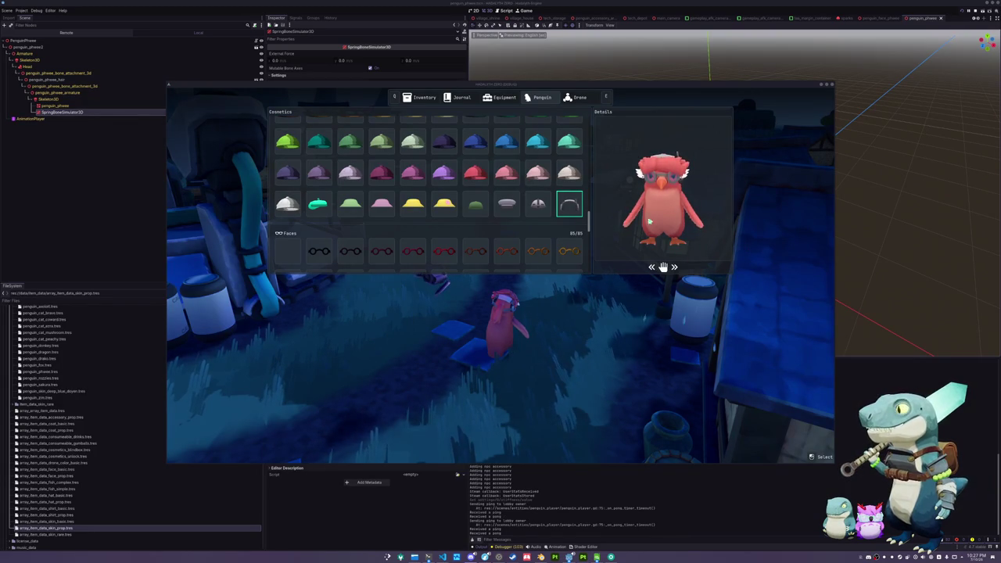
# Try the green, yellow, grey and dome hats, then put the Headset back on
pyautogui.click(473, 213)
pyautogui.press('Left')
pyautogui.press('Left')
pyautogui.click(507, 205)
pyautogui.click(537, 204)
pyautogui.click(564, 207)
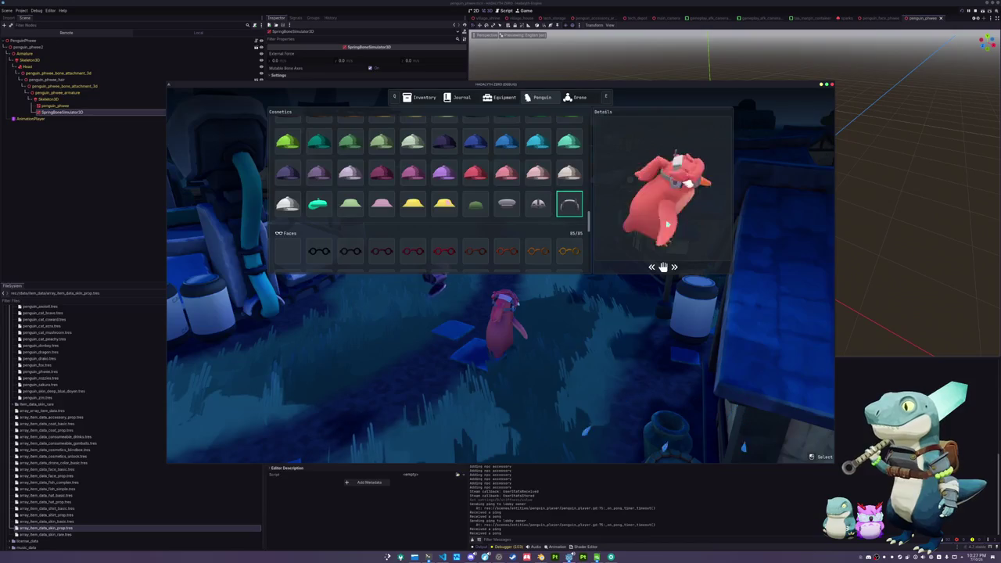
pyautogui.scroll(-6, 502, 219)
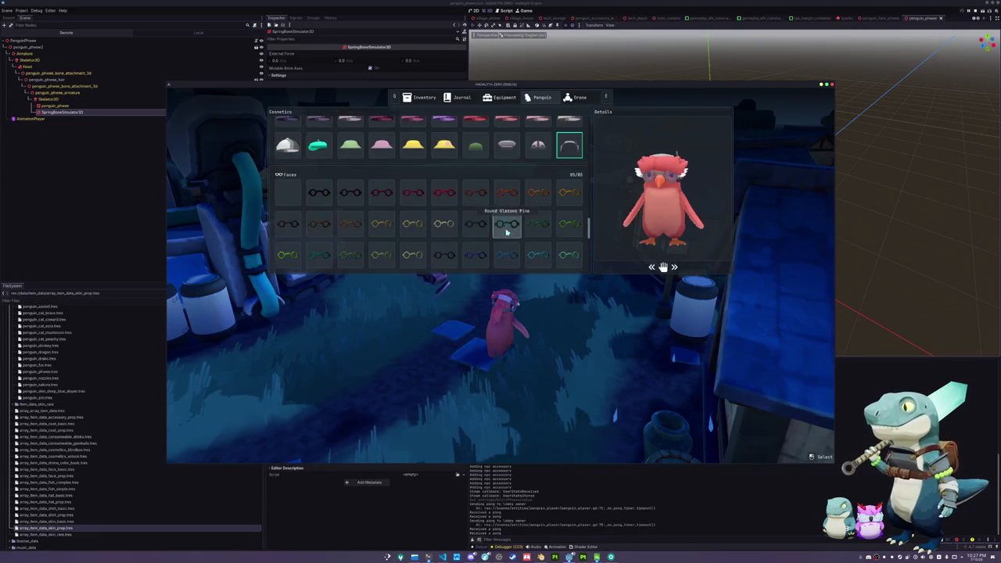
pyautogui.scroll(-2, 503, 213)
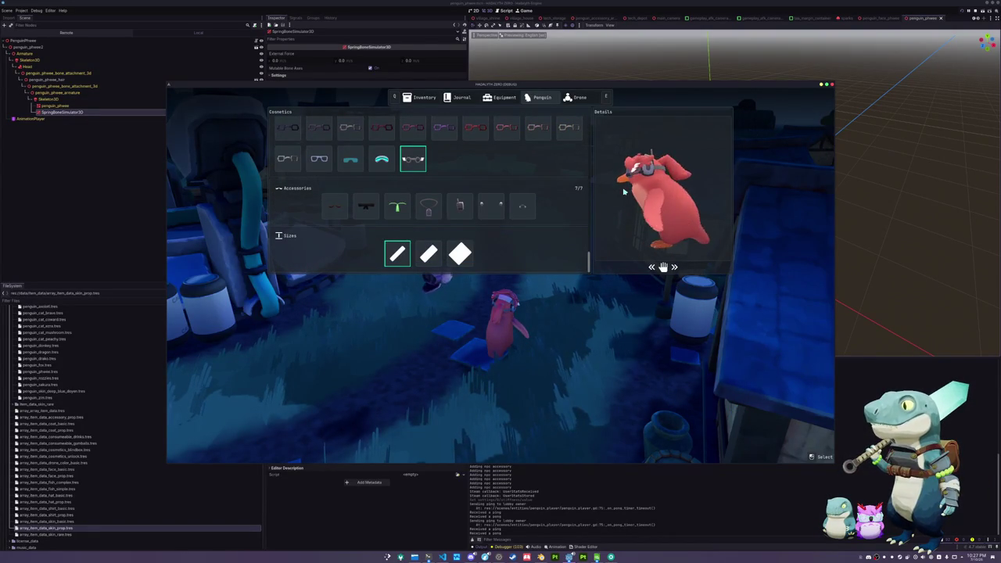
# Try the Armbands, Lanyard, sprout and other accessories, keeping only the first accessory
pyautogui.click(487, 210)
pyautogui.click(522, 207)
pyautogui.click(426, 209)
pyautogui.click(418, 212)
pyautogui.click(397, 207)
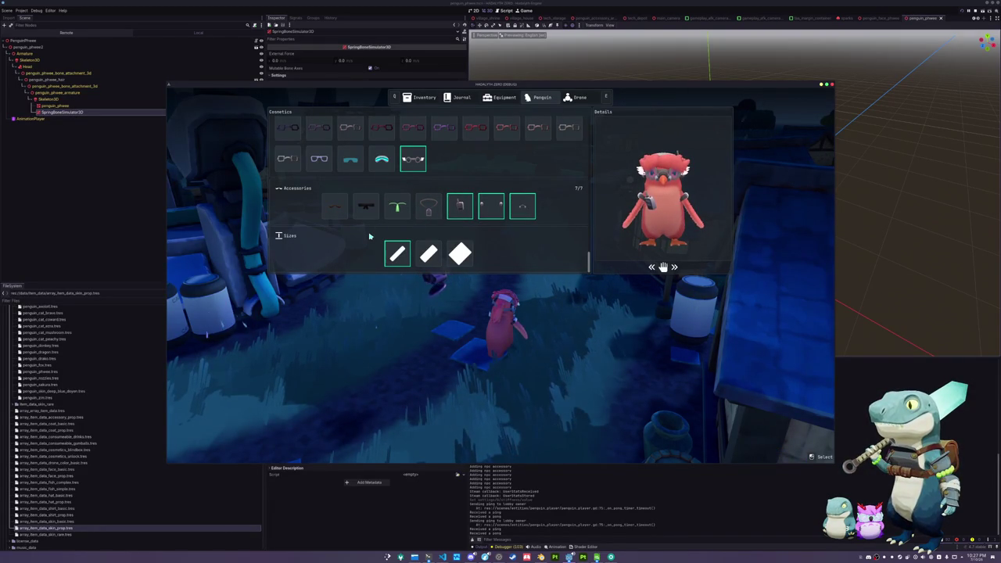
pyautogui.click(334, 207)
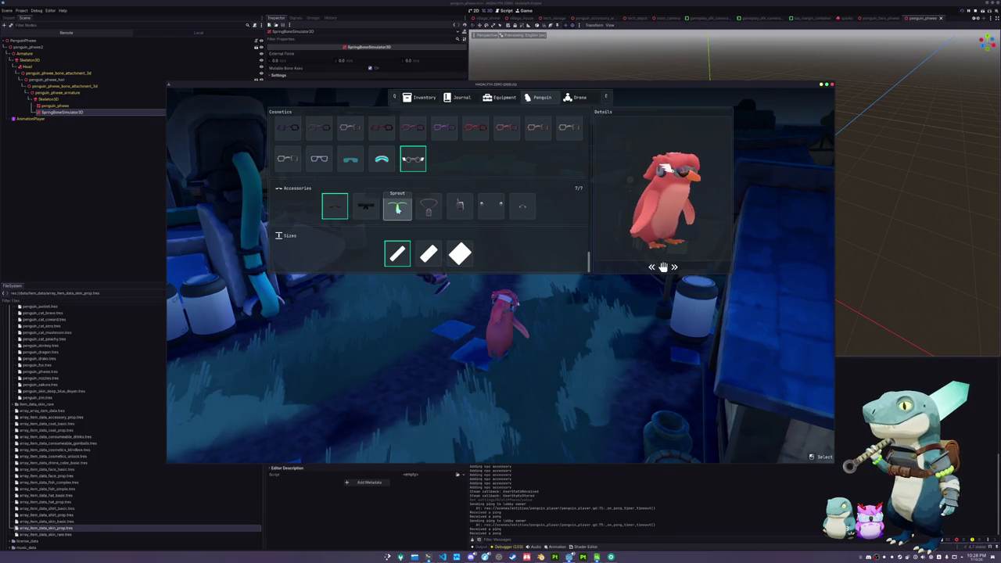
# Try the Yellow, green and Pink Rain Coats, ending with the yellow coat
pyautogui.scroll(5, 402, 215)
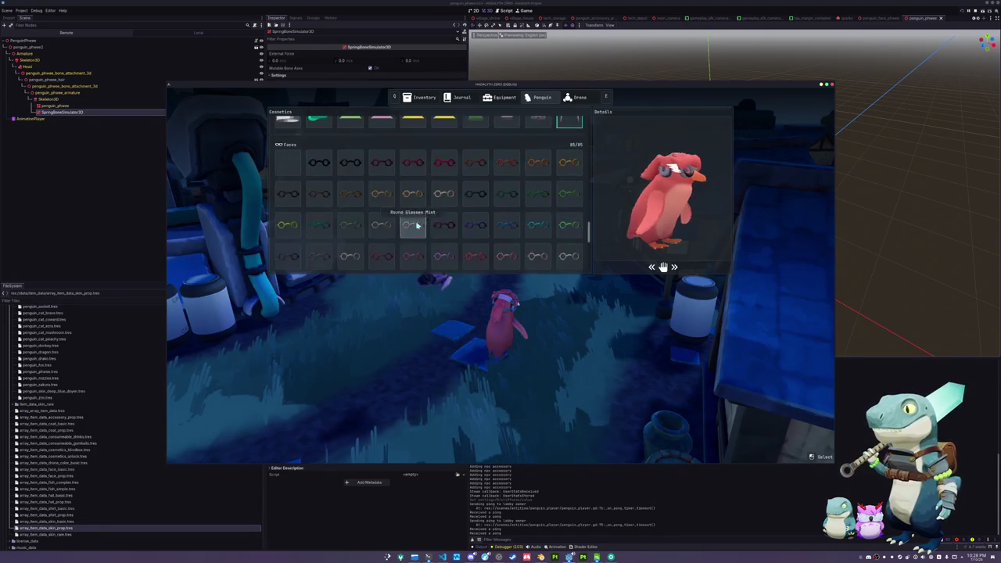
pyautogui.scroll(-5, 416, 225)
pyautogui.click(413, 247)
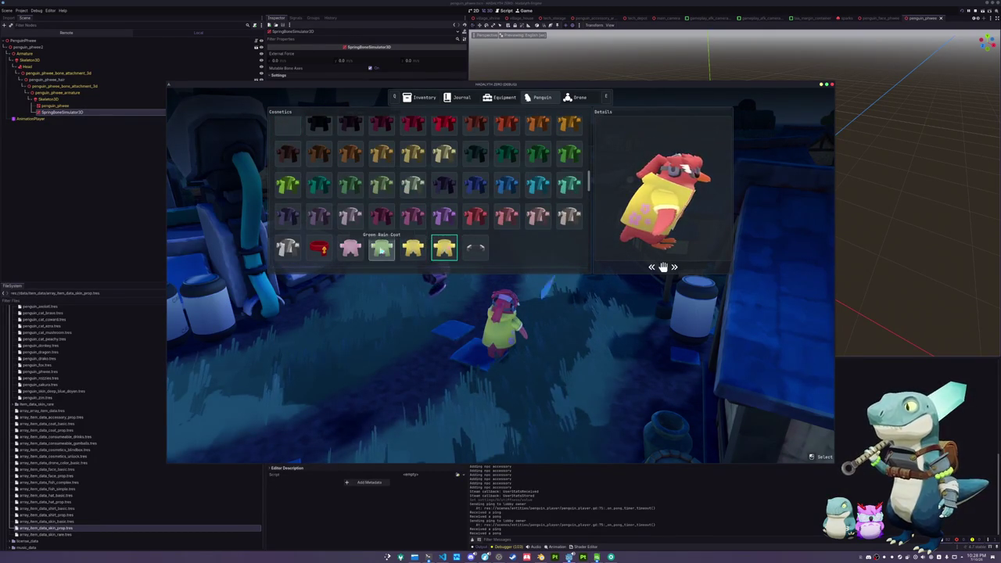
pyautogui.click(382, 249)
pyautogui.click(351, 251)
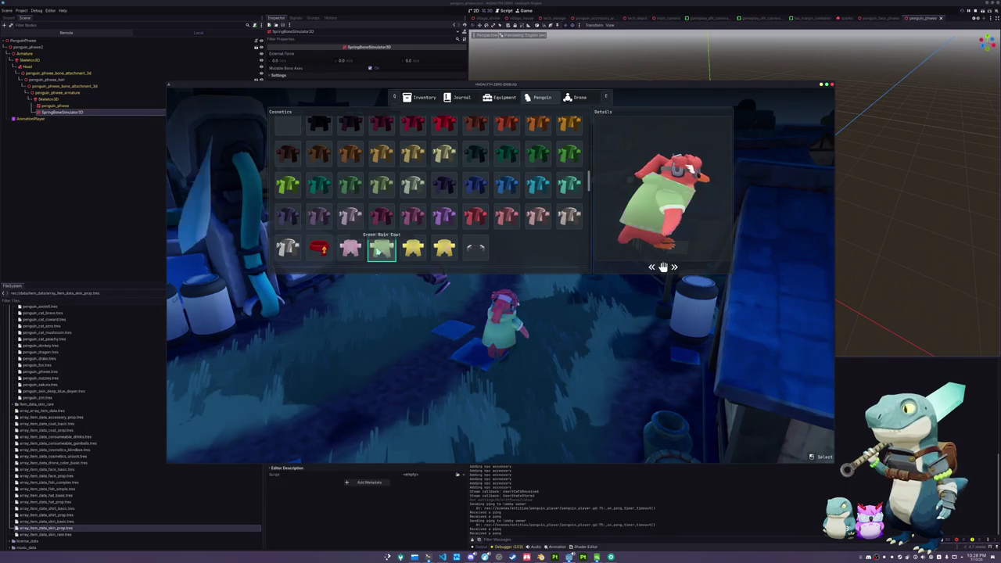
pyautogui.click(382, 249)
pyautogui.click(444, 247)
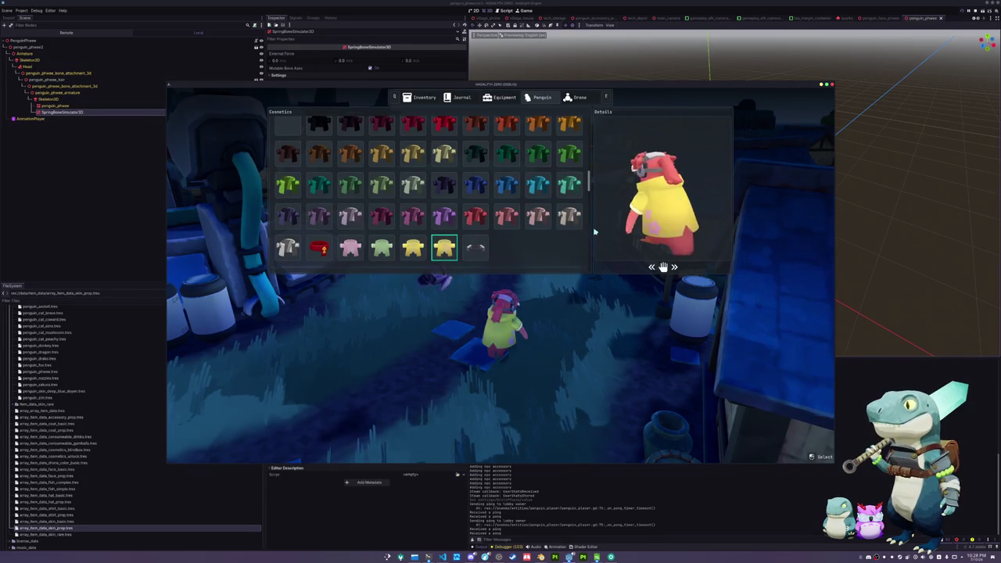
# Try the T Shirt Obsidian and two white shirts on the penguin
pyautogui.scroll(3, 320, 215)
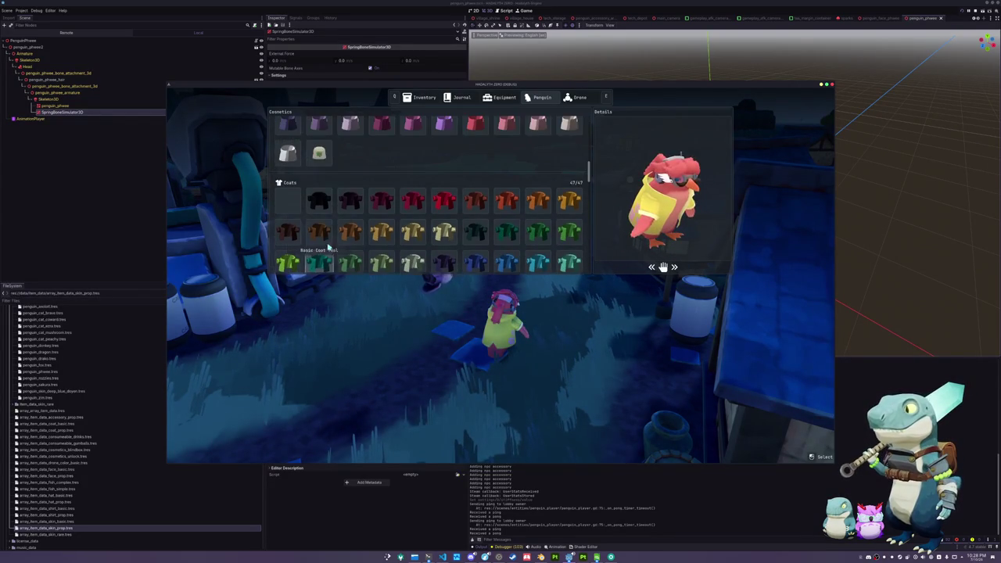
pyautogui.scroll(2, 322, 194)
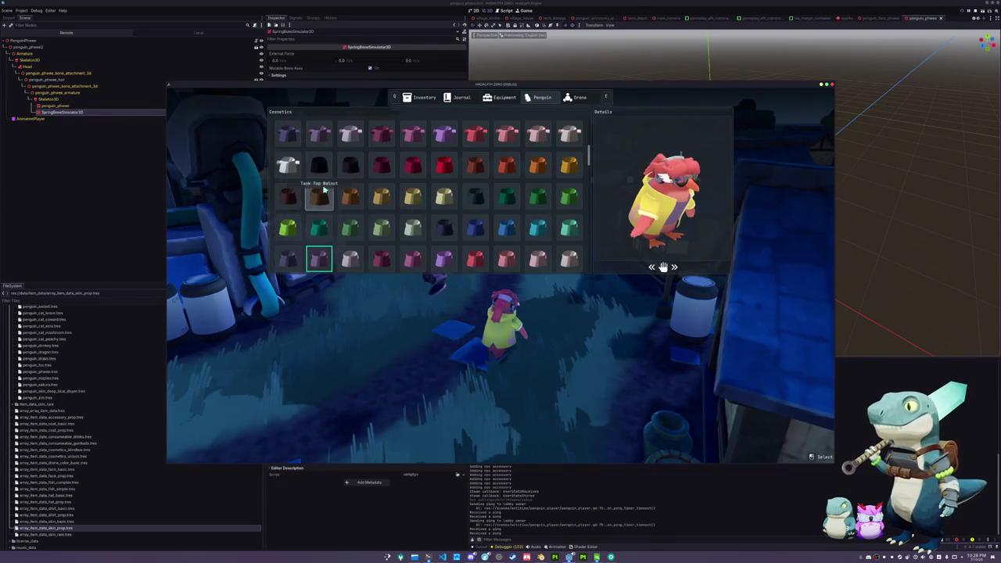
pyautogui.scroll(2, 324, 190)
pyautogui.scroll(5, 324, 190)
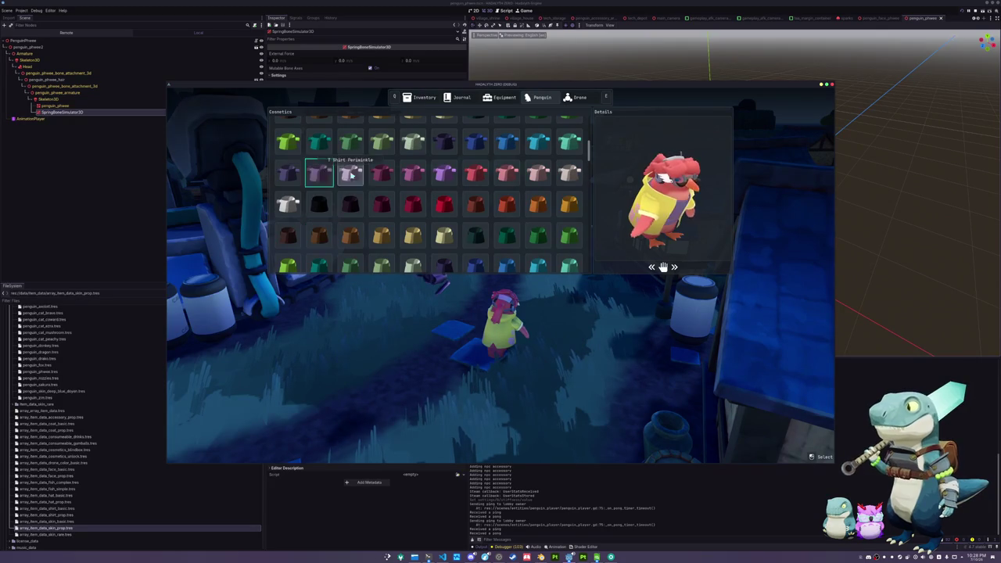
pyautogui.click(318, 181)
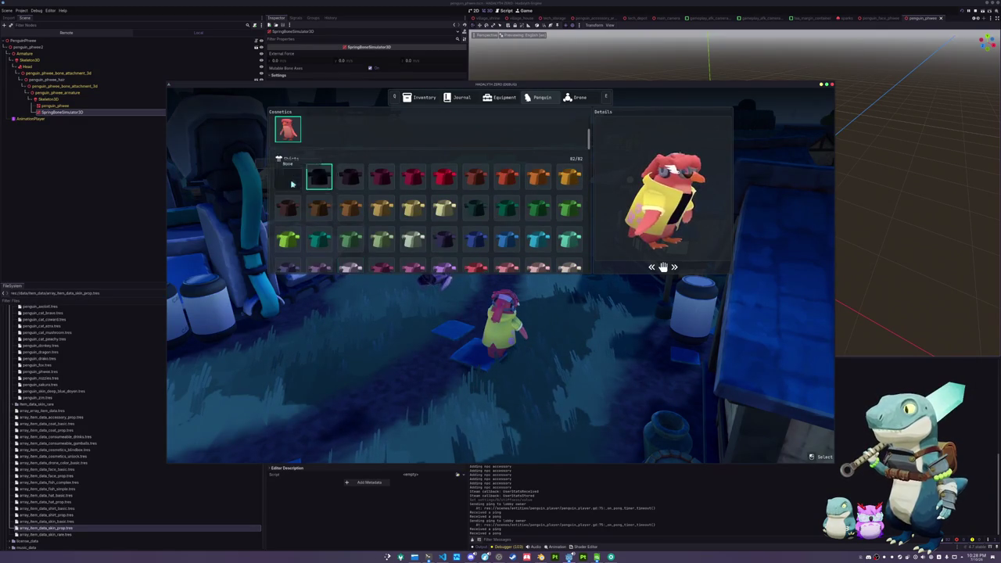
pyautogui.scroll(-2, 391, 172)
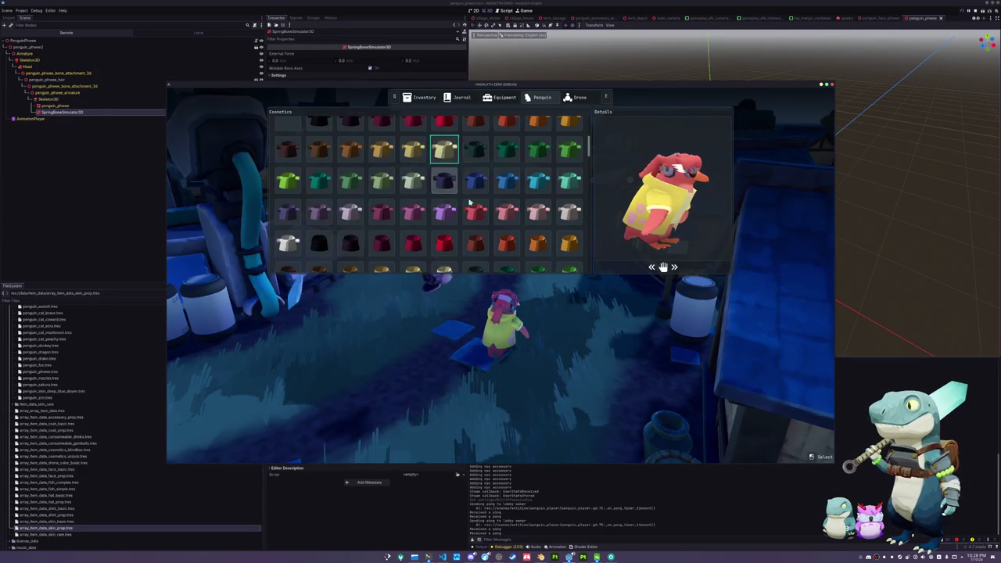
pyautogui.click(569, 211)
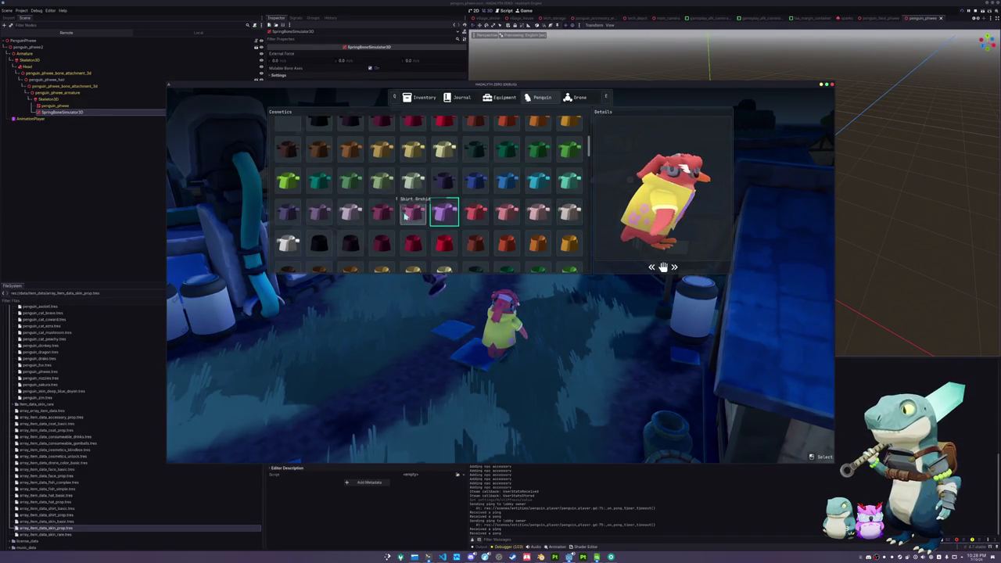
pyautogui.click(287, 243)
# Put the green coat and then the red scarf on the penguin
pyautogui.scroll(-2, 338, 237)
pyautogui.scroll(-5, 338, 236)
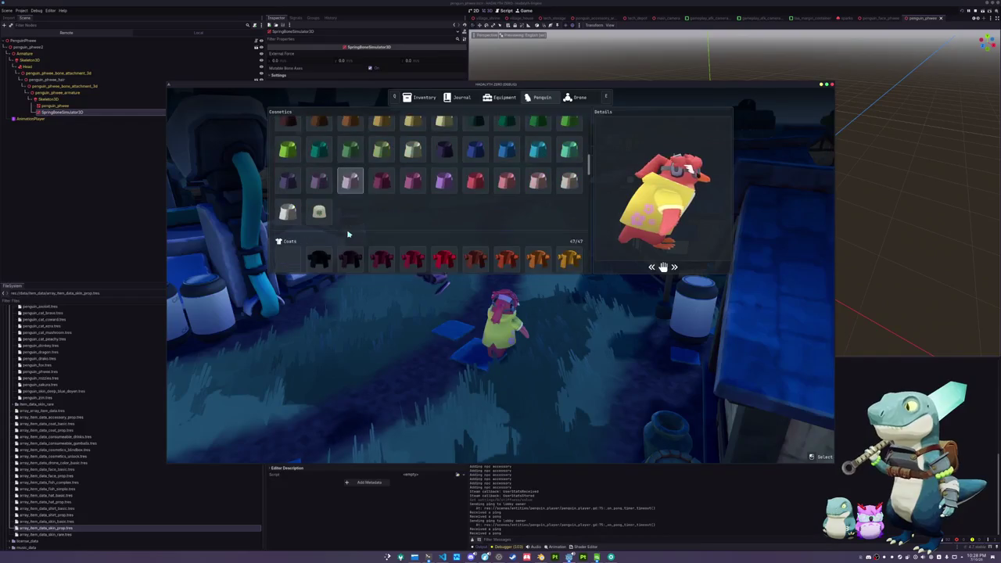
pyautogui.scroll(-2, 344, 204)
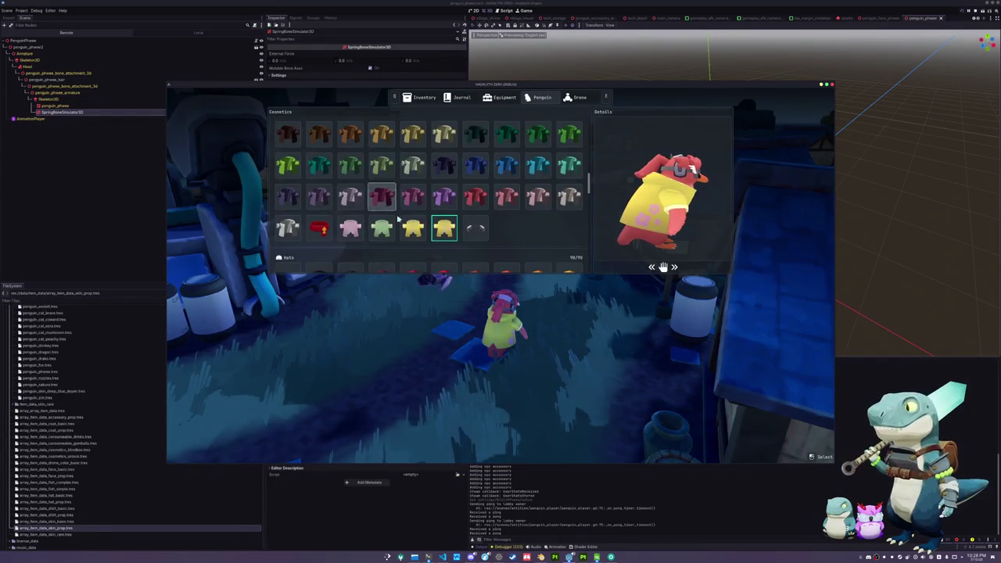
pyautogui.click(382, 228)
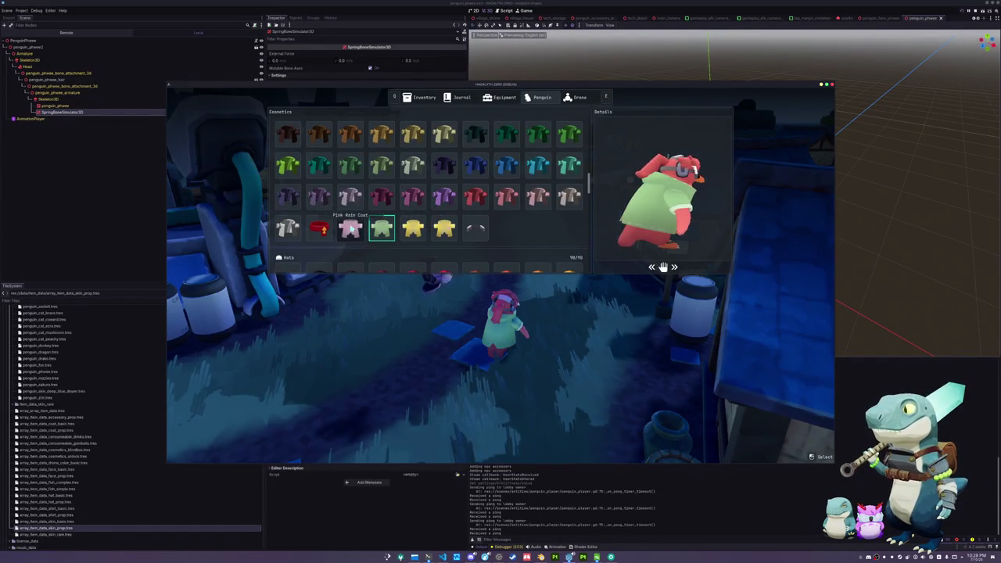
pyautogui.click(318, 230)
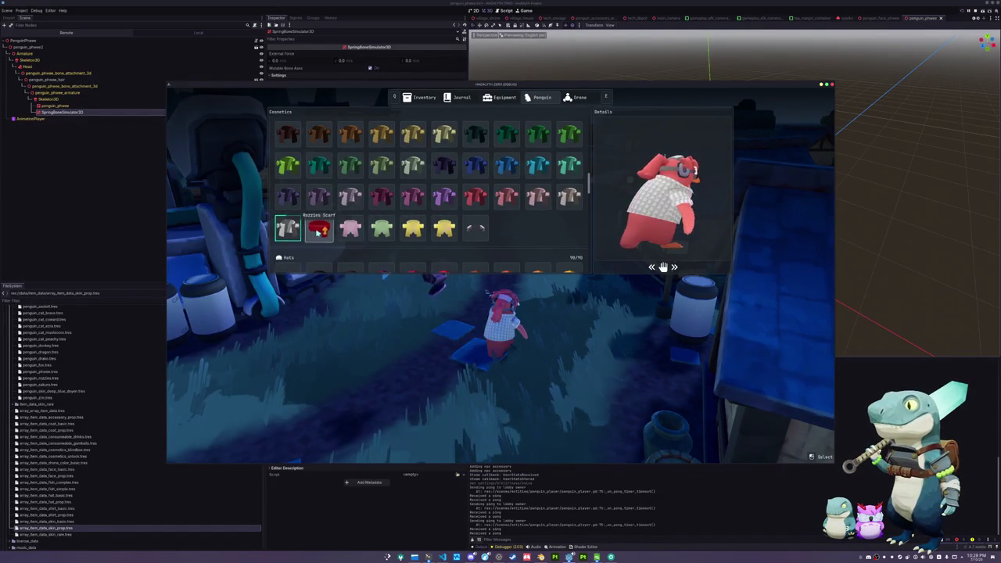
pyautogui.scroll(10, 346, 230)
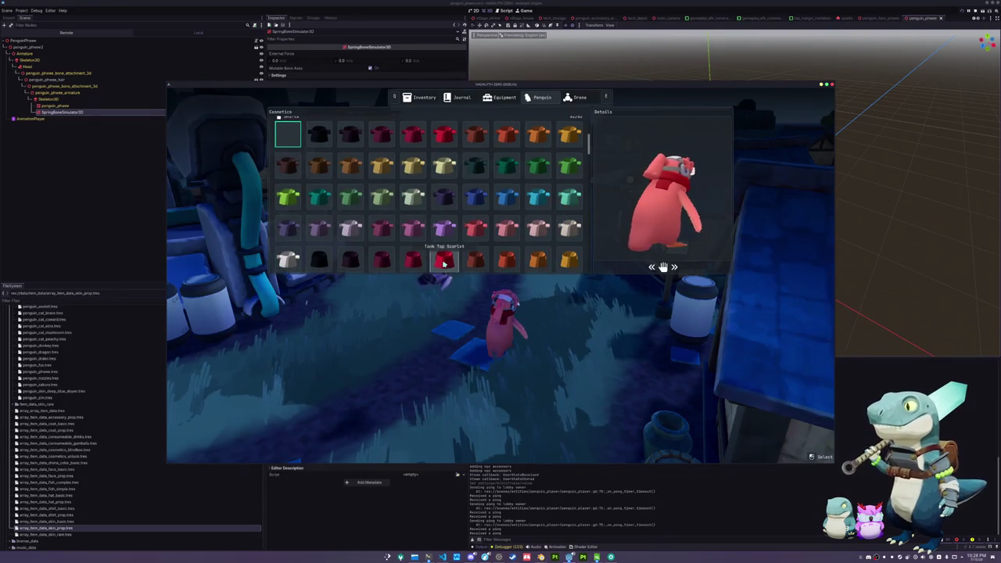
# Close and reopen the inventory, return to the game, and bring the todo.txt notes forward
pyautogui.press('Escape')
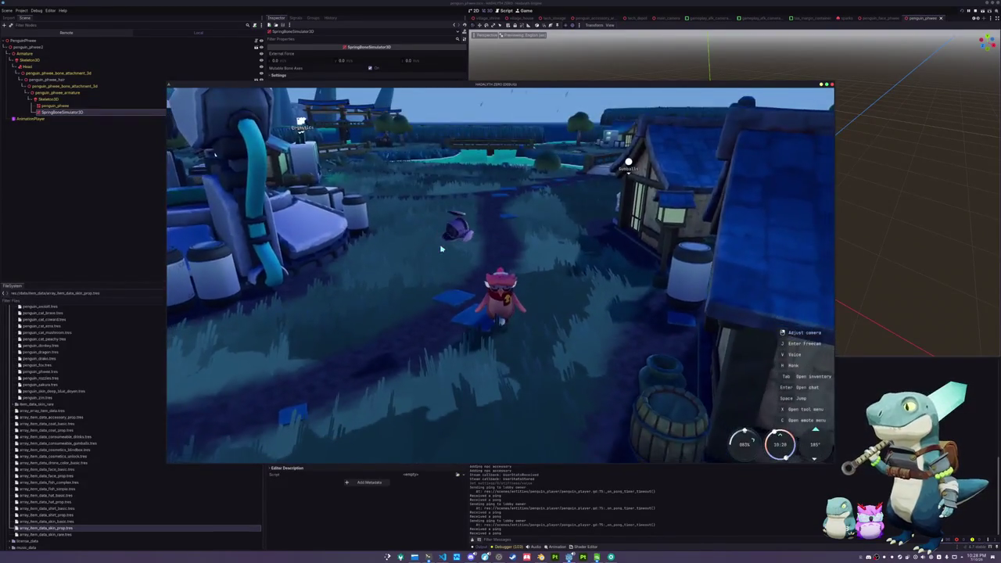
pyautogui.press('Tab')
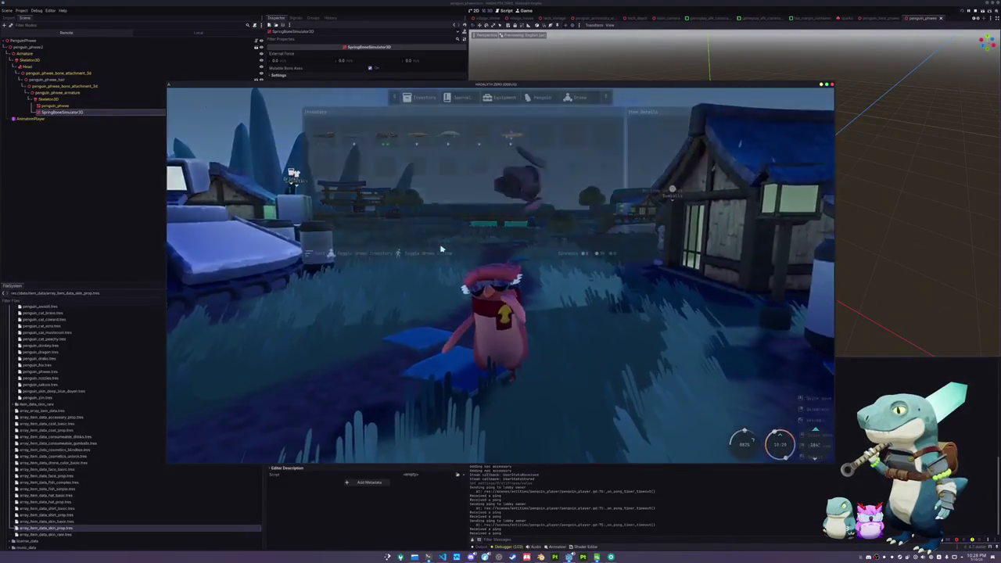
pyautogui.scroll(-15, 445, 209)
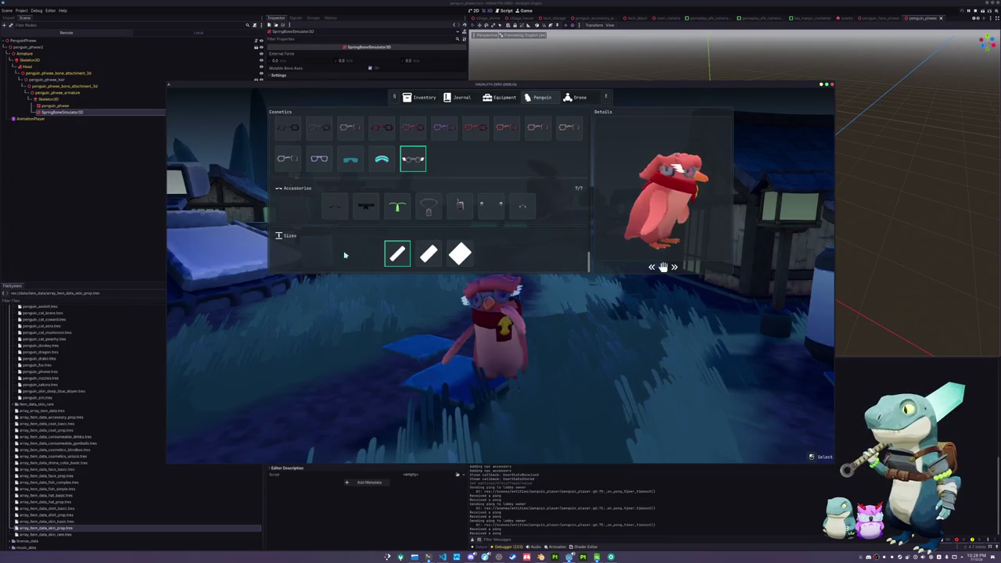
pyautogui.press('Tab')
pyautogui.press('w')
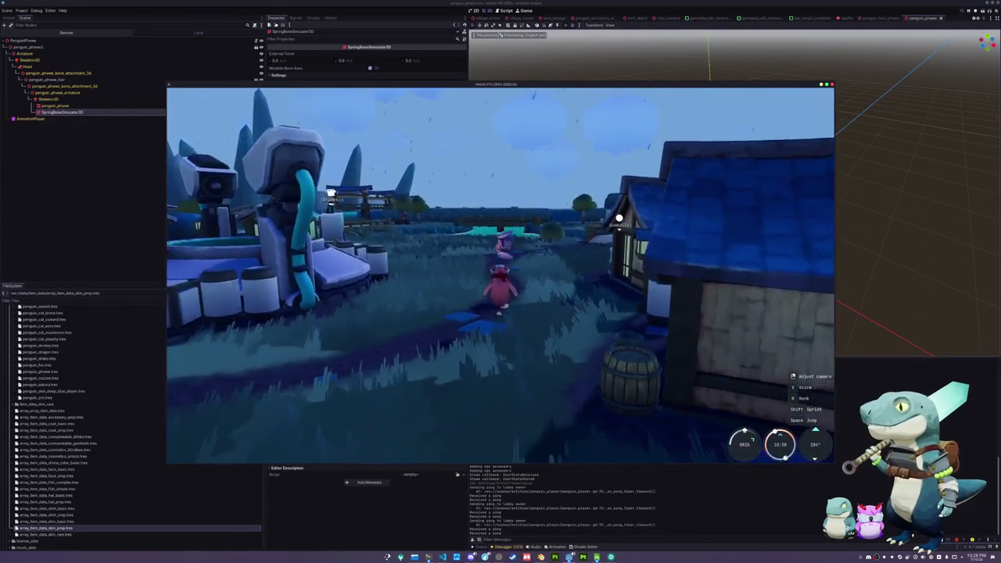
pyautogui.click(430, 557)
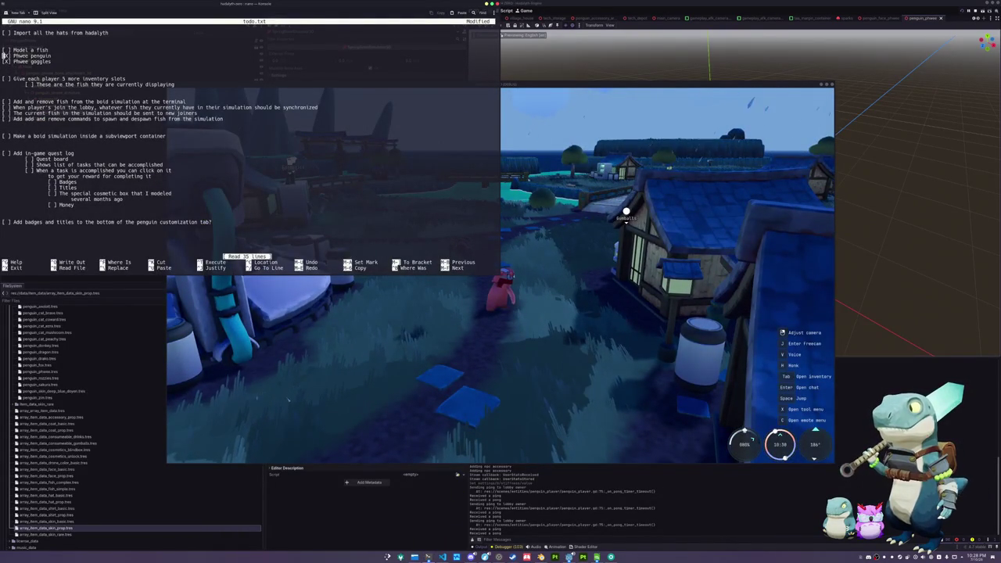
# Delete the checked Phwee lines from todo.txt, then walk to the gumball machine and open the Journal
pyautogui.hotkey('ctrl', 'k')
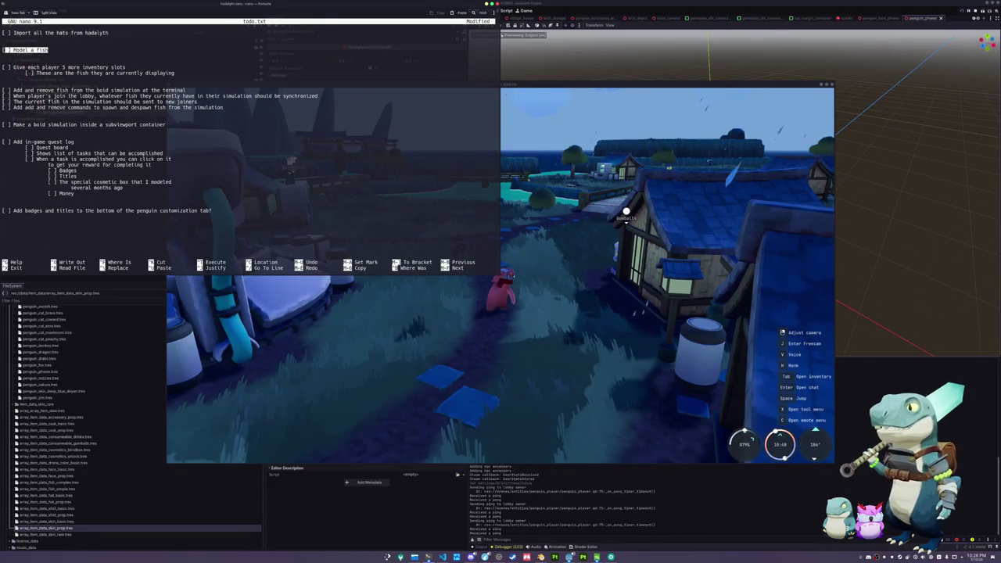
pyautogui.click(466, 354)
pyautogui.press('w')
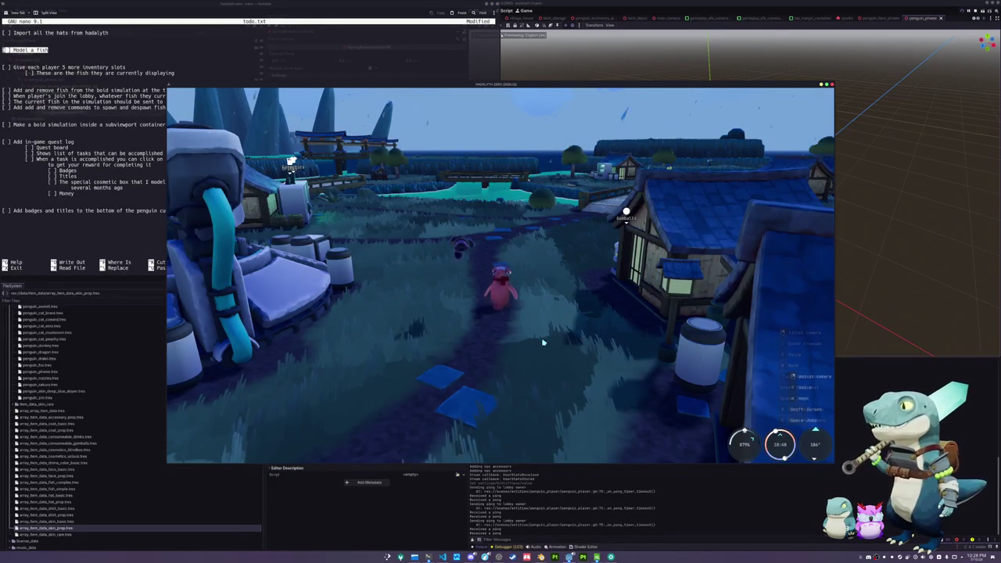
pyautogui.press('w')
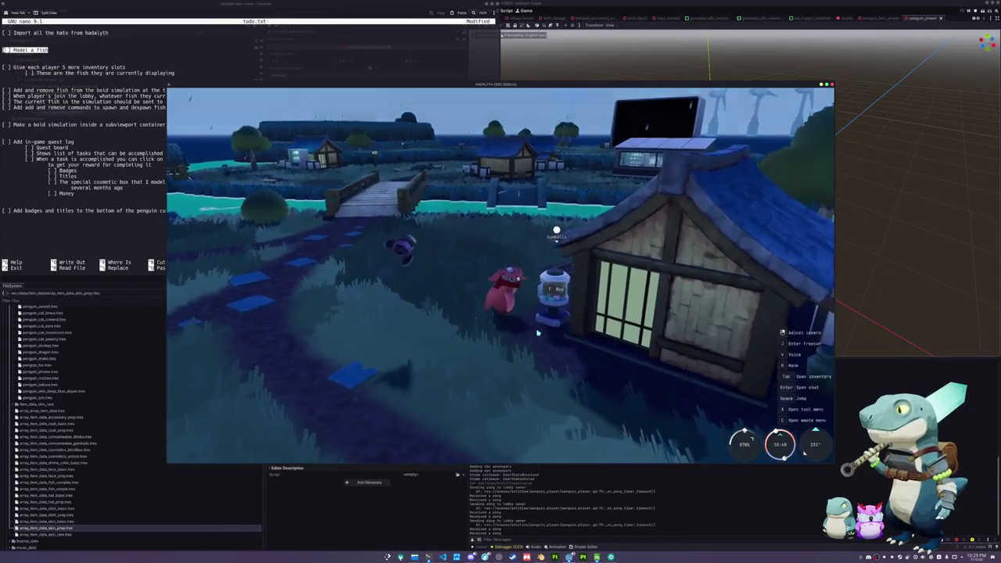
pyautogui.press('Tab')
pyautogui.click(462, 97)
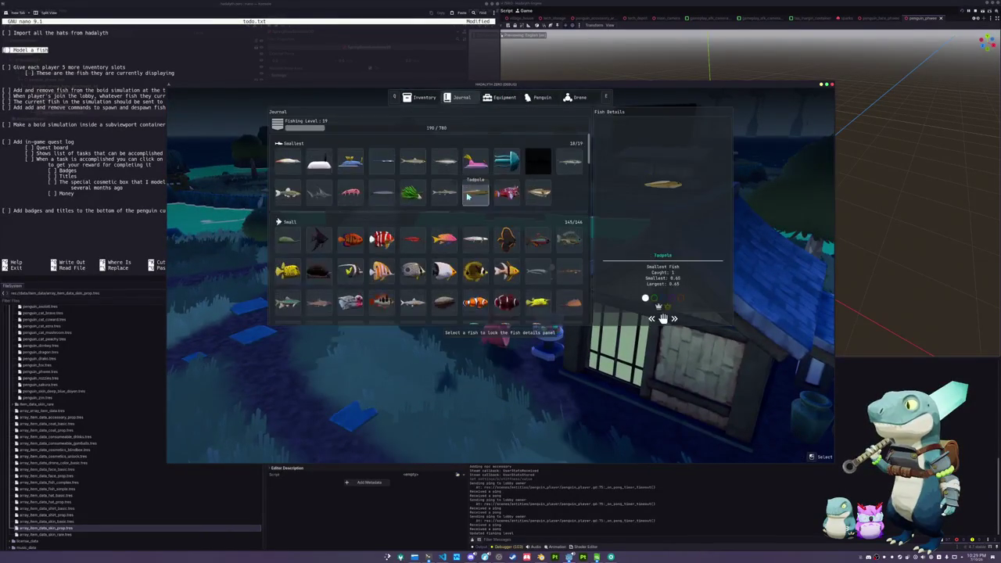
# Check journal entries for the Clownfish, Volcano Snail White, Berlin Swordtail and Hole Yellow Eye Tang, then close it
pyautogui.scroll(-2, 465, 235)
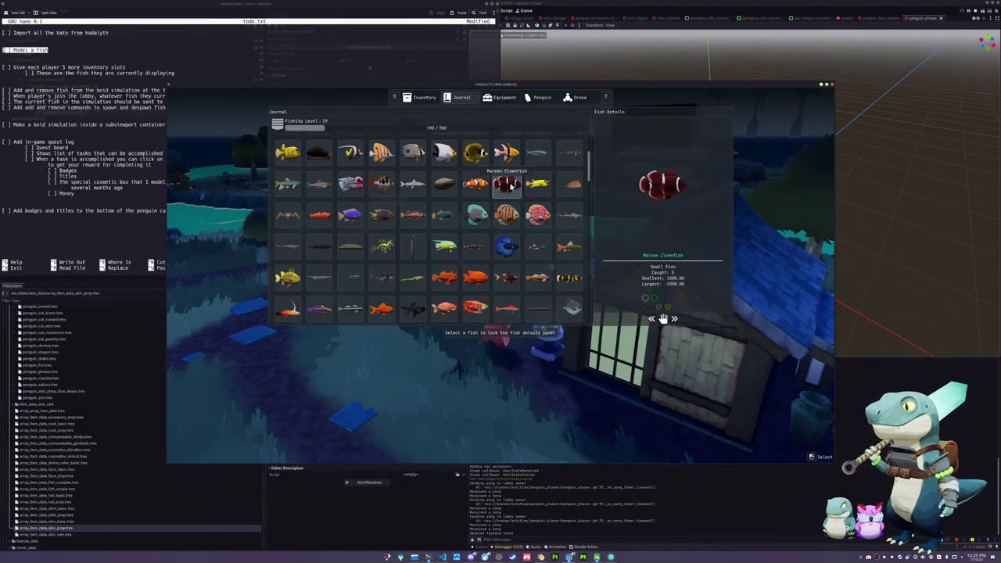
pyautogui.click(475, 184)
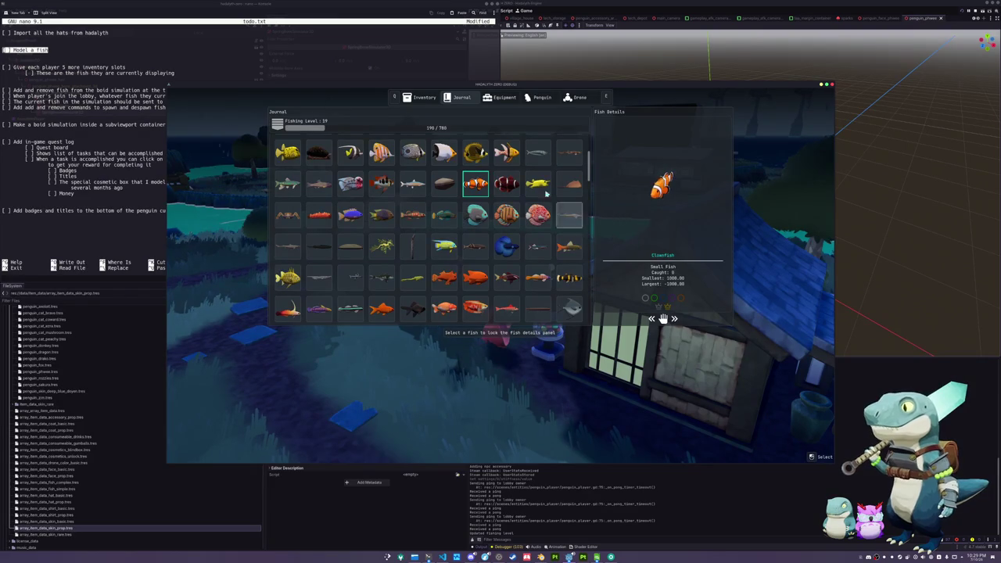
pyautogui.scroll(3, 567, 192)
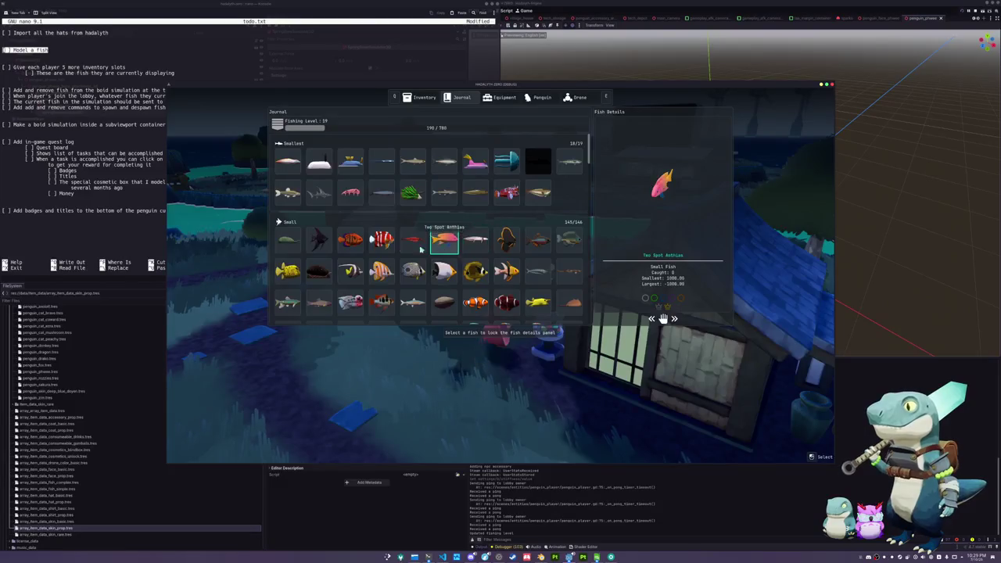
pyautogui.scroll(-10, 382, 244)
pyautogui.click(382, 275)
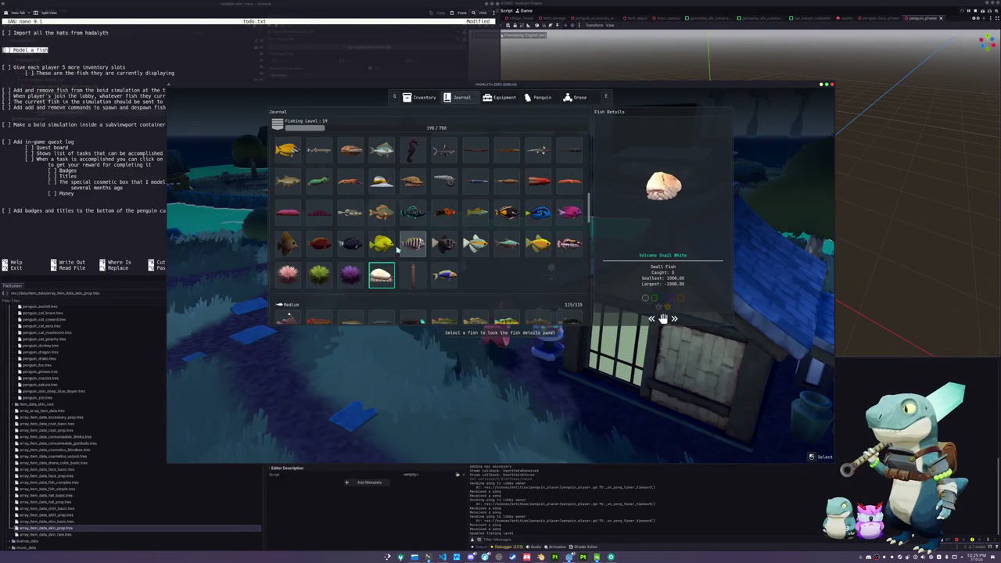
pyautogui.click(413, 275)
pyautogui.click(444, 275)
pyautogui.click(569, 243)
pyautogui.click(444, 212)
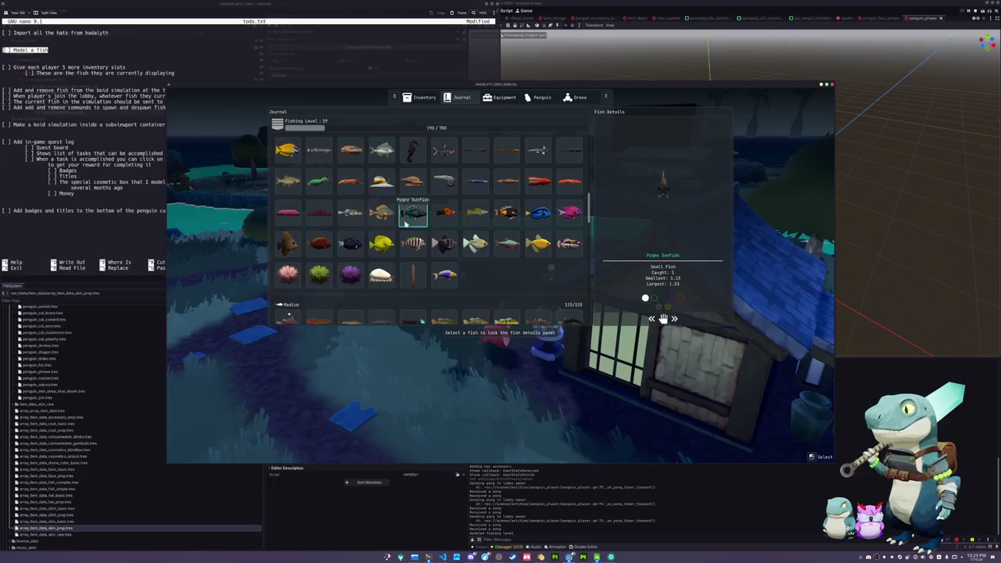
pyautogui.click(317, 244)
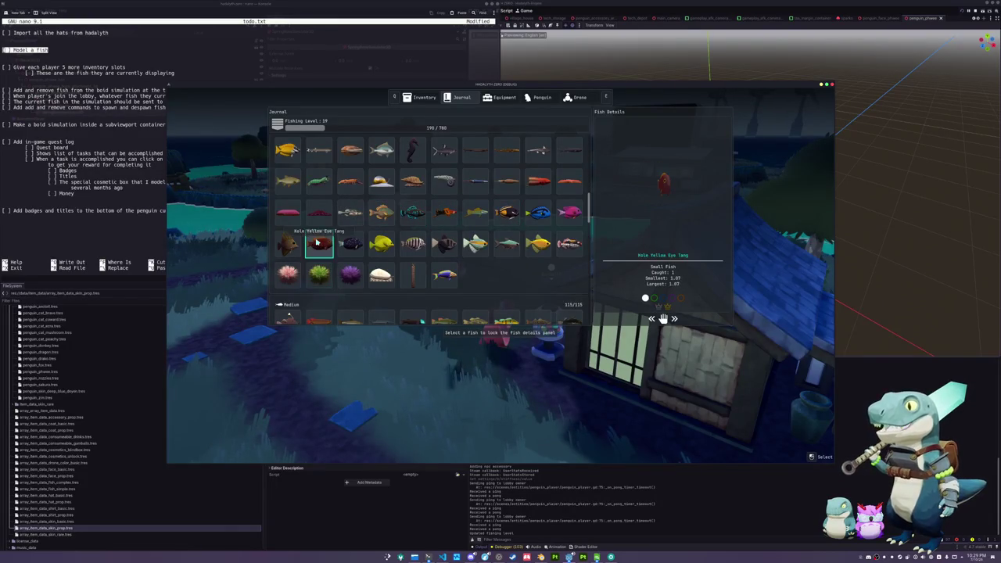
pyautogui.press('Tab')
# Add the to-do item 'Add MSAA options also' above 'Model a fish', then reopen the game inventory
pyautogui.click(85, 220)
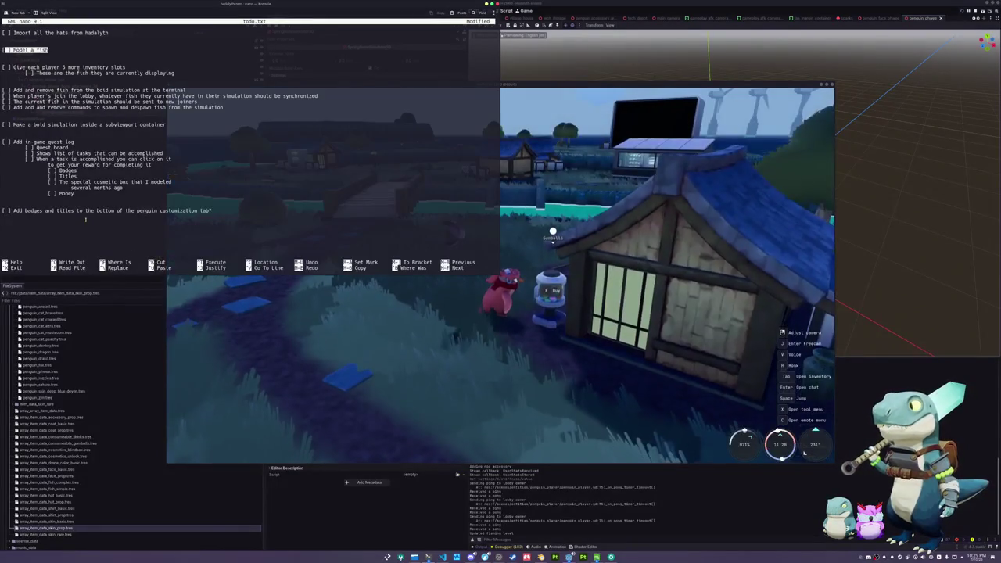
pyautogui.click(86, 49)
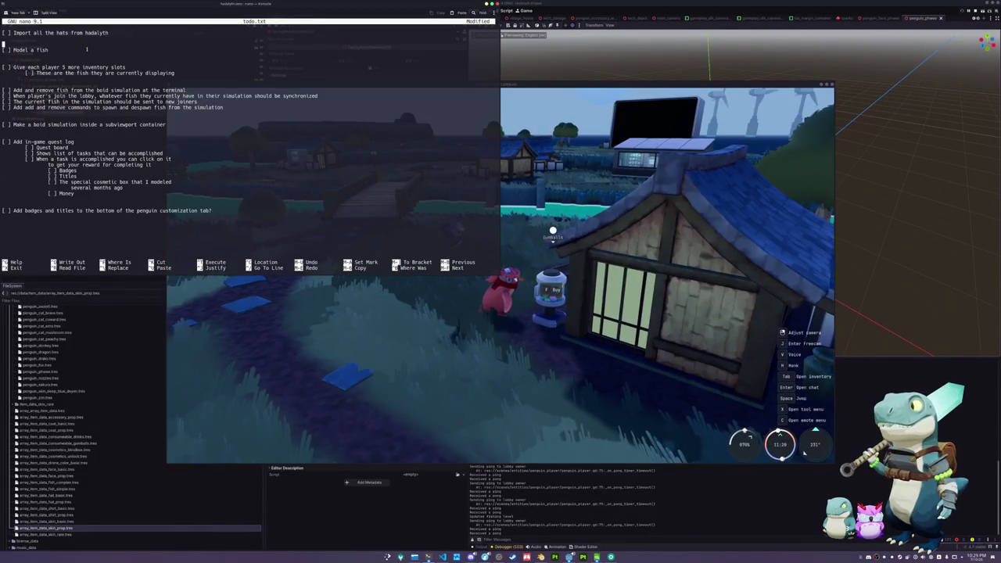
pyautogui.press('Return')
pyautogui.press('Up')
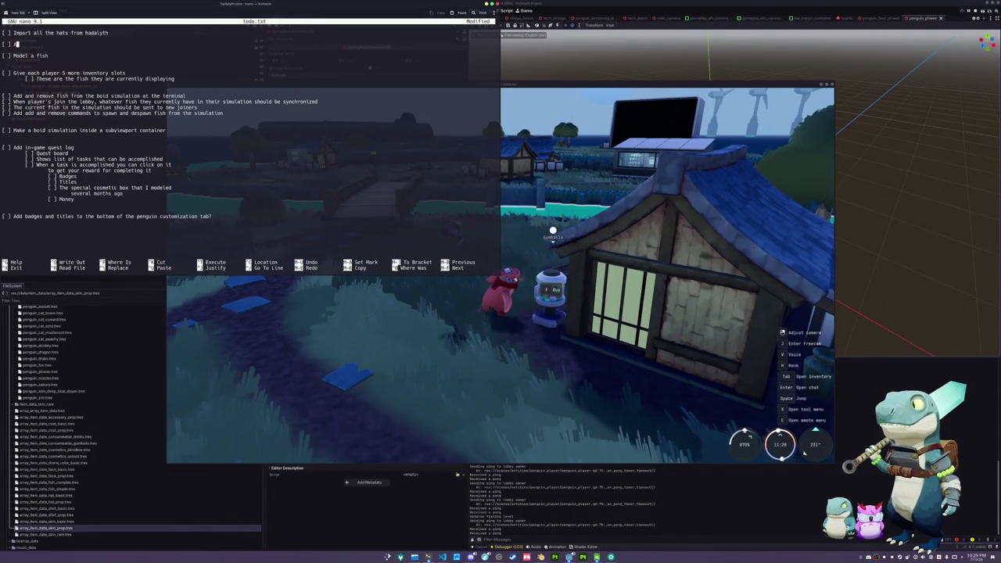
pyautogui.write('MSAA o')
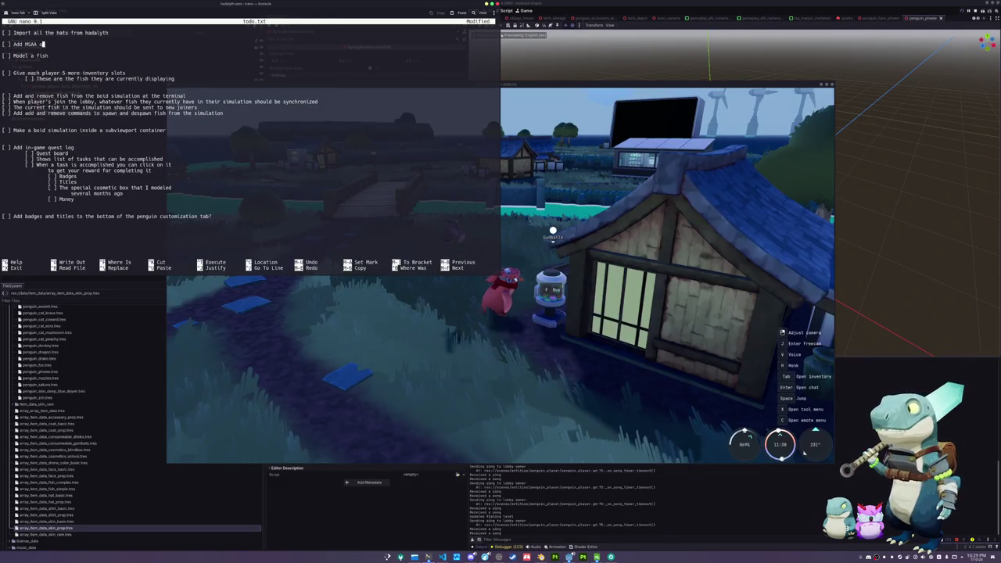
pyautogui.write('ptions also')
pyautogui.press('Down')
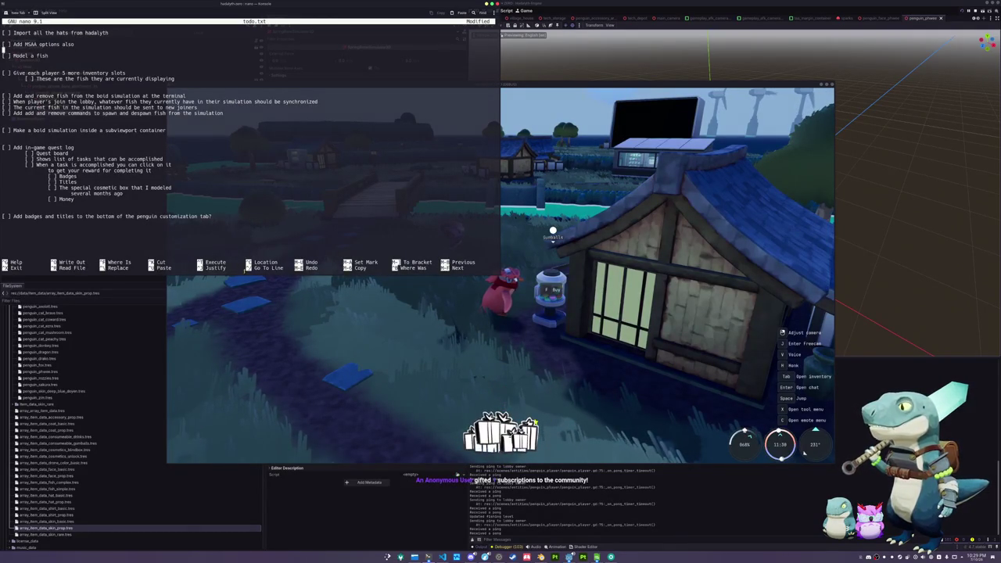
pyautogui.click(449, 334)
pyautogui.press('Tab')
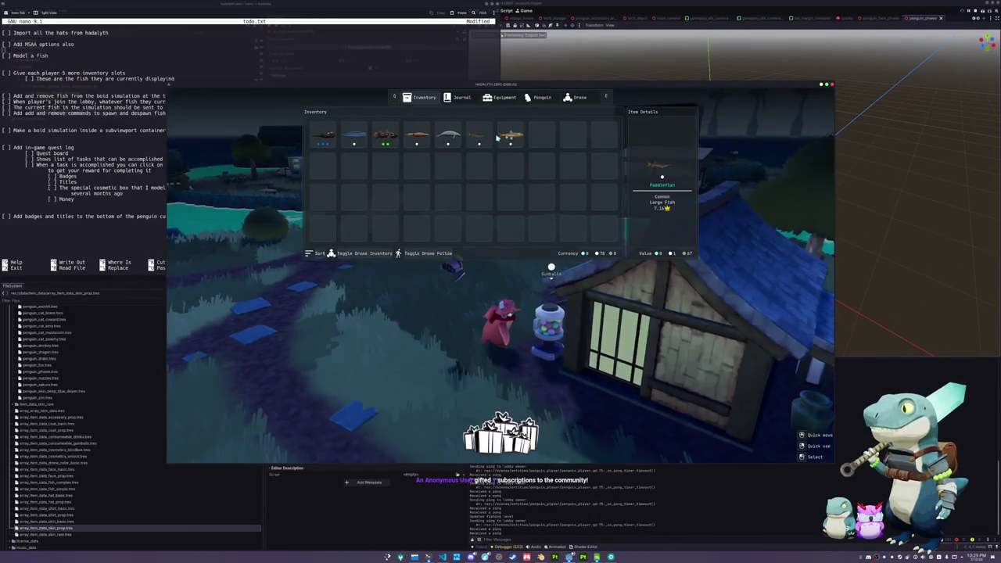
# On the Penguin page, try the orange, brown, purple and grey skins, settling on red
pyautogui.click(538, 97)
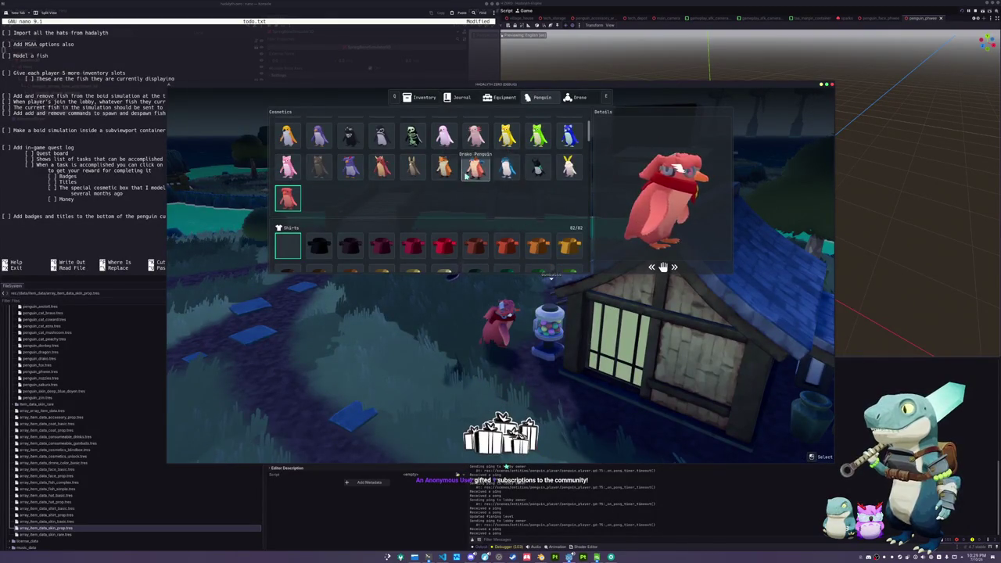
pyautogui.scroll(2, 479, 243)
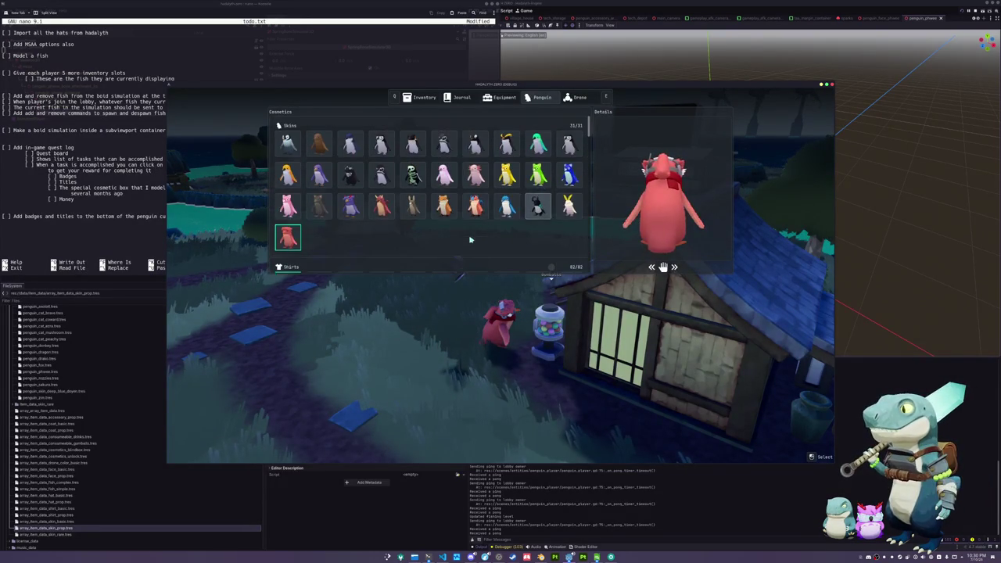
pyautogui.click(443, 206)
pyautogui.click(412, 206)
pyautogui.click(381, 205)
pyautogui.click(350, 206)
pyautogui.click(318, 206)
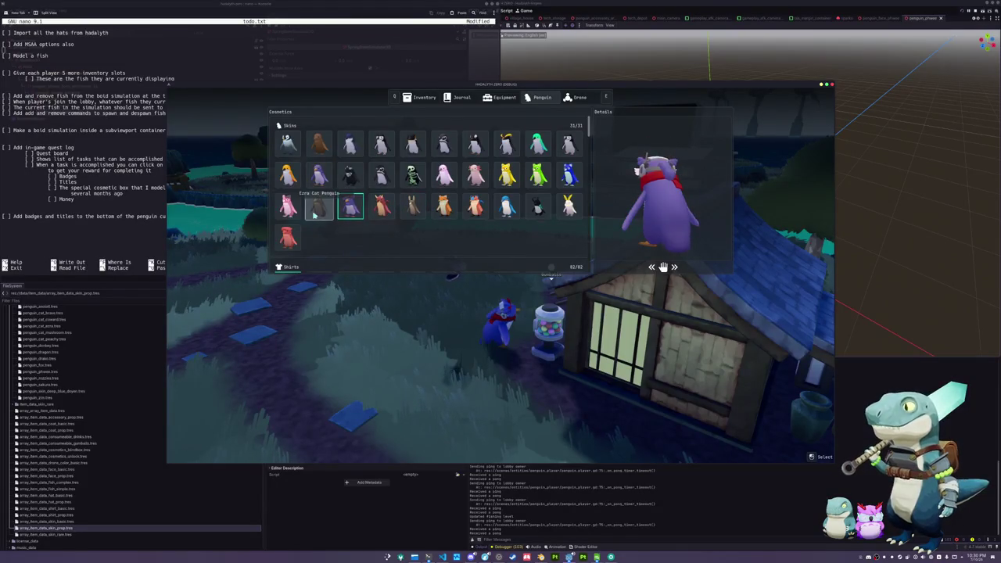
pyautogui.click(349, 205)
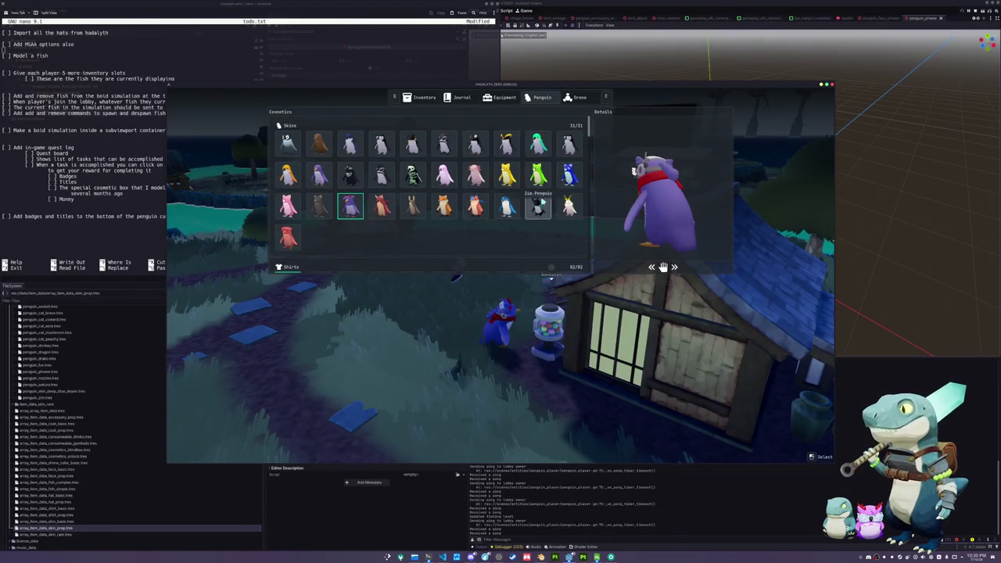
pyautogui.click(287, 237)
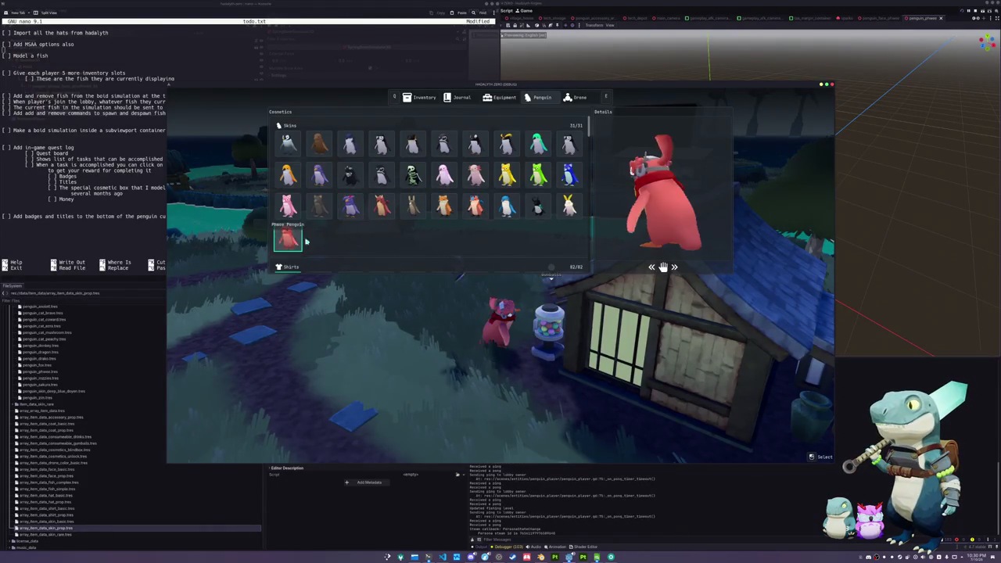
# Dress the penguin in the red coat, close the cosmetics menu, and stop the game with F8
pyautogui.scroll(-5, 352, 235)
pyautogui.scroll(-4, 407, 237)
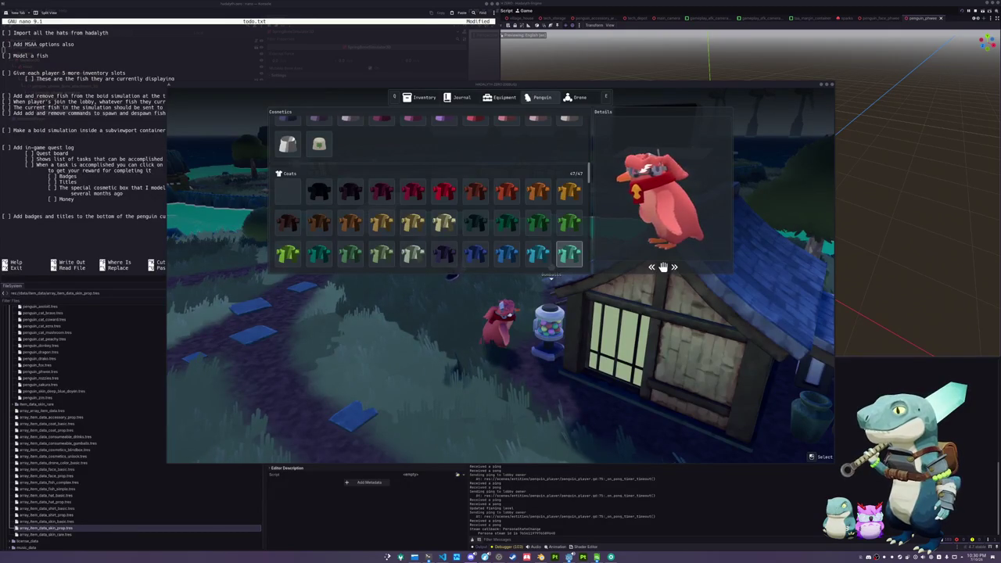
pyautogui.click(412, 190)
pyautogui.scroll(1, 367, 211)
pyautogui.scroll(3, 371, 206)
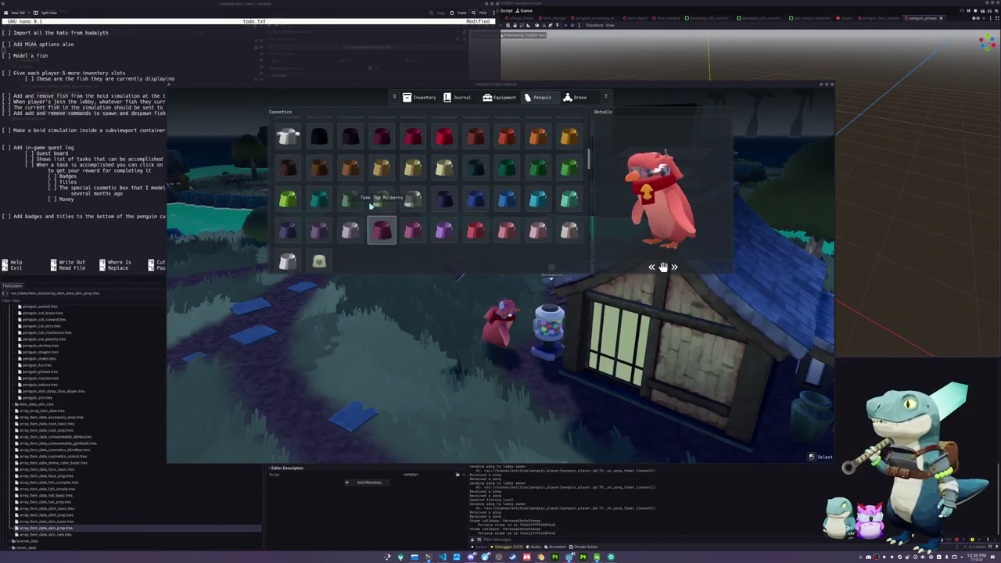
pyautogui.scroll(-5, 370, 205)
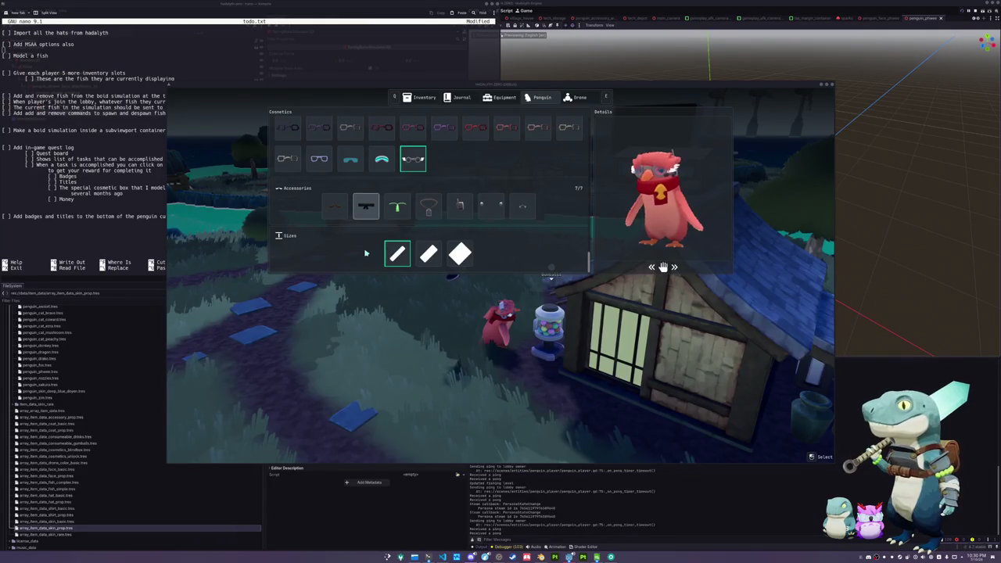
pyautogui.press('Tab')
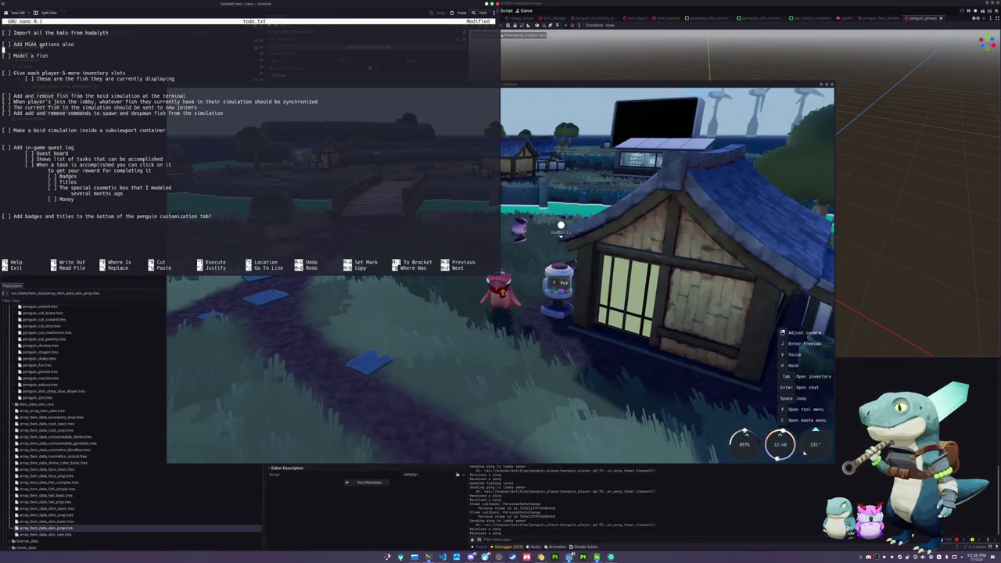
pyautogui.press('F8')
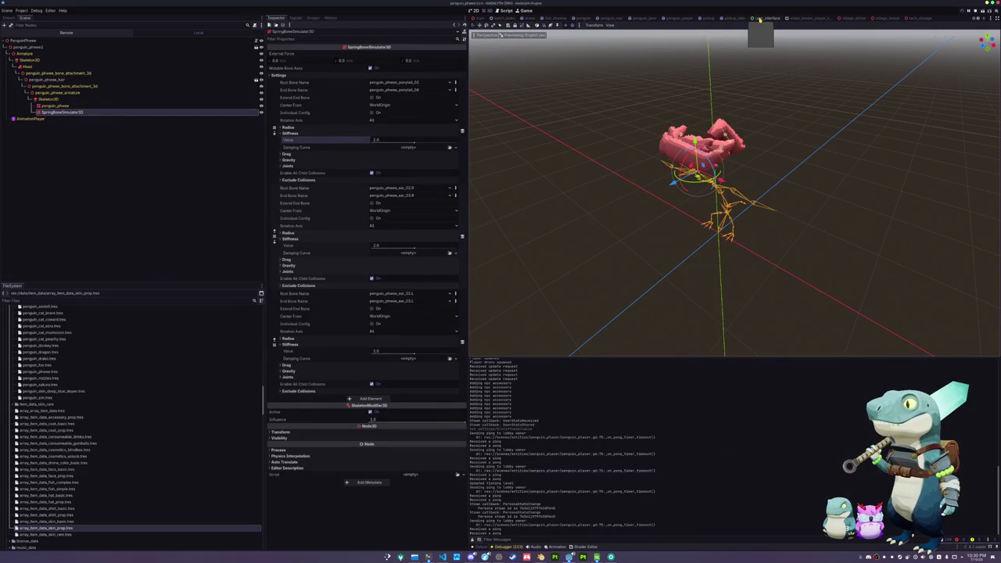
# Switch to the user_interface scene and collapse the EmoteWheelRoot subtree down to its root
pyautogui.click(766, 18)
pyautogui.moveTo(663, 172)
pyautogui.mouseDown()
pyautogui.moveTo(650, 193)
pyautogui.moveTo(620, 187)
pyautogui.mouseUp()
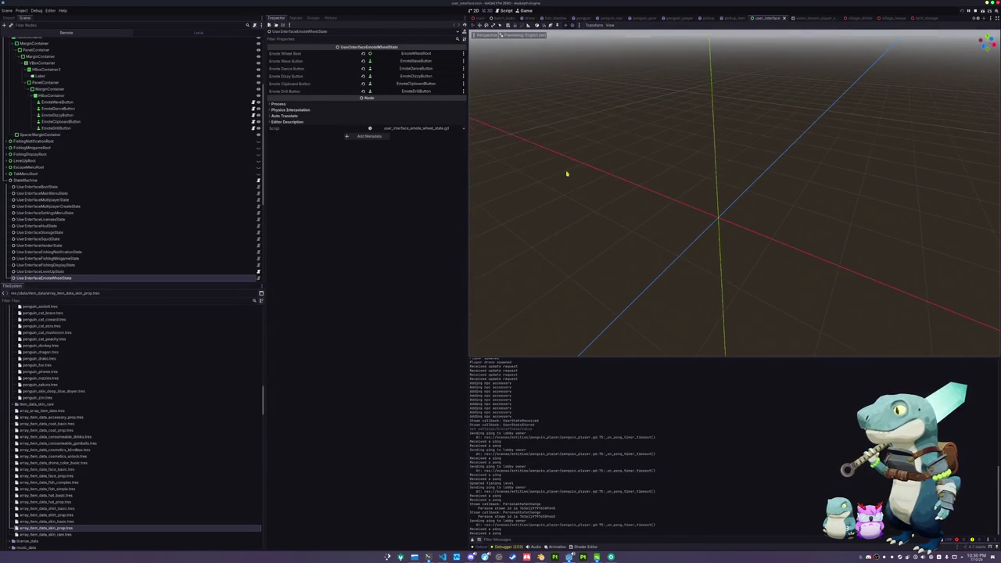
pyautogui.scroll(5, 68, 171)
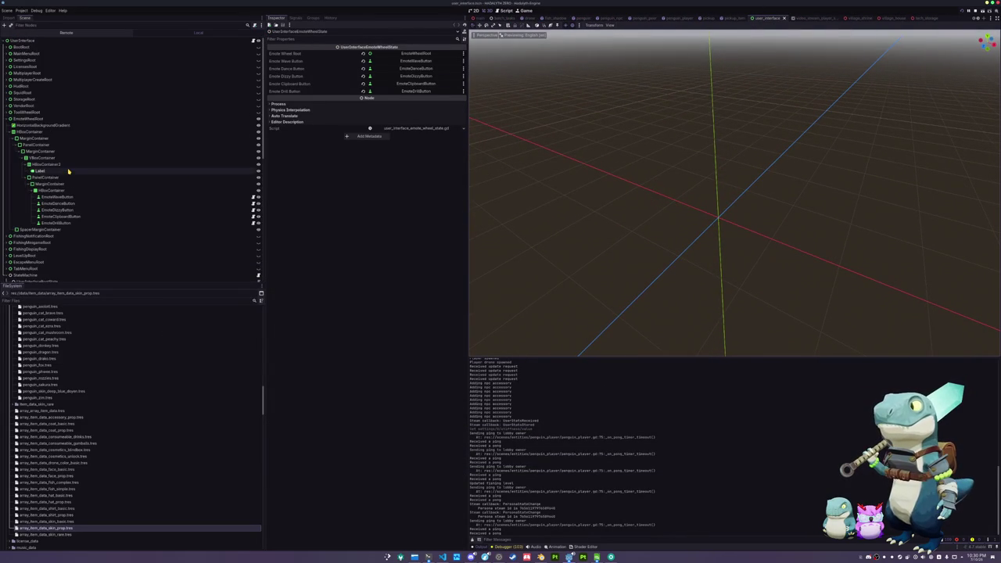
pyautogui.click(24, 178)
pyautogui.click(24, 165)
pyautogui.click(23, 158)
pyautogui.click(20, 151)
pyautogui.click(15, 144)
pyautogui.click(11, 138)
pyautogui.click(8, 132)
pyautogui.click(6, 118)
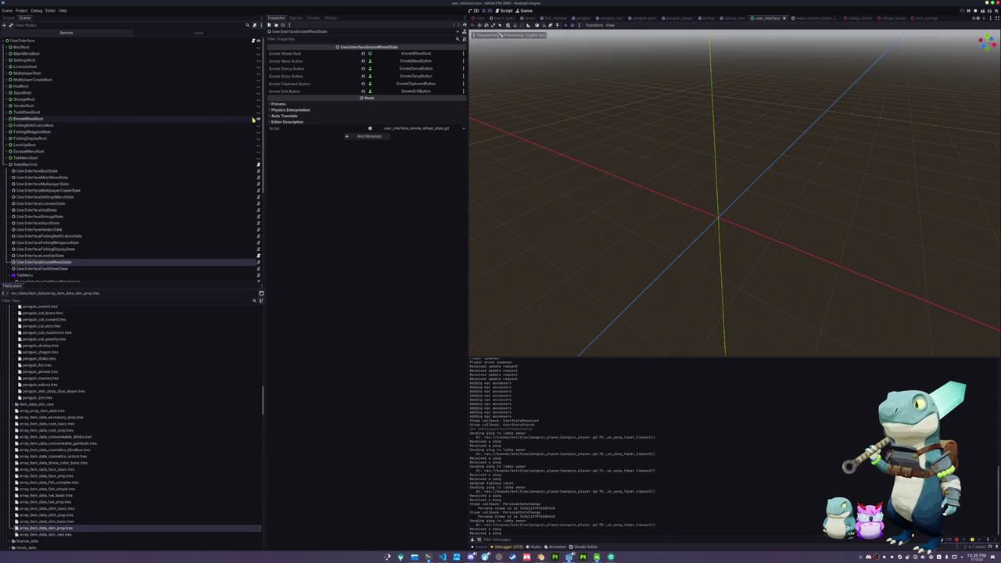
# Select EmoteWheelRoot, SquidRoot and LicensesRoot in turn, ending on SettingsRoot
pyautogui.click(226, 118)
pyautogui.click(76, 92)
pyautogui.click(83, 66)
pyautogui.click(200, 61)
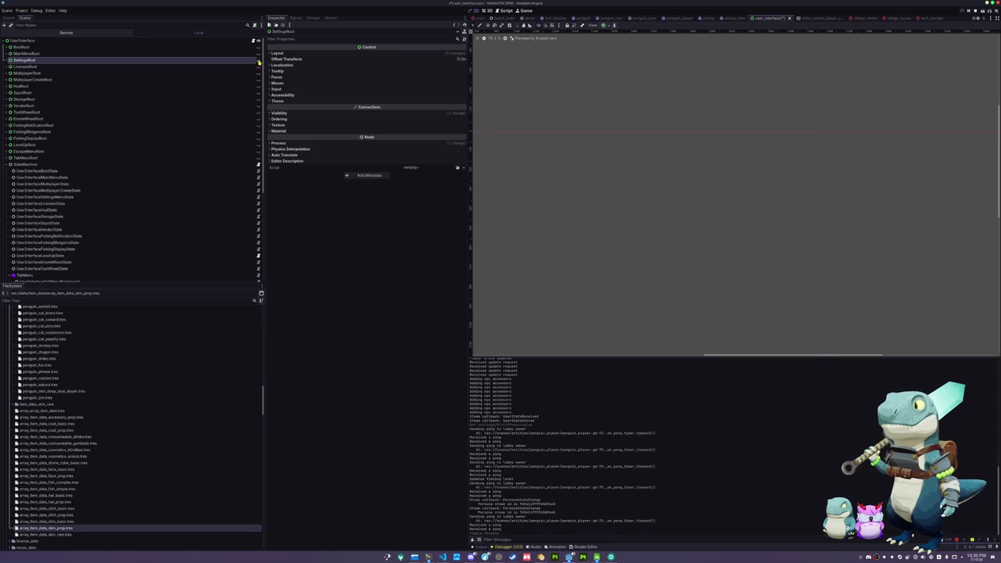
# Make the Settings panel visible, expand SettingsRoot, and save the scene
pyautogui.click(257, 61)
pyautogui.click(5, 60)
pyautogui.hotkey('ctrl', 's')
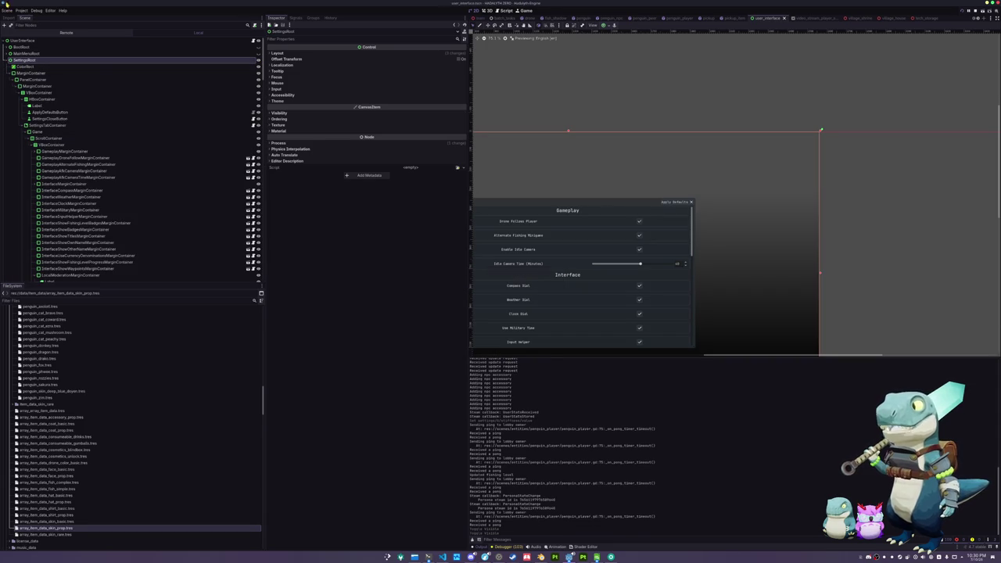
# Open Project Settings and reposition and enlarge its window
pyautogui.click(21, 11)
pyautogui.click(47, 17)
pyautogui.moveTo(227, 3)
pyautogui.mouseDown()
pyautogui.moveTo(287, 75)
pyautogui.moveTo(702, 195)
pyautogui.moveTo(708, 249)
pyautogui.mouseUp()
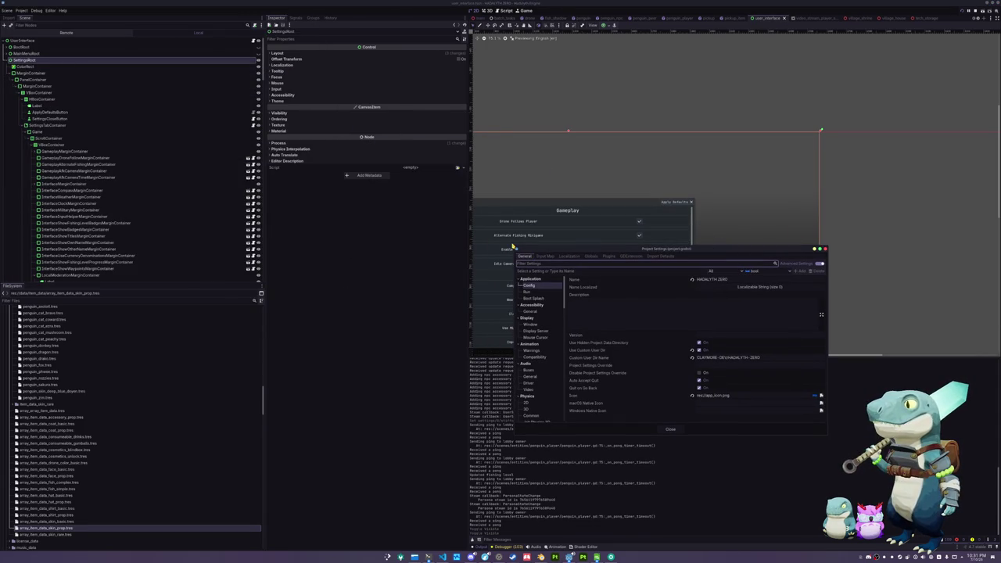
pyautogui.moveTo(513, 247)
pyautogui.mouseDown()
pyautogui.moveTo(352, 138)
pyautogui.moveTo(218, 72)
pyautogui.mouseUp()
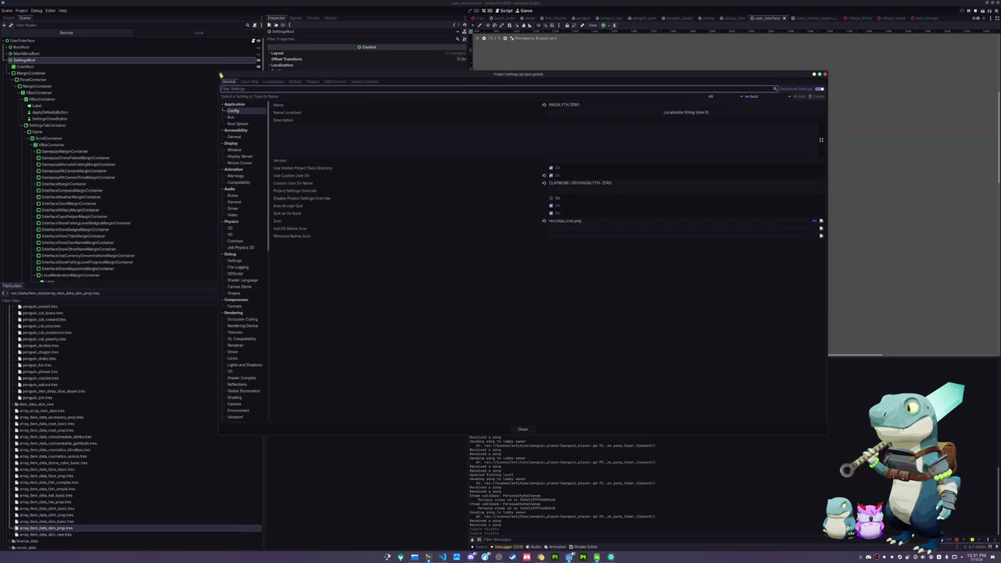
# Review the Rendering > Anti Aliasing MSAA 3D levels, keep Disabled, and close Project Settings
pyautogui.click(232, 234)
pyautogui.scroll(-5, 237, 266)
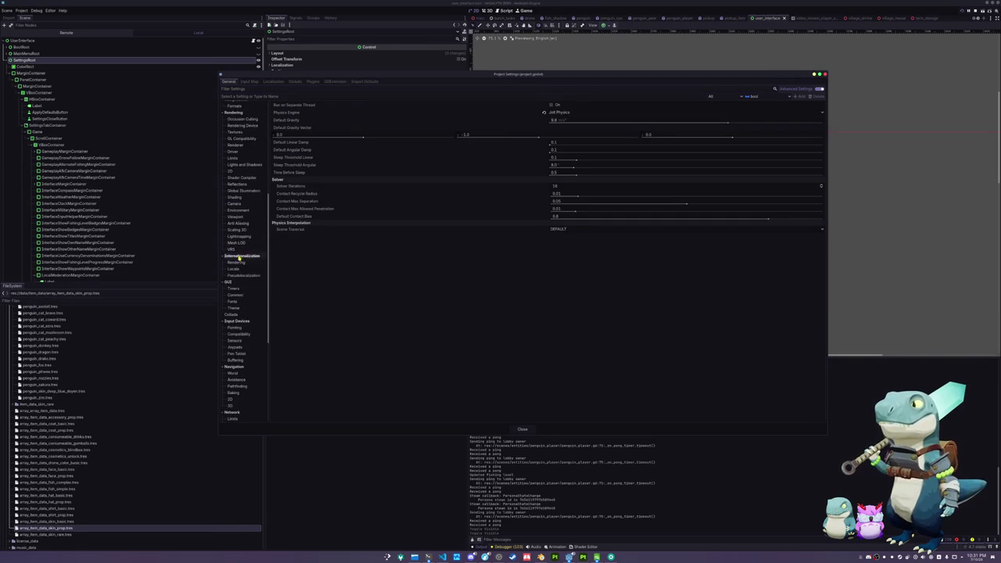
pyautogui.scroll(-4, 236, 301)
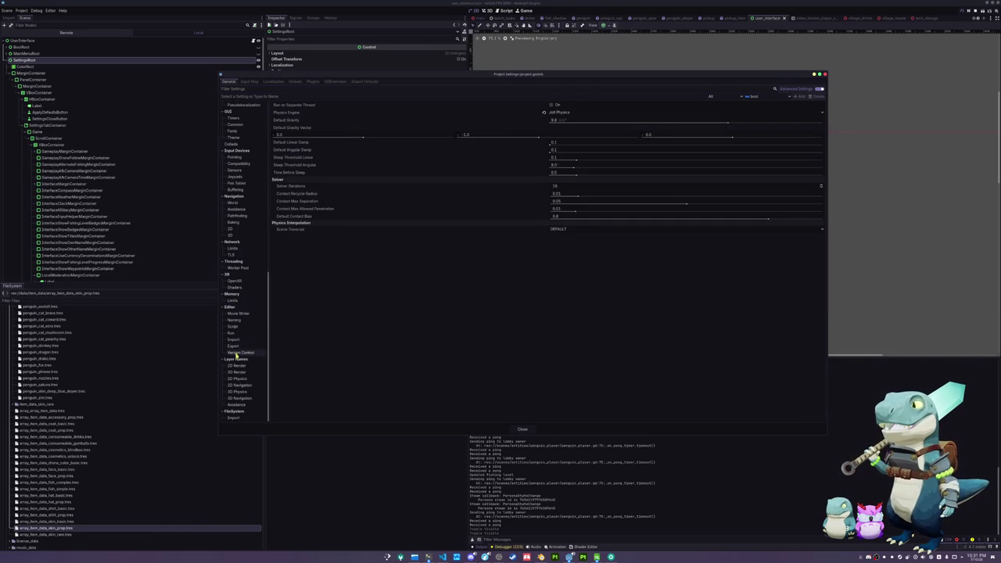
pyautogui.scroll(4, 242, 309)
pyautogui.scroll(2, 236, 252)
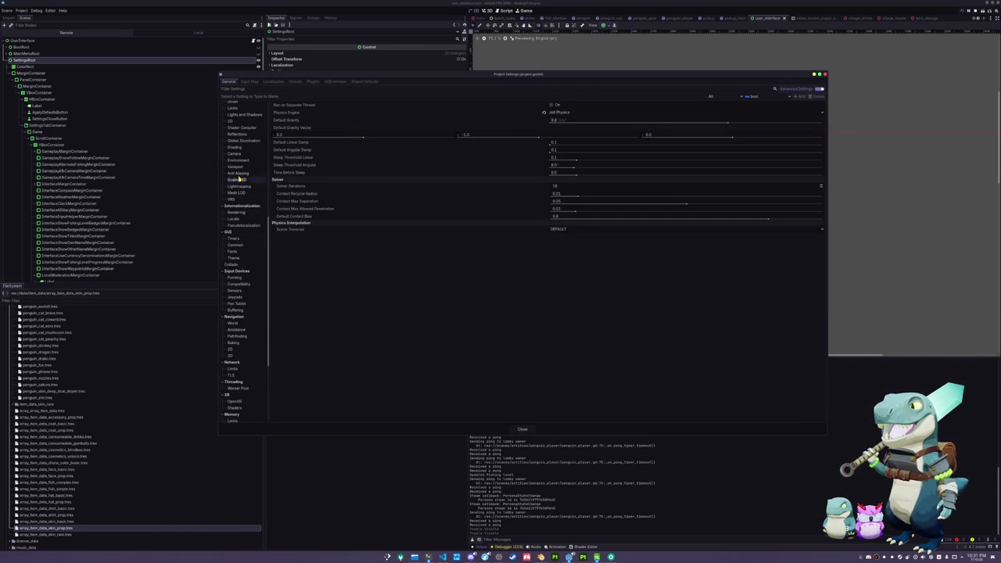
pyautogui.click(238, 174)
pyautogui.click(568, 119)
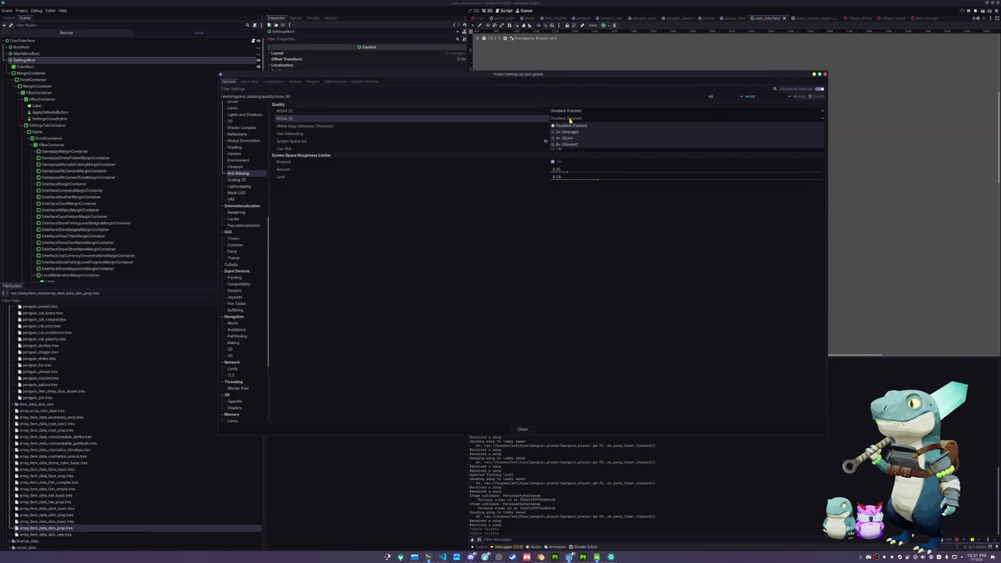
pyautogui.click(503, 240)
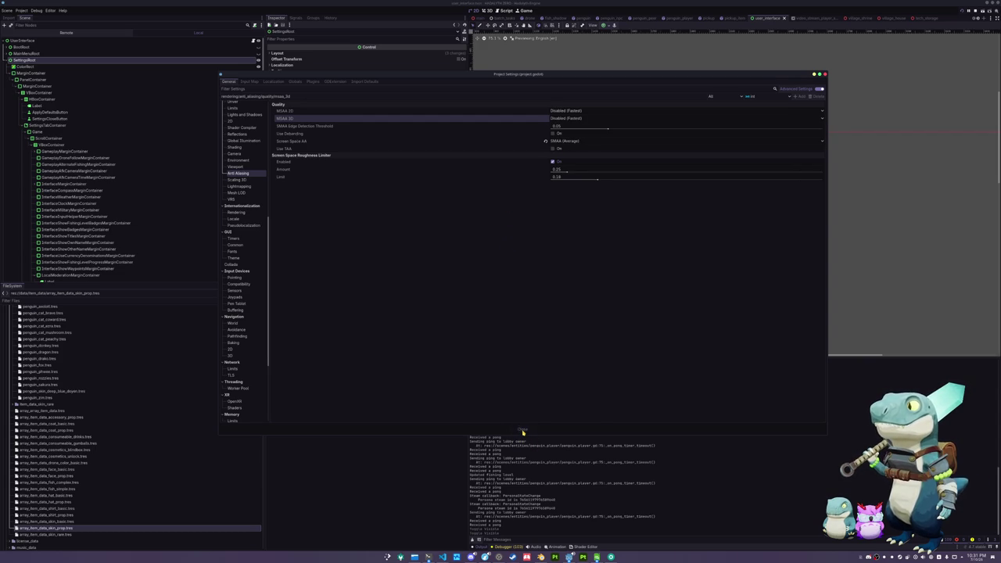
pyautogui.click(522, 431)
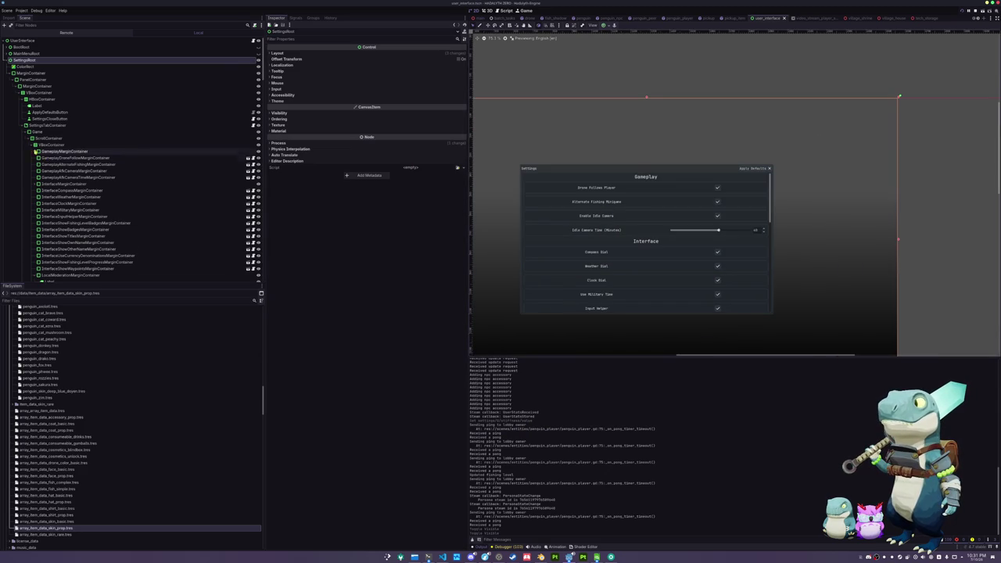
# Collapse the Game settings branch and expand the Display settings branch instead
pyautogui.click(67, 147)
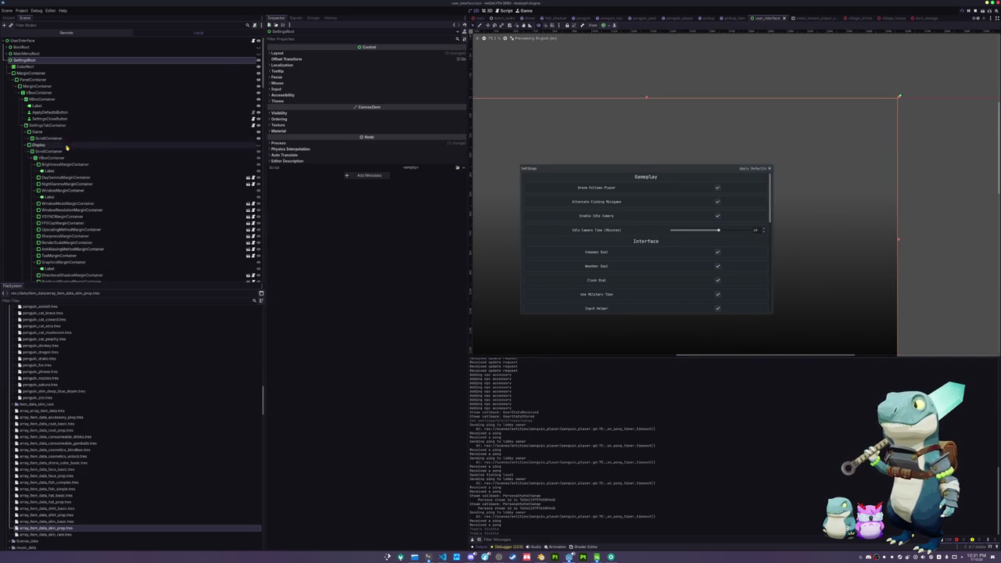
pyautogui.click(29, 133)
pyautogui.click(258, 133)
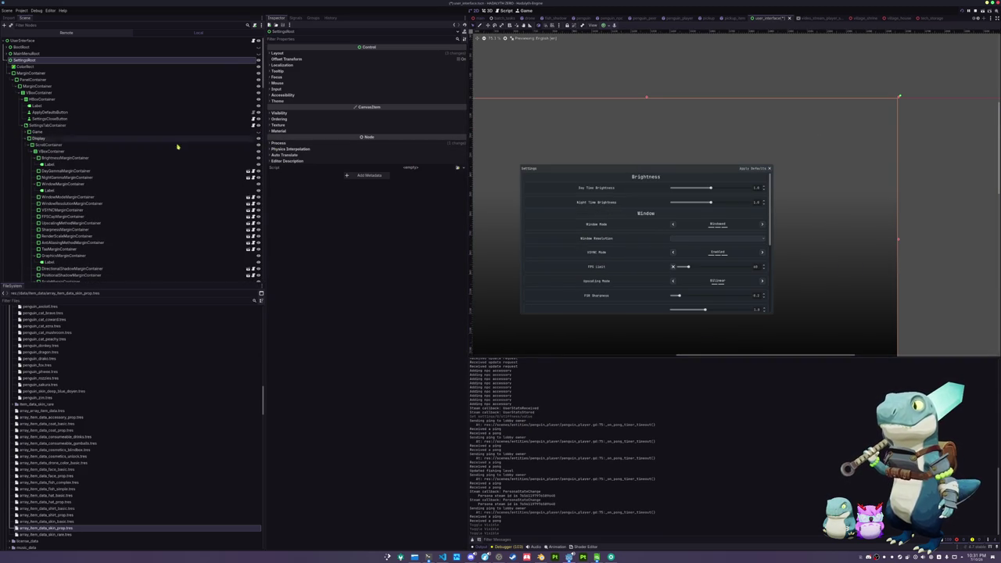
pyautogui.click(25, 145)
pyautogui.click(25, 138)
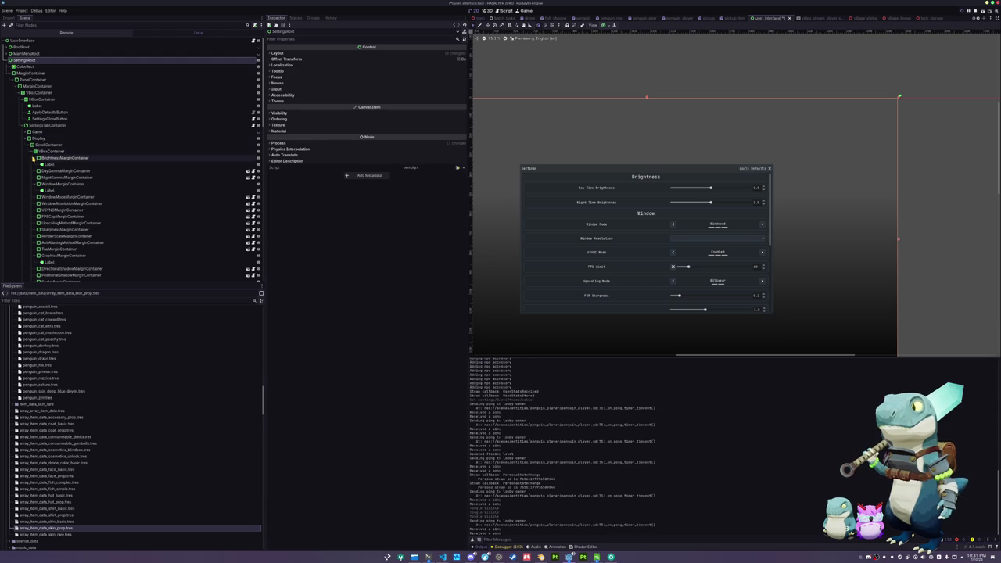
# Duplicate VSYNCMarginContainer and move the copy below AntiAliasingMethodMarginContainer
pyautogui.click(637, 255)
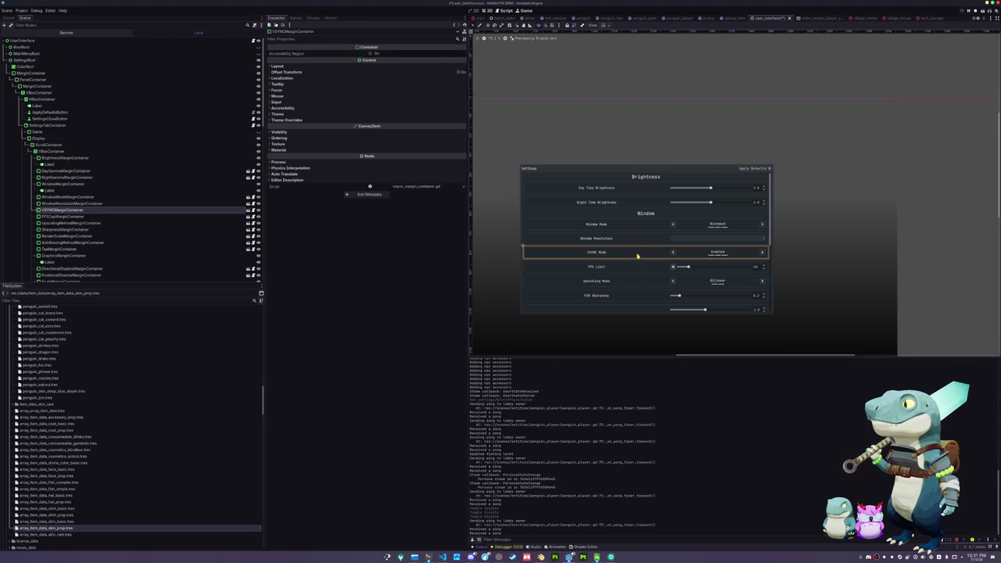
pyautogui.moveTo(637, 256); pyautogui.dragTo(640, 207)
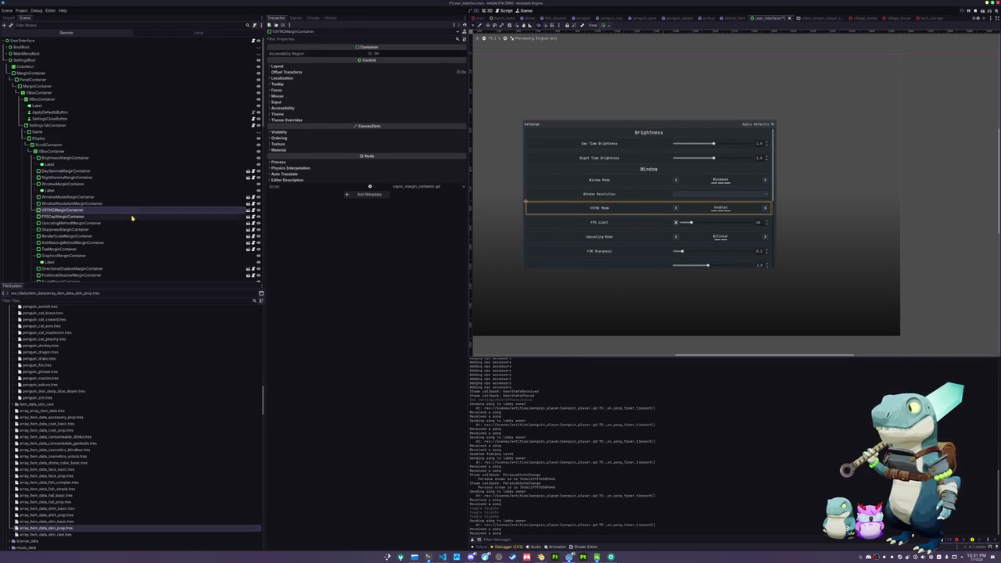
pyautogui.hotkey('ctrl', 'd')
pyautogui.moveTo(84, 219)
pyautogui.mouseDown()
pyautogui.moveTo(118, 227)
pyautogui.moveTo(96, 234)
pyautogui.moveTo(95, 224)
pyautogui.mouseUp()
pyautogui.scroll(-1, 118, 227)
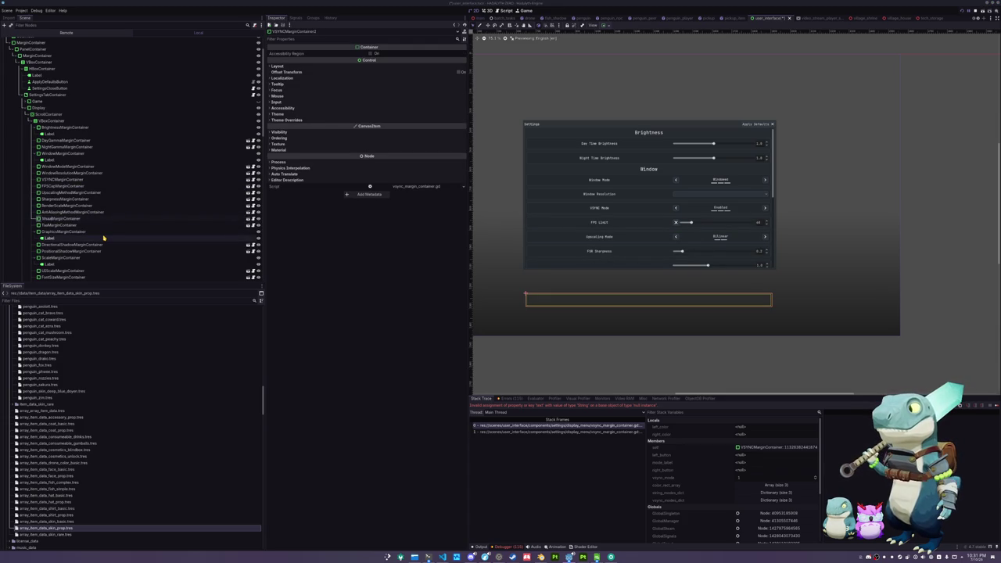
# Make the MSAA row's children editable and detach its copied VSYNC script
pyautogui.rightClick(98, 219)
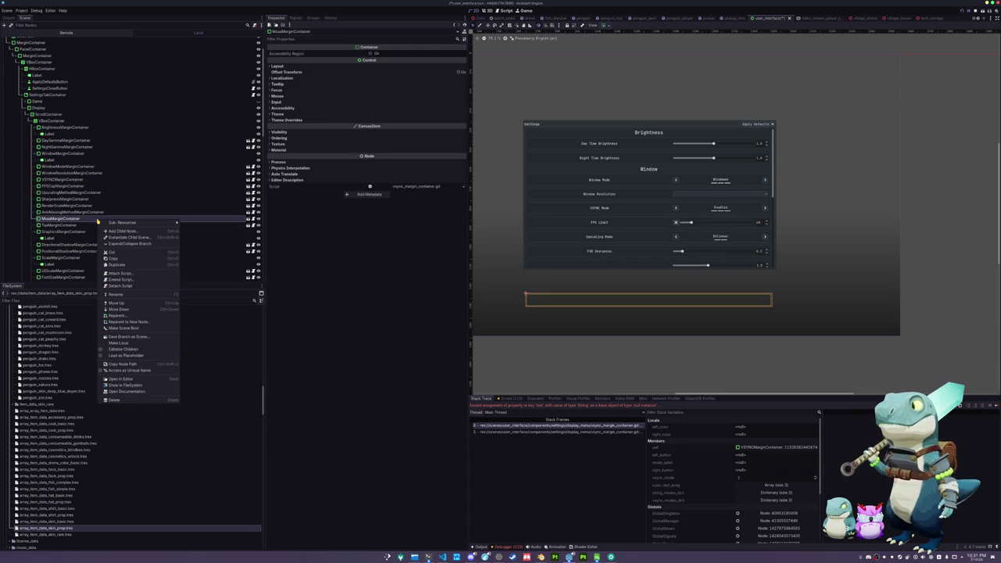
pyautogui.click(123, 349)
pyautogui.rightClick(70, 219)
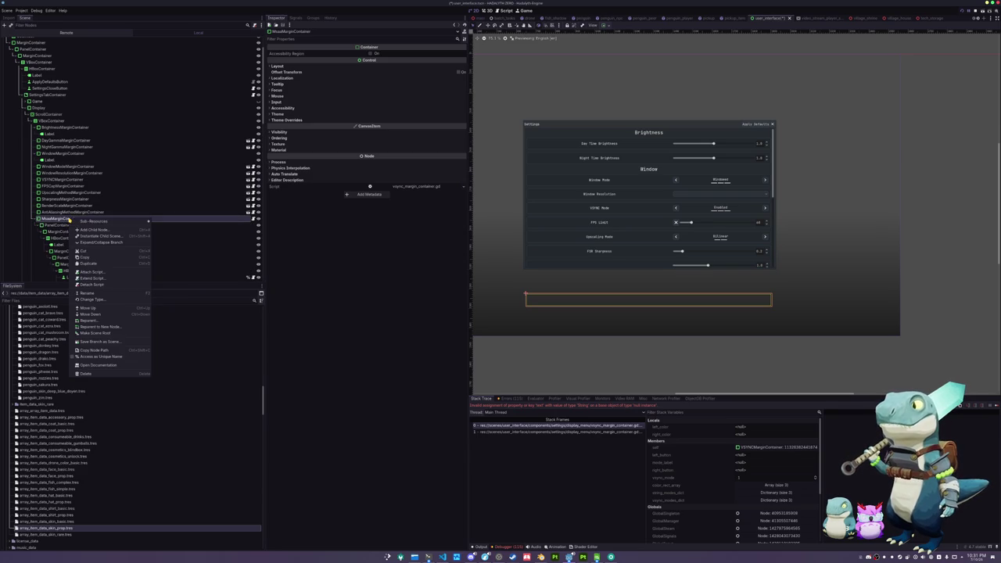
pyautogui.click(87, 285)
pyautogui.scroll(-4, 125, 227)
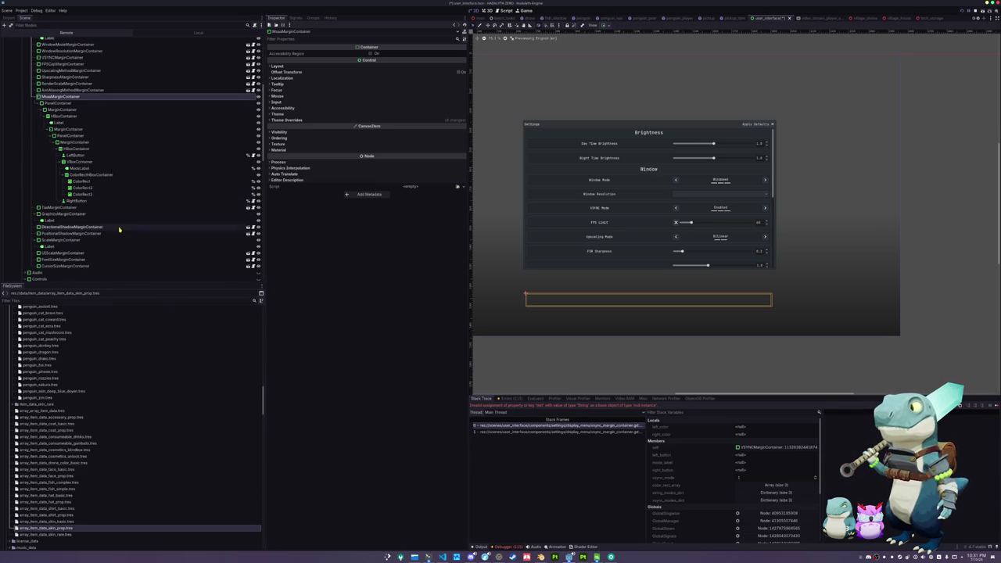
# Add a fourth colour square at the end, save, and relabel the option title to MSAA
pyautogui.click(100, 181)
pyautogui.hotkey('ctrl', 'd')
pyautogui.hotkey('ctrl', 'Down')
pyautogui.hotkey('ctrl', 'Down')
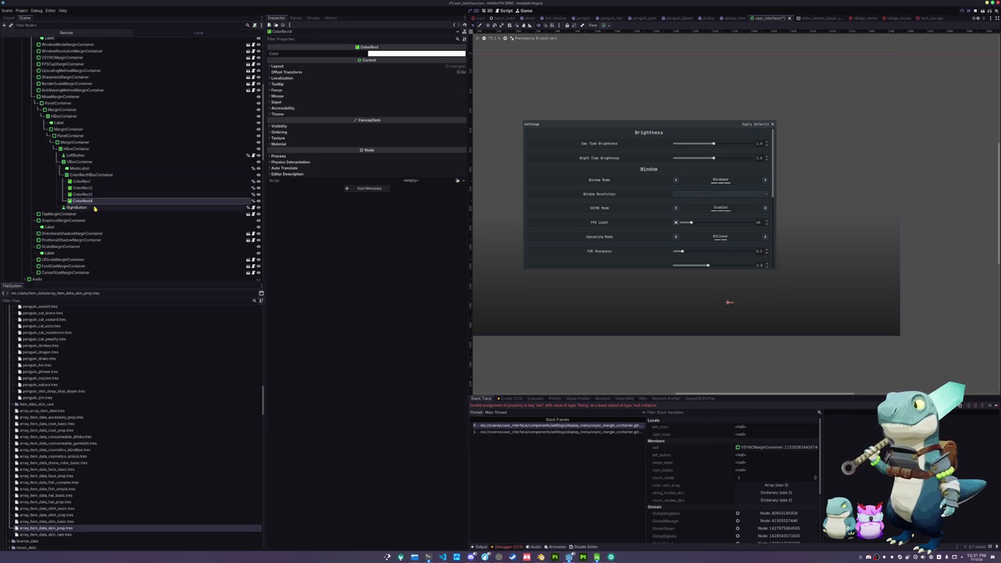
pyautogui.click(759, 297)
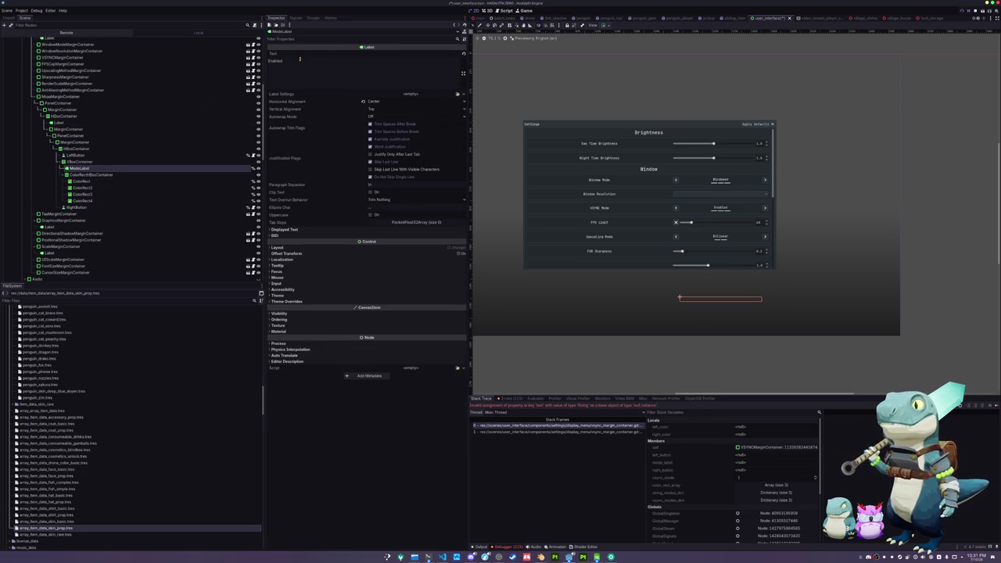
pyautogui.click(88, 157)
pyautogui.hotkey('ctrl', 's')
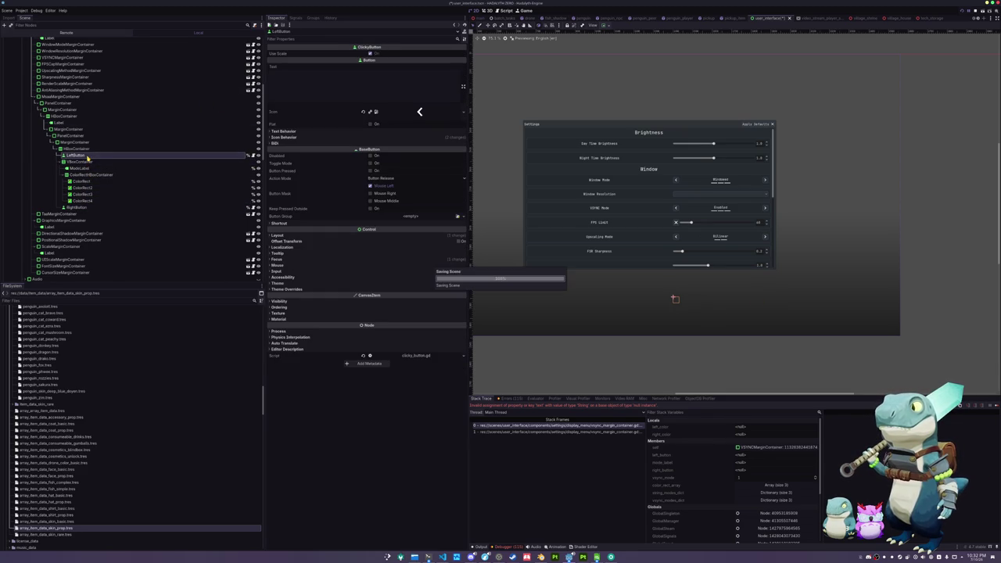
pyautogui.click(59, 123)
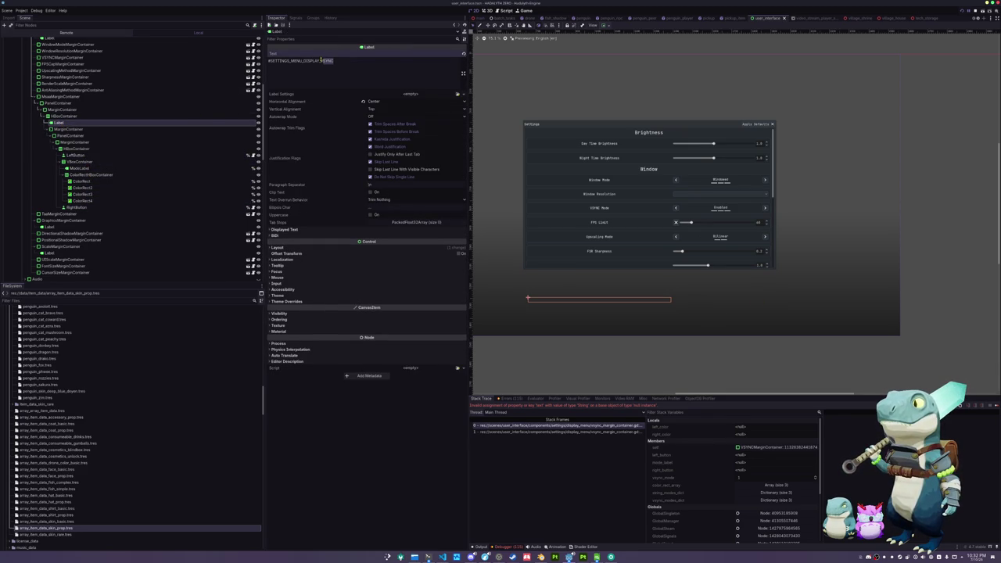
pyautogui.write('MSAA')
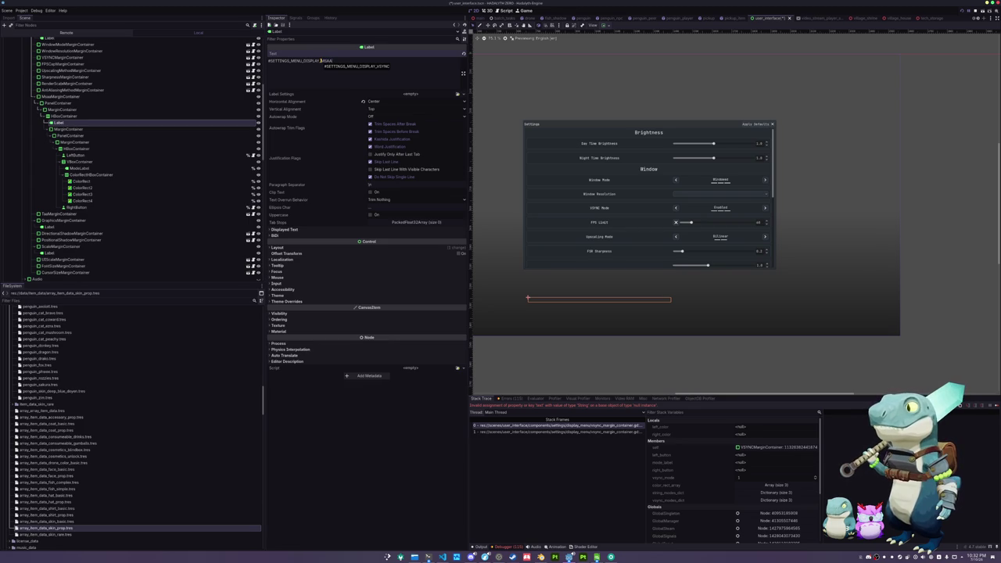
# Save the MSAA row as msaa_margin_container.tscn in components/settings/display_menu
pyautogui.rightClick(68, 97)
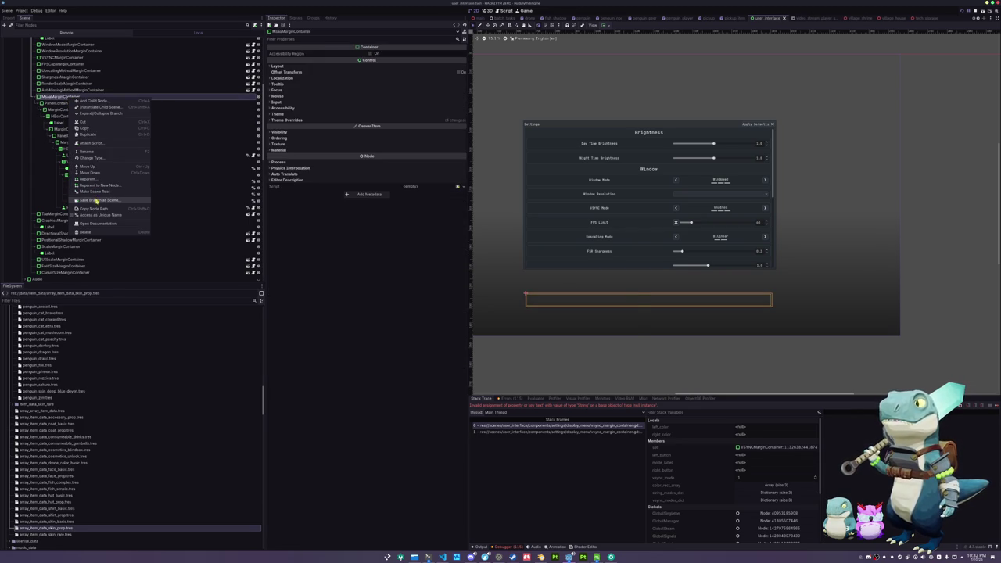
pyautogui.click(79, 201)
pyautogui.doubleClick(411, 220)
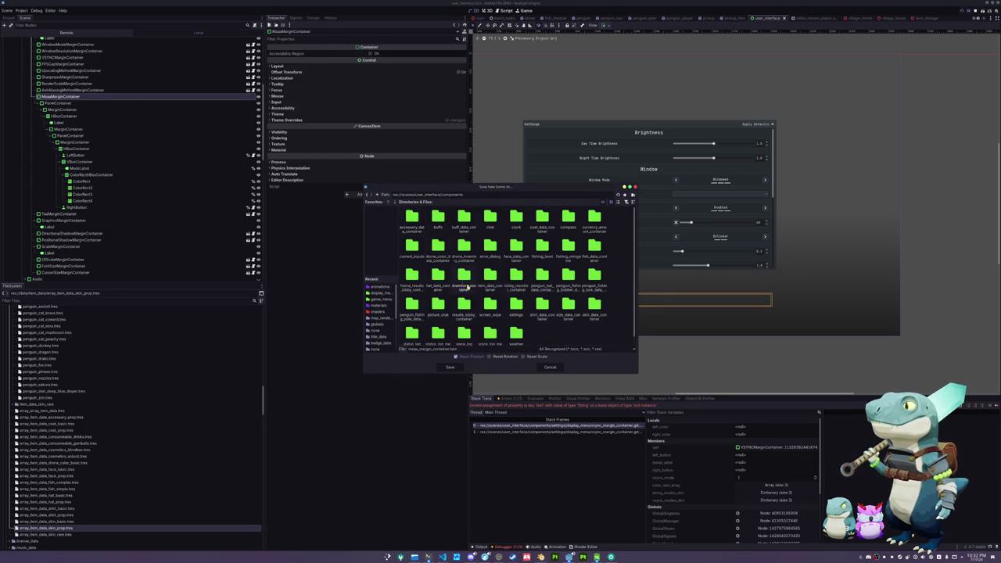
pyautogui.doubleClick(517, 304)
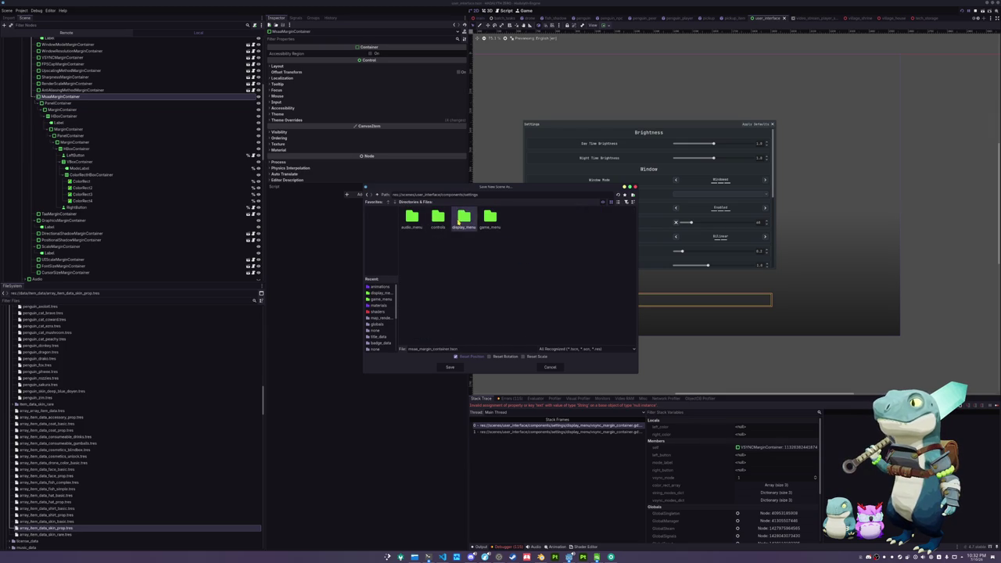
pyautogui.doubleClick(463, 220)
pyautogui.click(450, 367)
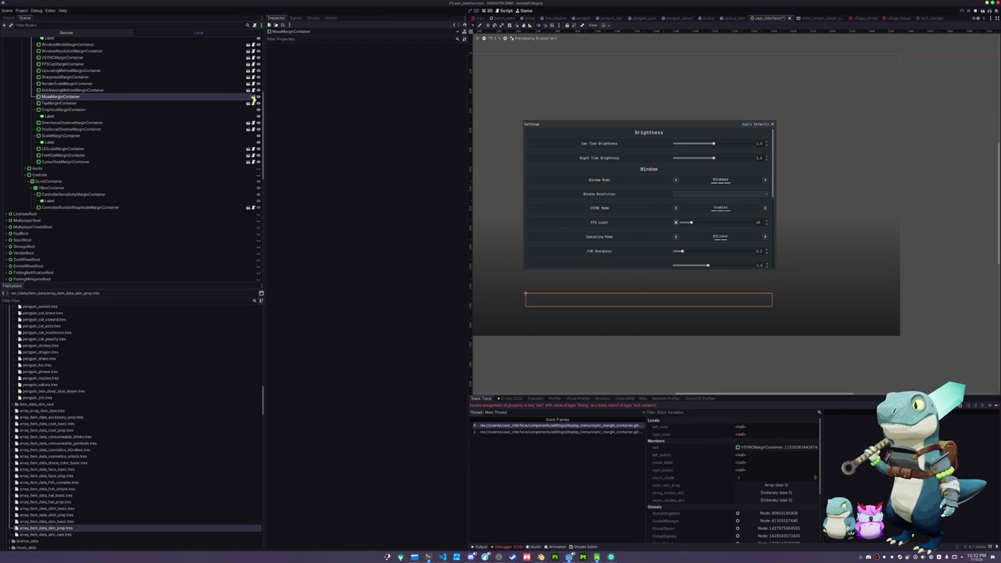
# Open the new scene and attach a new msaa_margin_container.gd script to its root
pyautogui.click(252, 98)
pyautogui.rightClick(222, 43)
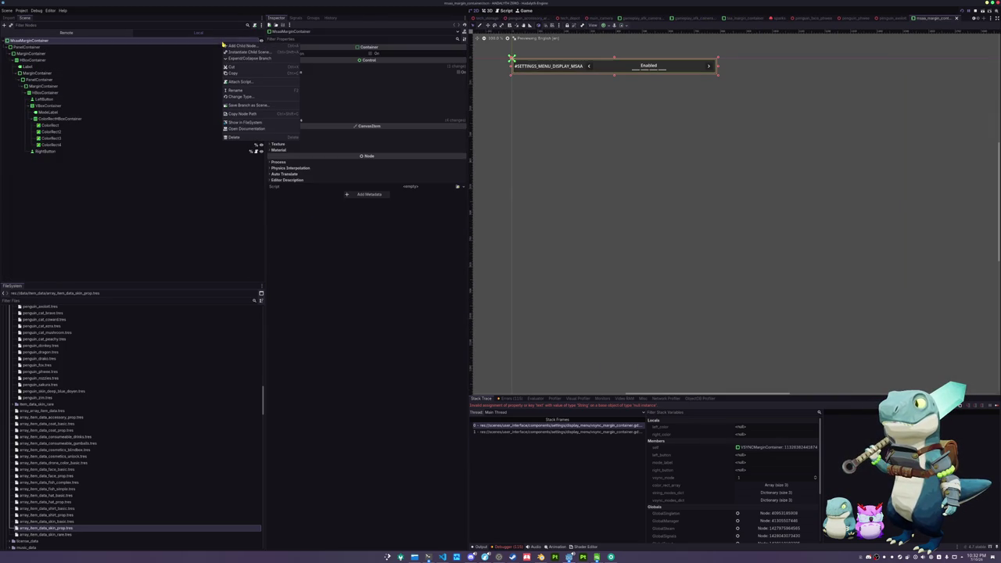
pyautogui.click(248, 82)
pyautogui.click(477, 316)
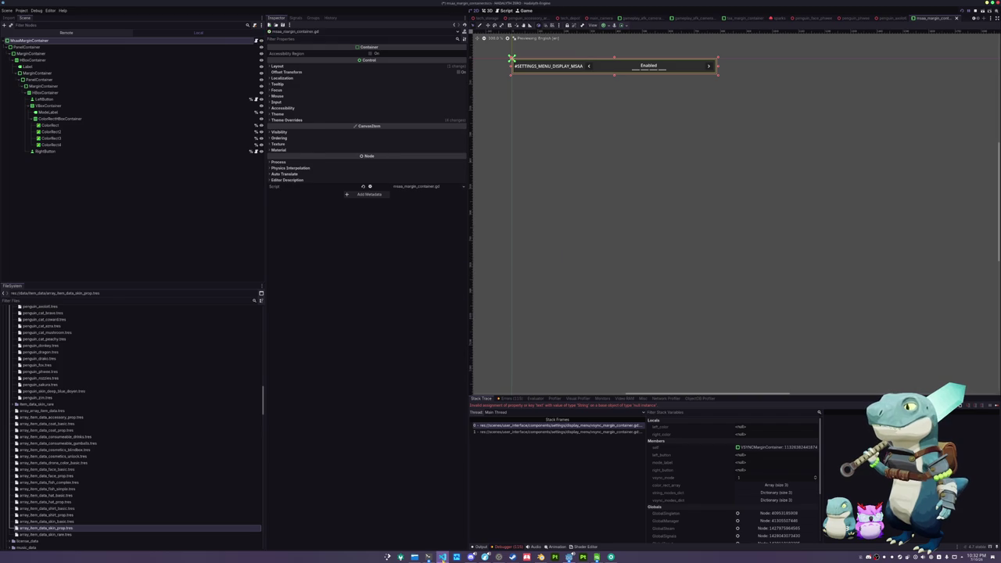
pyautogui.scroll(-2, 367, 266)
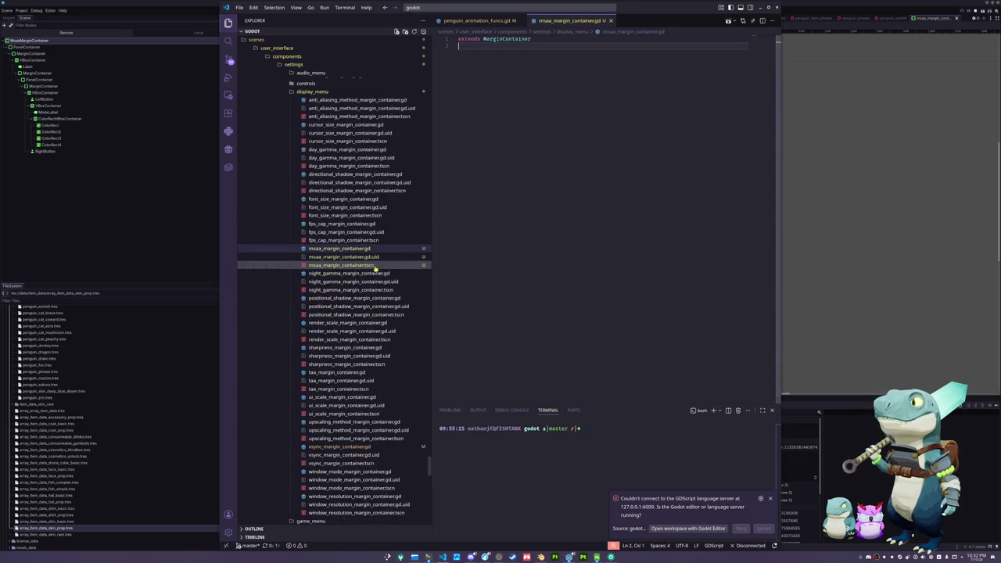
# Replace the MSAA script's contents with the full code copied from the VSYNC option's script
pyautogui.click(353, 447)
pyautogui.hotkey('ctrl', 'a')
pyautogui.hotkey('ctrl', 'c')
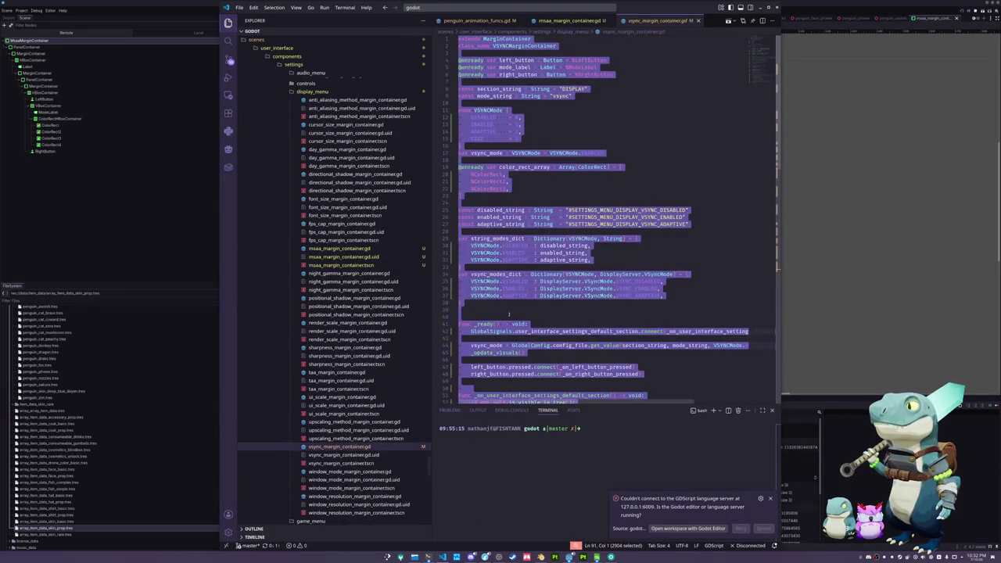
pyautogui.click(344, 249)
pyautogui.hotkey('ctrl', 'a')
pyautogui.hotkey('ctrl', 'v')
pyautogui.scroll(15, 516, 248)
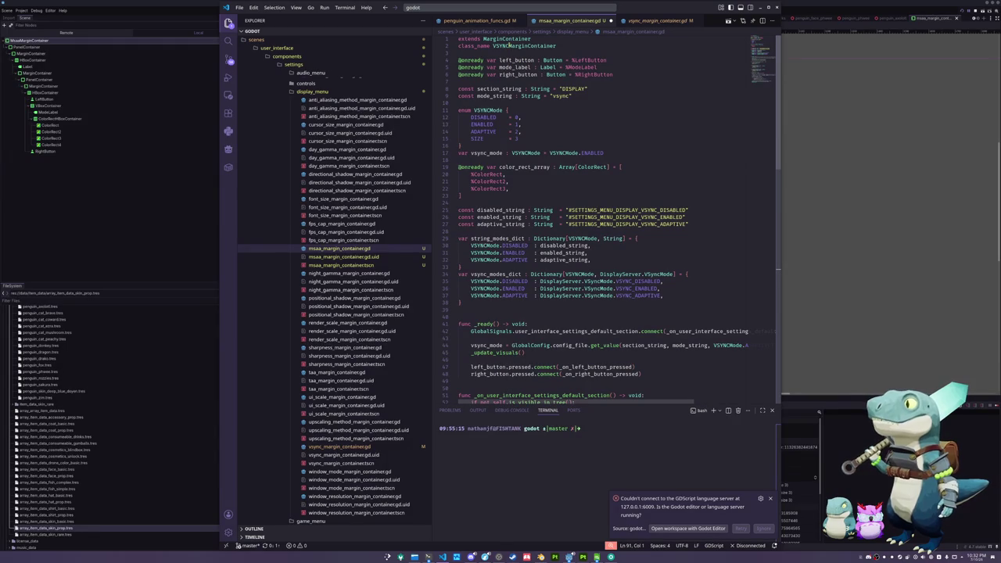
# Reload the VS Code window with the 'reload window' command
pyautogui.hotkey('ctrl', 'shift', 'p')
pyautogui.write('reload window')
pyautogui.press('Return')
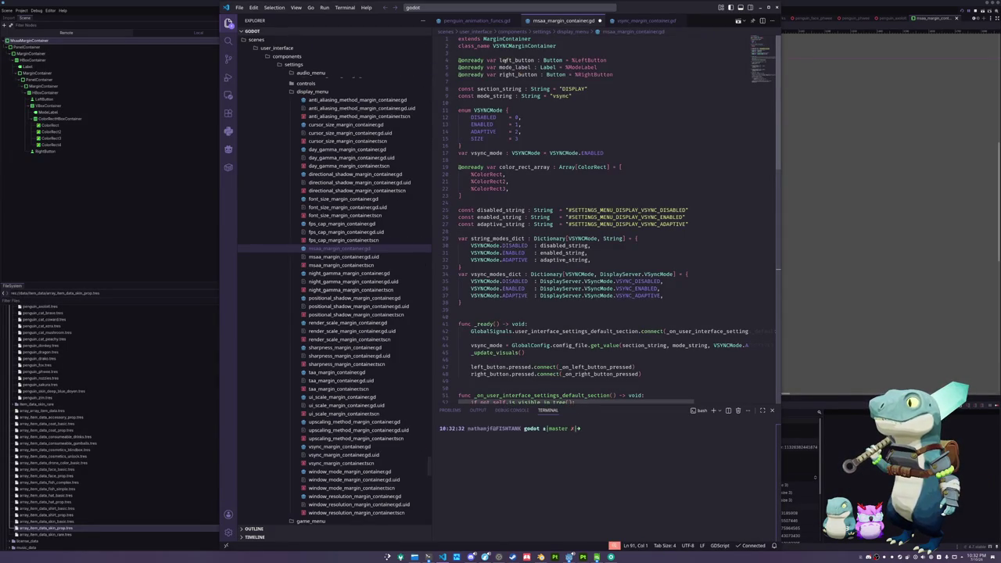
# Change the VSYNC prefix in the class name to MSAA and set mode_string to 'msaa'
pyautogui.click(508, 46)
pyautogui.press('BackSpace')
pyautogui.press('BackSpace')
pyautogui.press('BackSpace')
pyautogui.write('MSAA')
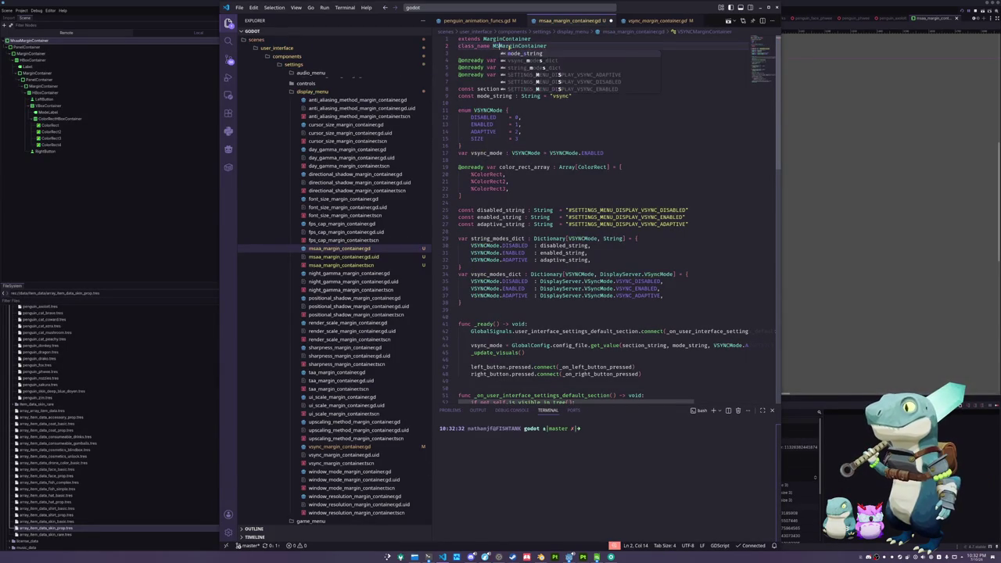
pyautogui.press('BackSpace')
pyautogui.write('aa')
pyautogui.press('Escape')
pyautogui.press('Down')
pyautogui.press('Down')
pyautogui.press('Down')
# Replace the enum entries ENABLED, ADAPTIVE and the next entry with X2, X4 and X8
pyautogui.press('Down')
pyautogui.press('End')
pyautogui.press('Left')
pyautogui.hotkey('ctrl', 'shift', 'Left')
pyautogui.write('msaa')
pyautogui.press('Down')
pyautogui.press('Down')
pyautogui.press('Down')
pyautogui.press('Home')
pyautogui.hotkey('ctrl', 'shift', 'Right')
pyautogui.press('Down')
pyautogui.press('Home')
pyautogui.hotkey('ctrl', 'shift', 'Right')
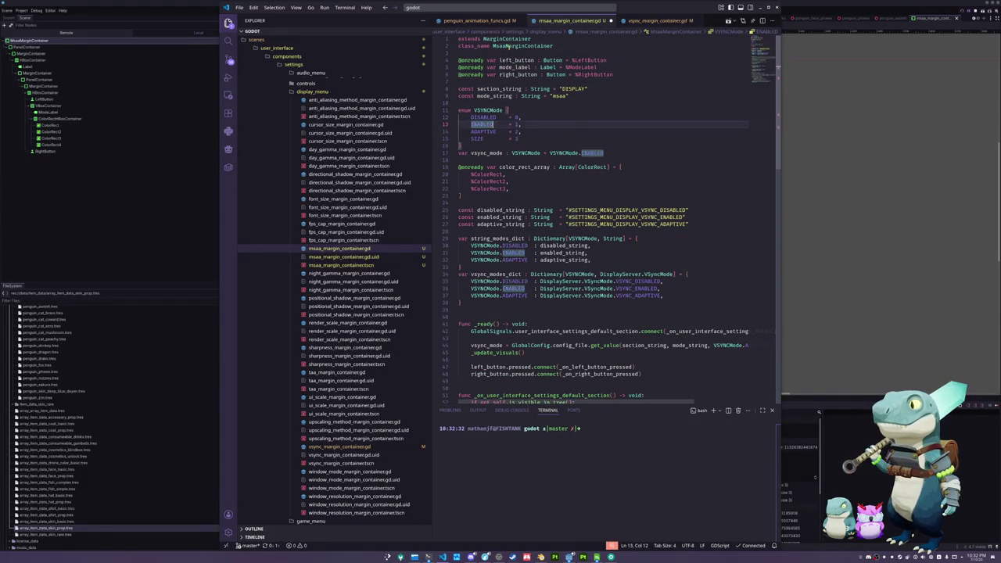
pyautogui.hotkey('ctrl', 'shift', 'Left')
pyautogui.write('X2')
pyautogui.press('Down')
pyautogui.hotkey('ctrl', 'Right')
pyautogui.hotkey('ctrl', 'shift', 'Left')
pyautogui.write('x4')
pyautogui.press('Down')
pyautogui.hotkey('ctrl', 'Right')
pyautogui.hotkey('ctrl', 'shift', 'Left')
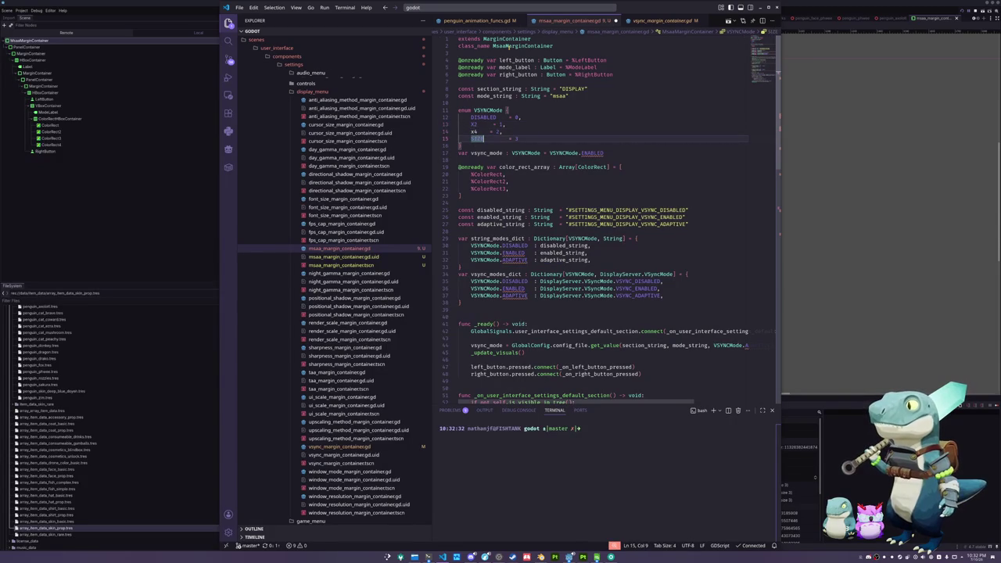
pyautogui.press('Up')
pyautogui.hotkey('shift', 'Right')
pyautogui.write('X')
pyautogui.press('Down')
pyautogui.hotkey('ctrl', 'Right')
pyautogui.hotkey('ctrl', 'shift', 'Left')
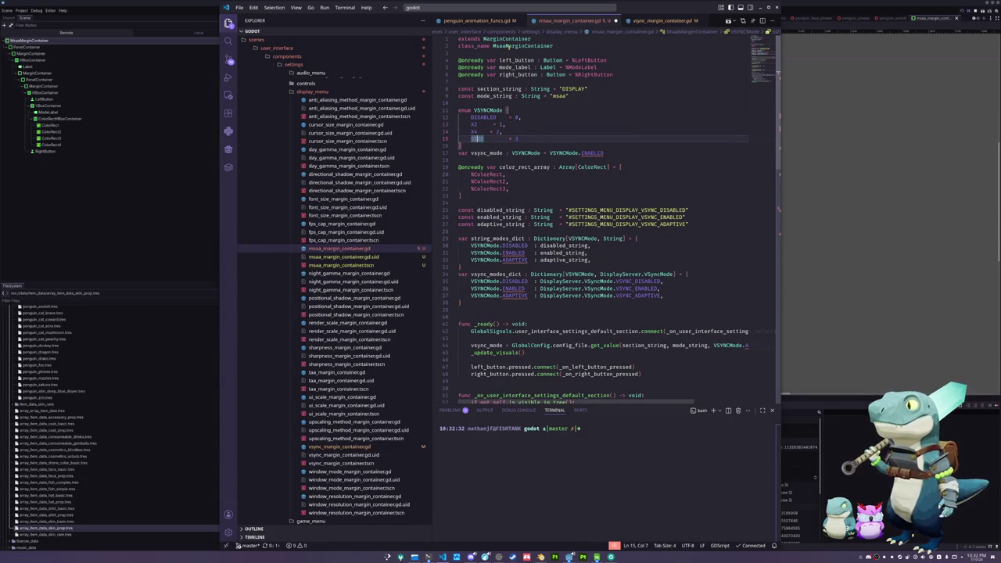
pyautogui.write('X')
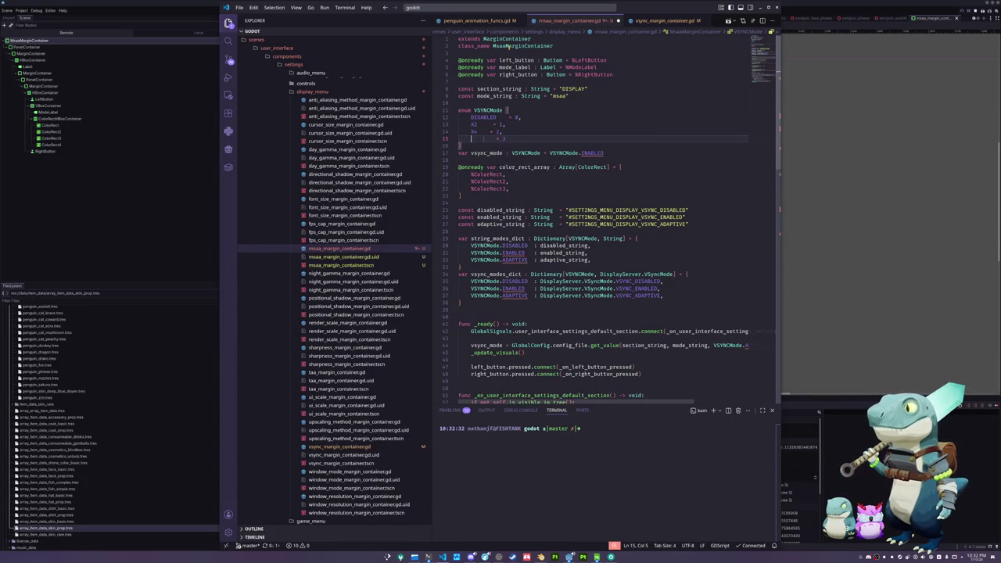
pyautogui.write('8')
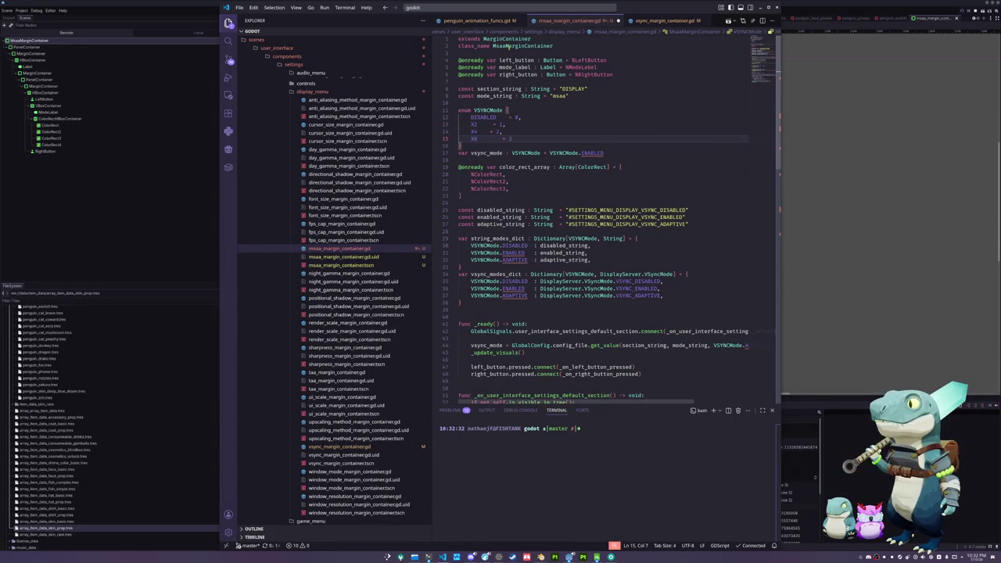
pyautogui.press('End')
pyautogui.press('Up')
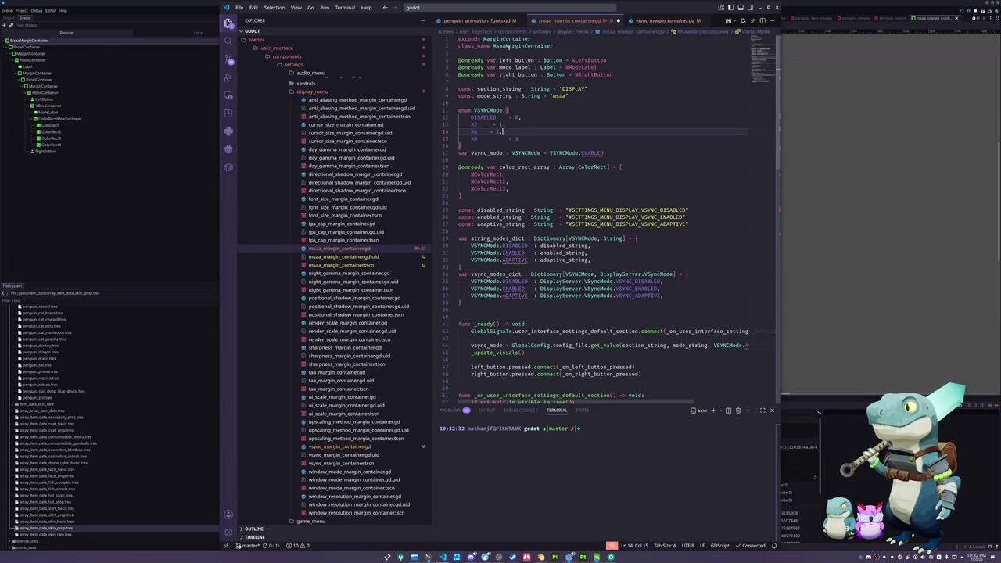
pyautogui.press('Up')
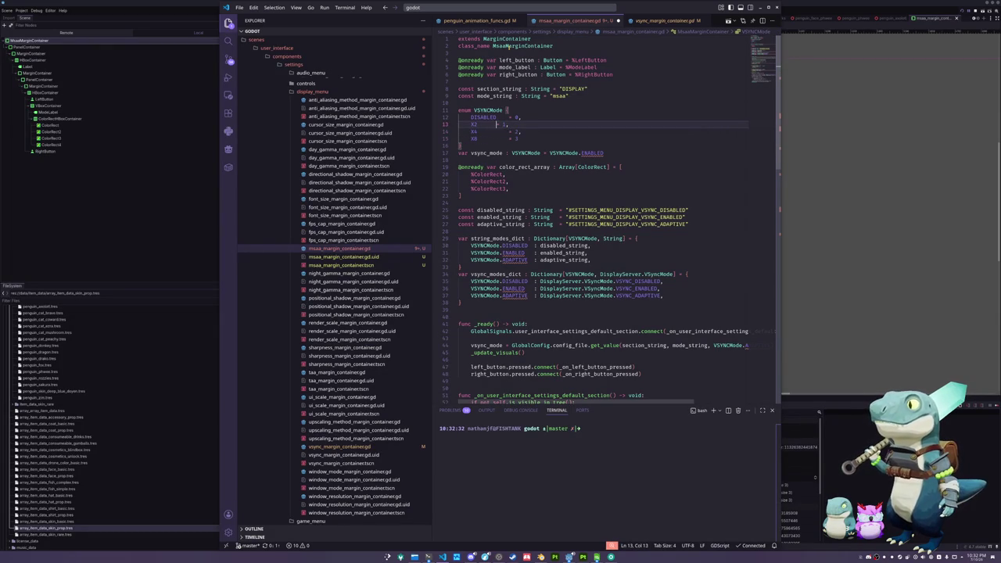
pyautogui.hotkey('ctrl', 'z')
pyautogui.hotkey('ctrl', 'z')
pyautogui.hotkey('ctrl', 'z')
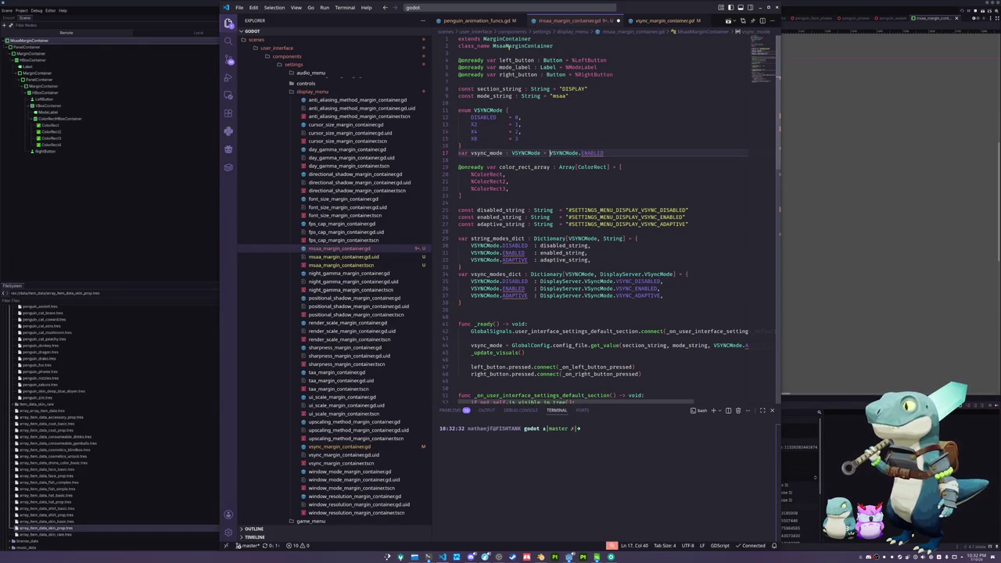
# Rename every occurrence of VSYNCMode in the script to MsaaMode
pyautogui.press('Up')
pyautogui.press('Up')
pyautogui.press('Up')
pyautogui.hotkey('ctrl', 'Left')
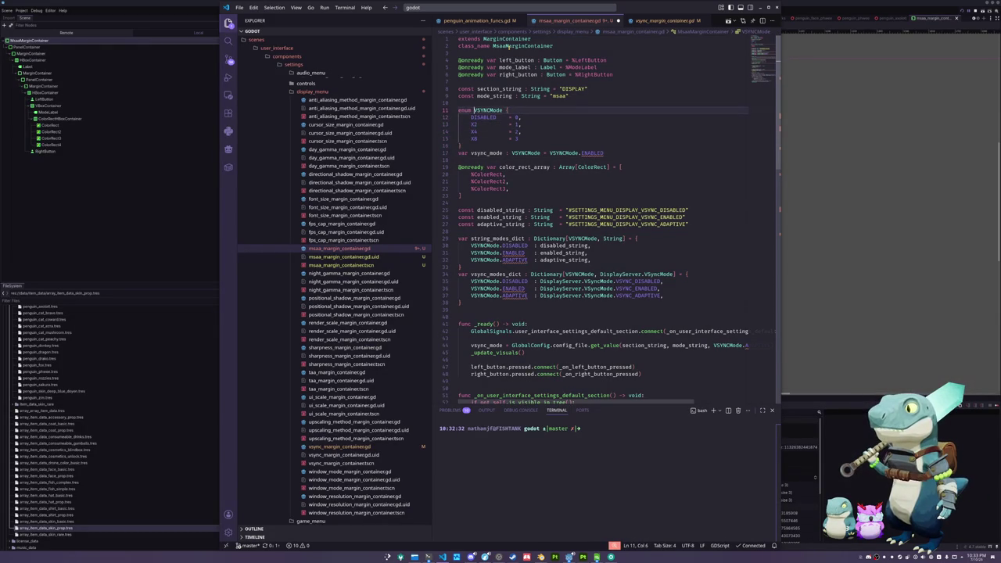
pyautogui.hotkey('shift', 'Right')
pyautogui.hotkey('shift', 'Right')
pyautogui.hotkey('shift', 'Right')
pyautogui.hotkey('shift', 'Right')
pyautogui.hotkey('shift', 'Right')
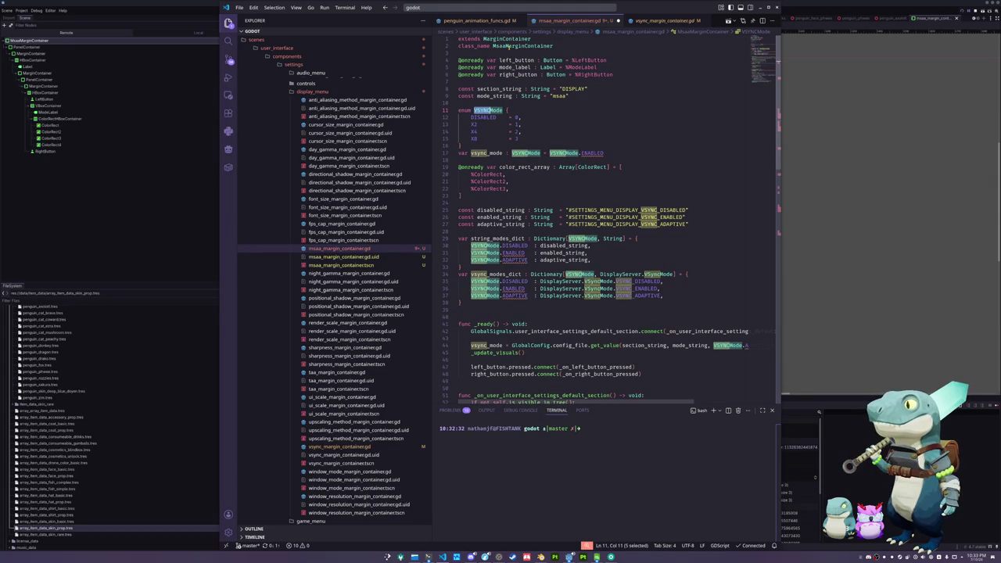
pyautogui.hotkey('shift', 'Right')
pyautogui.hotkey('shift', 'Right')
pyautogui.hotkey('shift', 'Right')
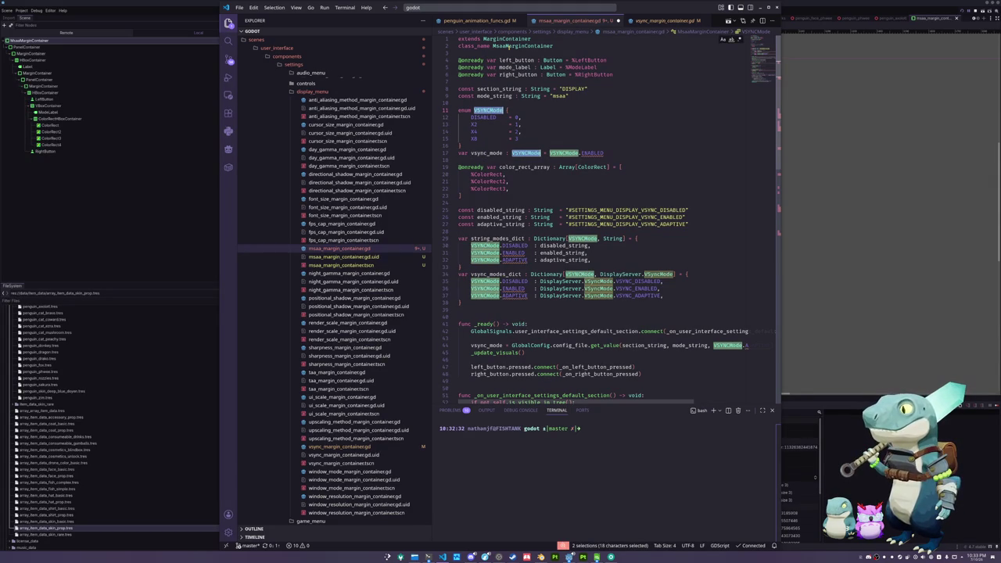
pyautogui.hotkey('ctrl', 'shift', 'l')
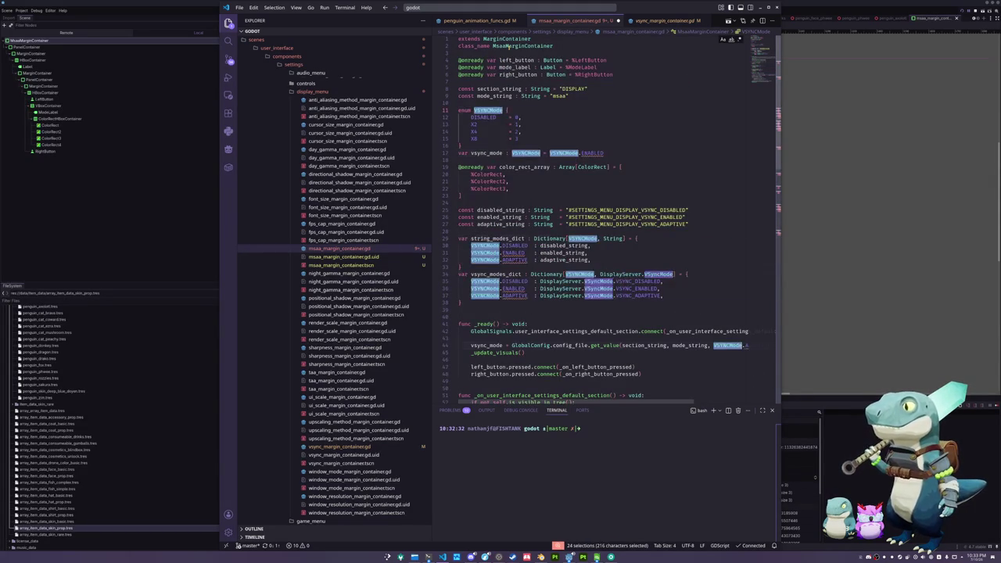
pyautogui.write('d')
pyautogui.hotkey('ctrl', 'z')
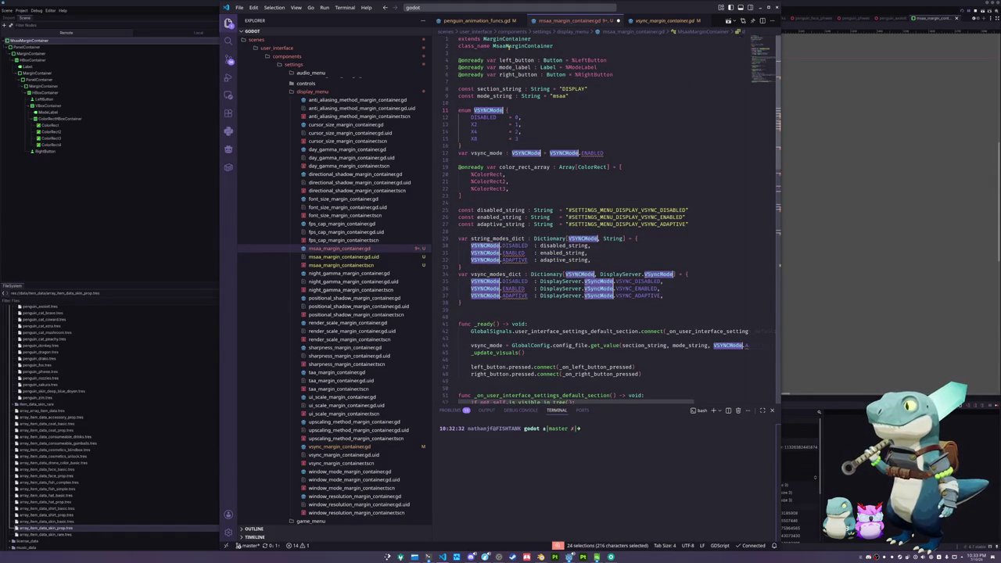
pyautogui.write('MSA')
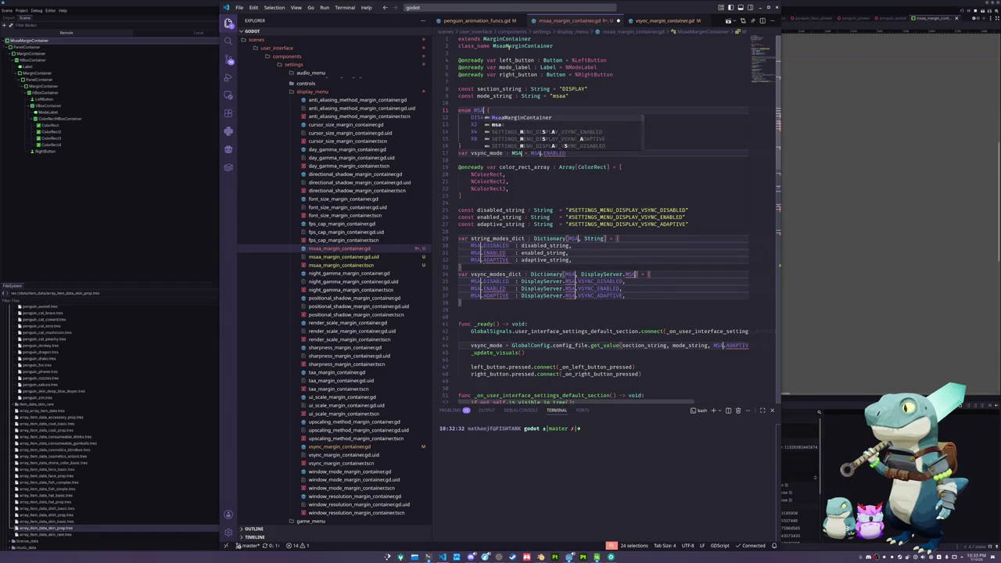
pyautogui.press('BackSpace')
pyautogui.press('BackSpace')
pyautogui.press('BackSpace')
pyautogui.write('MsaaMode')
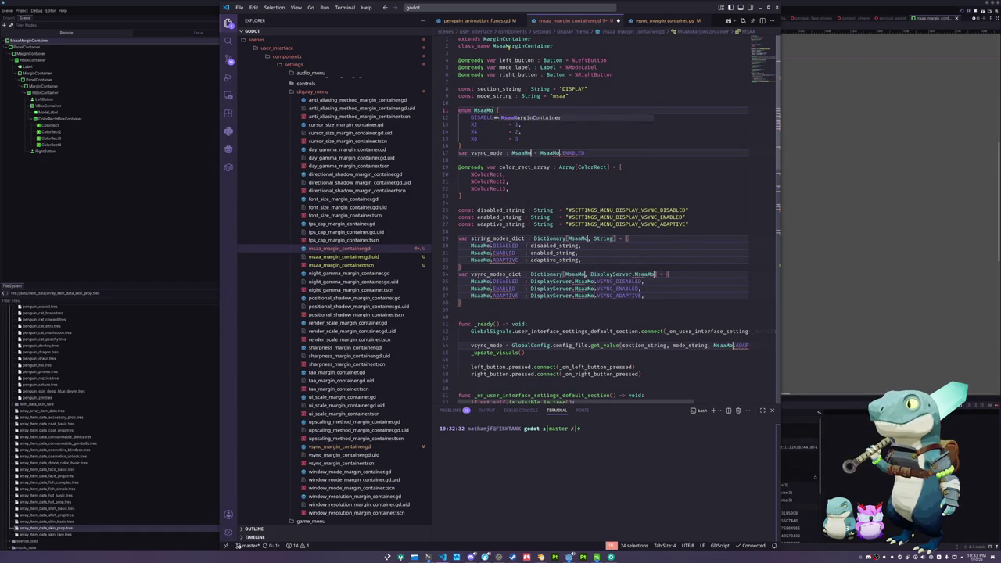
pyautogui.press('Escape')
# Make MsaaMode.DISABLED the default mode value instead of ENABLED
pyautogui.press('Down')
pyautogui.press('Down')
pyautogui.press('Down')
pyautogui.press('End')
pyautogui.hotkey('ctrl', 'shift', 'Left')
pyautogui.press('BackSpace')
pyautogui.hotkey('ctrl', 'space')
# Add a %ColorRect4 entry to the color rect list
pyautogui.press('Return')
pyautogui.press('Down')
pyautogui.press('Down')
pyautogui.press('Down')
pyautogui.press('Home')
pyautogui.hotkey('shift', 'End')
pyautogui.hotkey('ctrl', 'c')
pyautogui.press('Down')
pyautogui.press('Down')
pyautogui.press('End')
pyautogui.hotkey('ctrl', 'v')
pyautogui.press('Return')
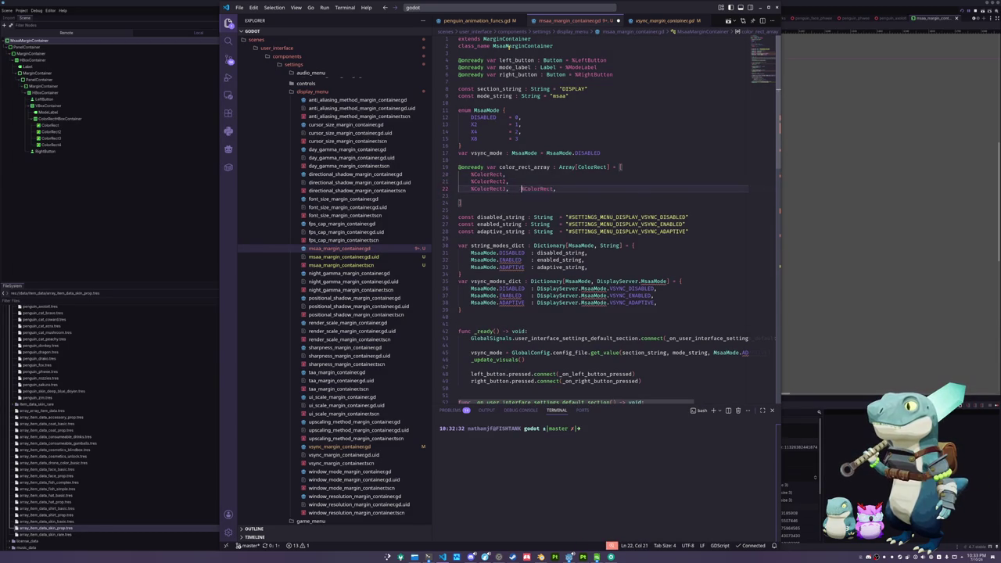
pyautogui.press('Return')
pyautogui.press('End')
pyautogui.press('Left')
pyautogui.write('4')
# Duplicate the string constants and rename them to x2, x4 and x8
pyautogui.press('Down')
pyautogui.press('Down')
pyautogui.press('Down')
pyautogui.press('Down')
pyautogui.press('Home')
pyautogui.hotkey('shift', 'Down')
pyautogui.hotkey('shift', 'Down')
pyautogui.hotkey('shift', 'Down')
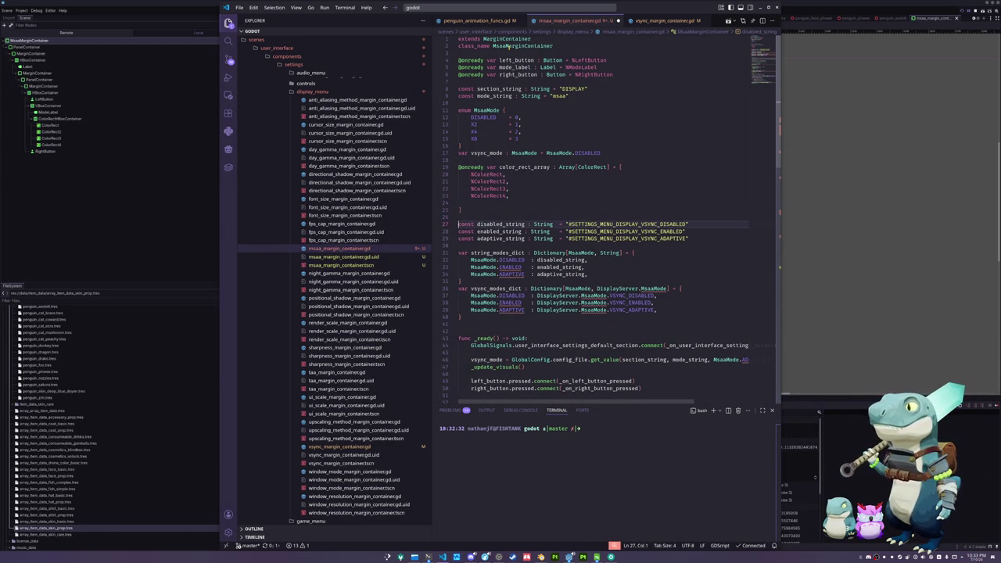
pyautogui.scroll(-1, 508, 46)
pyautogui.press('Escape')
pyautogui.press('Return')
pyautogui.press('Up')
pyautogui.hotkey('shift', 'alt', 'Down')
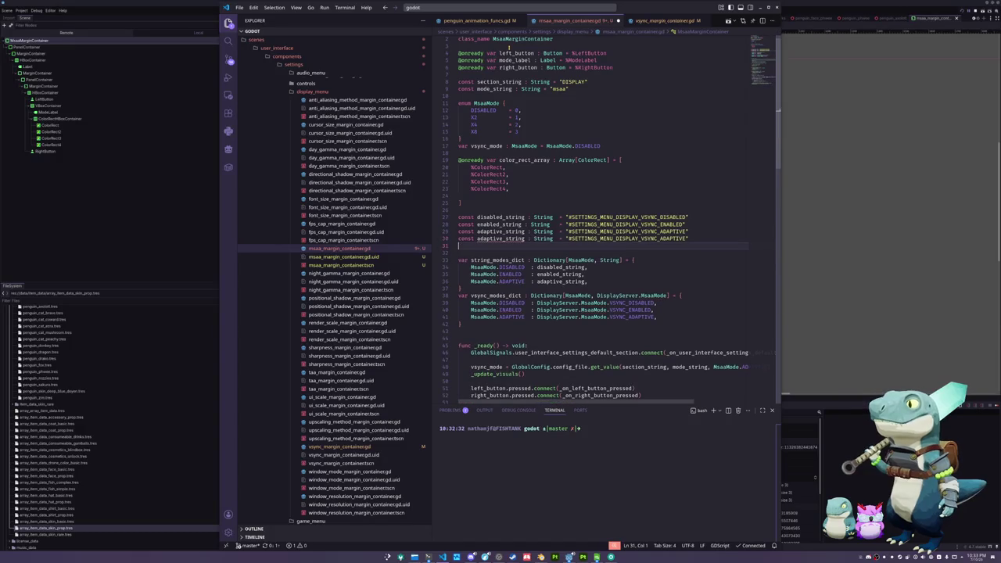
pyautogui.press('Up')
pyautogui.press('Up')
pyautogui.press('Up')
pyautogui.hotkey('ctrl', 'Right')
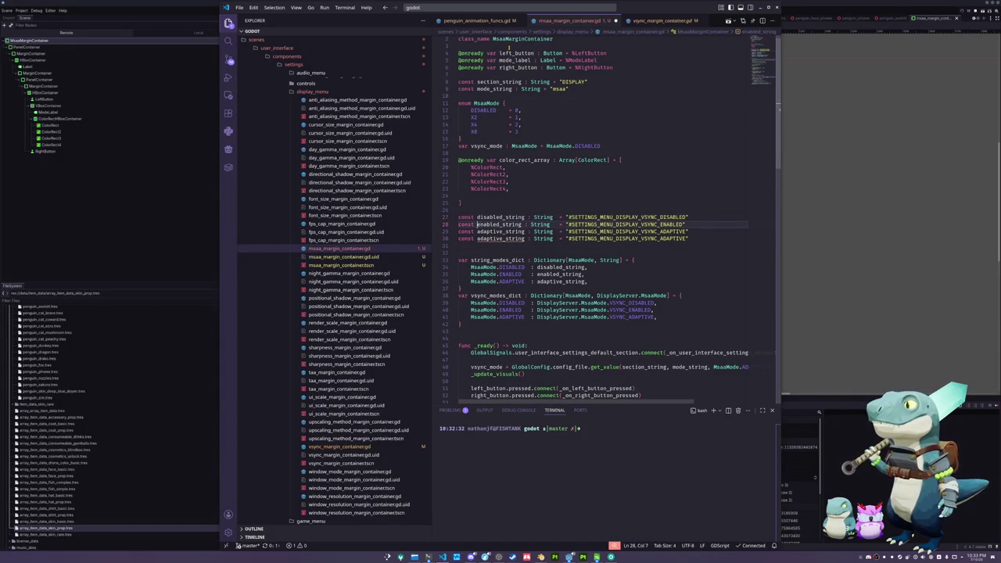
pyautogui.hotkey('ctrl', 'alt', 'Down')
pyautogui.hotkey('ctrl', 'alt', 'Down')
pyautogui.hotkey('shift', 'Right')
pyautogui.hotkey('shift', 'Right')
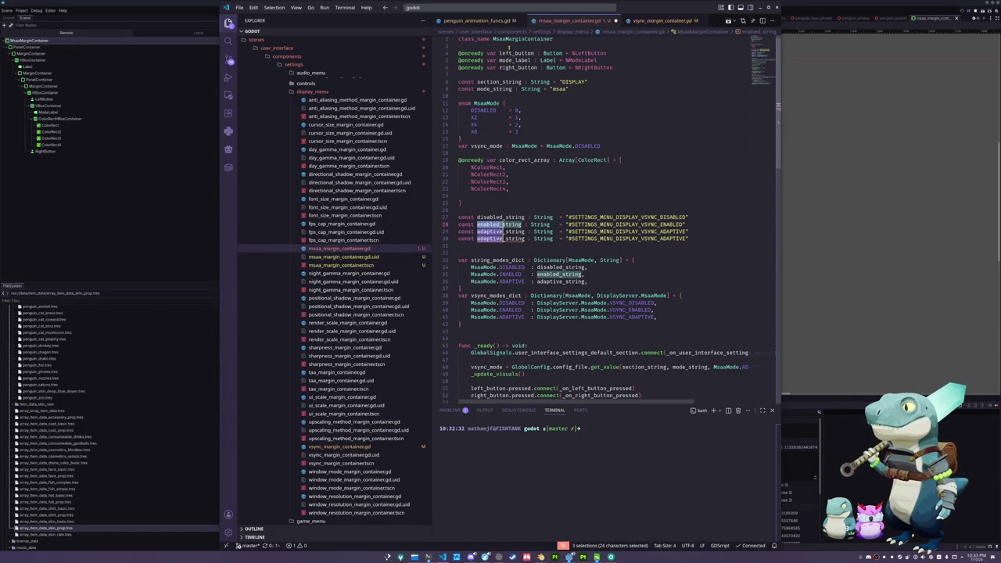
pyautogui.write('x')
pyautogui.press('Escape')
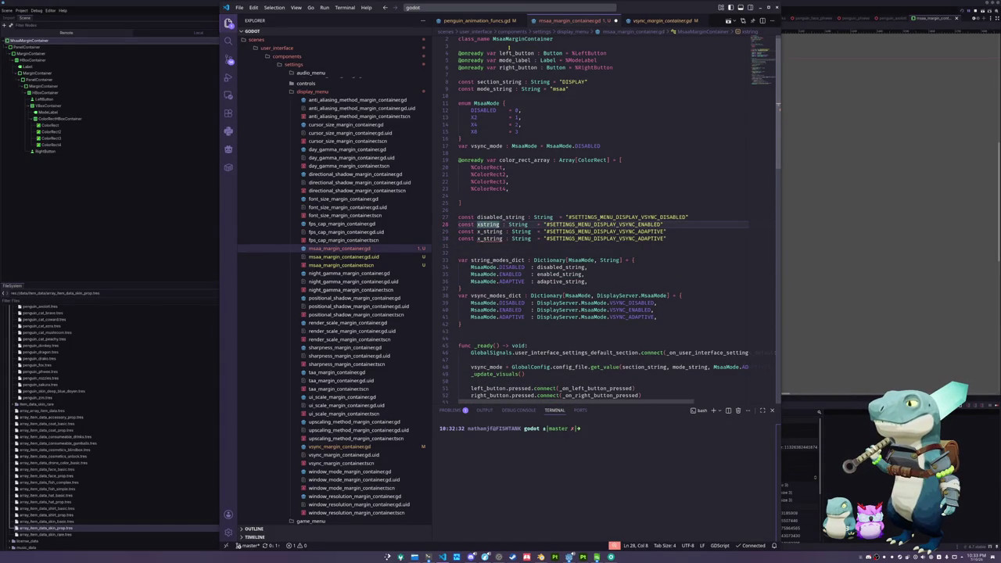
pyautogui.write('2_')
pyautogui.press('Down')
pyautogui.write('4')
pyautogui.press('Down')
pyautogui.press('Left')
pyautogui.write('8')
pyautogui.press('Right')
pyautogui.press('Right')
pyautogui.press('Right')
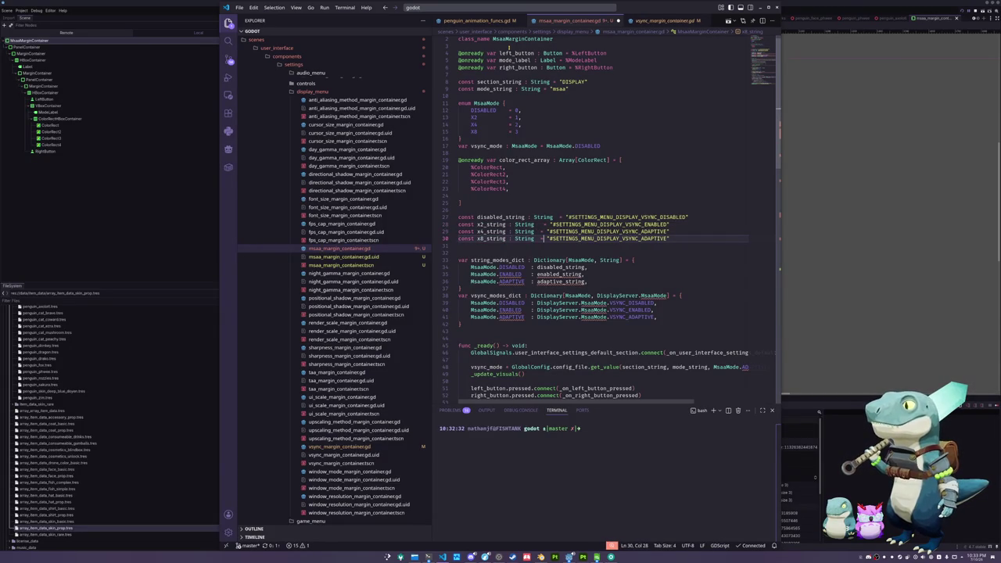
pyautogui.press('Up')
pyautogui.press('Up')
pyautogui.press('Right')
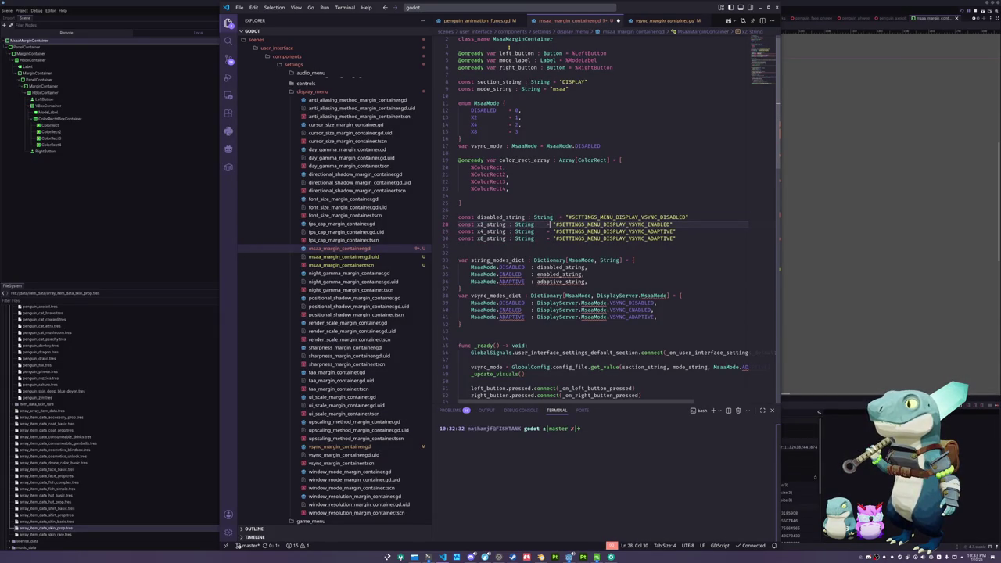
# Change the string keys to MSAA_DISABLED, MSAA_X2, MSAA_X4 and MSAA_X8, then select MSAA_DISABLED
pyautogui.doubleClick(649, 216)
pyautogui.write('MSAA')
pyautogui.press('Down')
pyautogui.hotkey('ctrl', 'd')
pyautogui.write('MSAA')
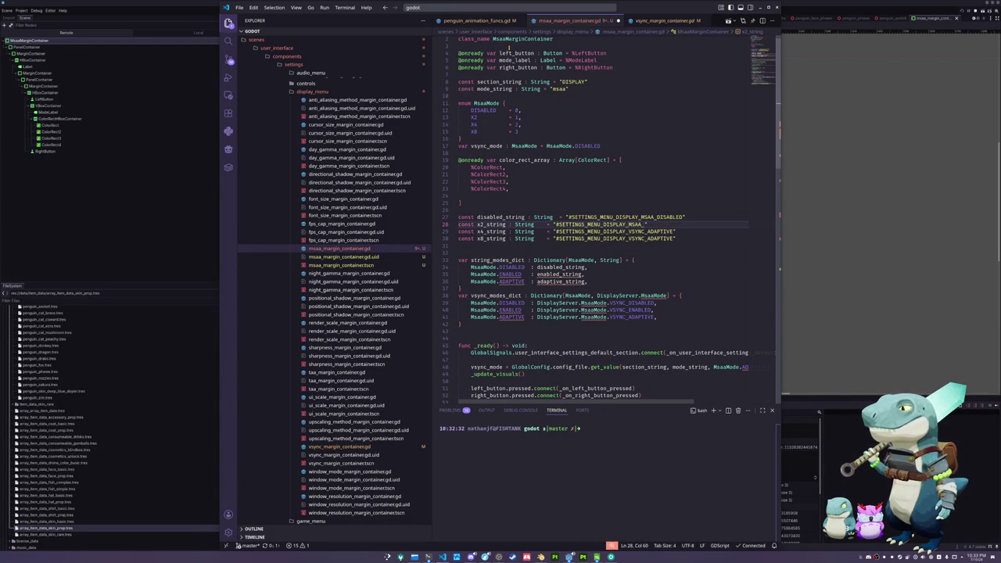
pyautogui.press('Down')
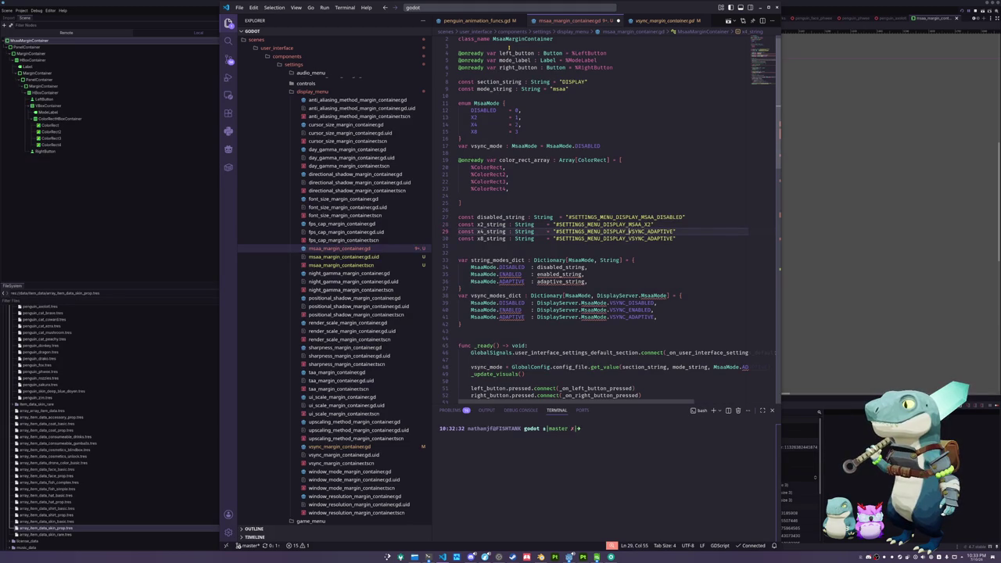
pyautogui.hotkey('ctrl', 'd')
pyautogui.write('MSAA_X')
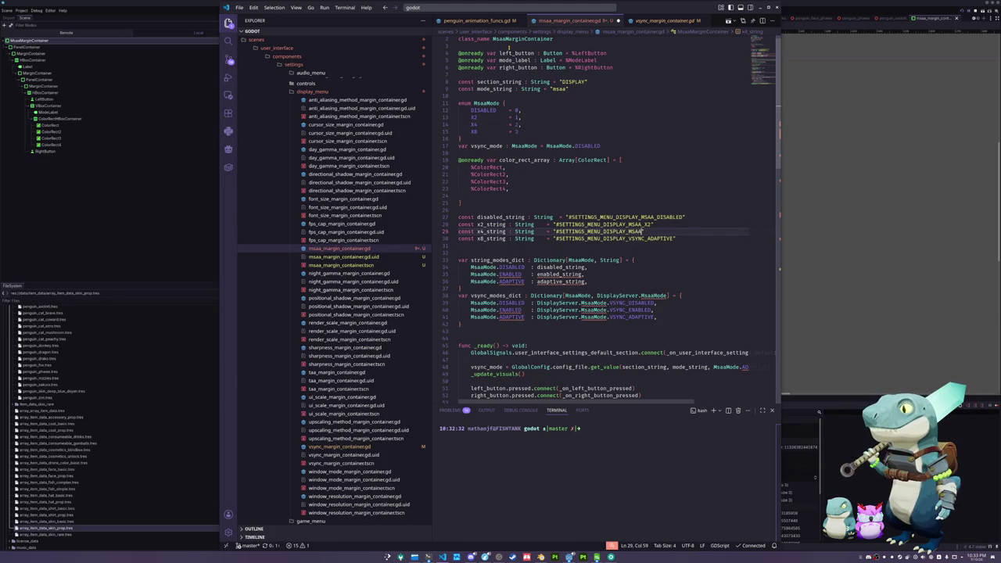
pyautogui.write('8')
pyautogui.press('Down')
pyautogui.hotkey('ctrl', 'd')
pyautogui.write('MSAA_X')
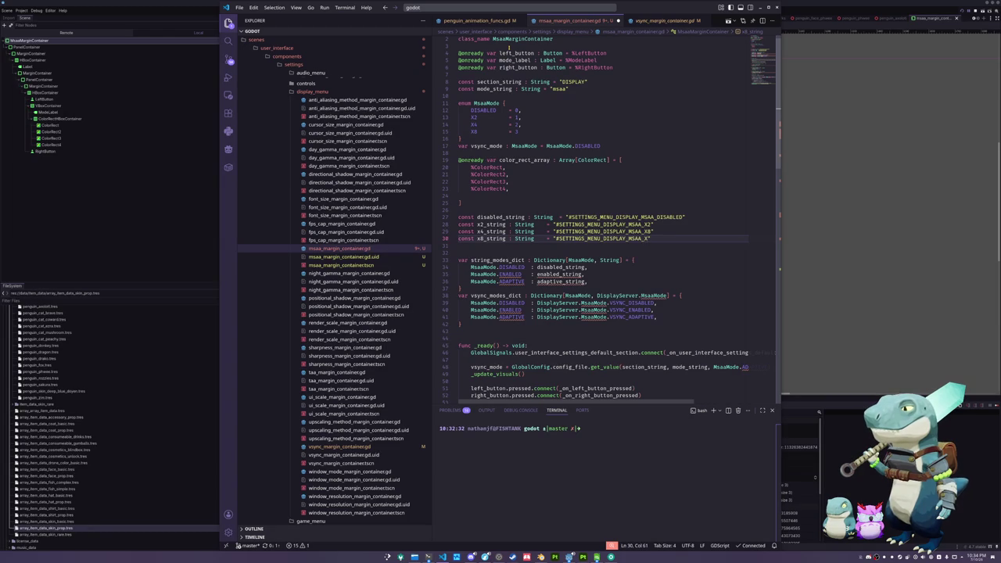
pyautogui.write('8')
pyautogui.press('Up')
pyautogui.press('BackSpace')
pyautogui.write('4')
pyautogui.press('Up')
pyautogui.press('Up')
pyautogui.hotkey('ctrl', 'shift', 'Left')
pyautogui.press('Left')
pyautogui.hotkey('shift', 'Left')
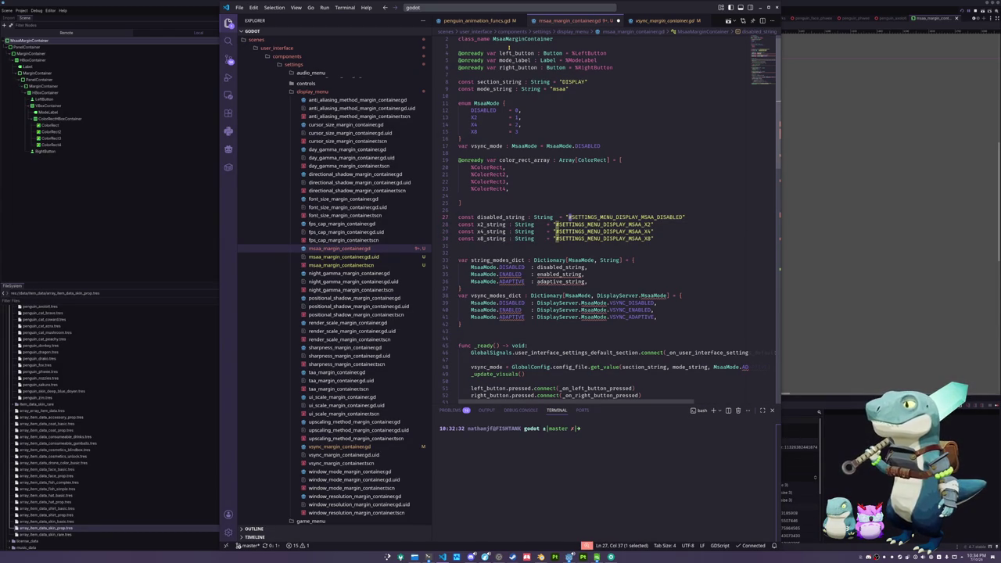
pyautogui.hotkey('ctrl', 'shift', 'Right')
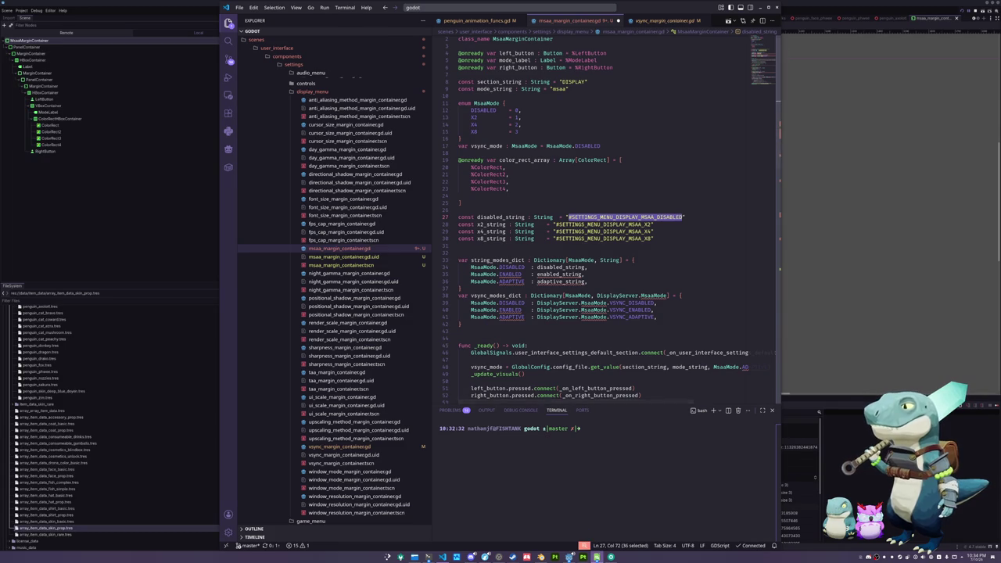
pyautogui.click(597, 556)
# Reopen the recent translations.csv file in Calc, accepting the text import settings
pyautogui.click(256, 11)
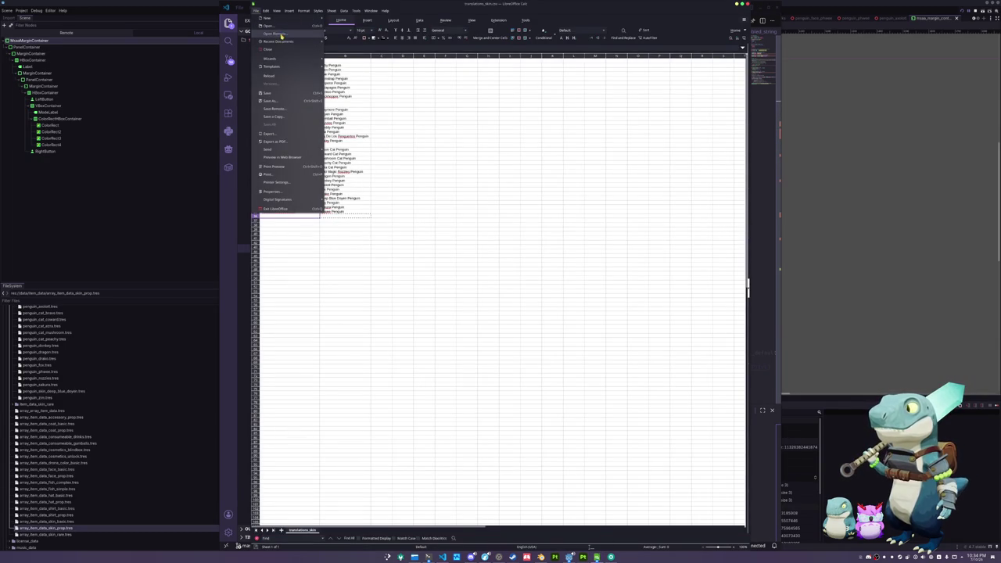
pyautogui.moveTo(282, 42)
pyautogui.click(353, 51)
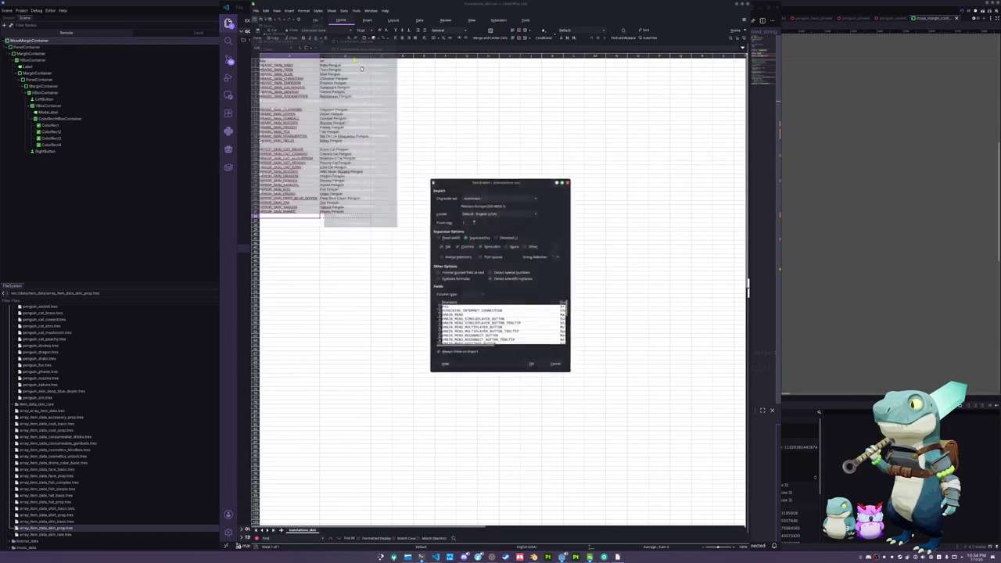
pyautogui.click(532, 364)
# Move the translation rows below the VSync entries lower so the block starts at row 87
pyautogui.scroll(-20, 440, 337)
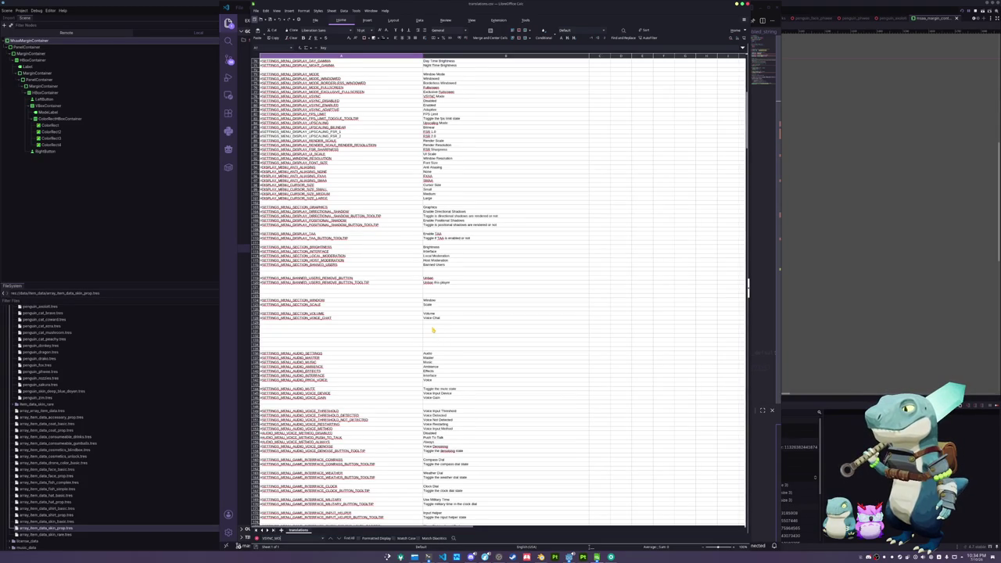
pyautogui.press('Return')
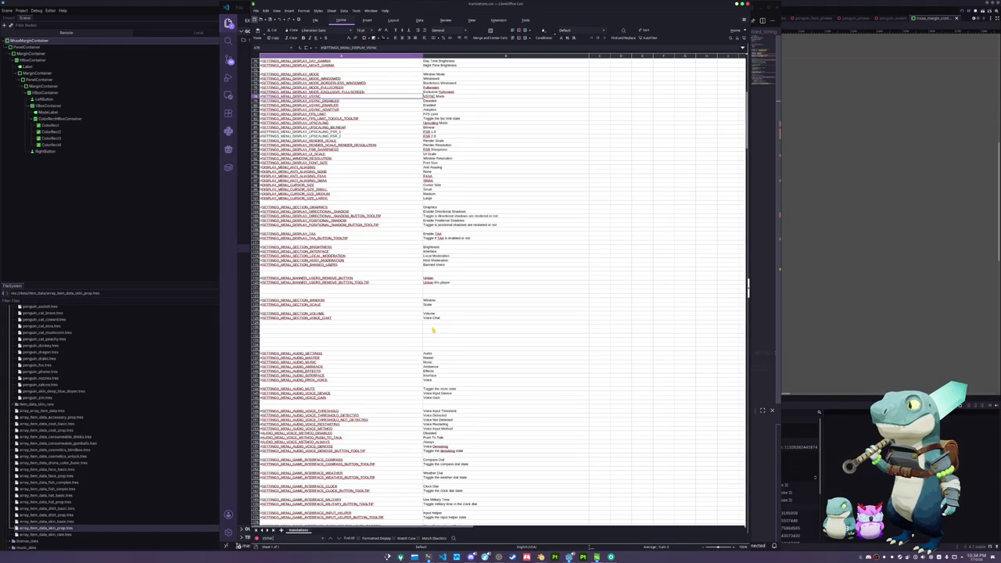
pyautogui.moveTo(299, 115)
pyautogui.mouseDown()
pyautogui.moveTo(375, 133)
pyautogui.moveTo(540, 318)
pyautogui.mouseUp()
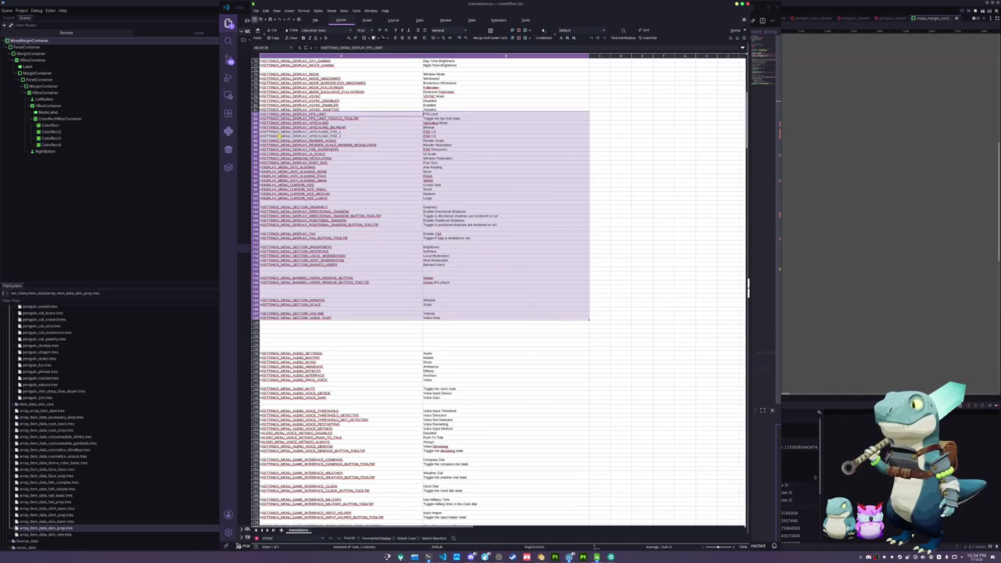
pyautogui.hotkey('ctrl', 'x')
pyautogui.click(276, 133)
pyautogui.hotkey('ctrl', 'v')
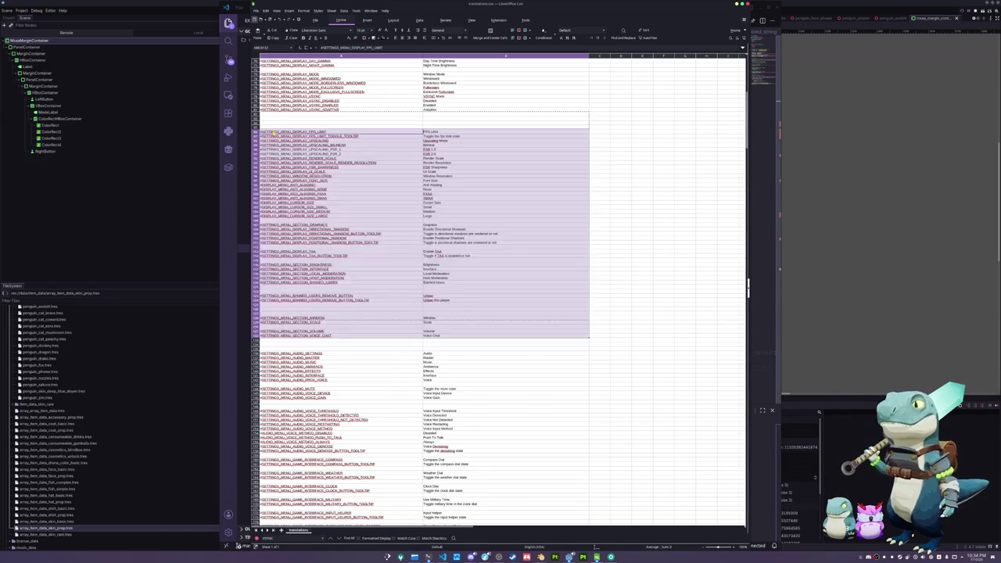
pyautogui.hotkey('ctrl', 'z')
pyautogui.click(276, 136)
pyautogui.hotkey('ctrl', 'v')
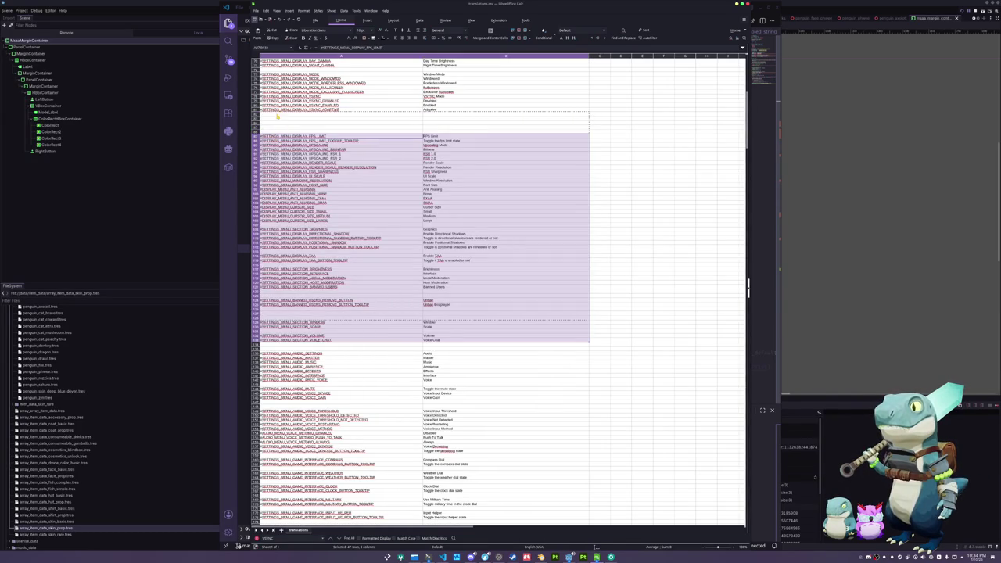
# Add the #SETTINGS_MENU_DISPLAY_MSAA key with its 'MSAA Mode' label below the ADAPTIVE entry
pyautogui.click(284, 121)
pyautogui.write('#SETTINGS_')
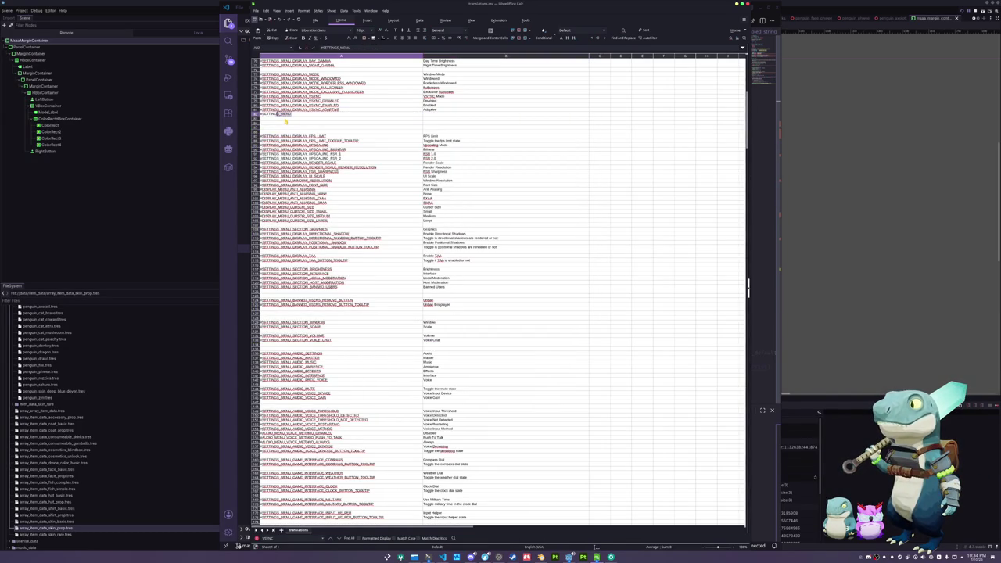
pyautogui.write('MENU_DISPLAY_MSAA')
pyautogui.press('Tab')
pyautogui.write('MS')
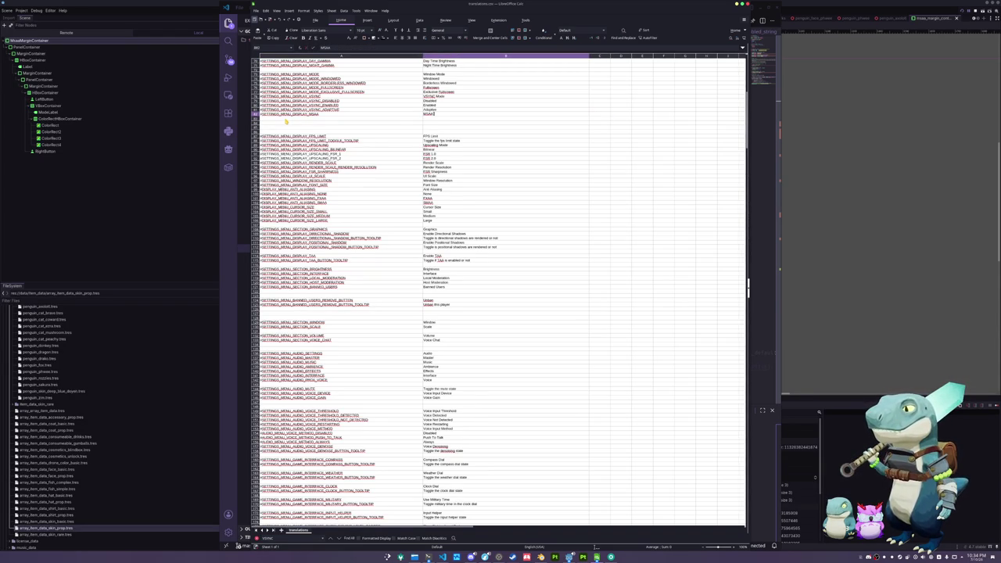
pyautogui.press('Return')
# Add an MSAA_DISABLED key row labelled 'Disabled'
pyautogui.press('Up')
pyautogui.hotkey('ctrl', 'c')
pyautogui.press('Down')
pyautogui.hotkey('ctrl', 'v')
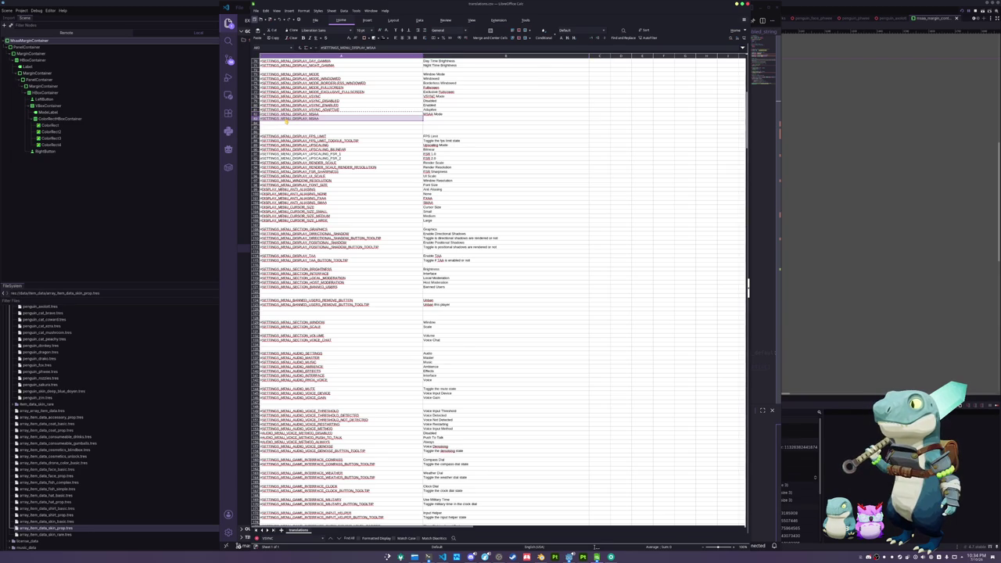
pyautogui.press('F2')
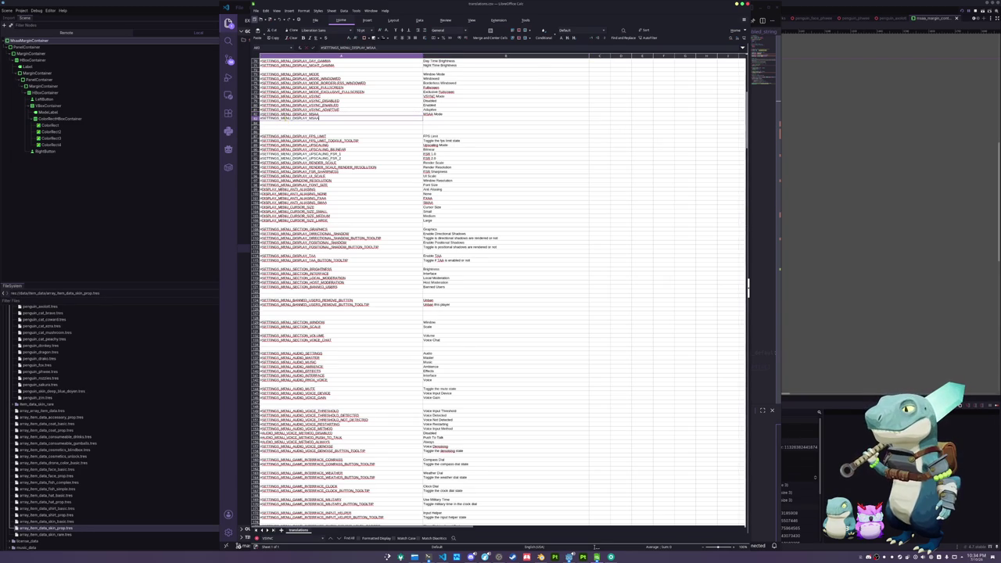
pyautogui.write('_DISABLED')
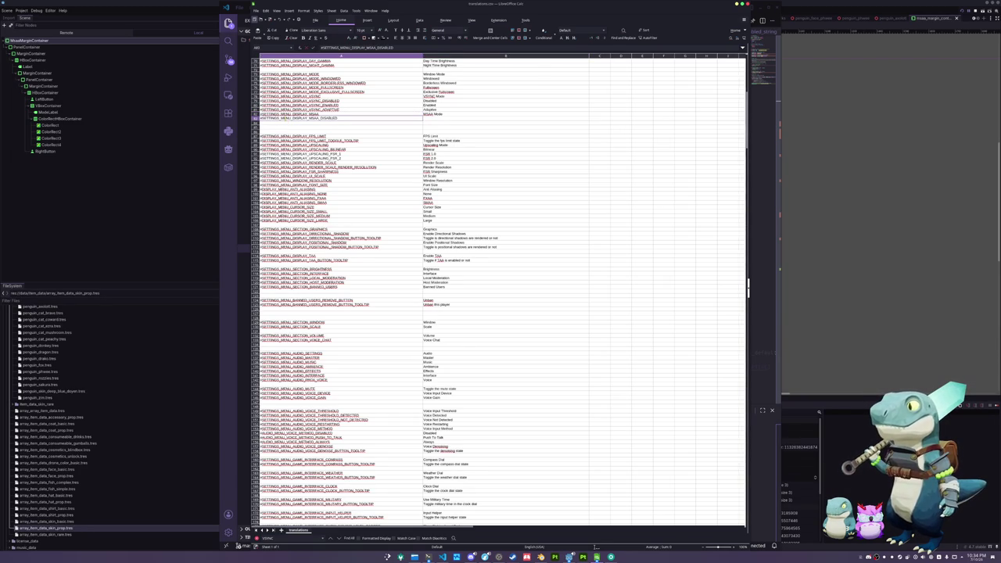
pyautogui.press('Tab')
pyautogui.write('Dis')
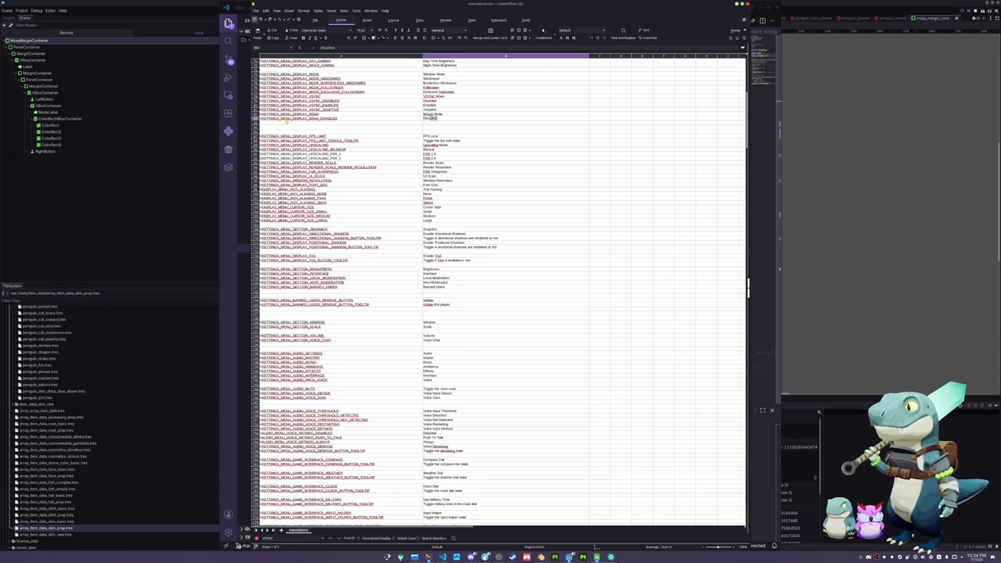
pyautogui.press('Return')
# Add the MSAA X2, X4 and X8 key rows beneath MSAA_DISABLED
pyautogui.hotkey('ctrl', 'v')
pyautogui.hotkey('ctrl', 'v')
pyautogui.press('F2')
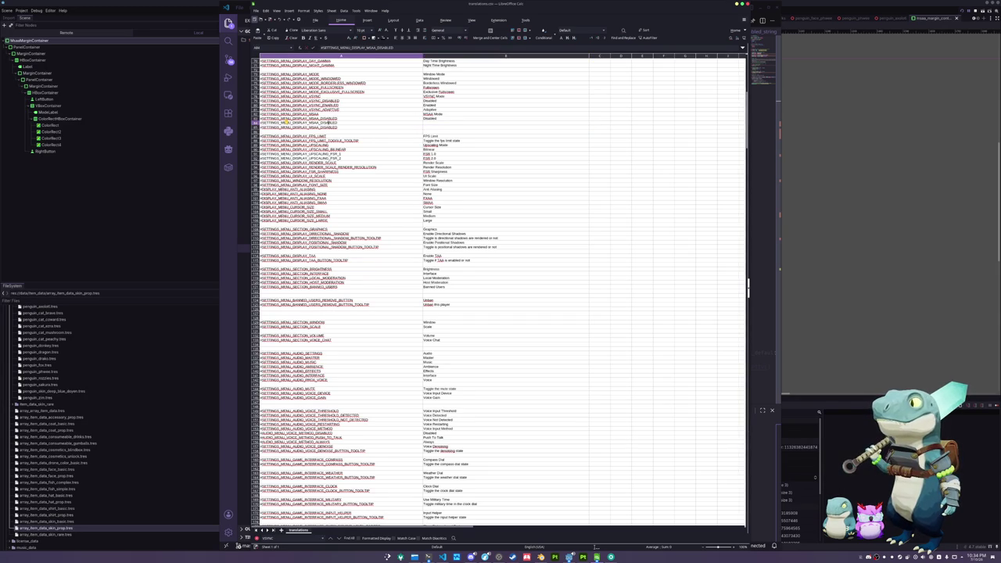
pyautogui.doubleClick(314, 123)
pyautogui.hotkey('shift', 'End')
pyautogui.write('F')
pyautogui.press('Return')
pyautogui.press('F2')
pyautogui.hotkey('ctrl', 'shift', 'Left')
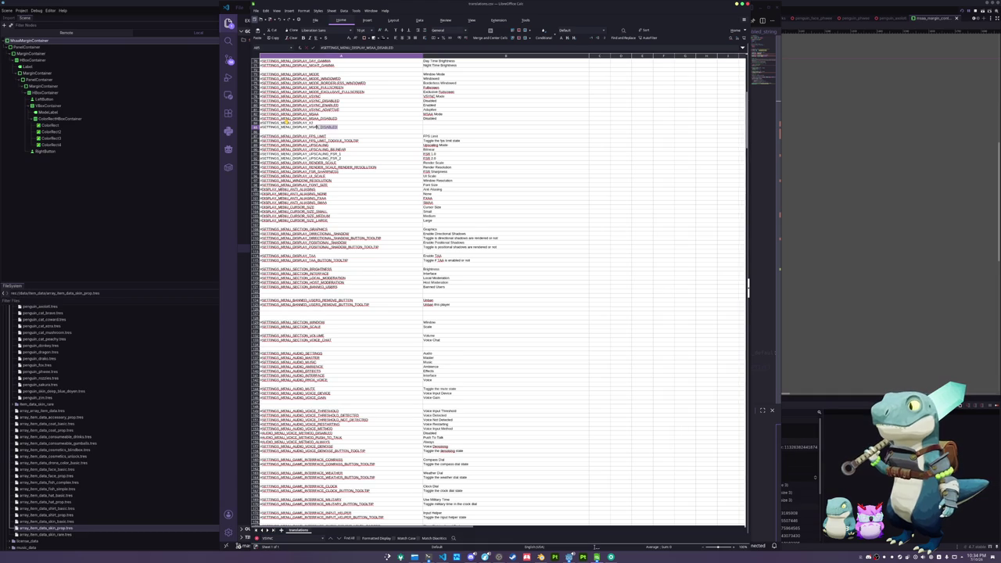
pyautogui.write('X4')
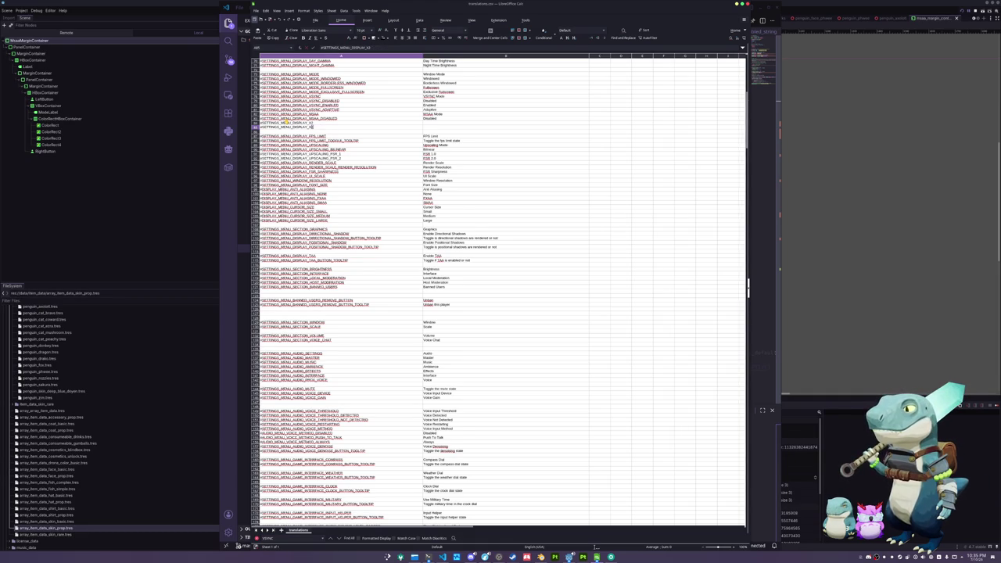
pyautogui.press('Return')
pyautogui.press('F2')
pyautogui.hotkey('ctrl', 'shift', 'Left')
pyautogui.write('X8')
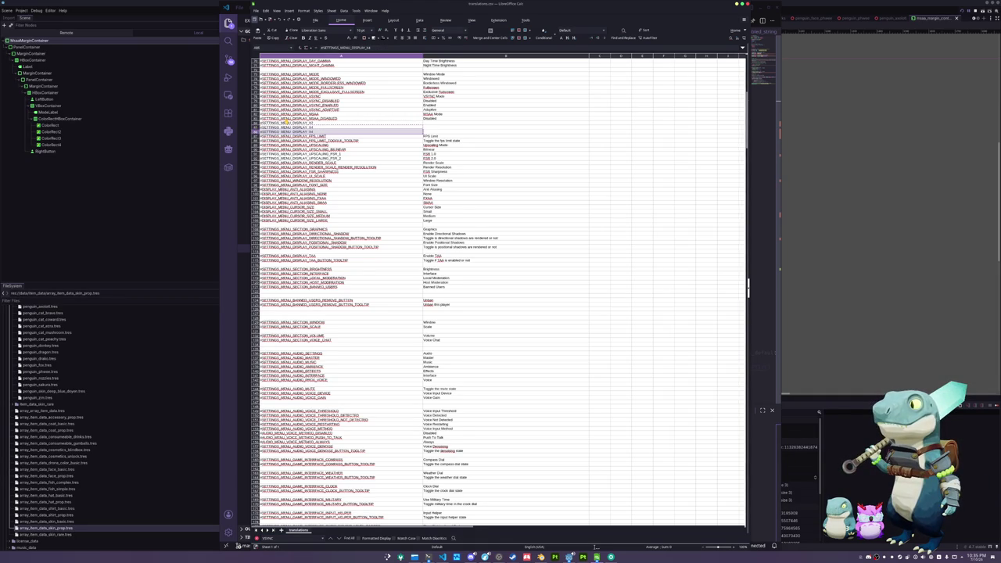
pyautogui.write('X8')
pyautogui.press('Return')
# Fill in the x2, x4 and x8 labels beside the new keys and check them
pyautogui.press('Up')
pyautogui.press('Up')
pyautogui.press('Up')
pyautogui.press('Right')
pyautogui.write('2')
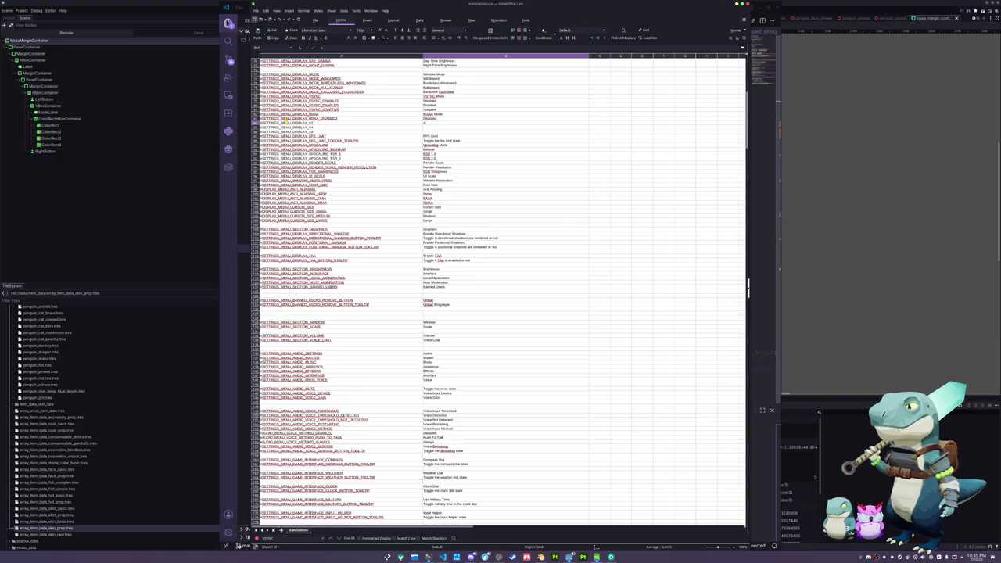
pyautogui.press('Return')
pyautogui.write('X4')
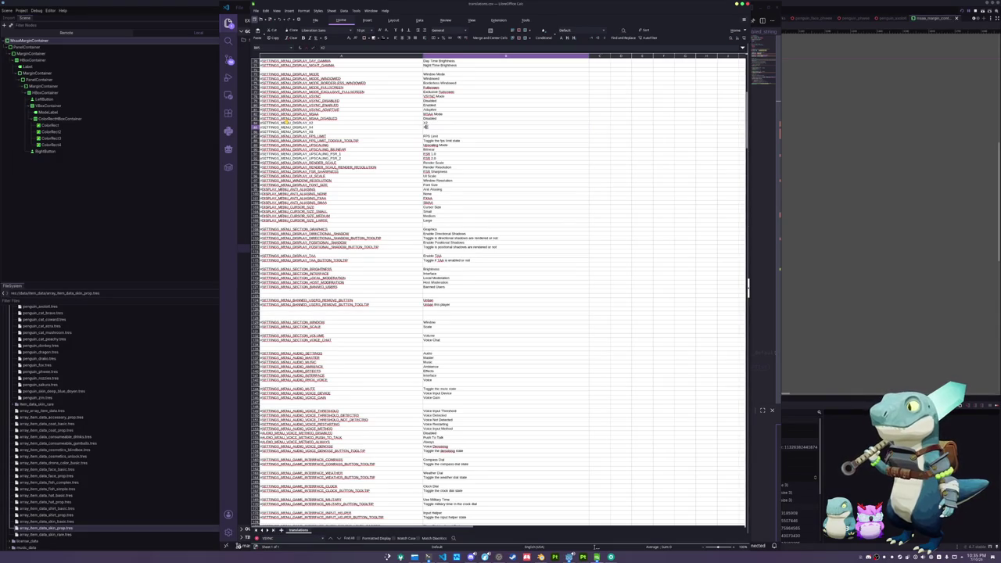
pyautogui.press('Return')
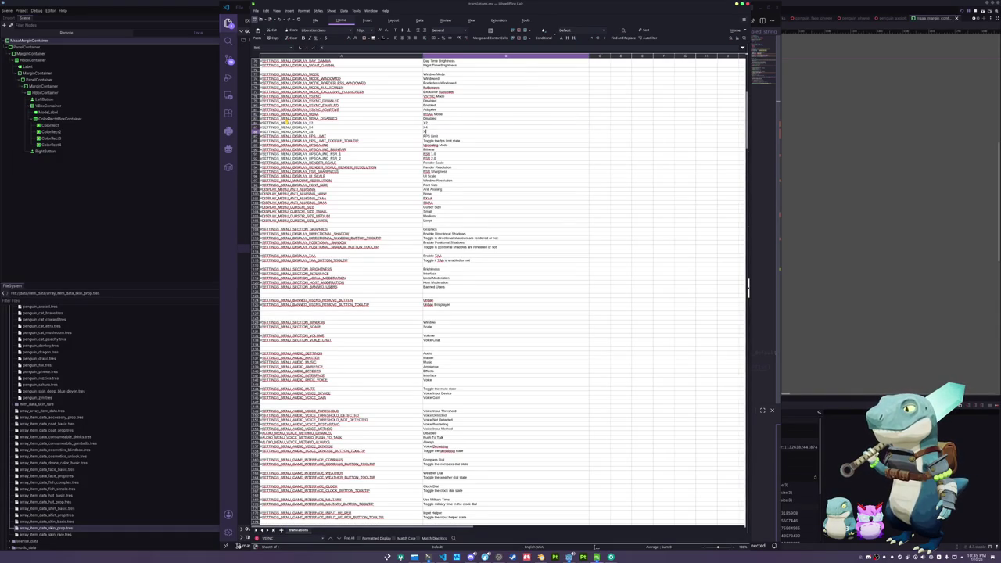
pyautogui.press('Return')
pyautogui.write('X')
pyautogui.press('Return')
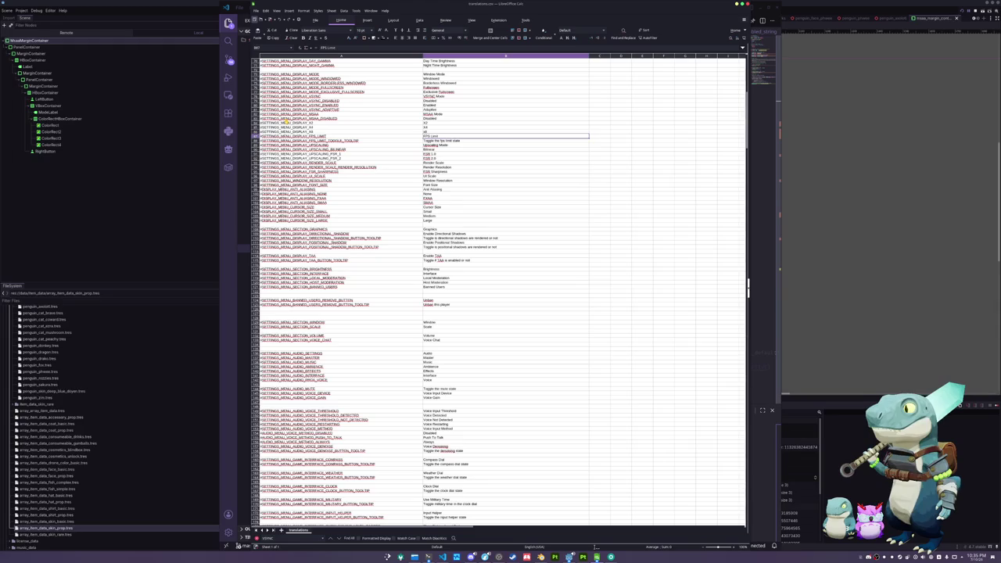
pyautogui.click(426, 122)
pyautogui.press('Down')
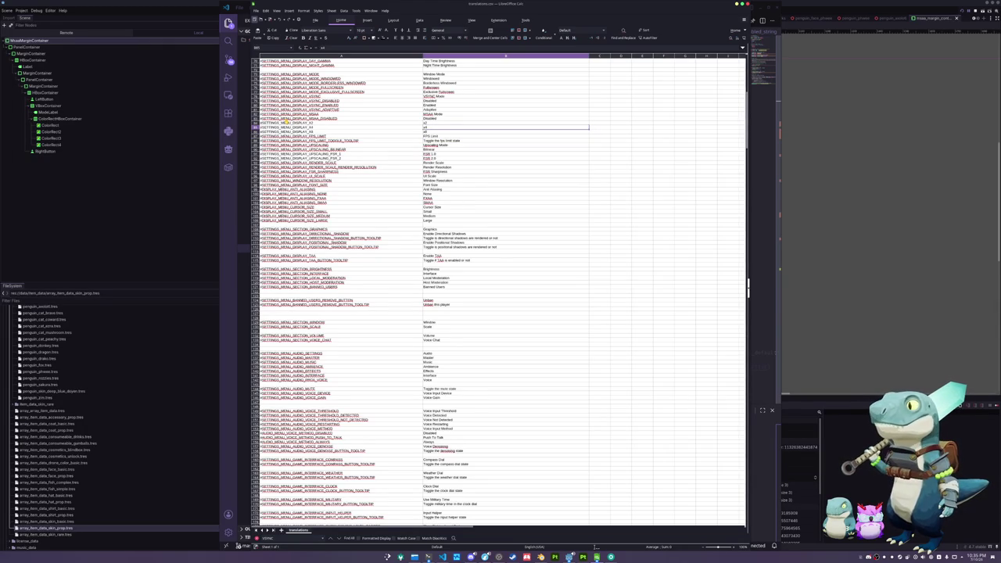
# In Godot, select ColorRect through ColorRect4, then the MsaaMarginContainer node
pyautogui.click(150, 243)
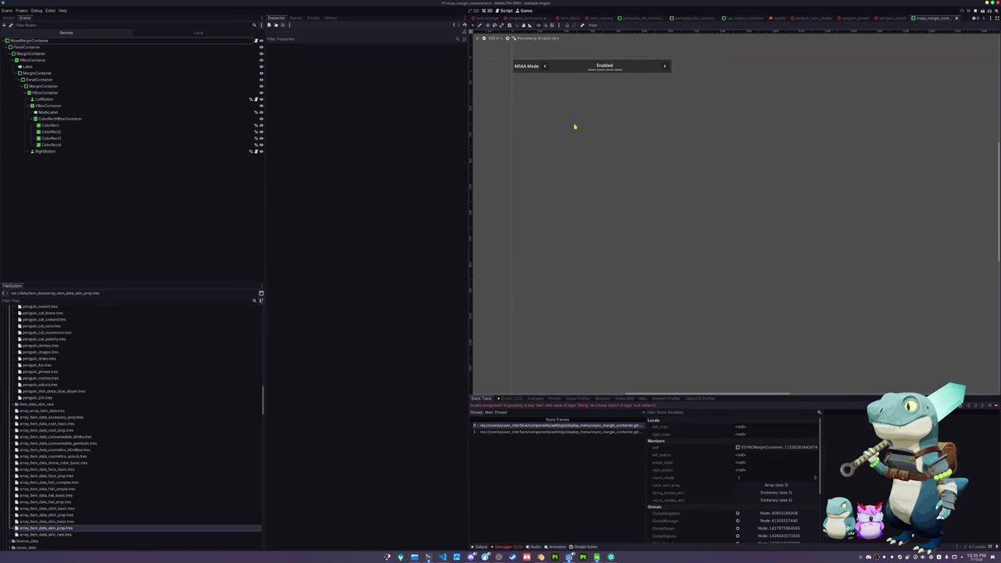
pyautogui.click(92, 125)
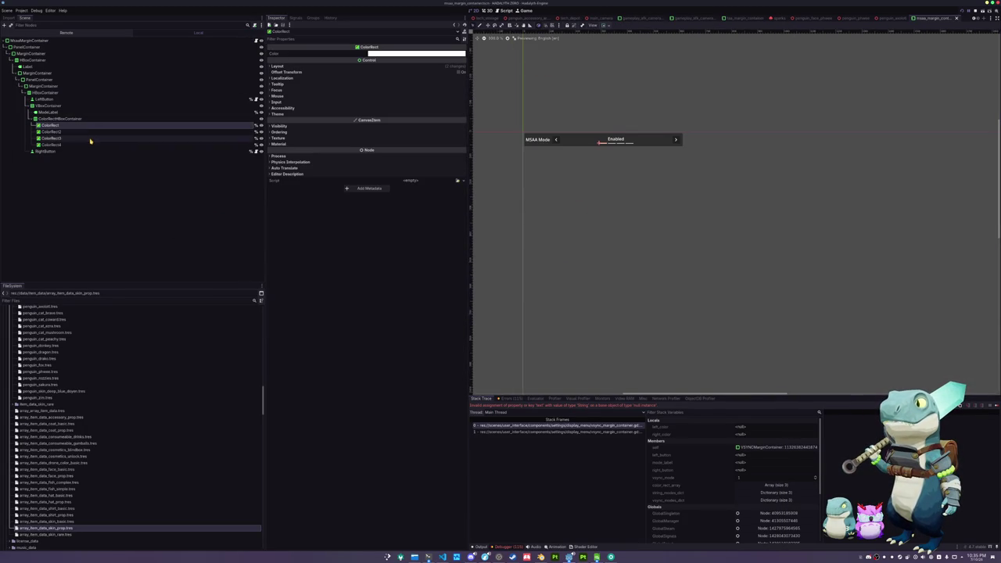
pyautogui.keyDown('shift'); pyautogui.click(91, 144); pyautogui.keyUp('shift')
pyautogui.click(86, 190)
pyautogui.click(101, 40)
# Return to msaa_margin_container.gd in VS Code below the string constants
pyautogui.hotkey('alt', 'Tab')
pyautogui.scroll(-3, 509, 208)
pyautogui.click(500, 207)
# Rename the string dictionary's ENABLED and ADAPTIVE keys to X2 and X4
pyautogui.click(497, 194)
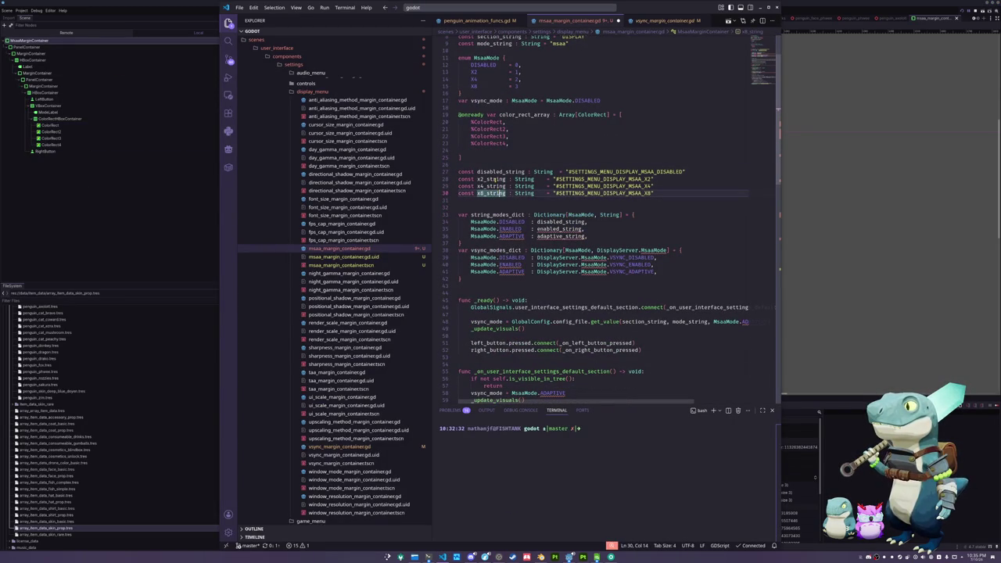
pyautogui.doubleClick(505, 228)
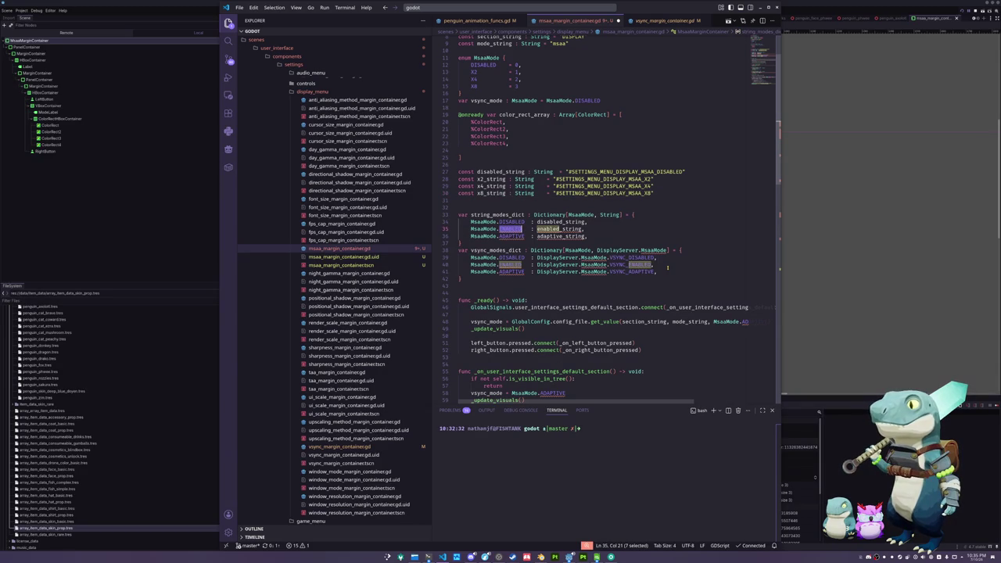
pyautogui.write('X2')
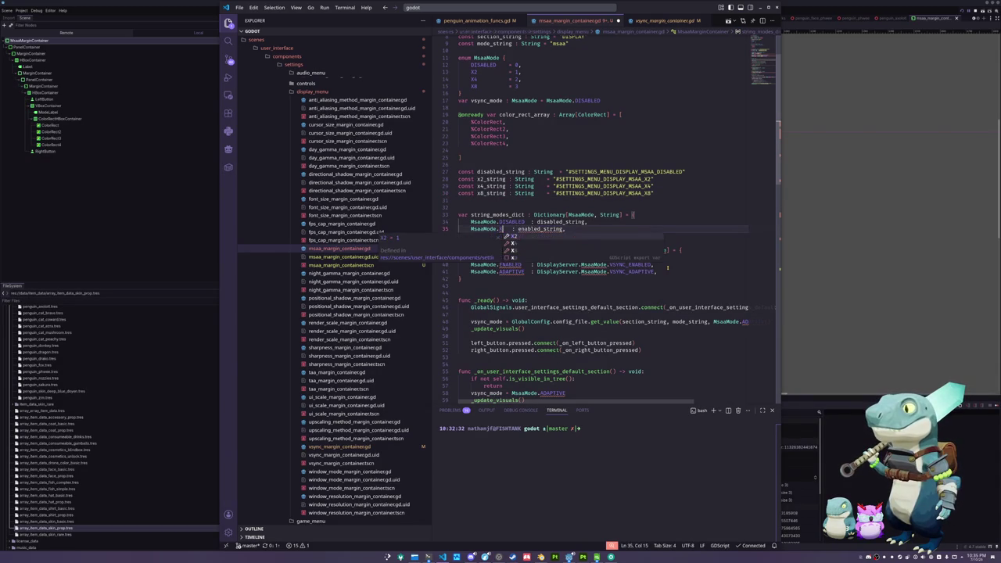
pyautogui.press('Down')
pyautogui.hotkey('ctrl', 'Right')
pyautogui.hotkey('ctrl', 'shift', 'Left')
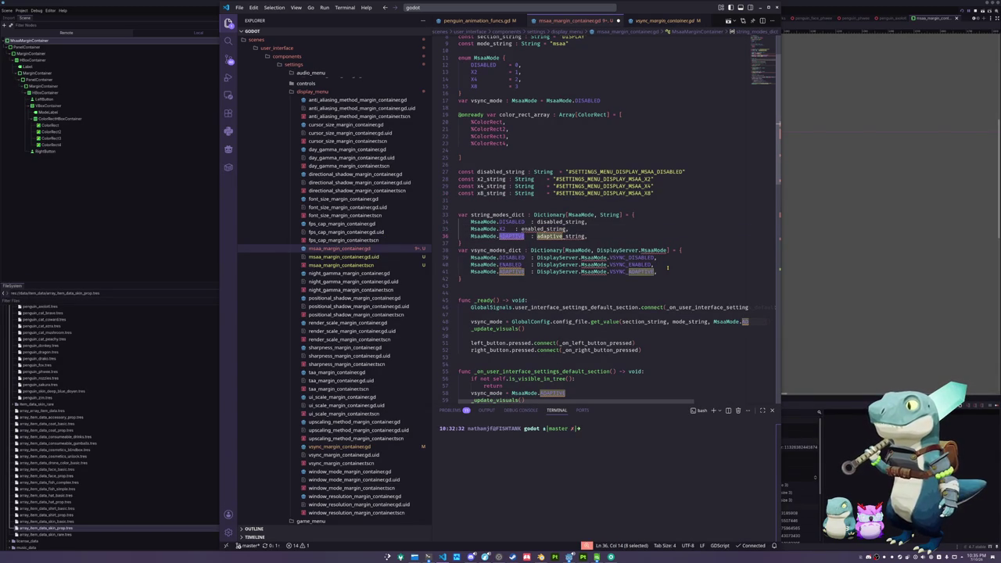
pyautogui.write('X4')
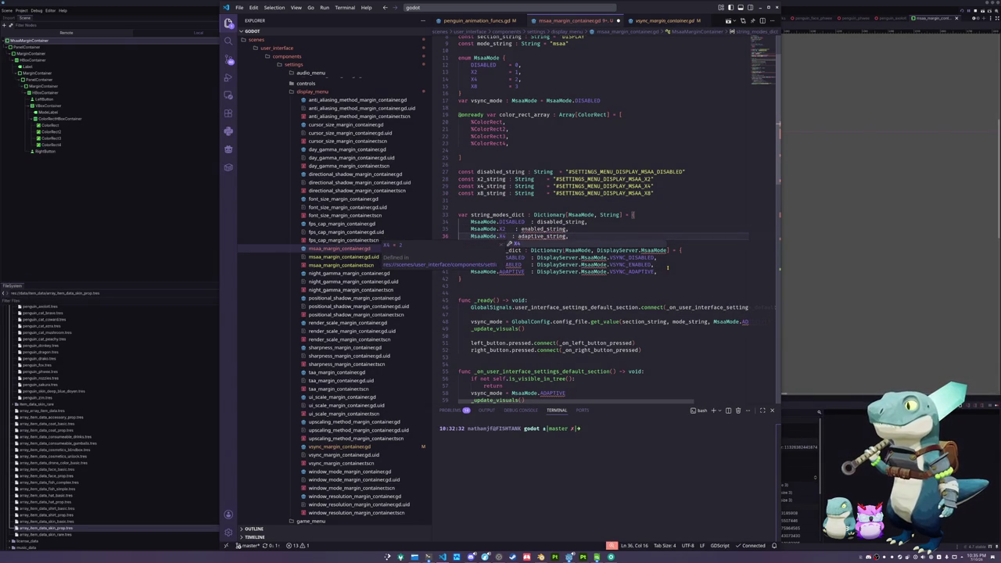
pyautogui.press('Escape')
# Duplicate the X4 entry as a new X8 entry
pyautogui.press('Down')
pyautogui.press('Down')
pyautogui.press('Home')
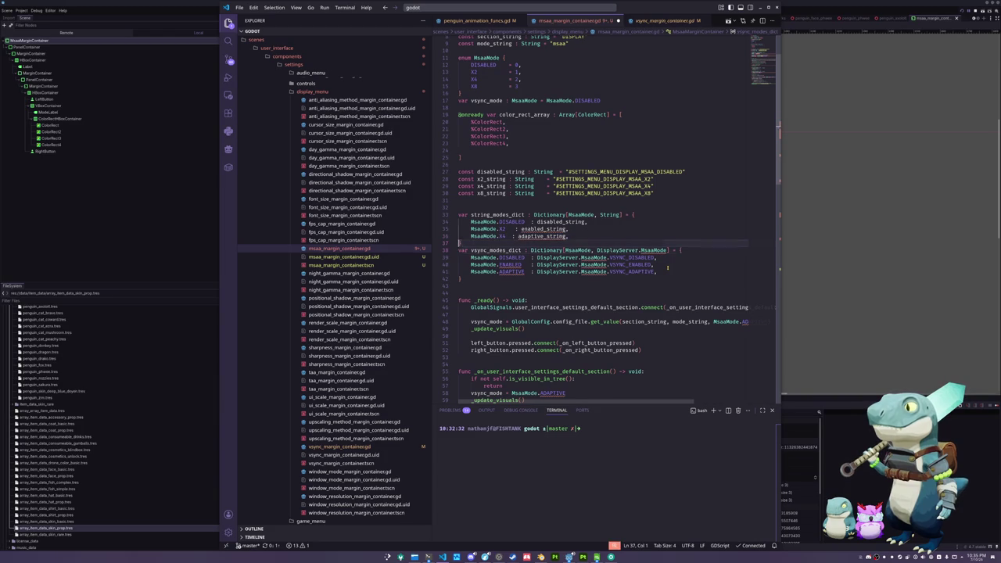
pyautogui.press('Up')
pyautogui.press('Up')
pyautogui.hotkey('shift', 'alt', 'Down')
pyautogui.hotkey('ctrl', 'Right')
pyautogui.hotkey('ctrl', 'shift', 'Left')
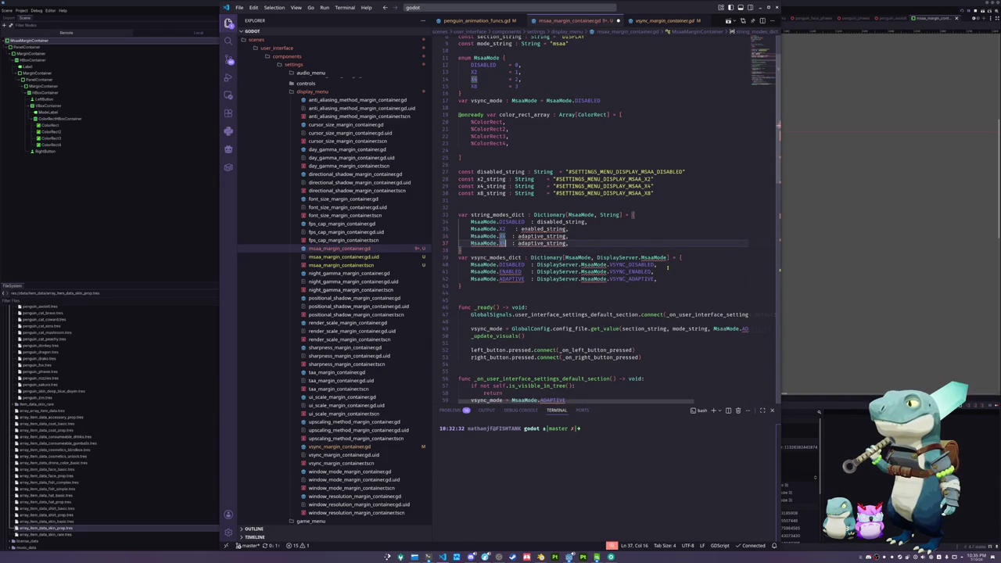
pyautogui.write('X8')
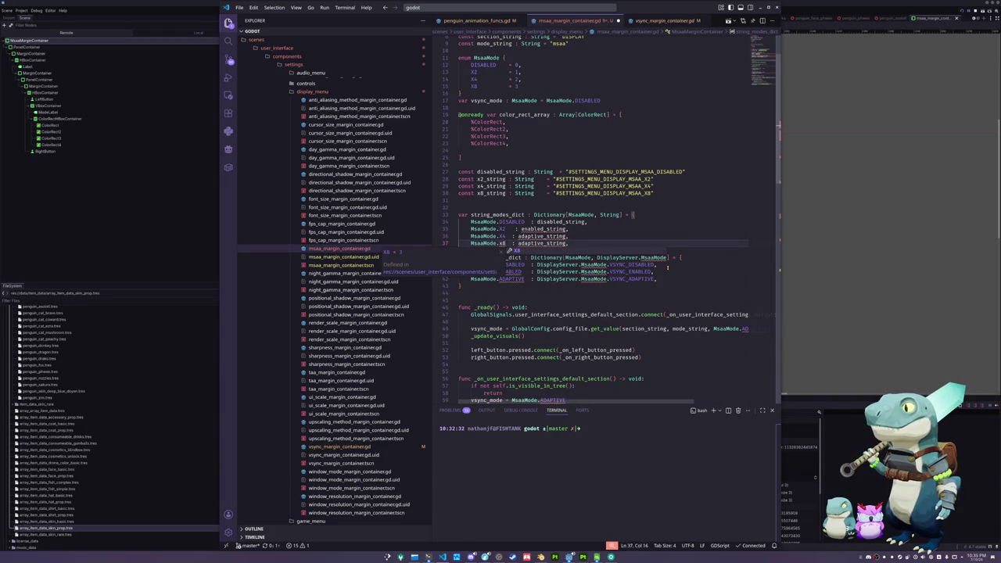
pyautogui.press('Escape')
# Map the X2, X4 and X8 keys to x2_string, x4_string and x8_string
pyautogui.press('Up')
pyautogui.press('Up')
pyautogui.press('Right')
pyautogui.press('Right')
pyautogui.press('Right')
pyautogui.hotkey('ctrl', 'shift', 'Right')
pyautogui.write('x2_string')
pyautogui.press('Escape')
pyautogui.press('Down')
pyautogui.hotkey('ctrl', 'shift', 'Right')
pyautogui.write('x4_string')
pyautogui.press('Escape')
pyautogui.press('Down')
pyautogui.hotkey('ctrl', 'shift', 'Right')
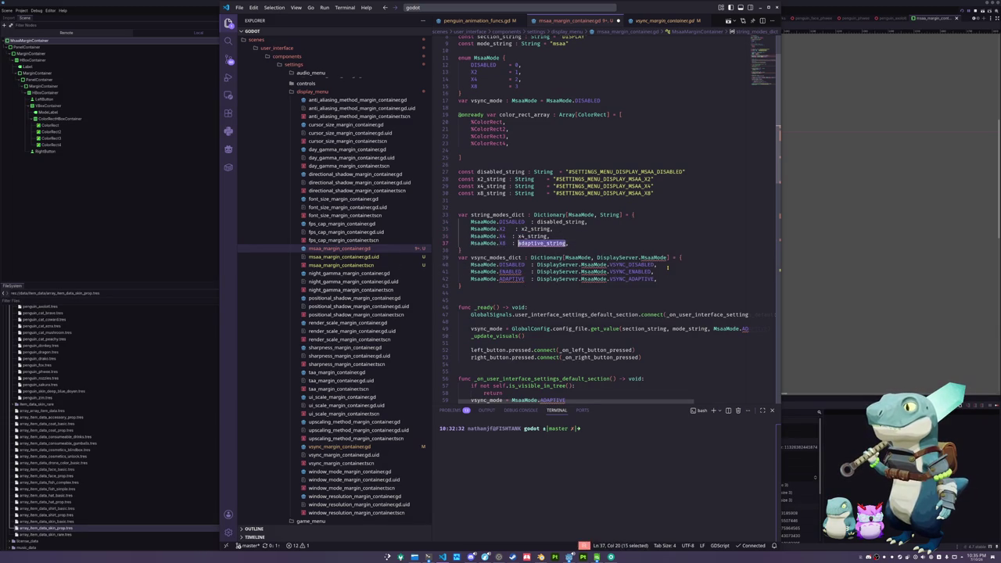
pyautogui.write('x8_string')
pyautogui.press('Escape')
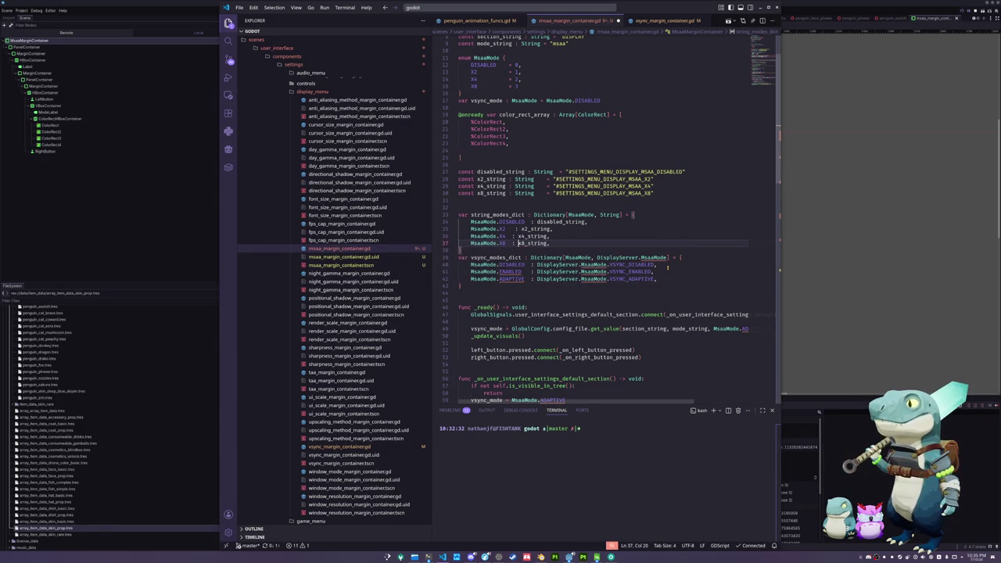
# Align the colons and remove the extra space before x8_string
pyautogui.press('Up')
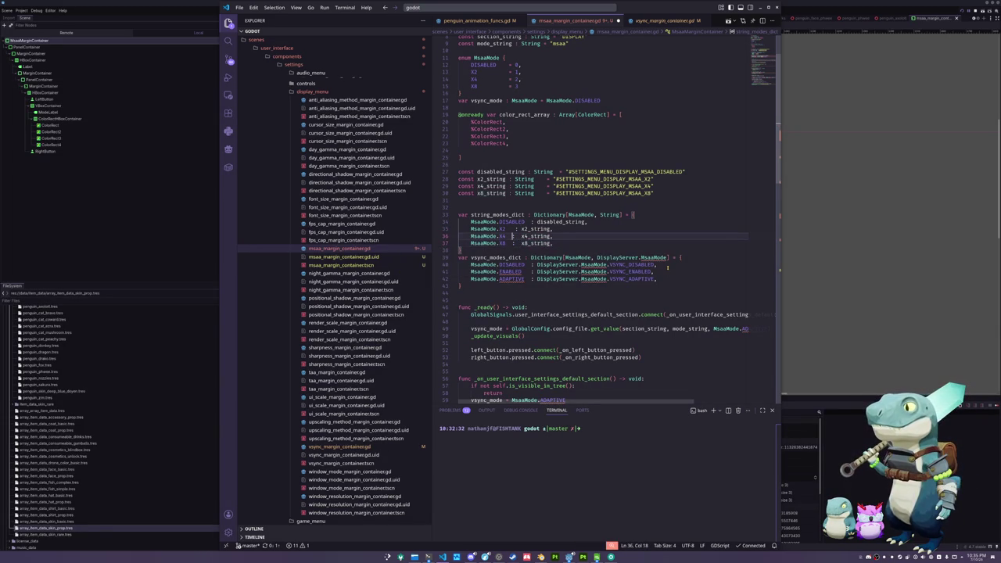
pyautogui.press('Up')
pyautogui.press('Up')
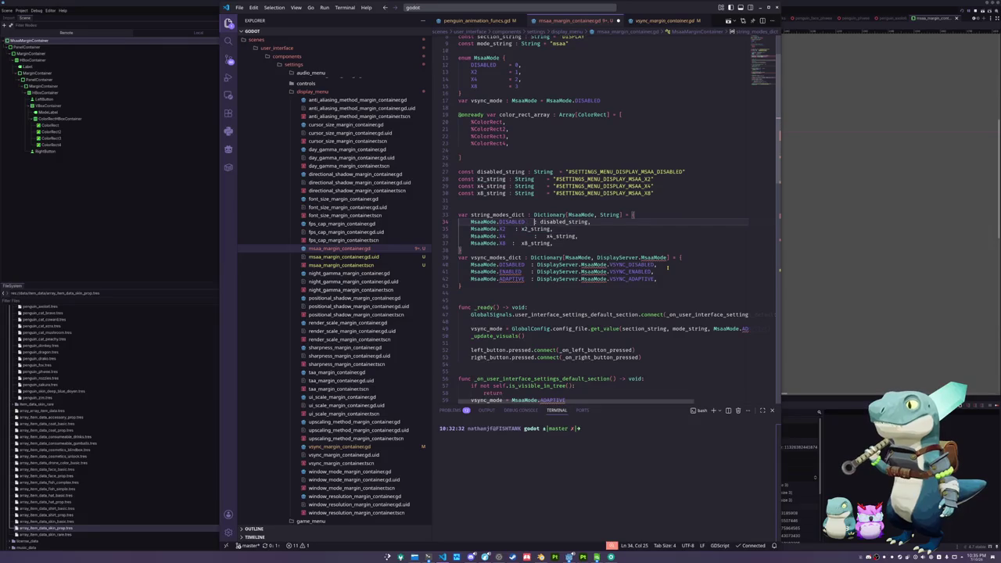
pyautogui.press('Down')
pyautogui.press('Down')
pyautogui.press('Delete')
pyautogui.press('Delete')
pyautogui.press('Down')
pyautogui.press('BackSpace')
pyautogui.press('Up')
pyautogui.press('Up')
pyautogui.press('Down')
pyautogui.press('Down')
pyautogui.press('Down')
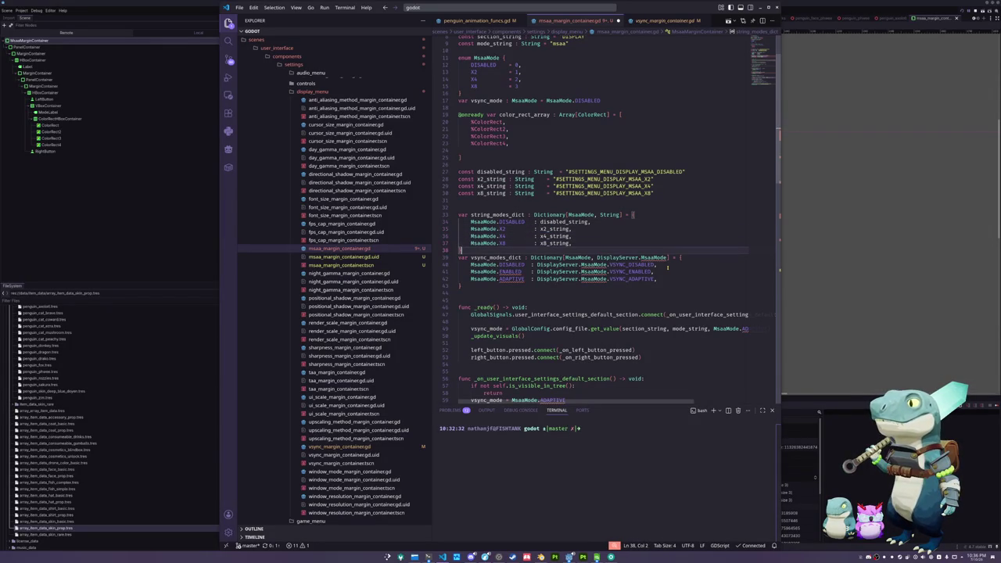
pyautogui.press('Up')
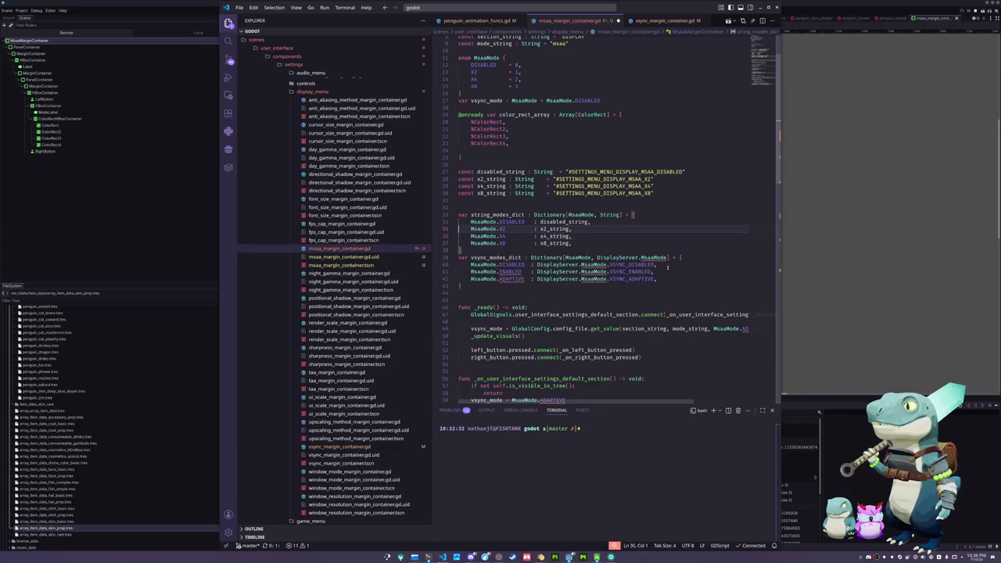
# Delete MsaaMode after 'DisplayServer.' in the dictionary type and browse suggestions for an MSAA enum
pyautogui.press('Down')
pyautogui.hotkey('ctrl', 'Right')
pyautogui.hotkey('ctrl', 'Right')
pyautogui.hotkey('ctrl', 'Right')
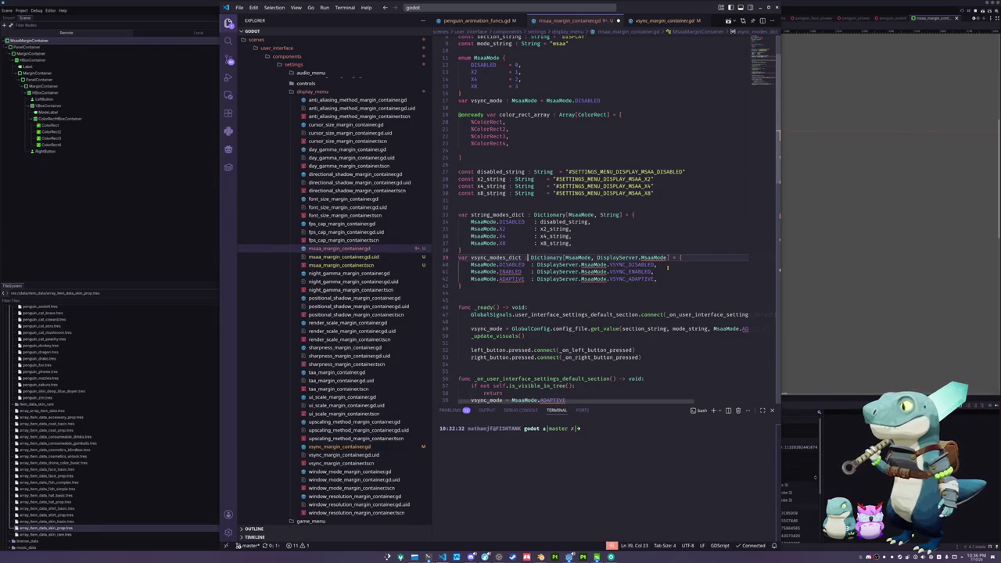
pyautogui.press('Right')
pyautogui.hotkey('ctrl', 'shift', 'Right')
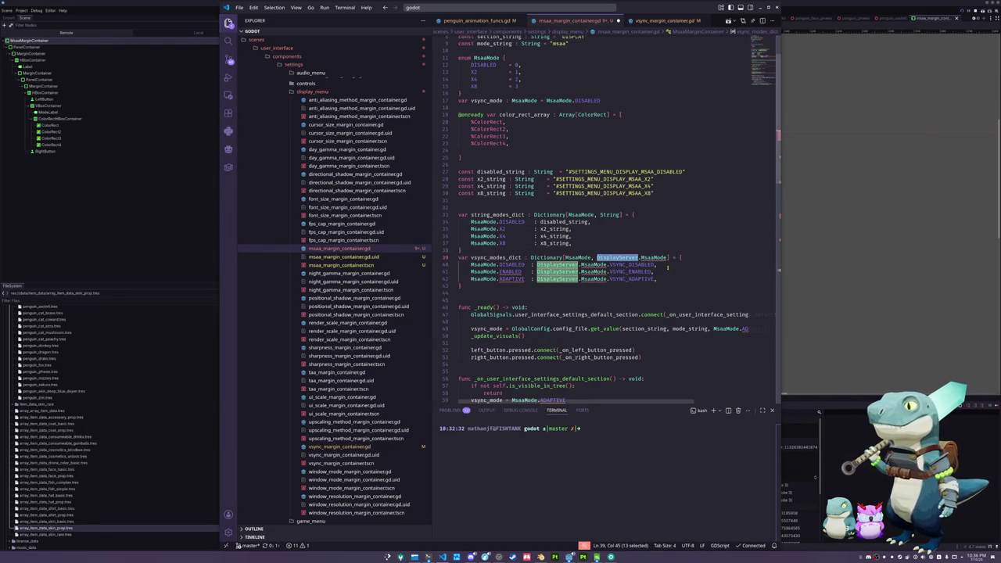
pyautogui.hotkey('ctrl', 'Right')
pyautogui.hotkey('ctrl', 'BackSpace')
pyautogui.write('M')
pyautogui.press('BackSpace')
pyautogui.press('BackSpace')
pyautogui.hotkey('ctrl', 'space')
pyautogui.write('M')
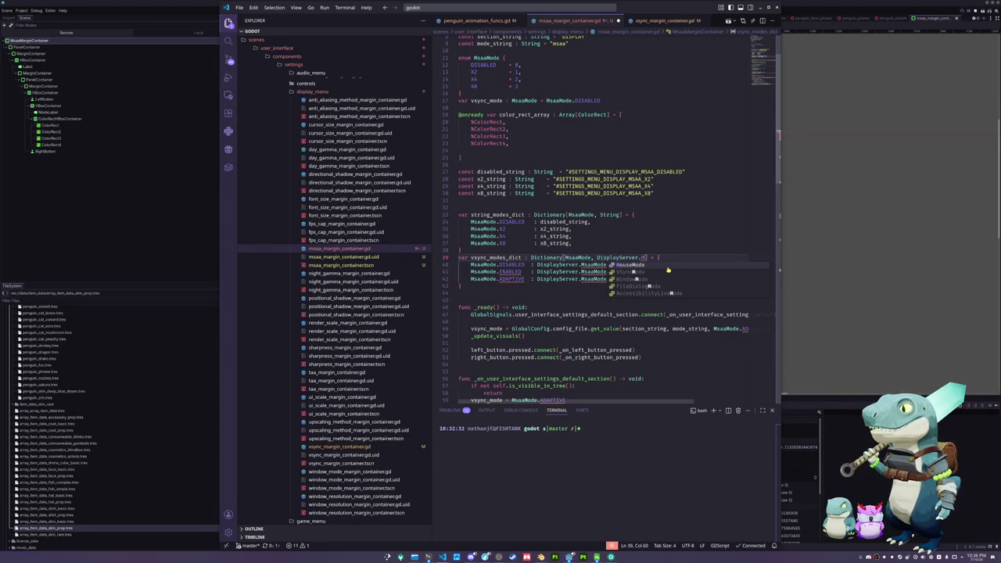
pyautogui.press('BackSpace')
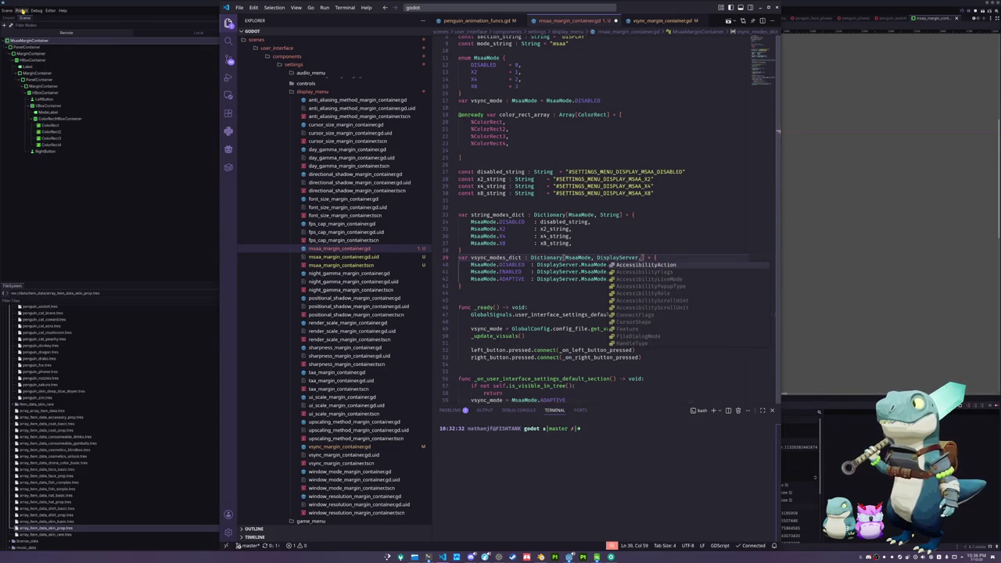
# Open Godot's Rendering > Anti Aliasing project settings and read the MSAA 3D tooltip
pyautogui.click(21, 11)
pyautogui.click(47, 16)
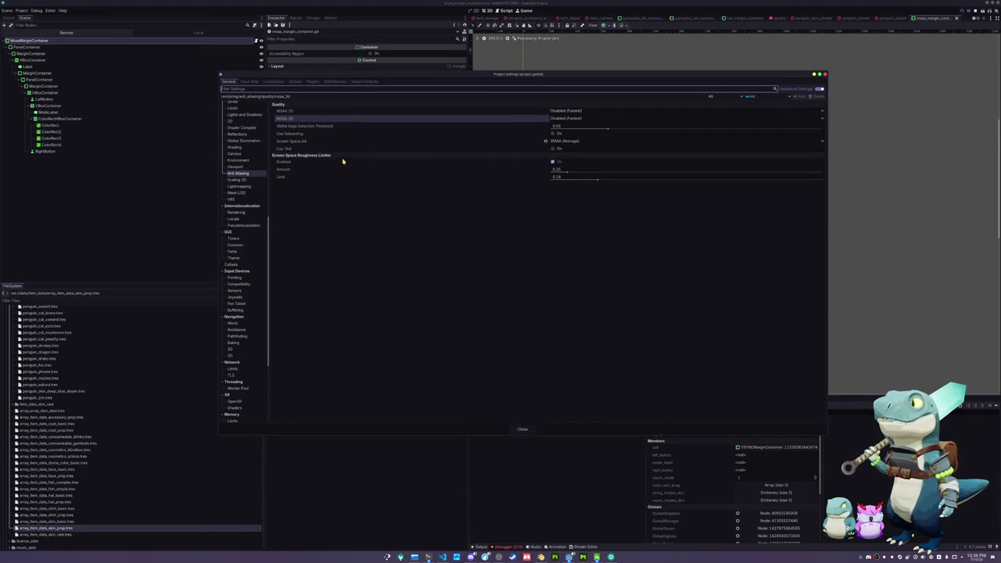
pyautogui.moveTo(315, 117)
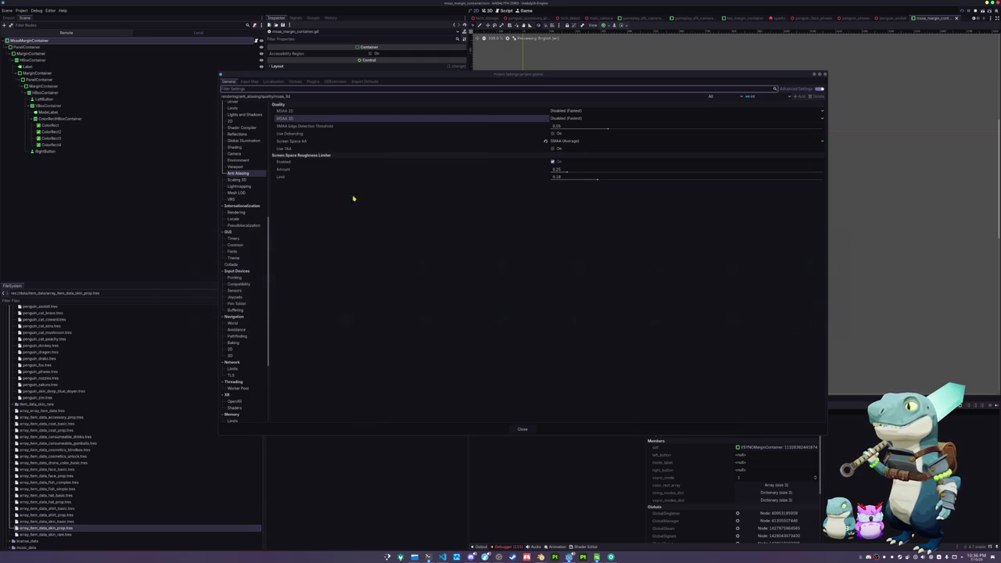
# Change the dictionary's value type from DisplayServer to RenderingServer.ViewportMSAA
pyautogui.click(442, 557)
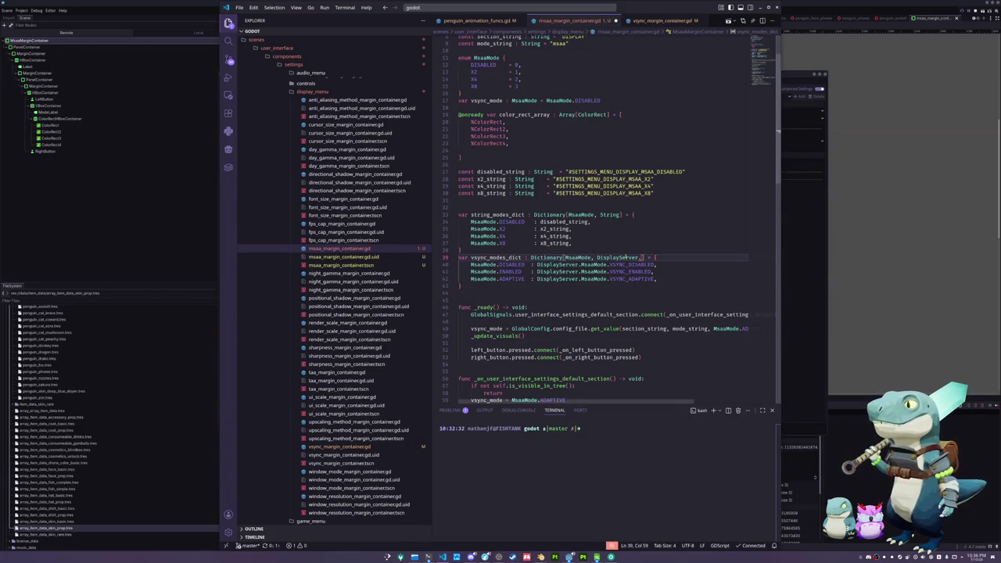
pyautogui.doubleClick(619, 257)
pyautogui.write('RenderingSer')
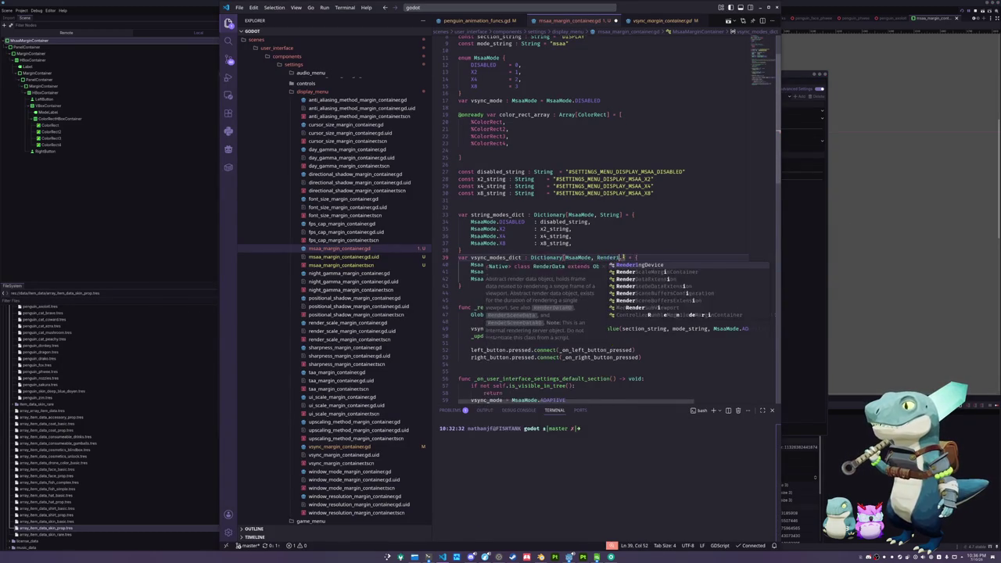
pyautogui.write('ver.')
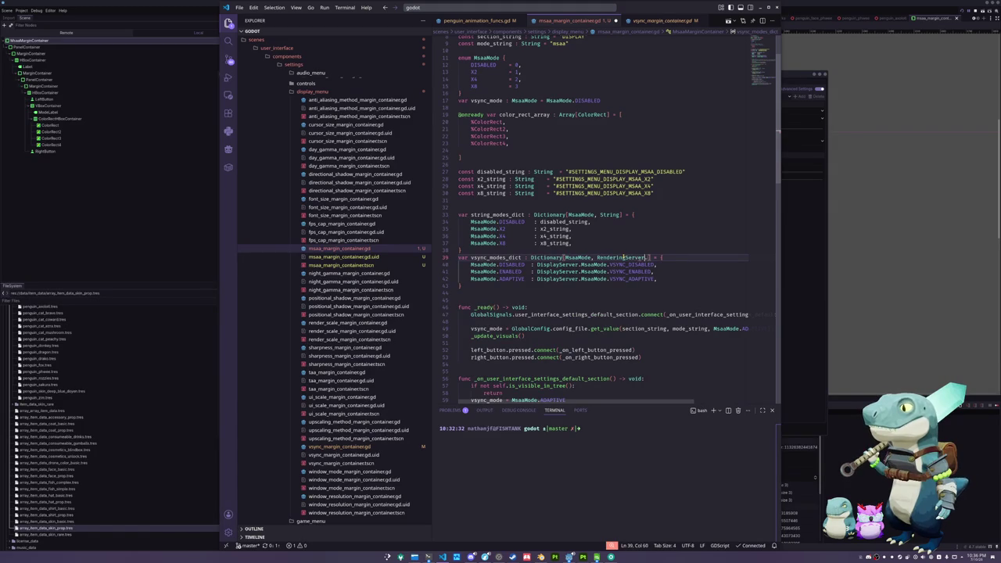
pyautogui.write('MSAA')
pyautogui.press('Tab')
pyautogui.write(',')
pyautogui.press('BackSpace')
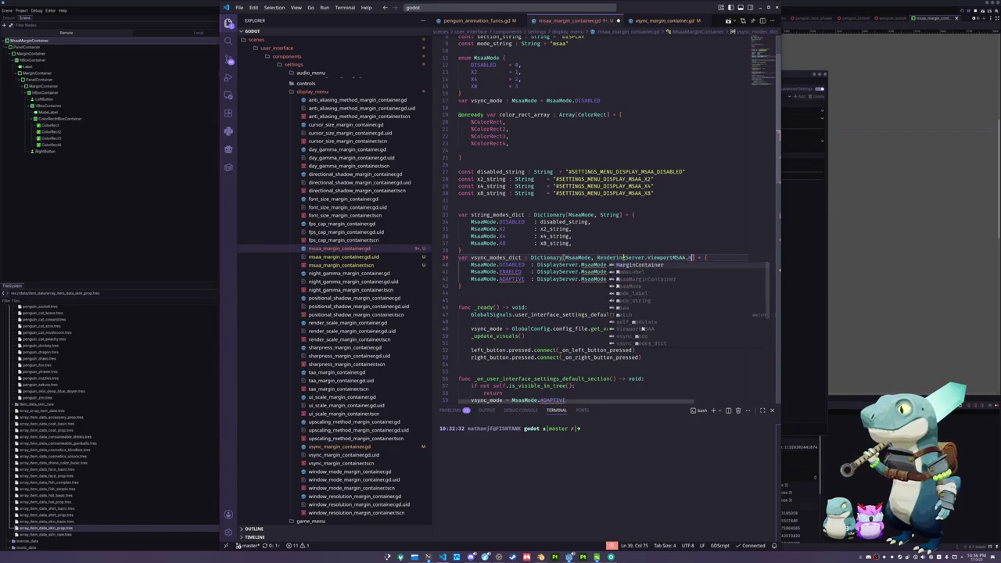
# Prefix all three entry values with RenderingServer.ViewportMSAA. using multiple cursors
pyautogui.press('Down')
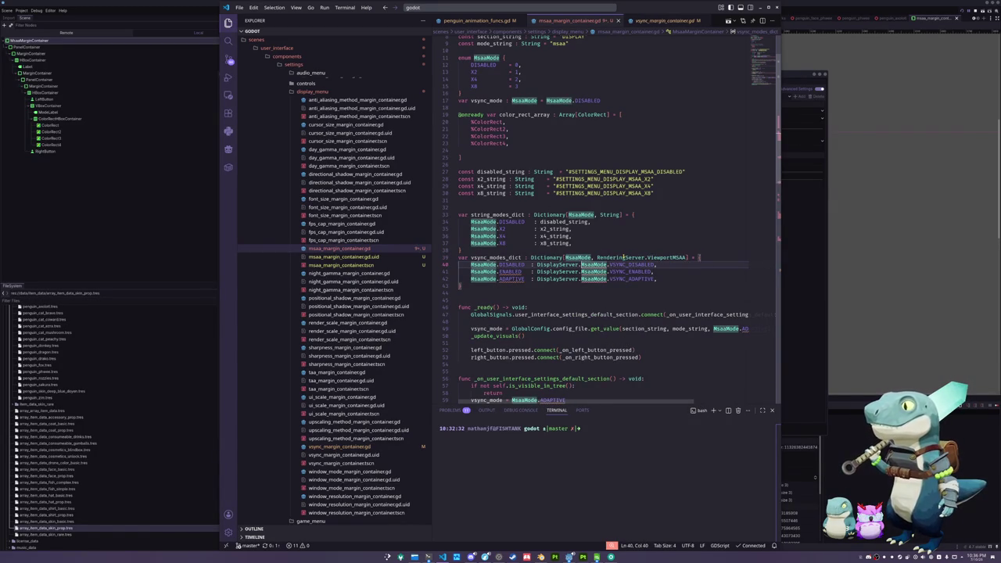
pyautogui.hotkey('alt', 'shift', 'Down')
pyautogui.hotkey('alt', 'shift', 'Down')
pyautogui.hotkey('ctrl', 'shift', 'Left')
pyautogui.hotkey('ctrl', 'shift', 'Left')
pyautogui.hotkey('ctrl', 'shift', 'Left')
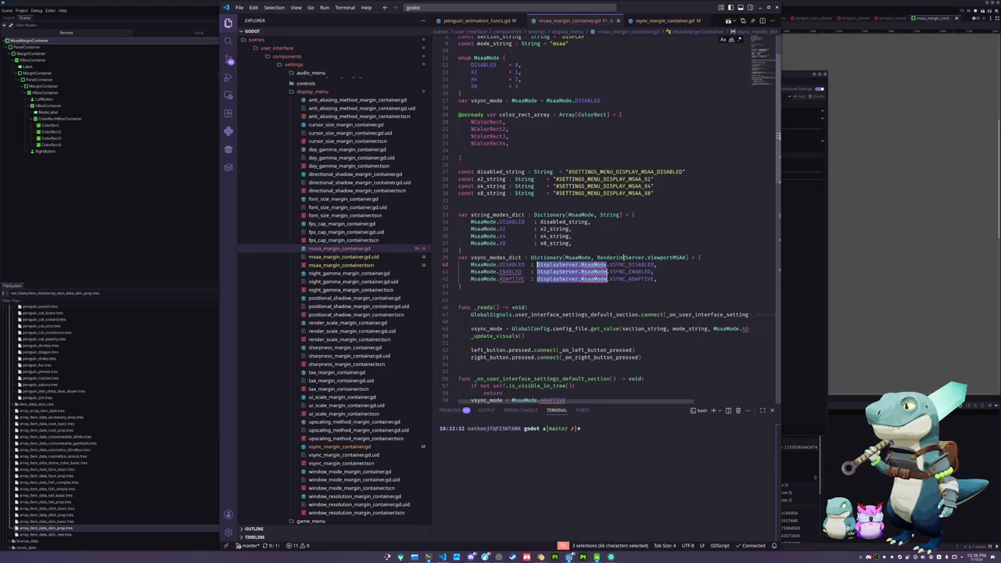
pyautogui.write('RenderingServer.V')
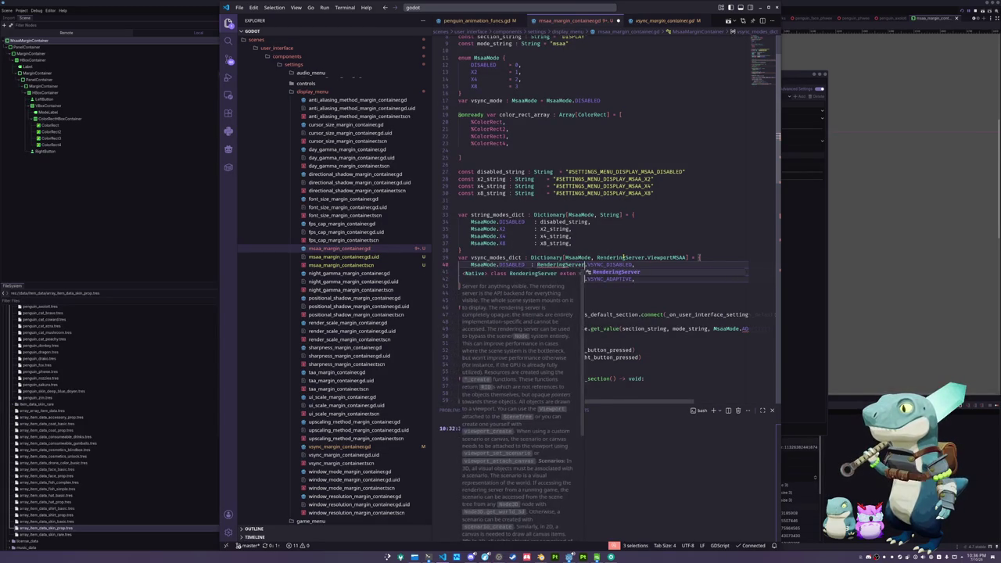
pyautogui.write('i')
pyautogui.write('ewportMA')
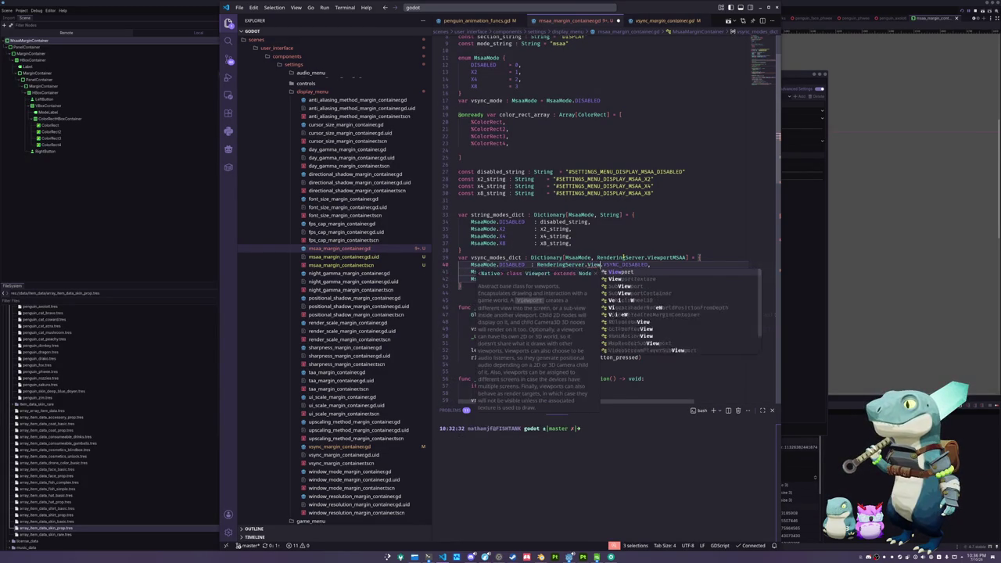
pyautogui.press('BackSpace')
pyautogui.write('SAA')
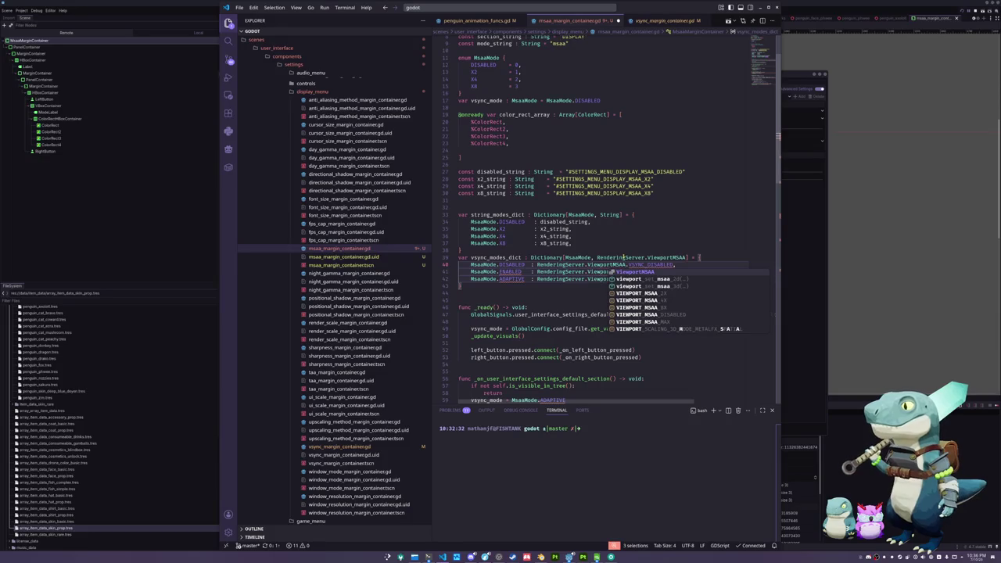
pyautogui.write('.')
pyautogui.press('Escape')
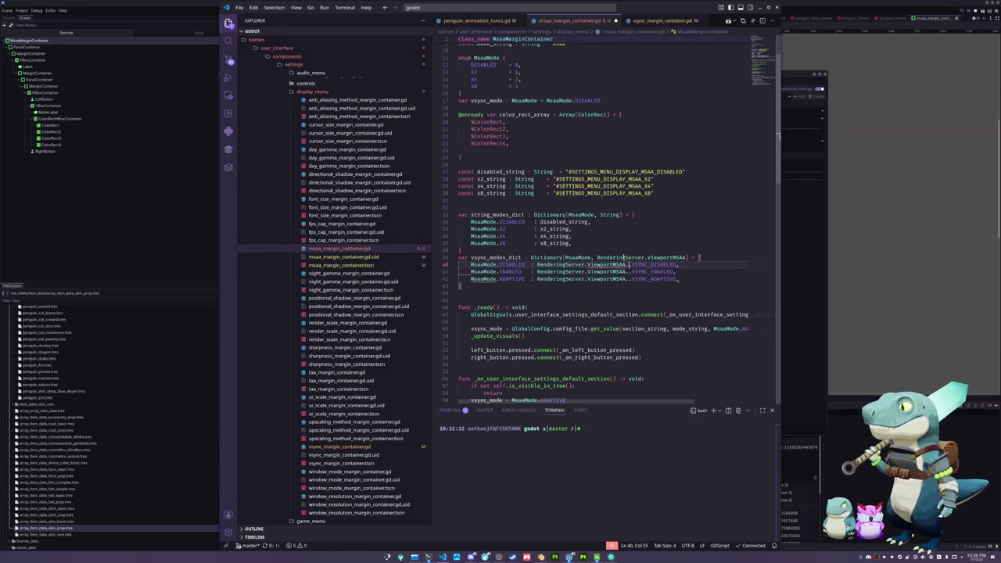
# Set the three entry values to VIEWPORT_MSAA_DISABLED, VIEWPORT_MSAA_2X and VIEWPORT_MSAA_4X
pyautogui.write('MS')
pyautogui.press('Down')
pyautogui.press('Down')
pyautogui.press('Down')
pyautogui.press('Return')
pyautogui.press('Down')
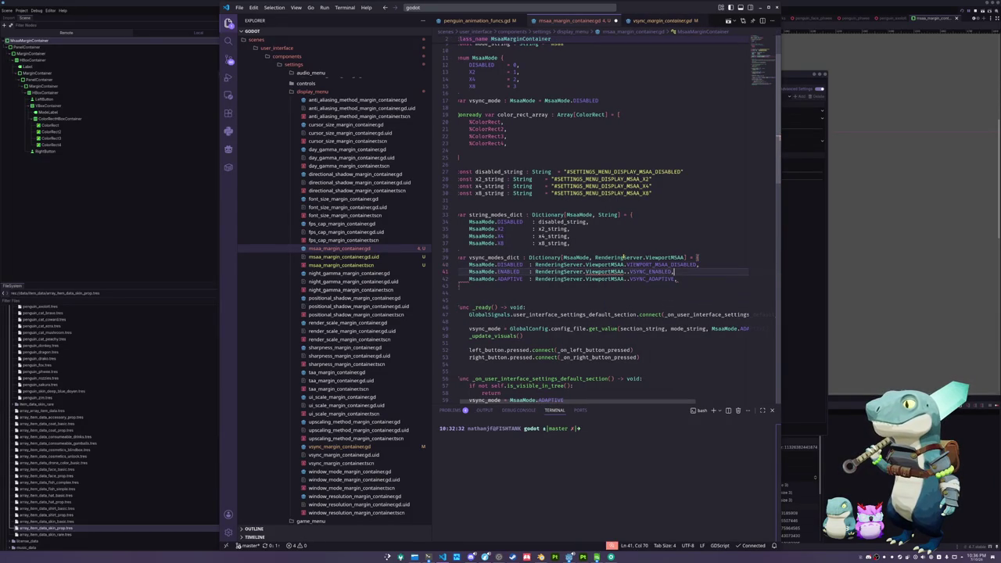
pyautogui.hotkey('ctrl', 'shift', 'Left')
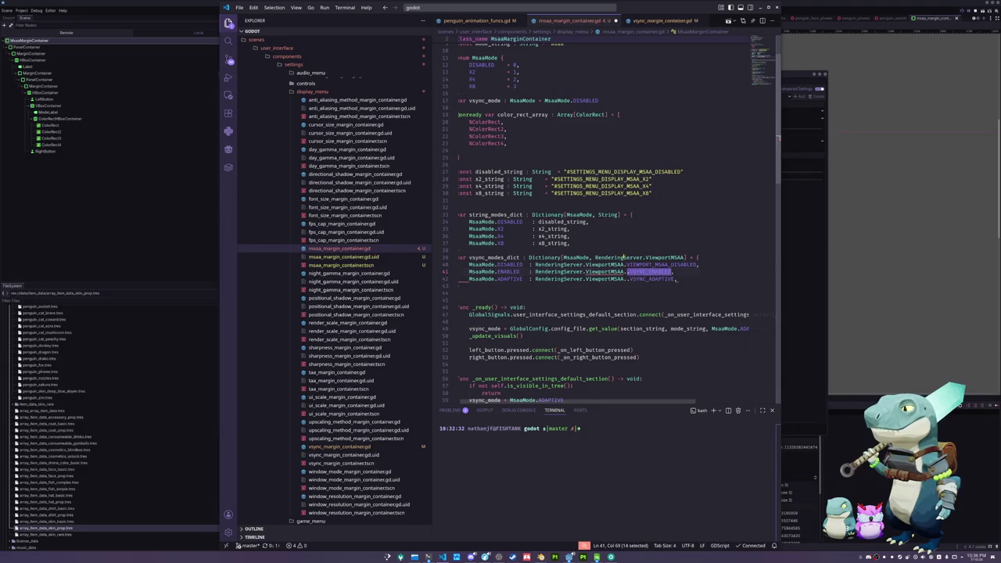
pyautogui.write('MS')
pyautogui.press('Return')
pyautogui.press('Down')
pyautogui.hotkey('ctrl', 'shift', 'Left')
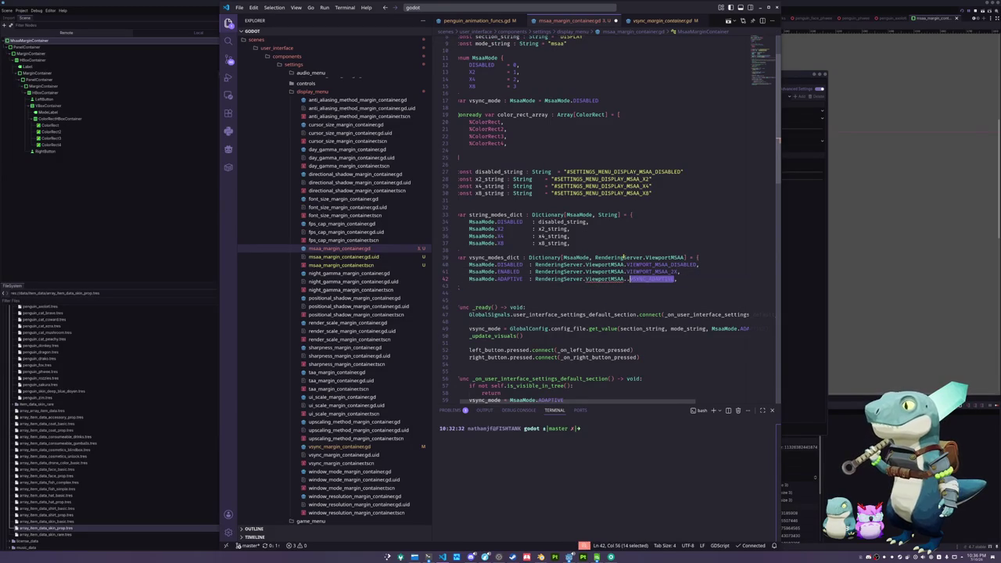
pyautogui.write('MS')
pyautogui.press('Down')
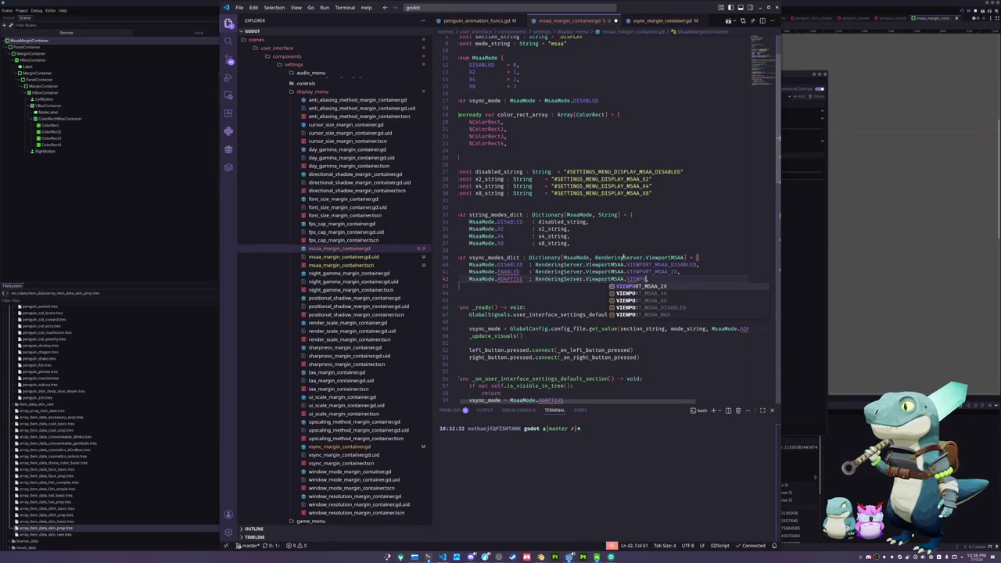
pyautogui.press('Return')
# Duplicate the third entry as a fourth with value VIEWPORT_MSAA_8X
pyautogui.hotkey('shift', 'alt', 'Down')
pyautogui.hotkey('ctrl', 'shift', 'Left')
pyautogui.write('MS')
pyautogui.press('Down')
pyautogui.press('Down')
pyautogui.press('Return')
# Rename the entry keys to MsaaMode X2, X4 and X8
pyautogui.hotkey('ctrl', 'Left')
pyautogui.hotkey('ctrl', 'Left')
pyautogui.hotkey('ctrl', 'shift', 'Right')
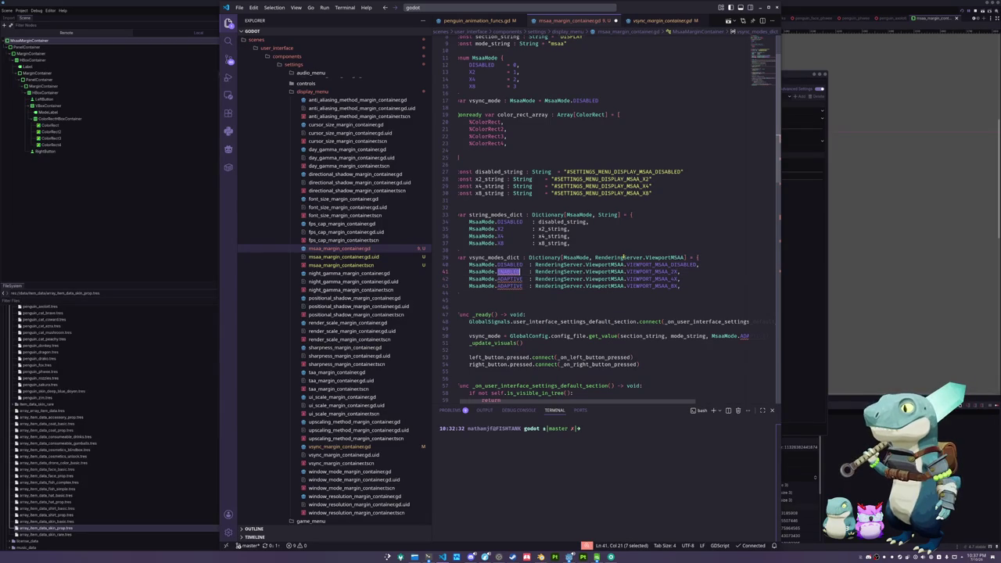
pyautogui.write('x')
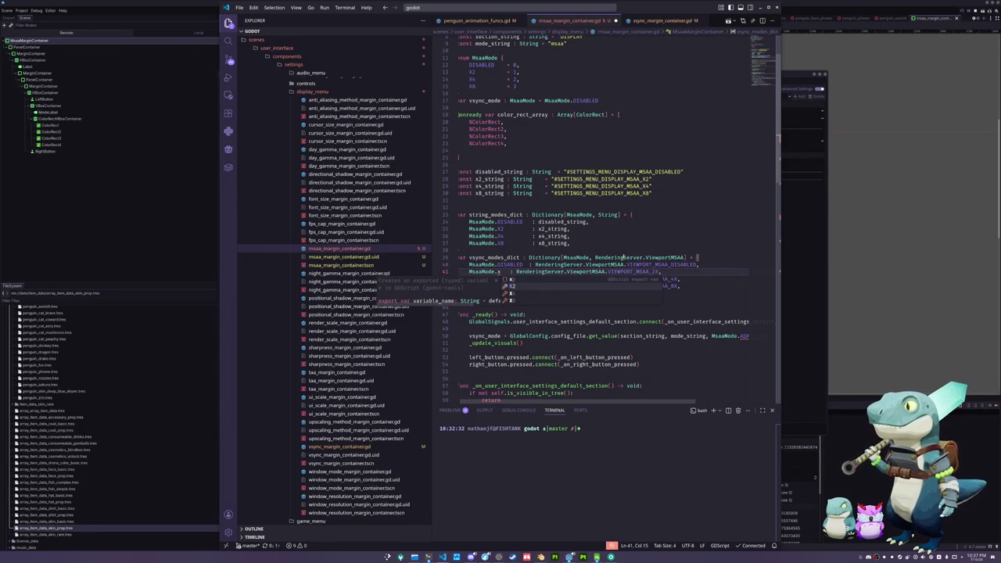
pyautogui.press('Down')
pyautogui.press('Return')
pyautogui.press('Down')
pyautogui.hotkey('ctrl', 'shift', 'Left')
pyautogui.write('x')
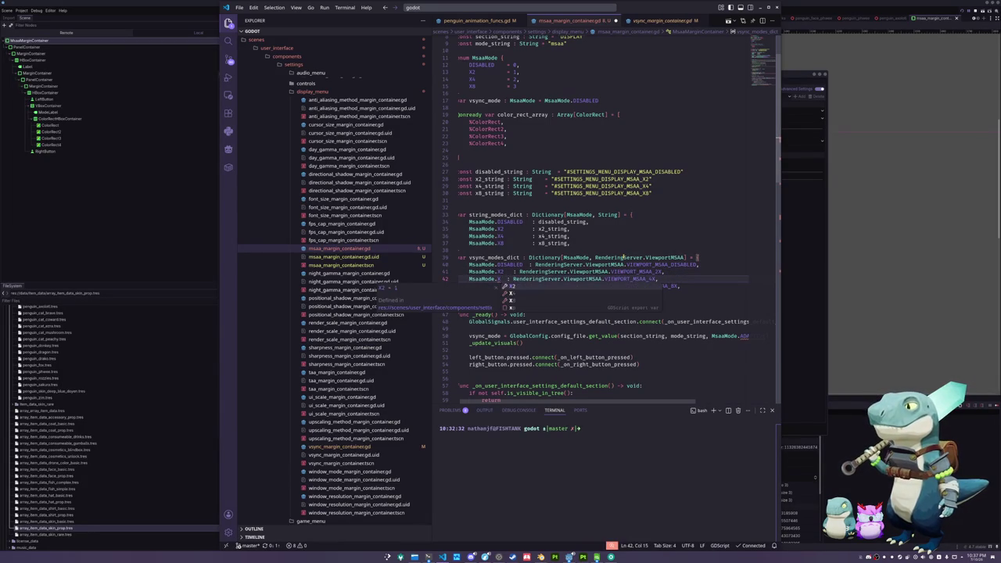
pyautogui.press('Return')
pyautogui.press('Down')
pyautogui.hotkey('ctrl', 'shift', 'Left')
pyautogui.write('x')
pyautogui.press('Down')
pyautogui.press('Down')
pyautogui.press('Return')
pyautogui.press('BackSpace')
# Align the colons of the four dictionary entries
pyautogui.write(':')
pyautogui.press('Up')
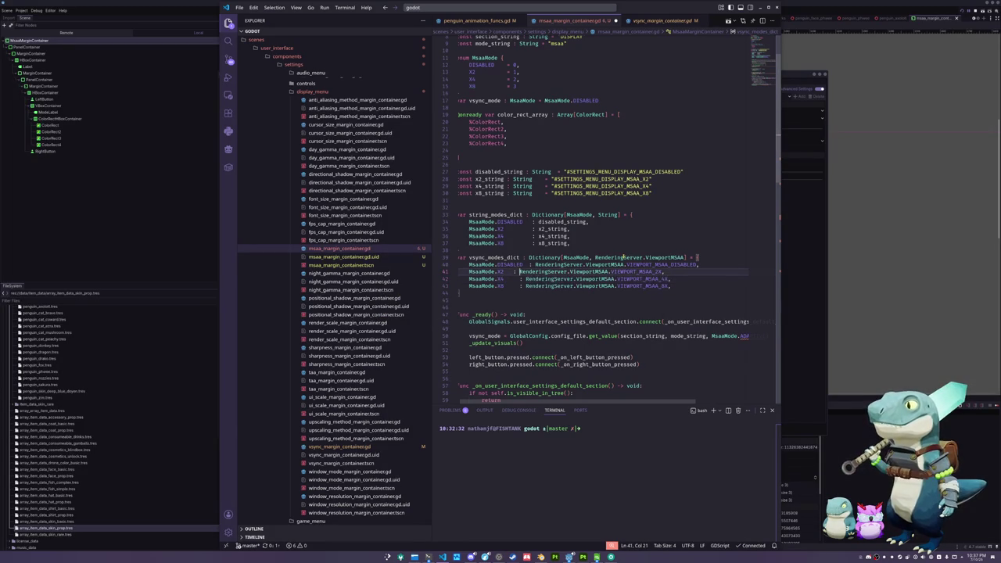
pyautogui.press('Up')
pyautogui.press('Down')
pyautogui.press('Down')
pyautogui.press('Up')
pyautogui.press('Up')
pyautogui.press('Up')
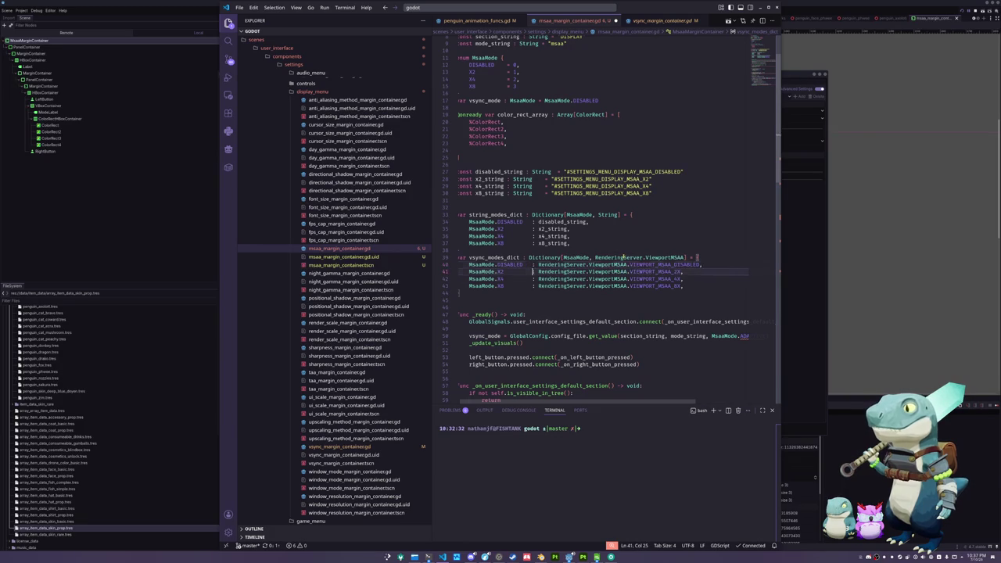
pyautogui.press('Down')
pyautogui.press('Down')
pyautogui.press('Down')
pyautogui.press('Down')
pyautogui.hotkey('ctrl', 'Right')
pyautogui.hotkey('ctrl', 'Right')
pyautogui.hotkey('ctrl', 'Right')
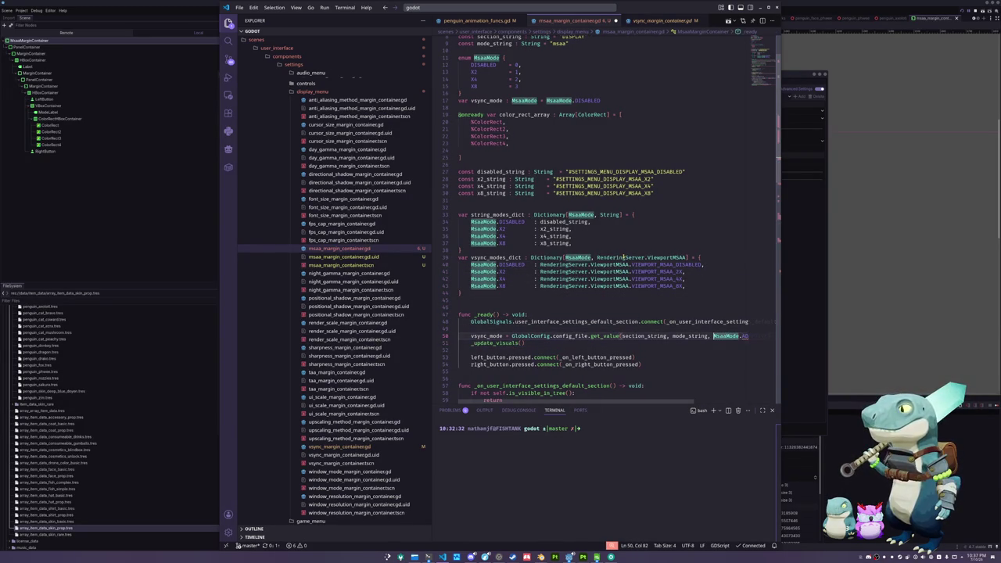
pyautogui.hotkey('ctrl', 'Right')
pyautogui.hotkey('ctrl', 'Right')
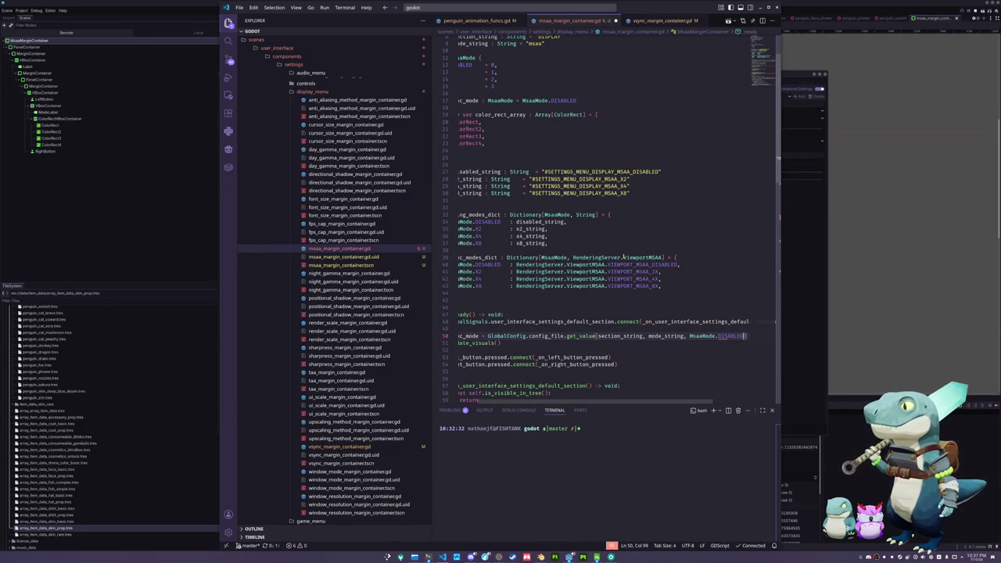
pyautogui.press('Down')
pyautogui.press('Down')
pyautogui.press('Down')
pyautogui.press('Home')
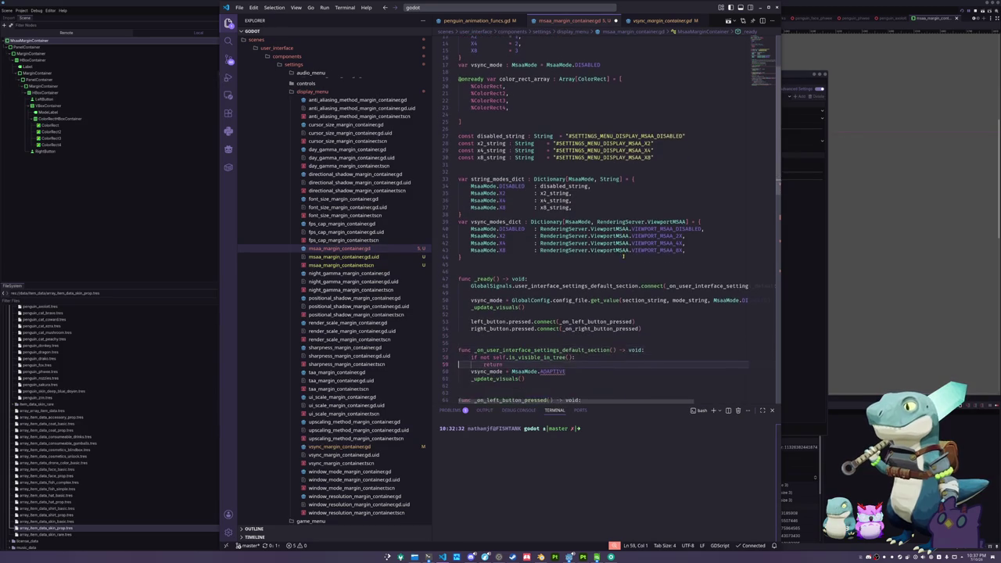
pyautogui.press('Down')
pyautogui.press('End')
pyautogui.hotkey('ctrl', 'shift', 'Left')
pyautogui.write('DISABLED')
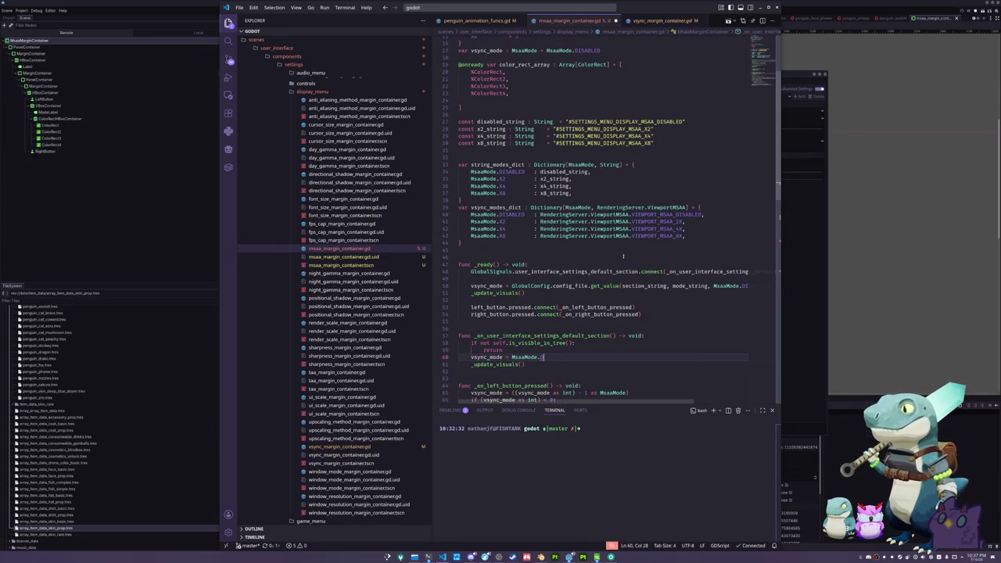
pyautogui.press('Down')
pyautogui.press('Down')
pyautogui.press('Down')
pyautogui.press('Home')
pyautogui.press('Down')
pyautogui.press('Down')
pyautogui.press('Down')
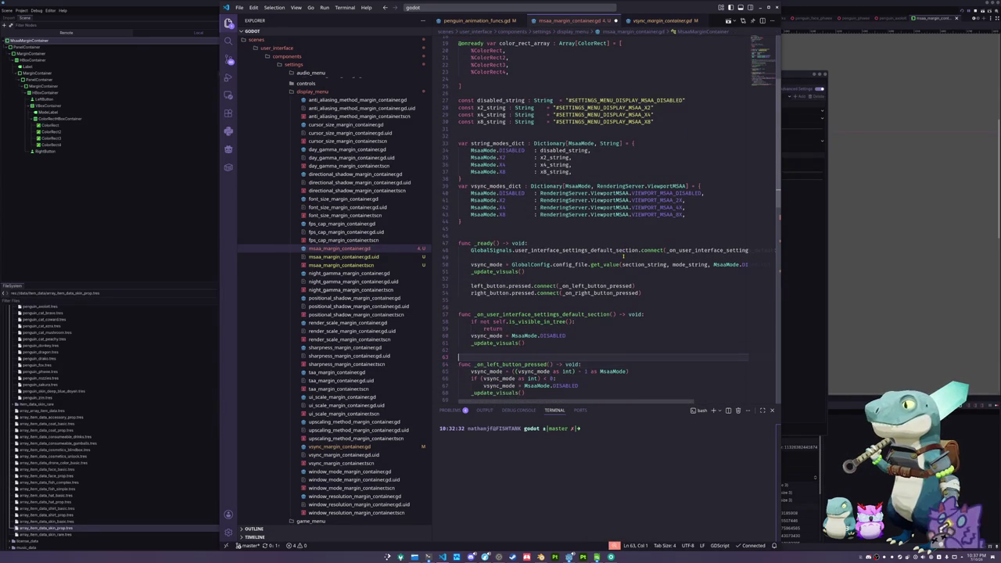
pyautogui.press('Down')
pyautogui.press('Down')
pyautogui.press('Down')
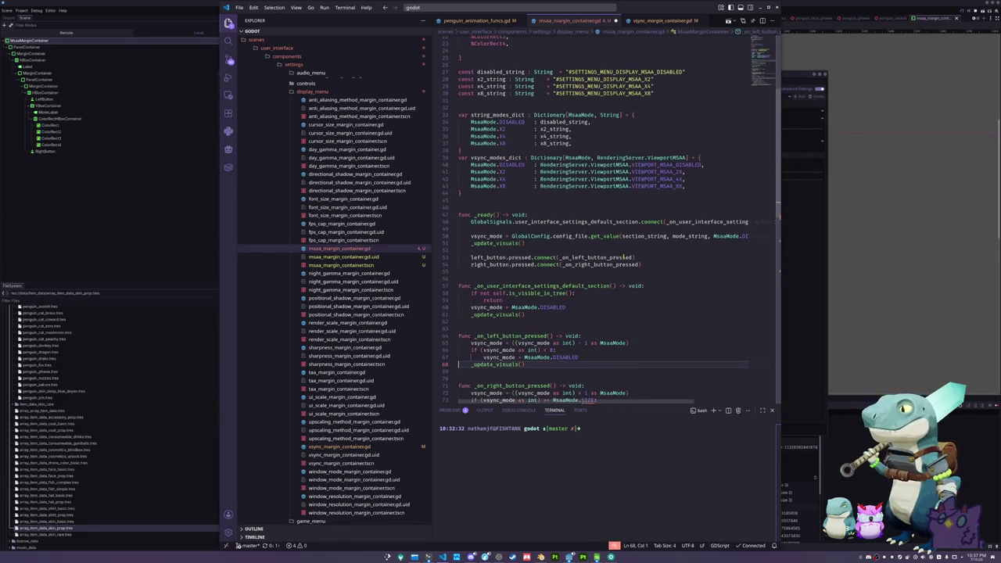
pyautogui.press('Up')
pyautogui.press('End')
pyautogui.press('Left')
pyautogui.hotkey('ctrl', 'shift', 'Left')
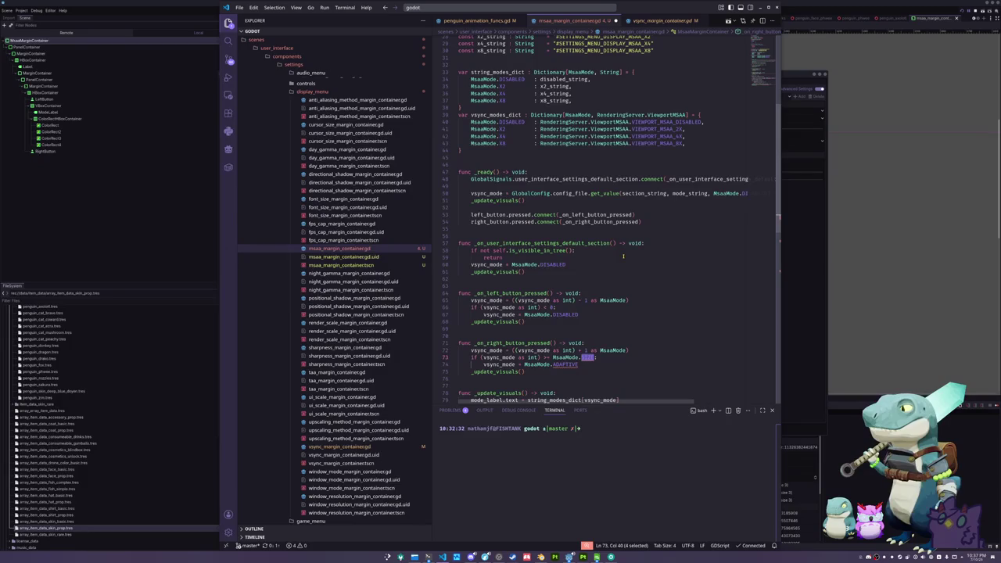
pyautogui.scroll(8, 623, 256)
# Add a SIZE entry after X8 in the MsaaMode enum
pyautogui.click(539, 127)
pyautogui.press('Return')
pyautogui.write('SIZE')
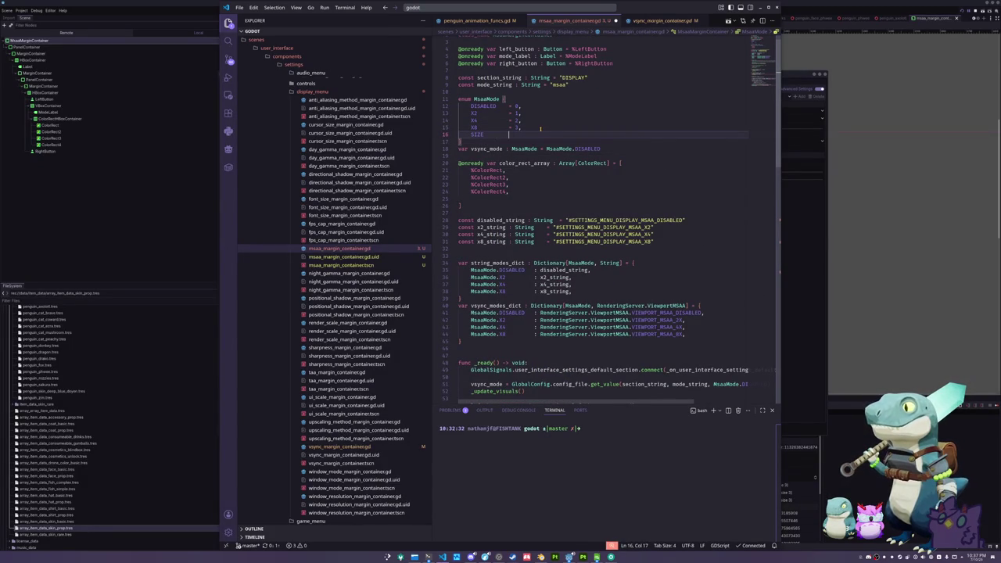
# Cap the right-arrow clamp at MsaaMode.X8 instead of ADAPTIVE
pyautogui.scroll(-13, 575, 274)
pyautogui.doubleClick(564, 266)
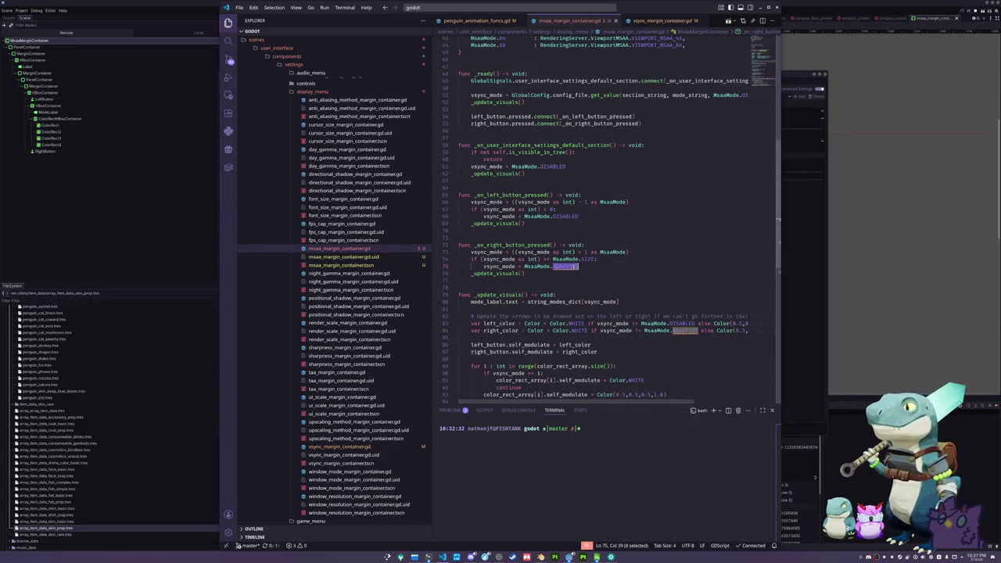
pyautogui.scroll(7, 708, 260)
pyautogui.scroll(-4, 707, 260)
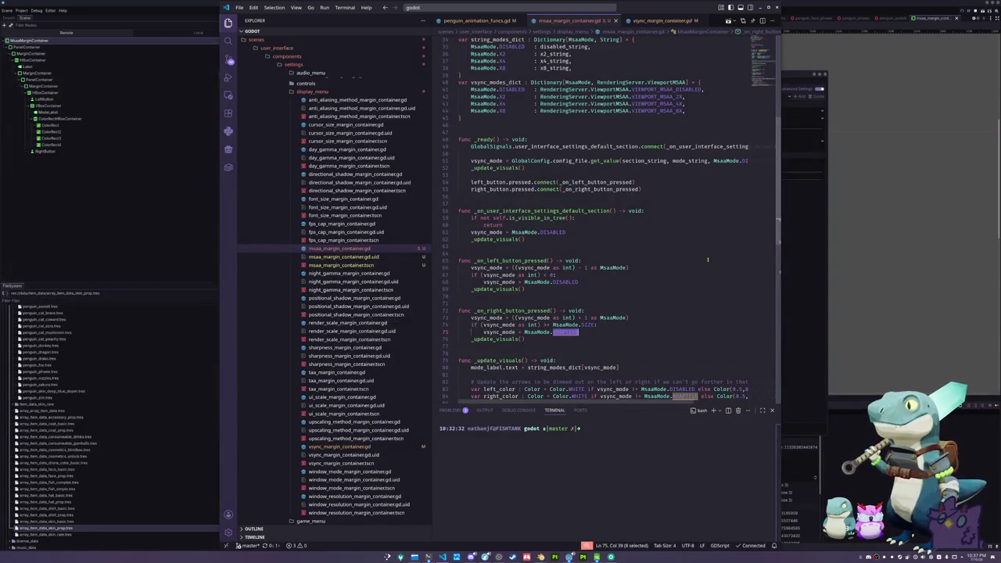
pyautogui.press('BackSpace')
pyautogui.write('x')
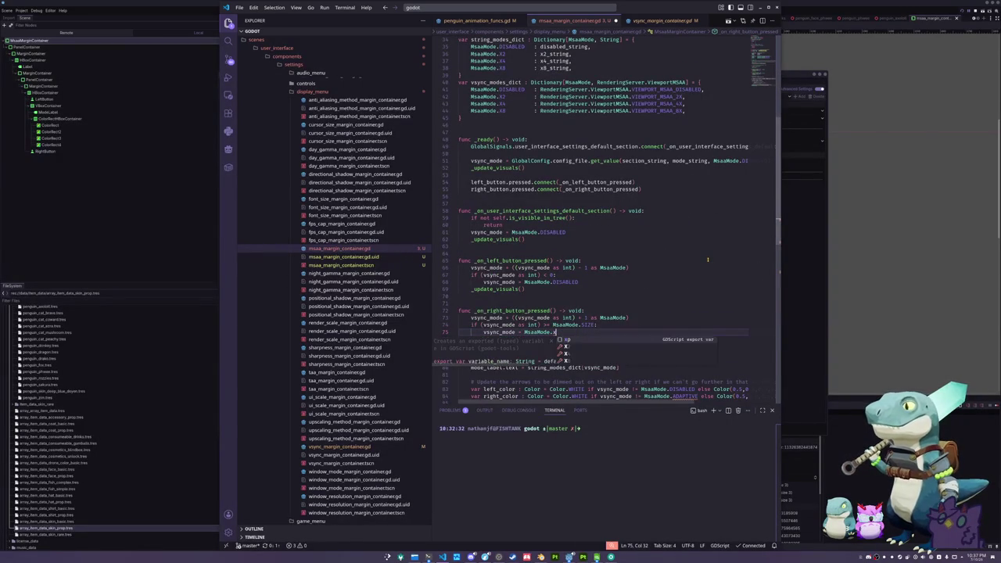
pyautogui.press('Down')
# Change the right arrow's dimming check from ADAPTIVE to X8
pyautogui.press('Return')
pyautogui.press('Down')
pyautogui.press('Down')
pyautogui.press('Down')
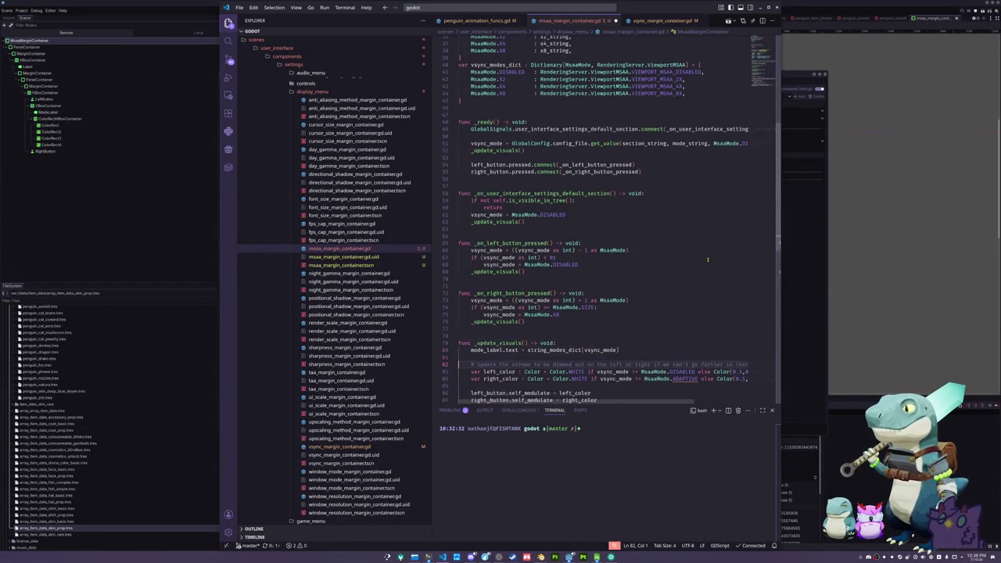
pyautogui.press('End')
pyautogui.press('Down')
pyautogui.hotkey('ctrl', 'Left')
pyautogui.hotkey('ctrl', 'Left')
pyautogui.hotkey('ctrl', 'Left')
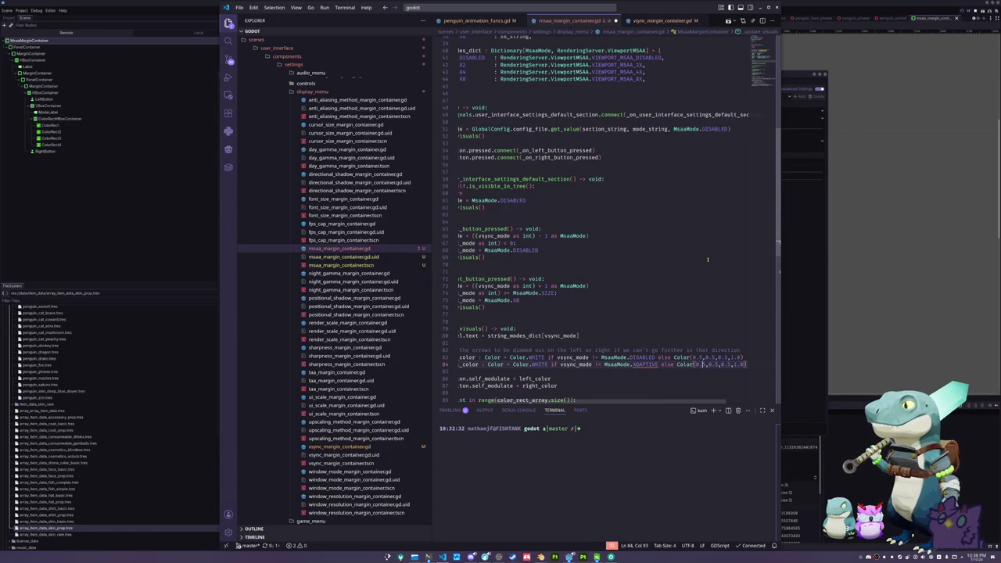
pyautogui.hotkey('ctrl', 'shift', 'Left')
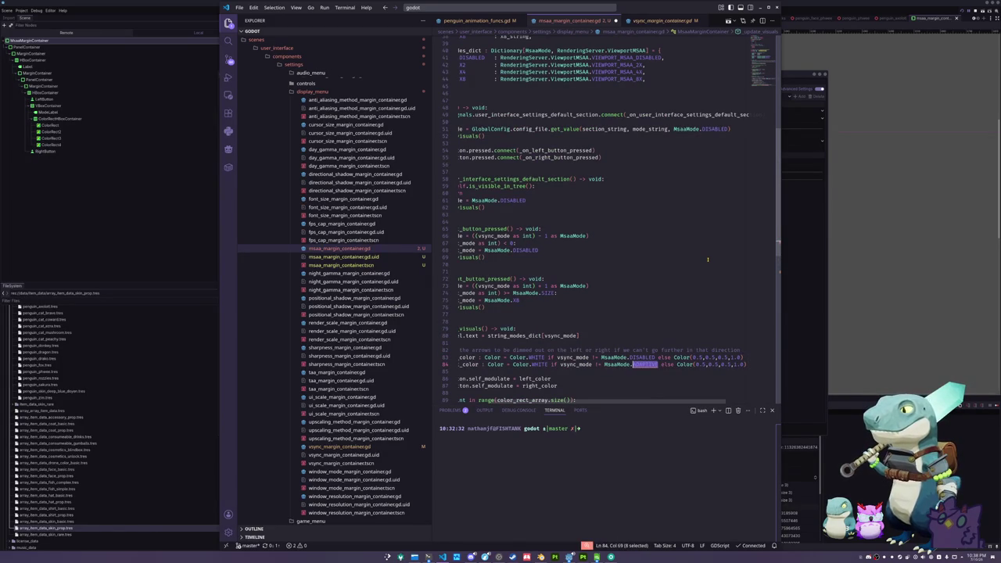
pyautogui.write('X8')
pyautogui.press('Return')
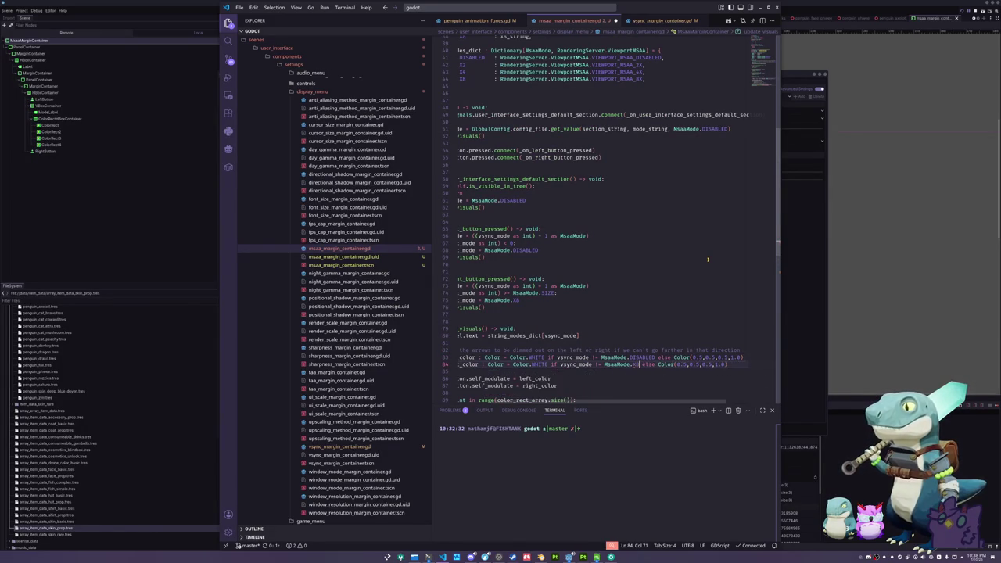
# Try replacing the vsync call's argument with msaa_mode, then undo it
pyautogui.press('Down')
pyautogui.press('Down')
pyautogui.press('Down')
pyautogui.press('Down')
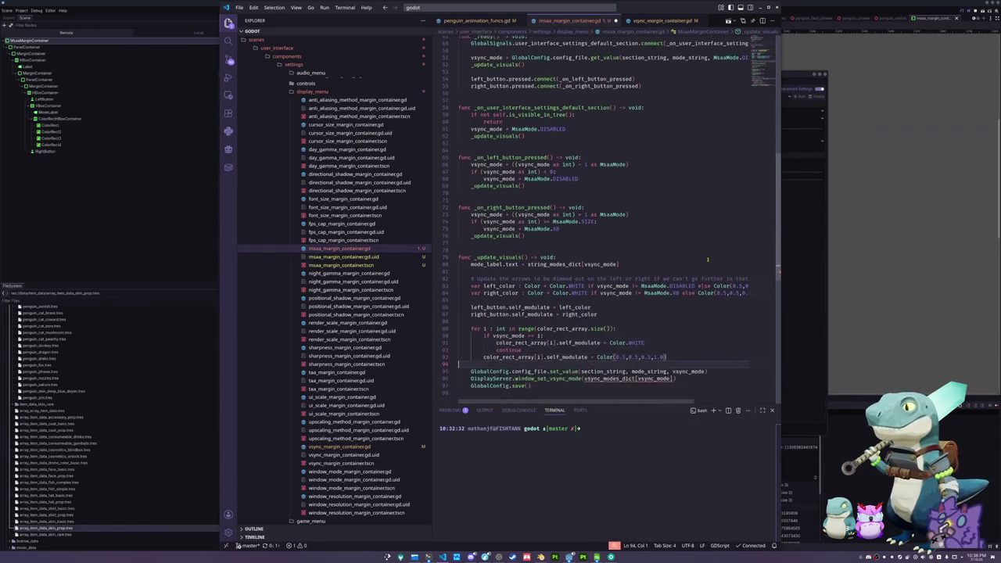
pyautogui.press('End')
pyautogui.press('Up')
pyautogui.hotkey('ctrl', 'Right')
pyautogui.hotkey('ctrl', 'shift', 'Right')
pyautogui.write('msaa')
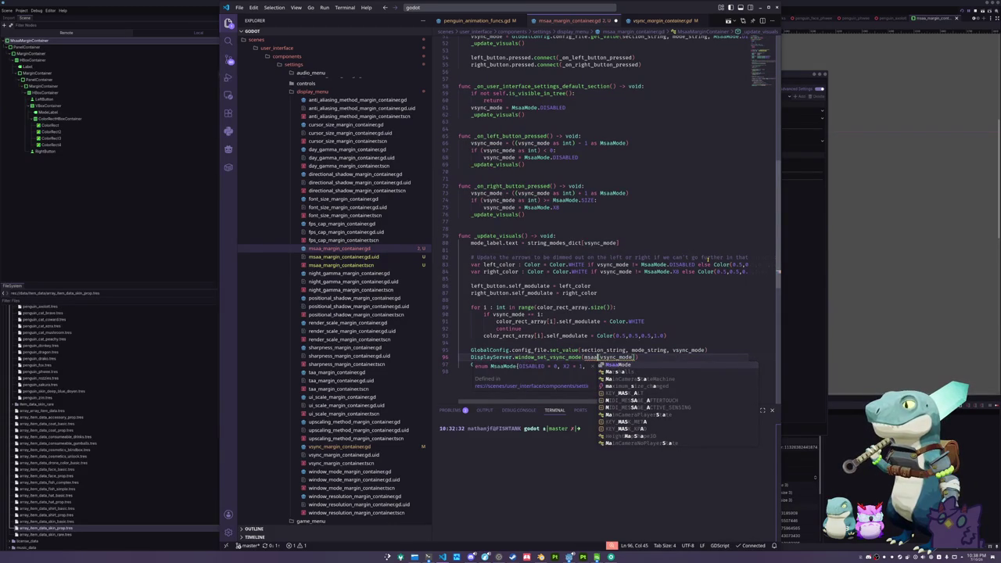
pyautogui.hotkey('ctrl', 'z')
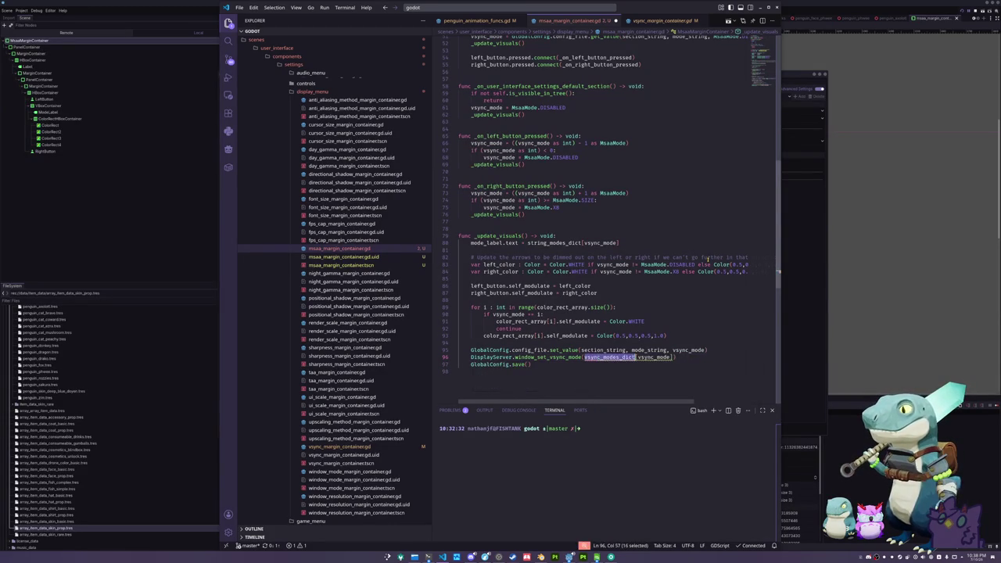
pyautogui.write('msaa_mo')
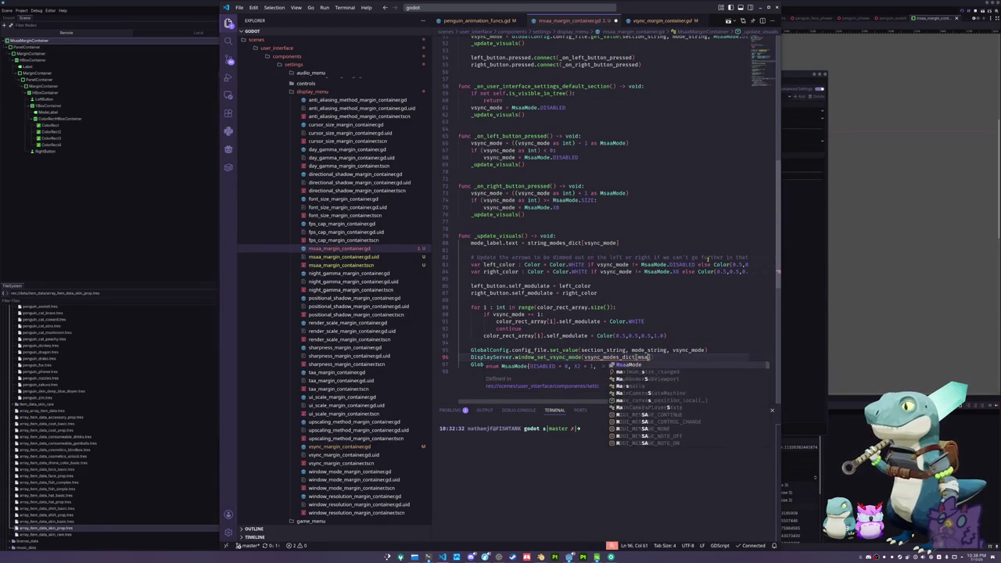
pyautogui.write('de')
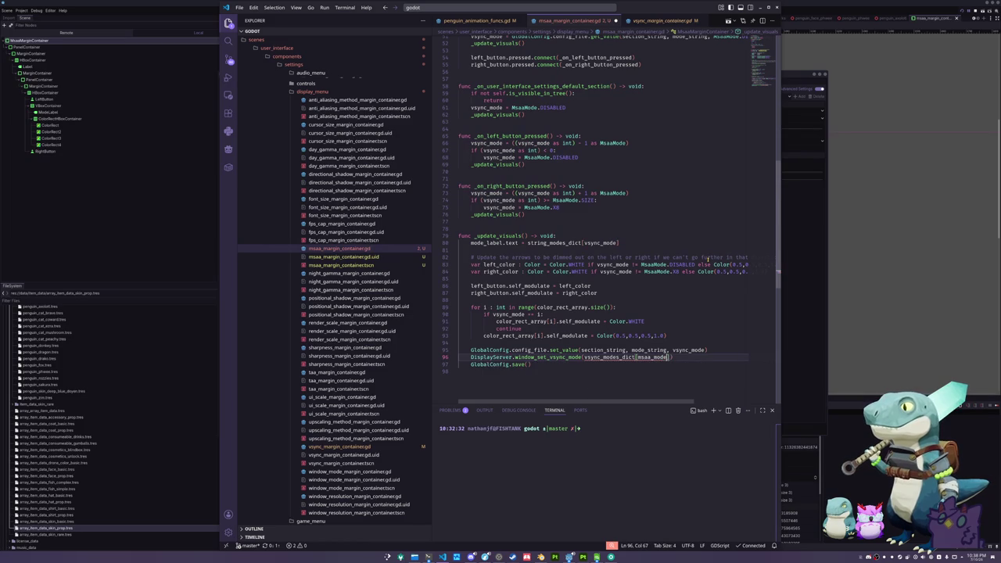
pyautogui.hotkey('ctrl', 'z')
pyautogui.hotkey('ctrl', 'z')
pyautogui.hotkey('ctrl', 'z')
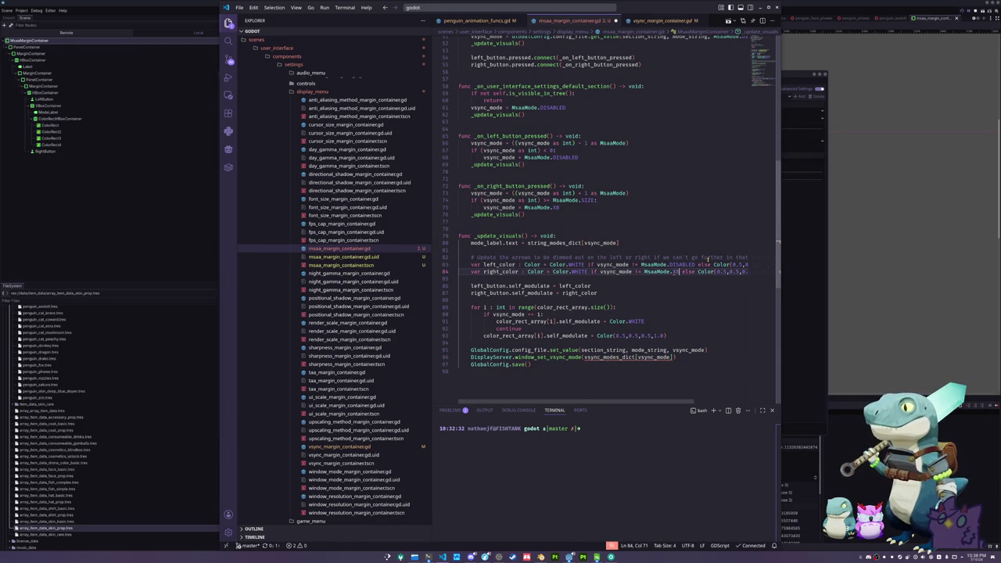
# Start replacing the DisplayServer vsync call on line 96 with a get_tree().root.get_viewport() expression
pyautogui.moveTo(617, 357)
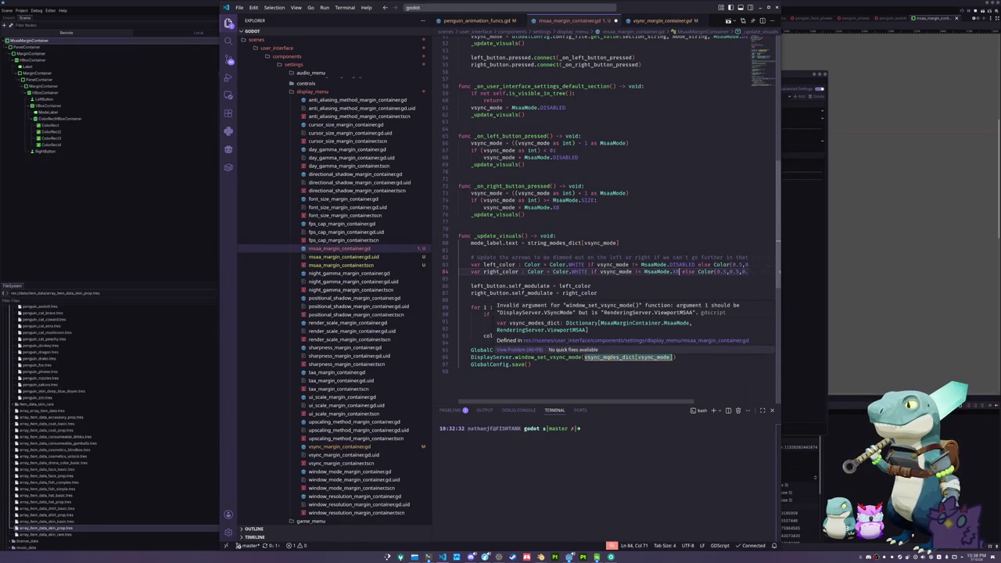
pyautogui.doubleClick(551, 357)
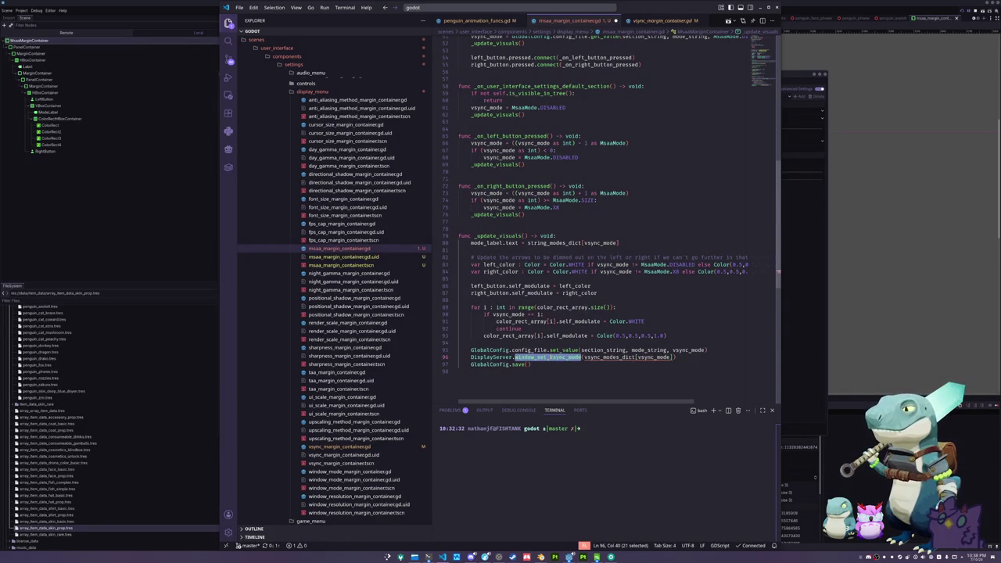
pyautogui.press('Right')
pyautogui.hotkey('shift', 'Home')
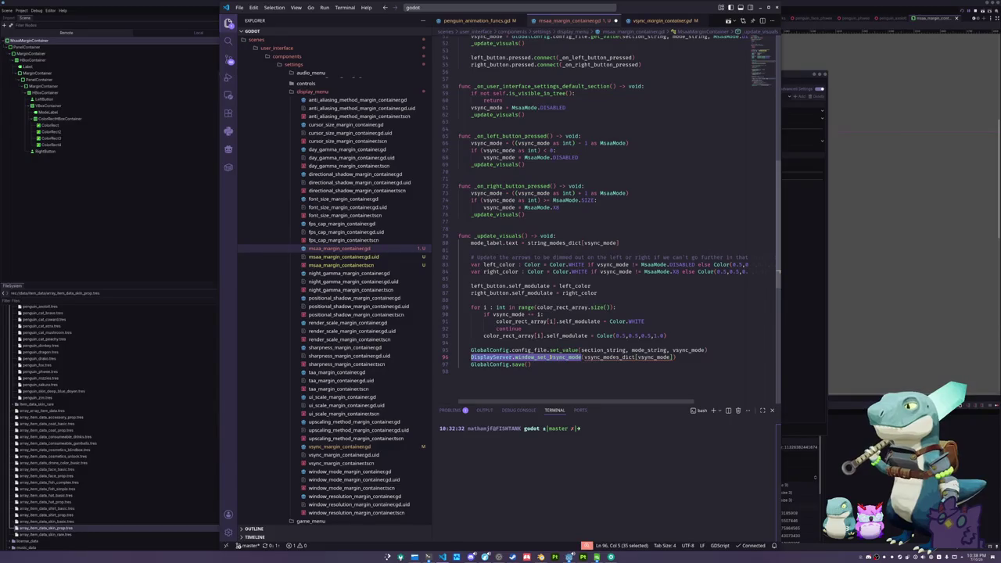
pyautogui.write('get_tree().ge')
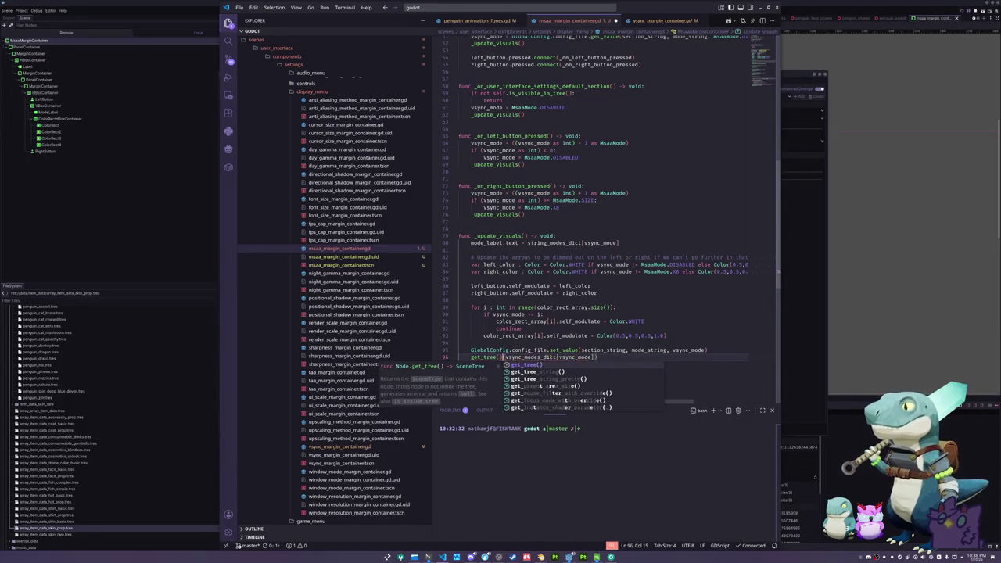
pyautogui.write('t_viewport')
pyautogui.hotkey('ctrl', 'BackSpace')
pyautogui.write('root.get_viewport().set_viewp')
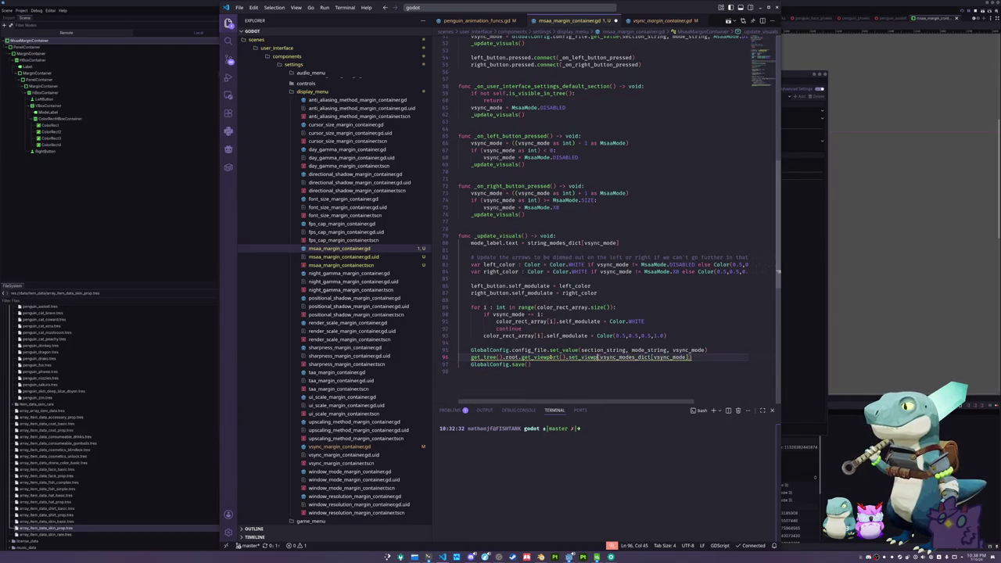
# Look up RenderingServer MSAA functions like viewport_set_msaa_3d, then clear the line
pyautogui.hotkey('shift', 'Home')
pyautogui.write('RenderingServer.set_viewport')
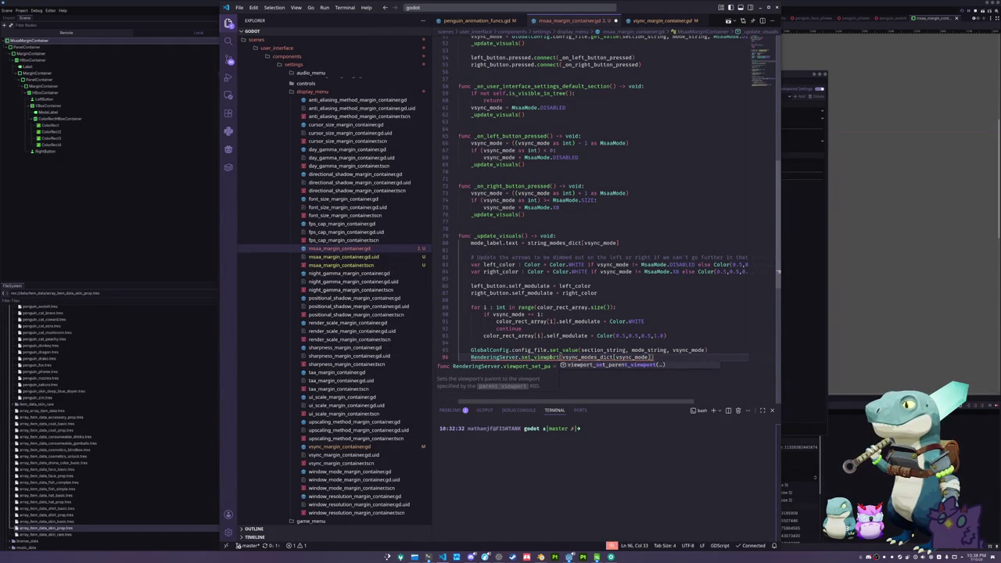
pyautogui.hotkey('ctrl', 'BackSpace')
pyautogui.write('msaa')
pyautogui.press('Down')
pyautogui.press('Down')
pyautogui.press('Down')
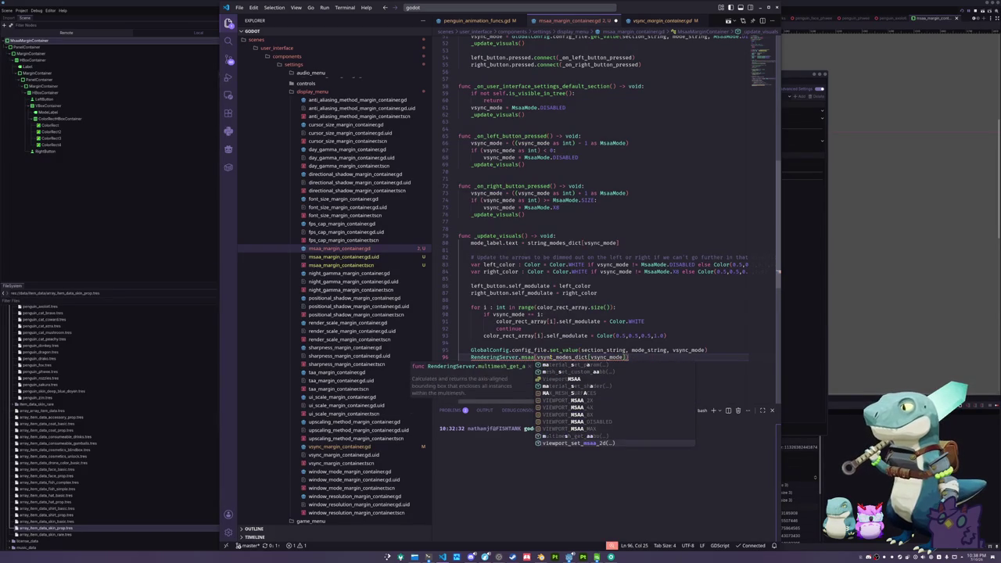
pyautogui.press('Down')
pyautogui.press('Down')
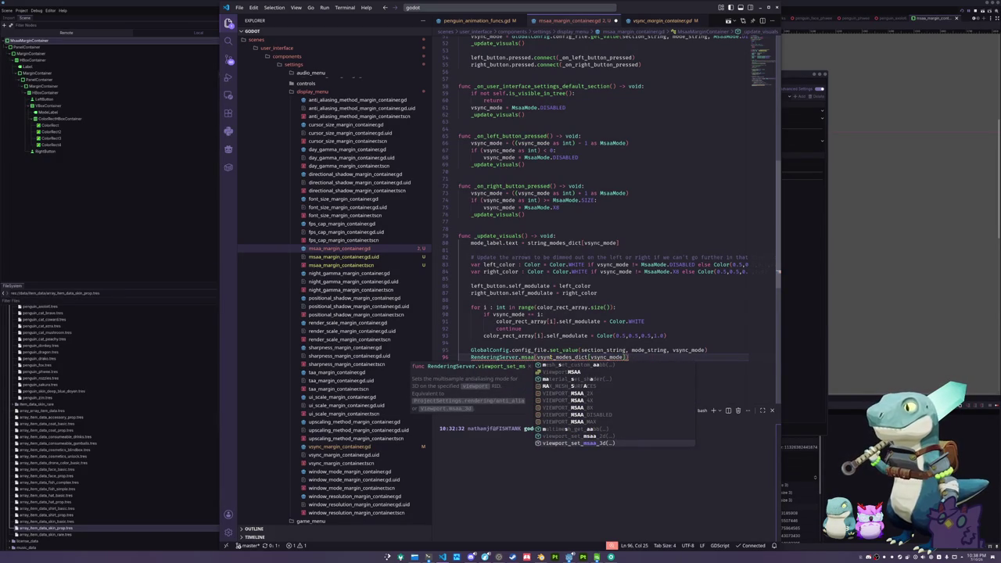
pyautogui.press('Escape')
pyautogui.hotkey('shift', 'Home')
pyautogui.press('BackSpace')
# Assign vsync_modes_dict[vsync_mode] to get_tree().root.get_viewport().msaa_3d and jump to the dictionary's definition
pyautogui.write('get_tree().root.')
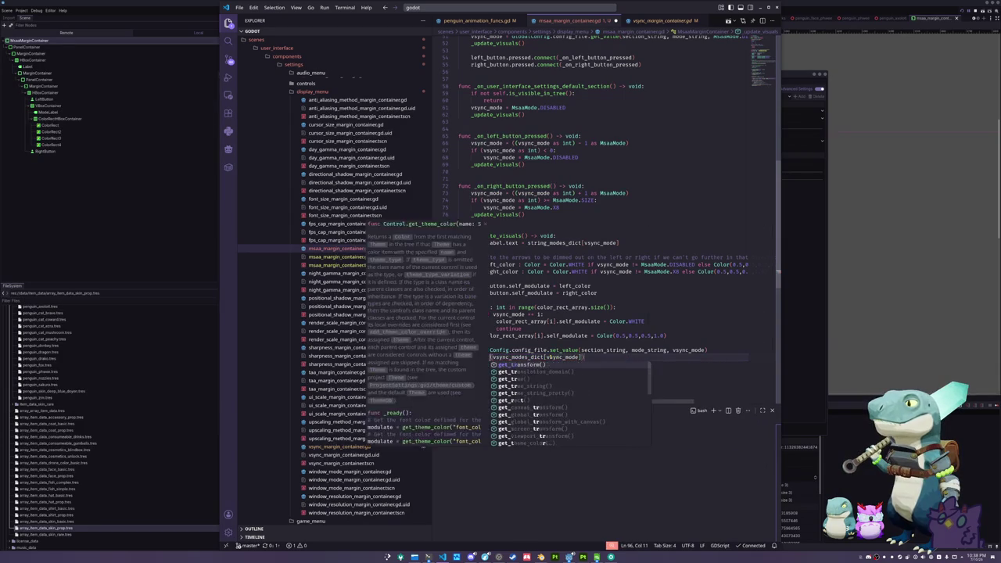
pyautogui.press('Escape')
pyautogui.write('get_viewport')
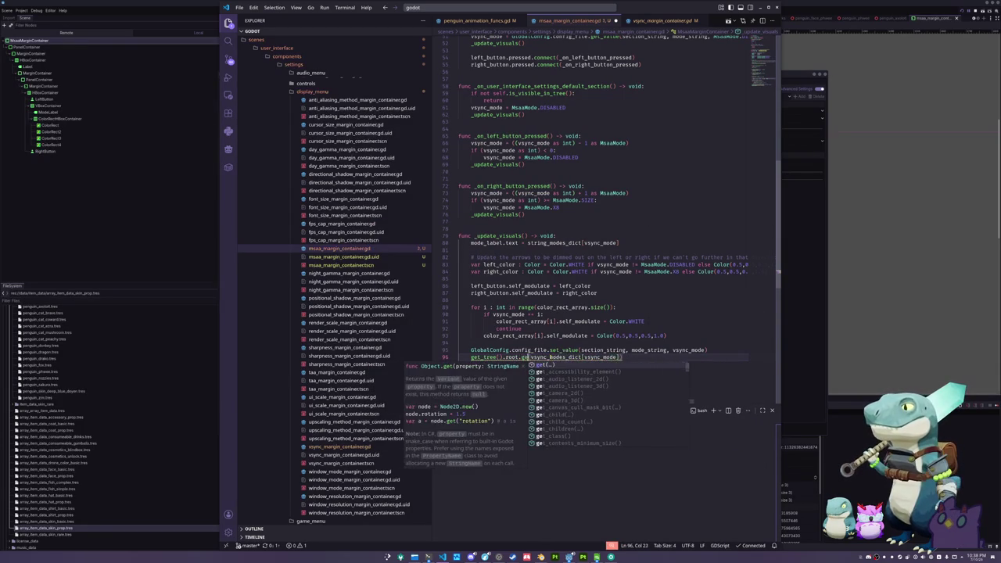
pyautogui.write('().msaa')
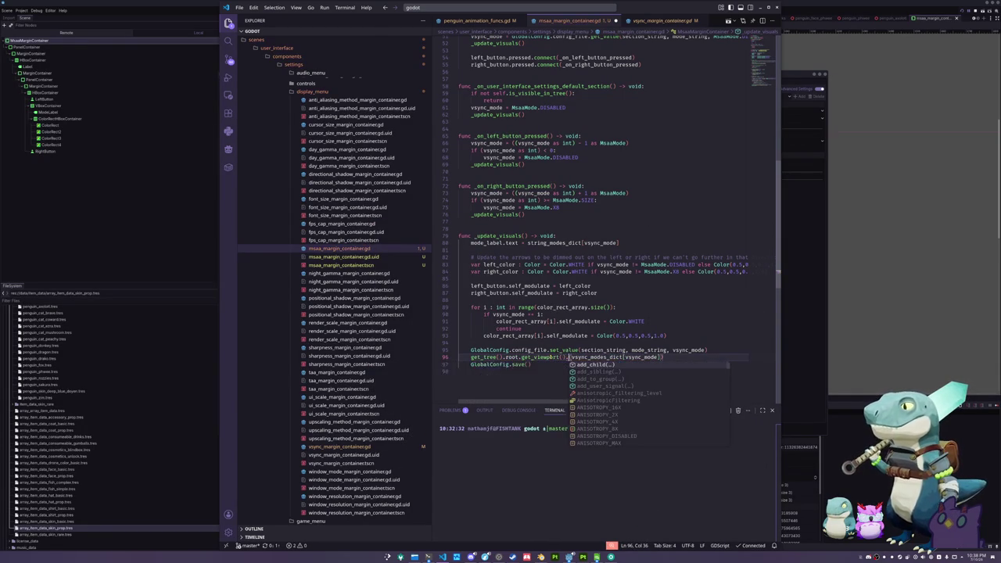
pyautogui.press('Down')
pyautogui.press('Down')
pyautogui.press('Down')
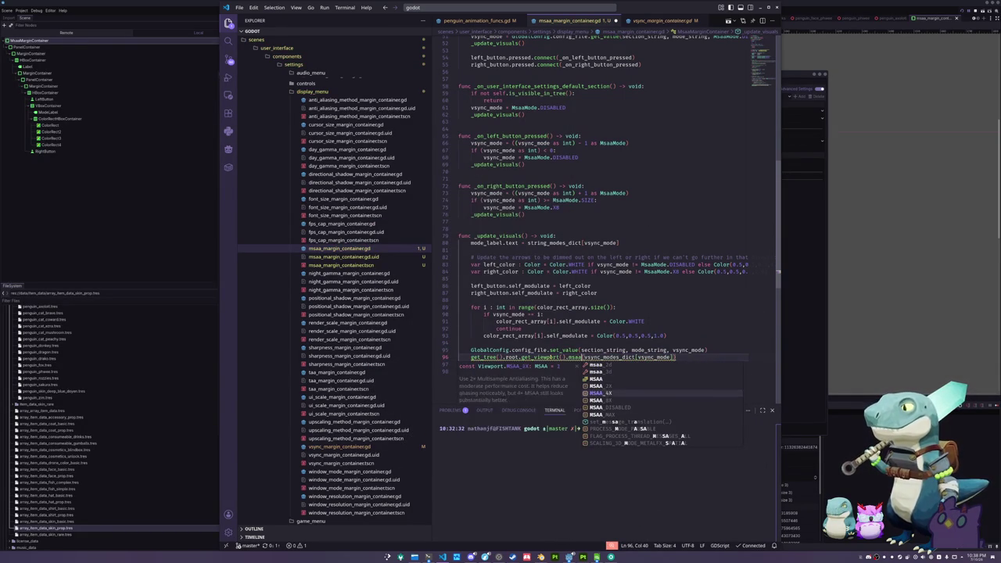
pyautogui.press('Up')
pyautogui.press('Up')
pyautogui.press('Up')
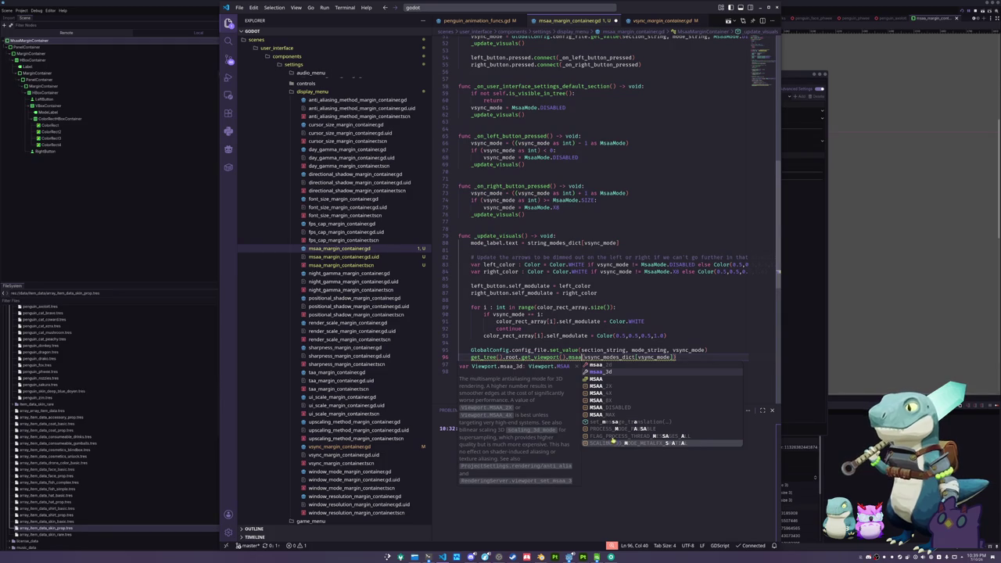
pyautogui.click(613, 374)
pyautogui.write('=')
pyautogui.press('Escape')
pyautogui.press('Down')
pyautogui.press('Home')
pyautogui.press('Home')
pyautogui.press('Left')
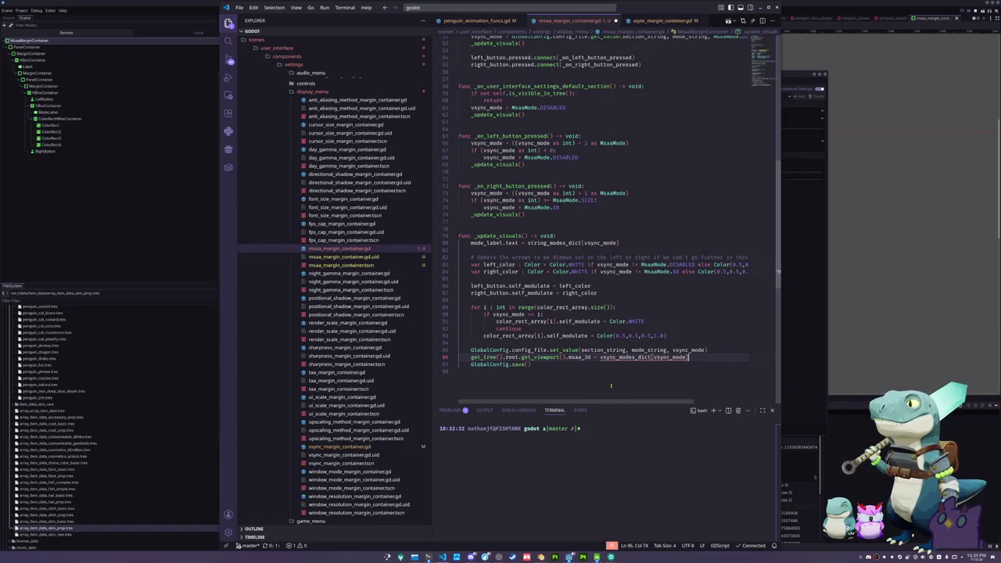
pyautogui.keyDown('ctrl'); pyautogui.click(624, 359); pyautogui.keyUp('ctrl')
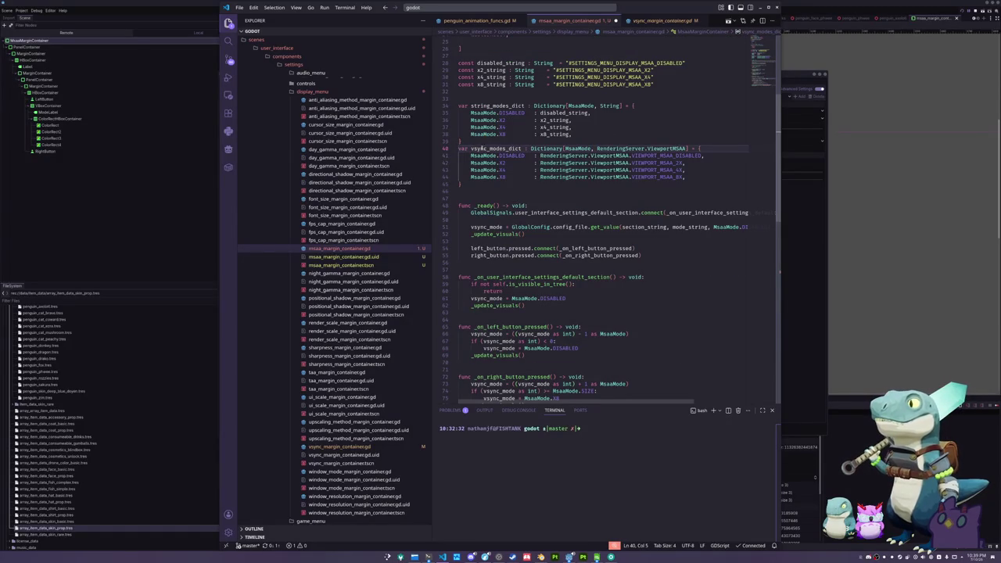
# Rename both vsync_modes_dict occurrences to msaa_modes_dict
pyautogui.doubleClick(488, 149)
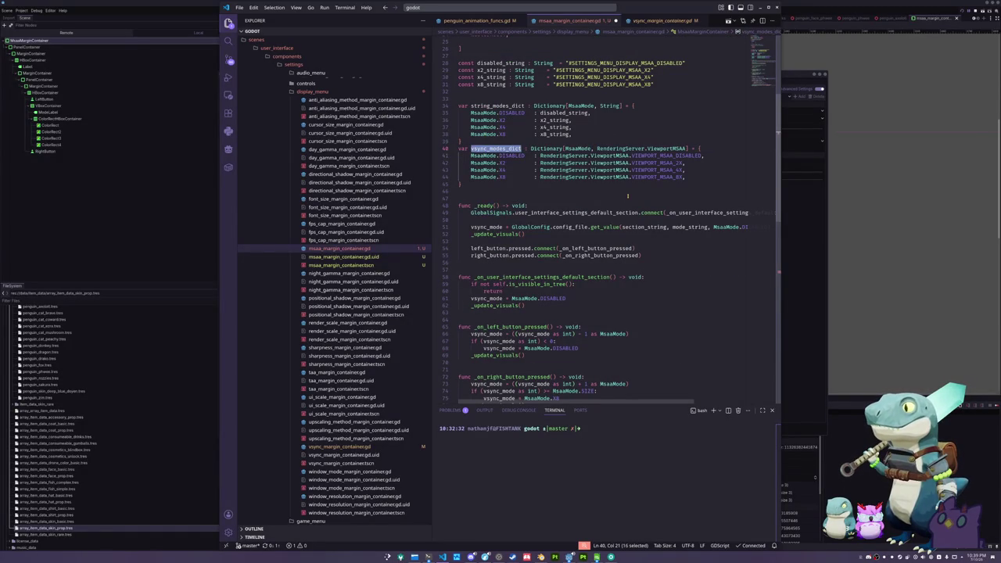
pyautogui.hotkey('ctrl', 'd')
pyautogui.scroll(10, 627, 195)
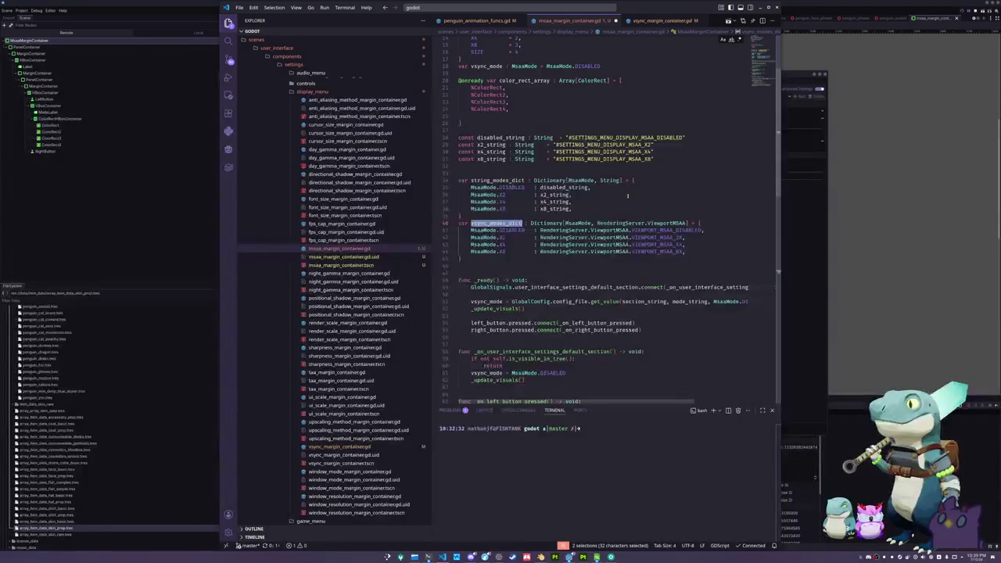
pyautogui.write('msaa_mode')
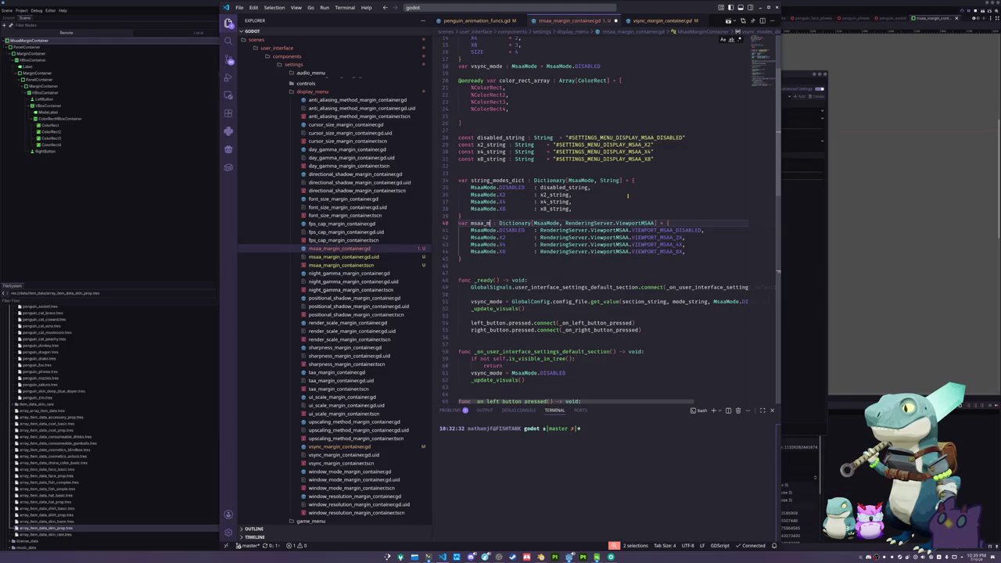
pyautogui.write('s_dict')
pyautogui.press('Escape')
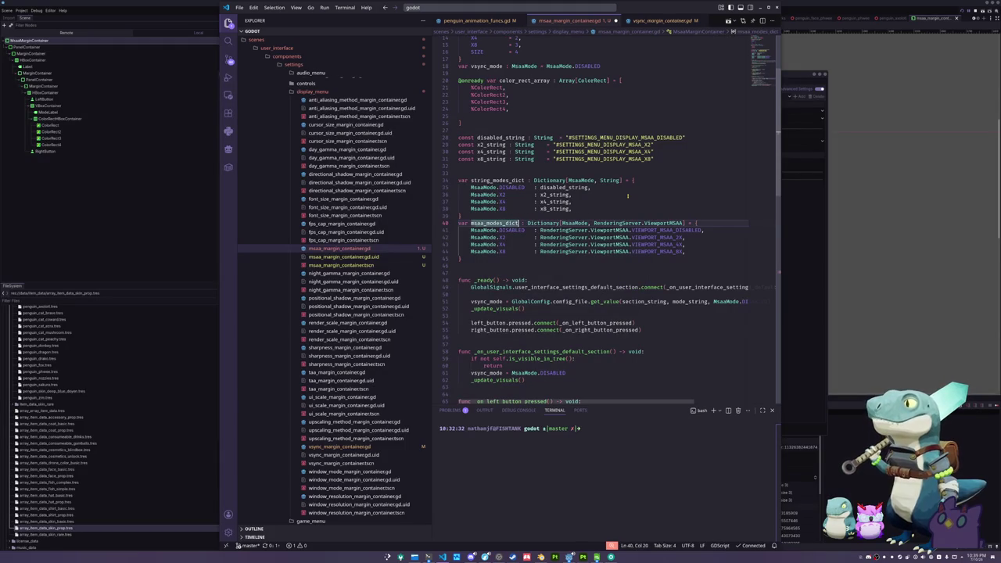
pyautogui.click(538, 268)
pyautogui.scroll(-15, 661, 252)
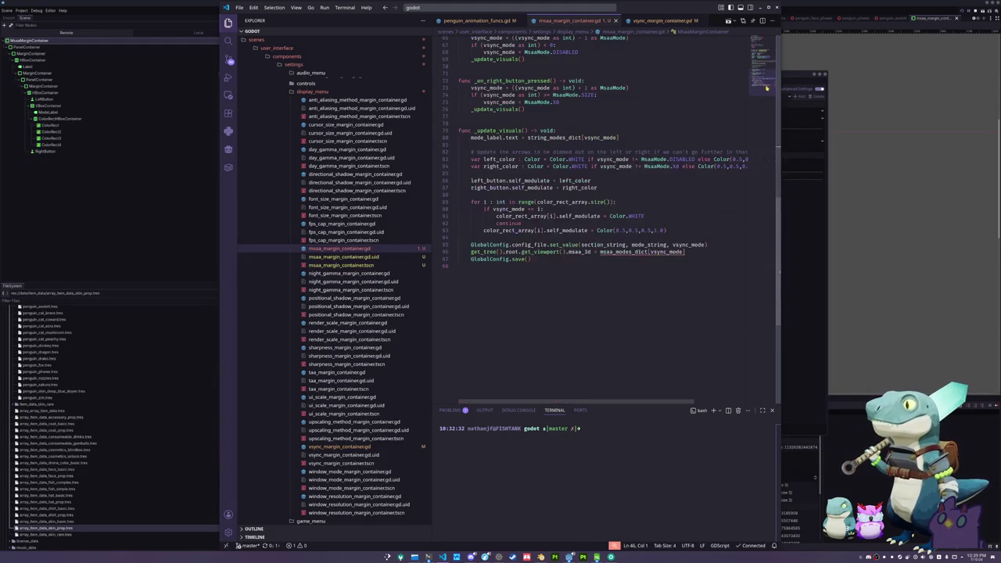
# Check the error message for the type msaa_3d expects
pyautogui.moveTo(662, 251)
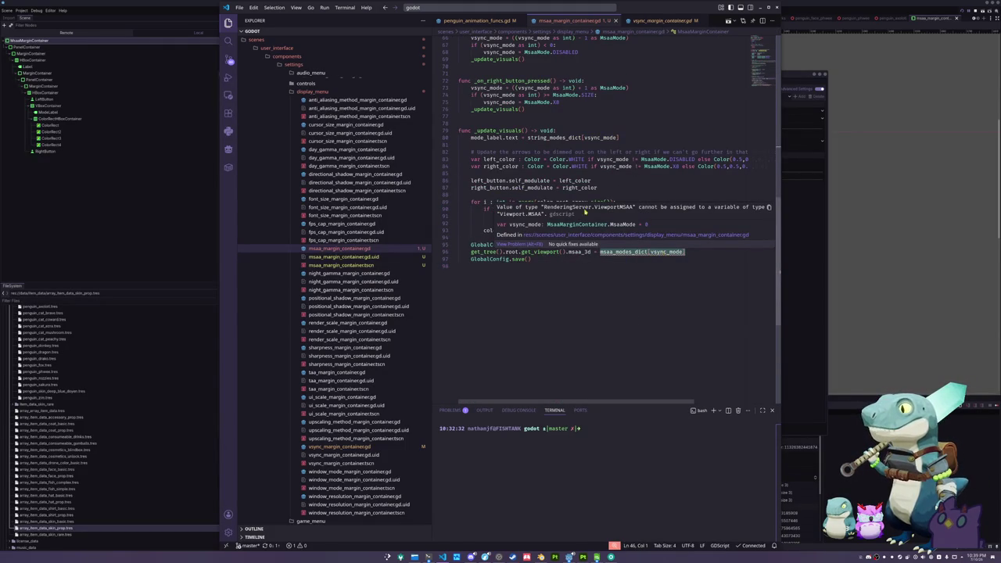
pyautogui.moveTo(546, 225); pyautogui.dragTo(635, 226)
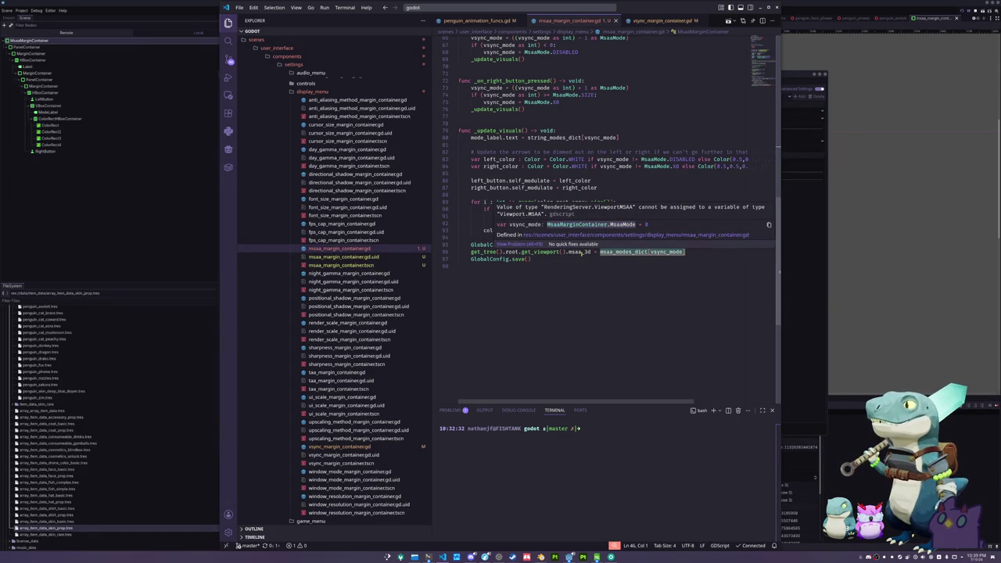
pyautogui.click(583, 252)
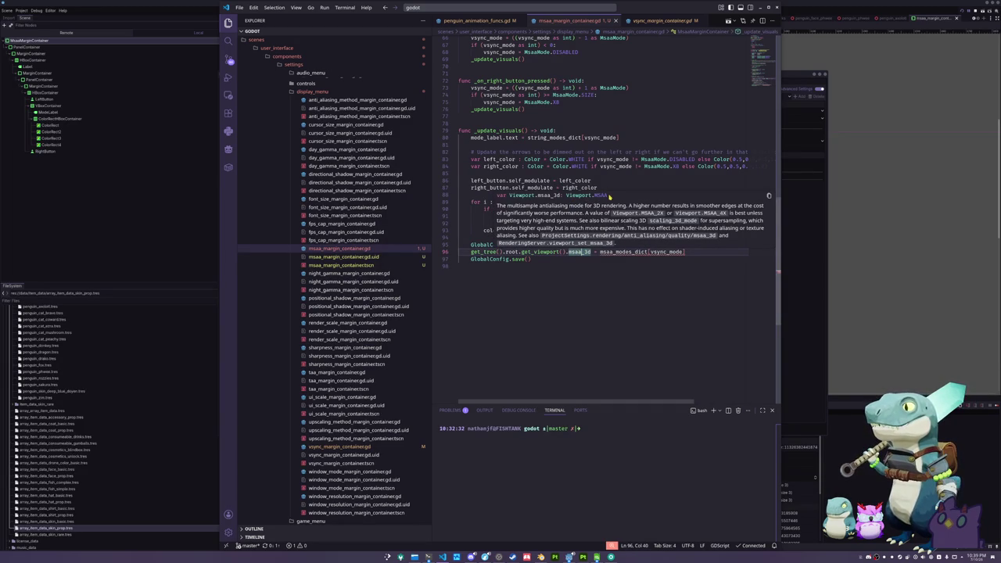
pyautogui.scroll(15, 621, 232)
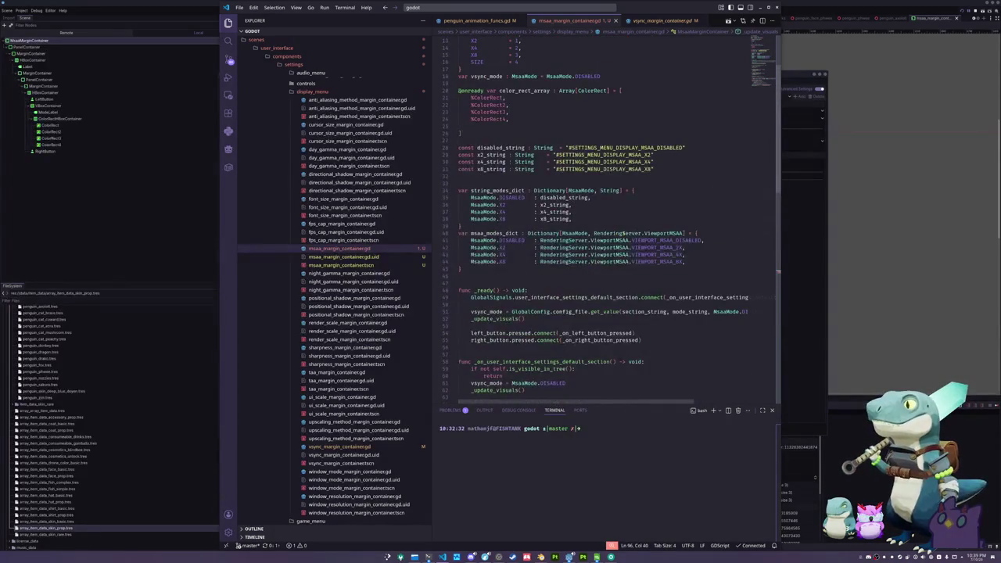
# Try changing the RenderingServer.ViewportMSAA prefix on line 41 to Viewport, then undo it
pyautogui.moveTo(540, 240); pyautogui.dragTo(629, 240)
pyautogui.write('Viewport')
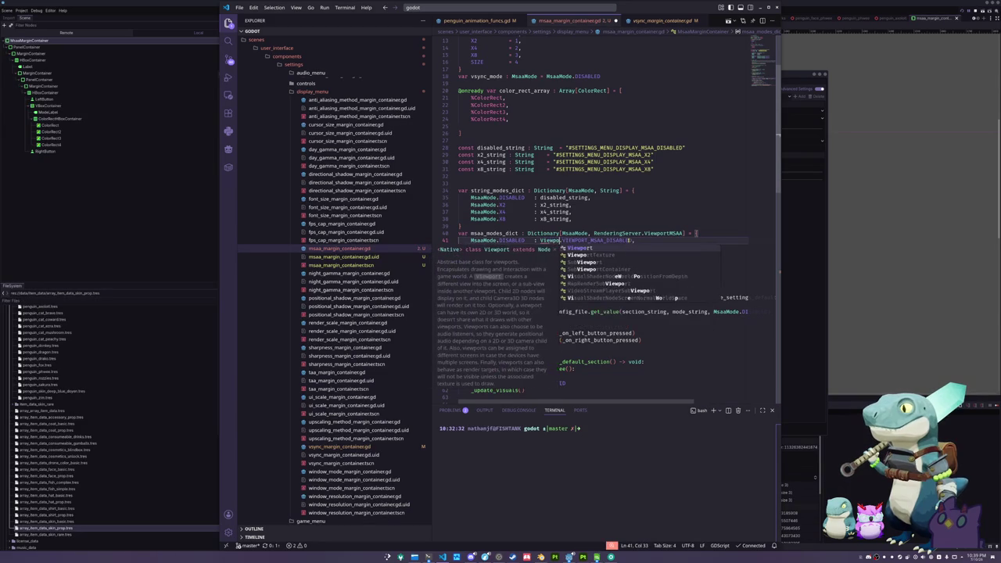
pyautogui.write('.ViewportM')
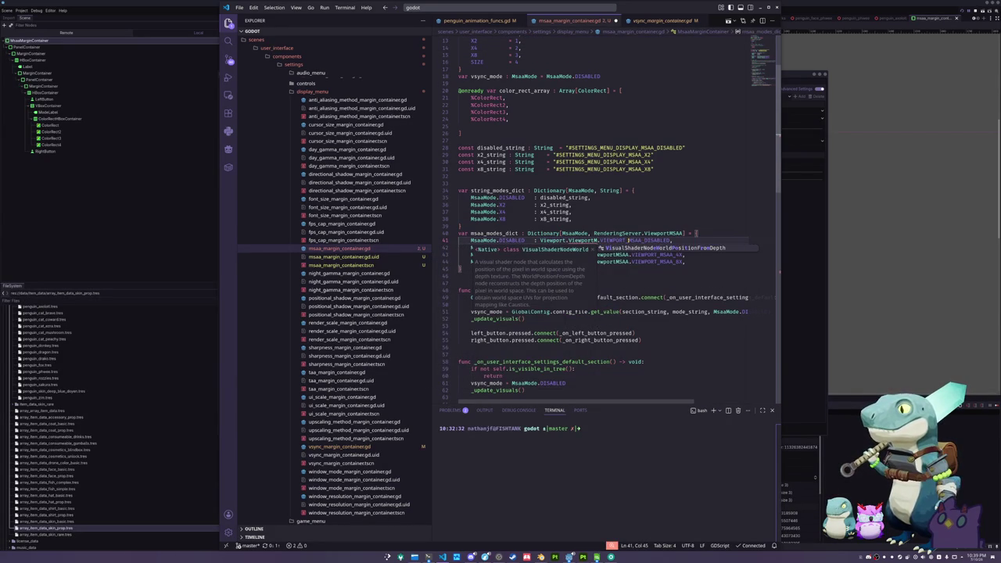
pyautogui.hotkey('ctrl', 'z')
pyautogui.hotkey('ctrl', 'z')
pyautogui.press('Left')
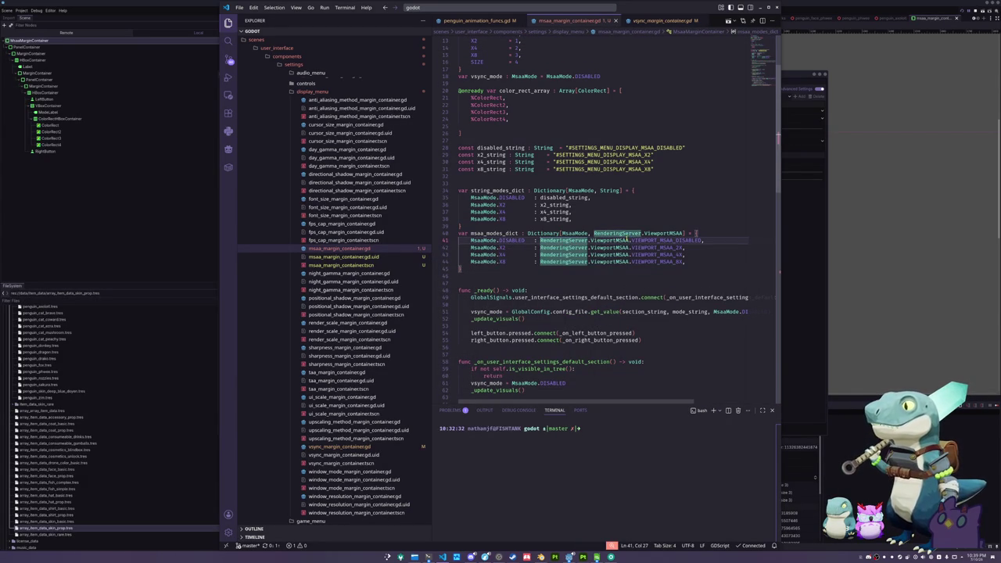
pyautogui.click(618, 240)
pyautogui.scroll(4, 545, 118)
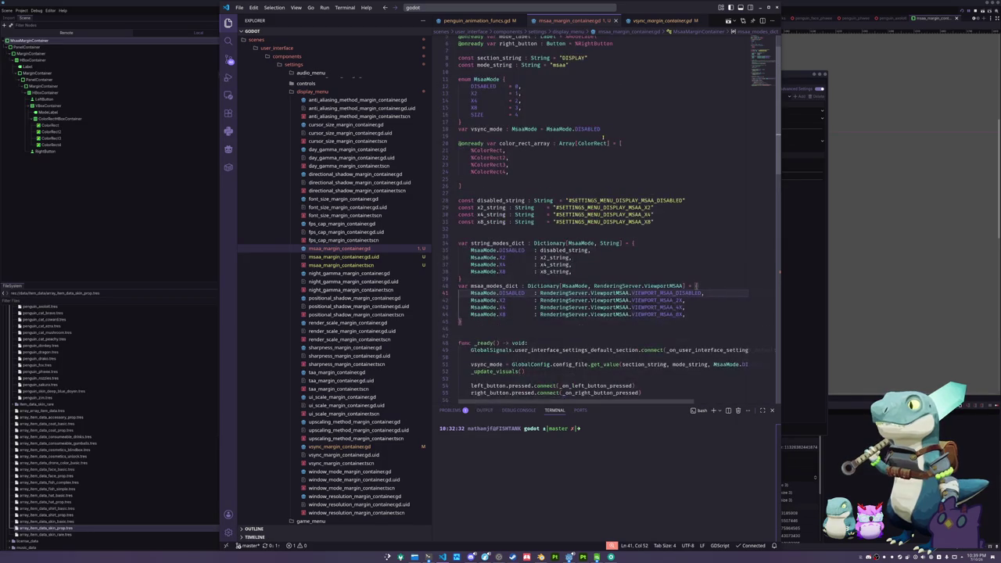
# Rename all vsync_mode occurrences to msaa_mode
pyautogui.doubleClick(487, 160)
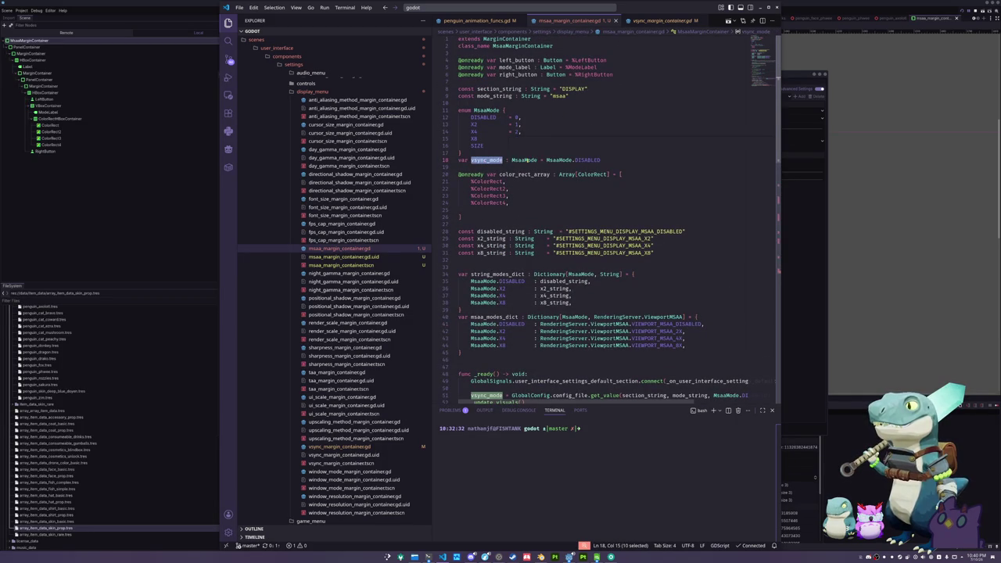
pyautogui.hotkey('ctrl', 'd')
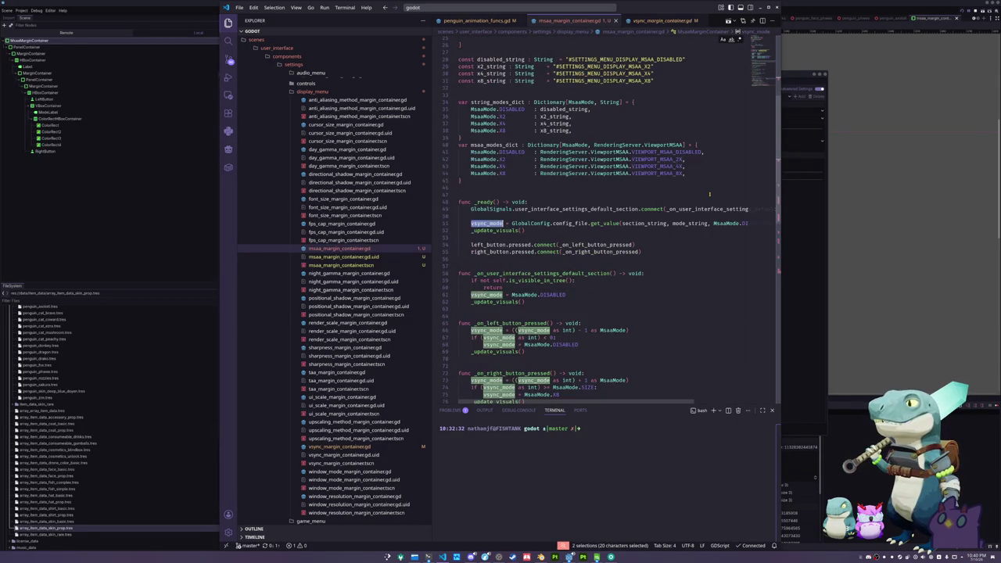
pyautogui.hotkey('ctrl', 'shift', 'l')
pyautogui.write('msaa_mode')
pyautogui.press('Escape')
pyautogui.click(653, 187)
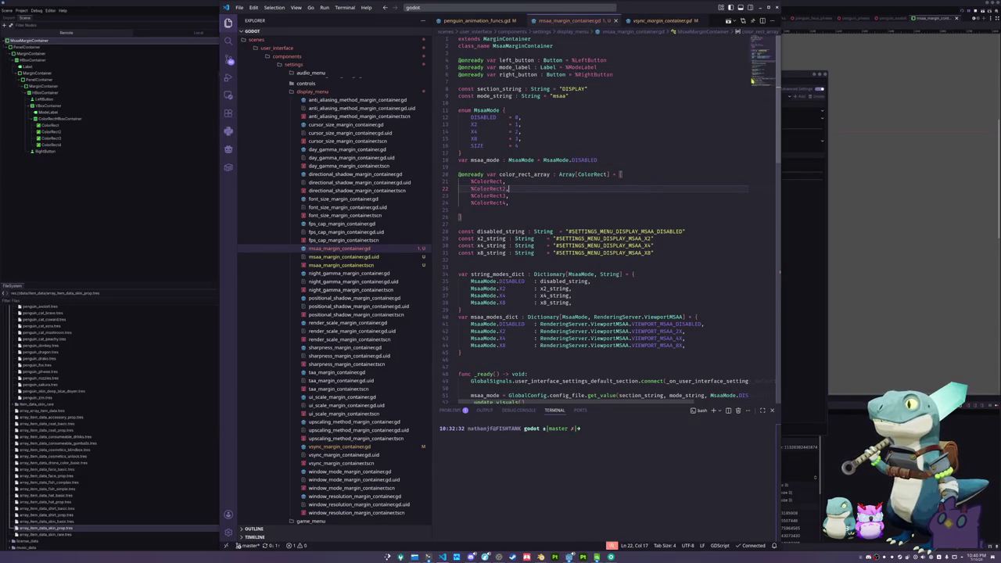
# Review the remaining error and select the DISABLED entry's RenderingServer value
pyautogui.hotkey('ctrl', 'End')
pyautogui.moveTo(630, 280)
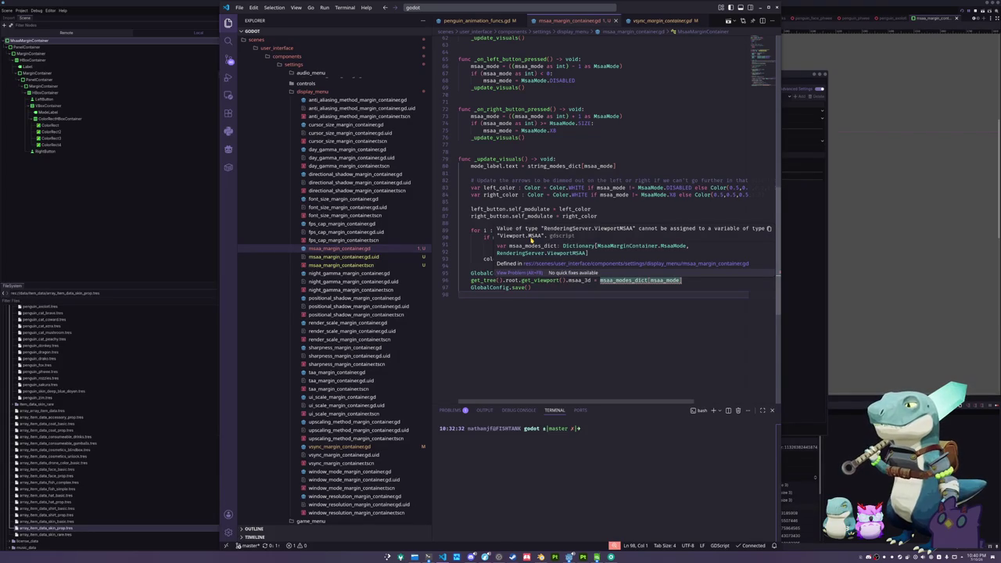
pyautogui.scroll(10, 681, 148)
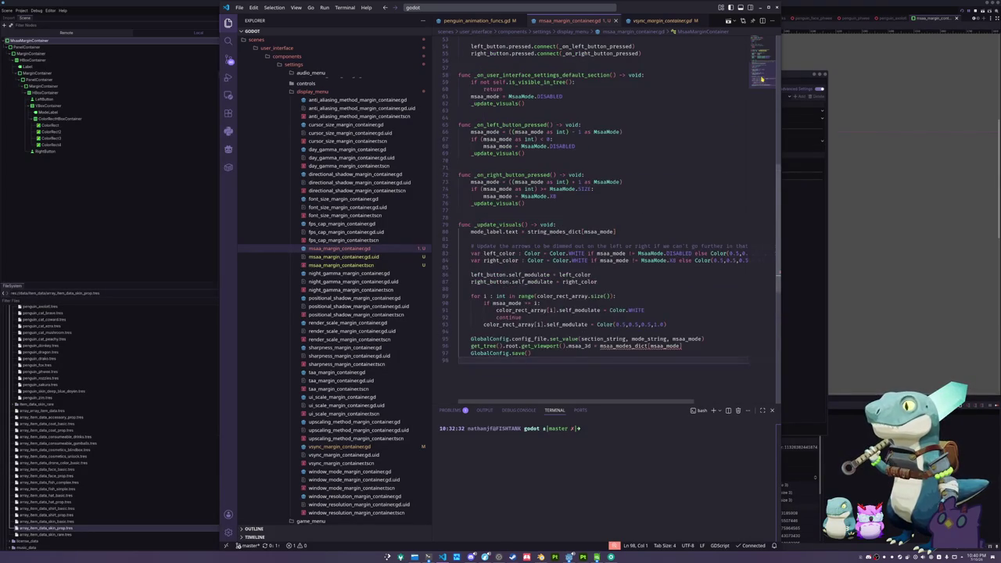
pyautogui.moveTo(538, 189); pyautogui.dragTo(702, 189)
# Set the DISABLED entry's value to Viewport.MSAA.MSAA_DISABLED
pyautogui.write('Viewport')
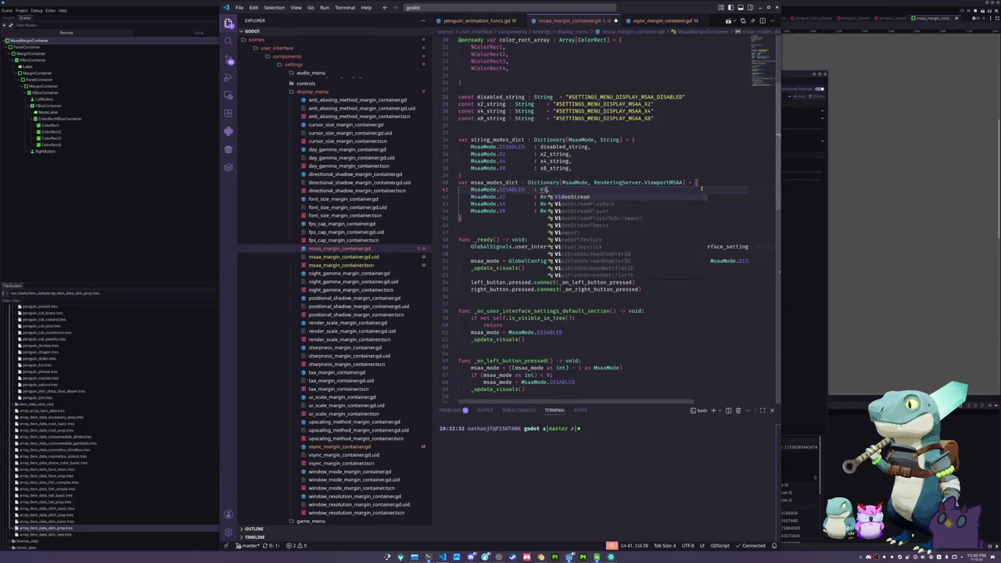
pyautogui.write('AA')
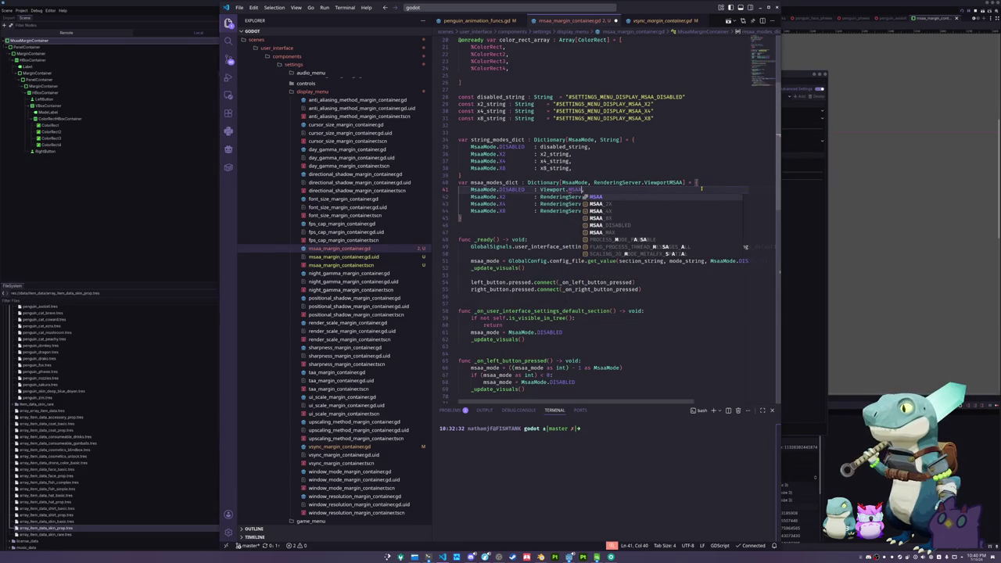
pyautogui.write('_')
pyautogui.press('Down')
pyautogui.press('Down')
pyautogui.press('Down')
pyautogui.press('Return')
# Copy Viewport.MSAA.MSAA_DISABLED over the old 2X, 4X and 8X entry values
pyautogui.click(625, 197)
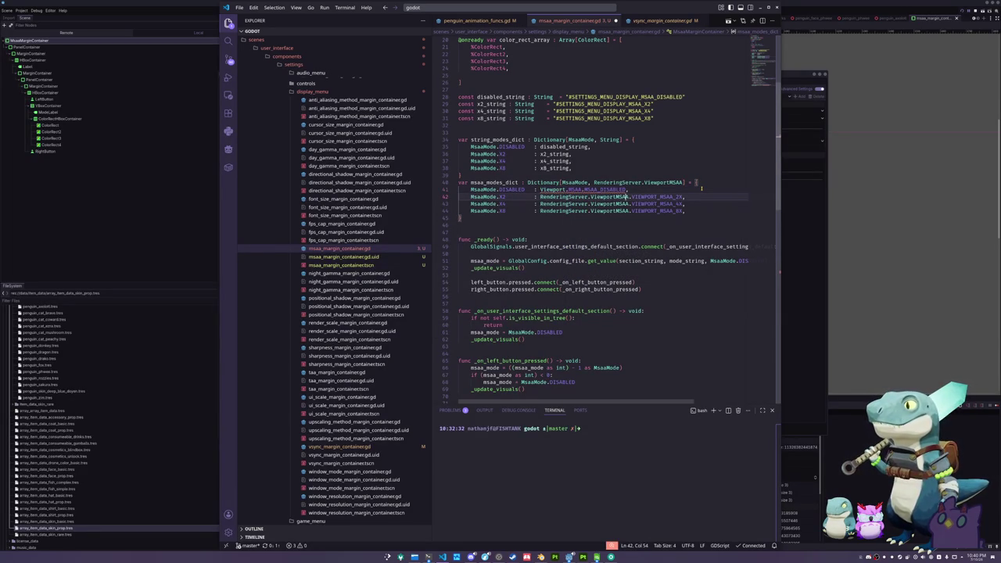
pyautogui.hotkey('ctrl', 'shift', 'k')
pyautogui.press('Up')
pyautogui.hotkey('shift', 'alt', 'Down')
pyautogui.press('Down')
pyautogui.hotkey('ctrl', 'Left')
pyautogui.hotkey('ctrl', 'alt', 'Down')
pyautogui.hotkey('shift', 'End')
pyautogui.write('Viewport.MSAA.MSAA_DISABLED,')
pyautogui.hotkey('ctrl', 'alt', 'Up')
pyautogui.hotkey('ctrl', 'alt', 'Up')
pyautogui.hotkey('ctrl', 'shift', 'Left')
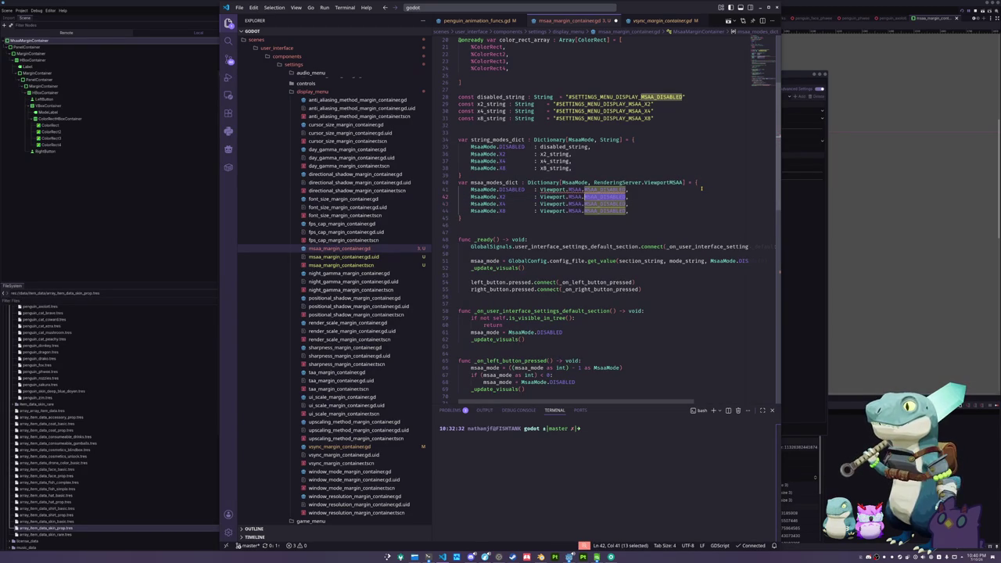
# Change the copied values to MSAA_2X, MSAA_4X and MSAA_8X for their entries
pyautogui.write('MSAA_2X')
pyautogui.press('Down')
pyautogui.press('End')
pyautogui.press('Left')
pyautogui.hotkey('ctrl', 'shift', 'Left')
pyautogui.write('MSAA_4X')
pyautogui.press('Down')
pyautogui.press('End')
pyautogui.press('Left')
pyautogui.hotkey('ctrl', 'shift', 'Left')
pyautogui.write('MSAA_8X')
pyautogui.press('Escape')
# Change the dictionary value type to Viewport.MSAA and save the script
pyautogui.press('Up')
pyautogui.press('Up')
pyautogui.press('Up')
pyautogui.press('Up')
pyautogui.hotkey('ctrl', 'Left')
pyautogui.hotkey('ctrl', 'shift', 'Right')
pyautogui.hotkey('ctrl', 'shift', 'Right')
pyautogui.hotkey('ctrl', 'shift', 'Right')
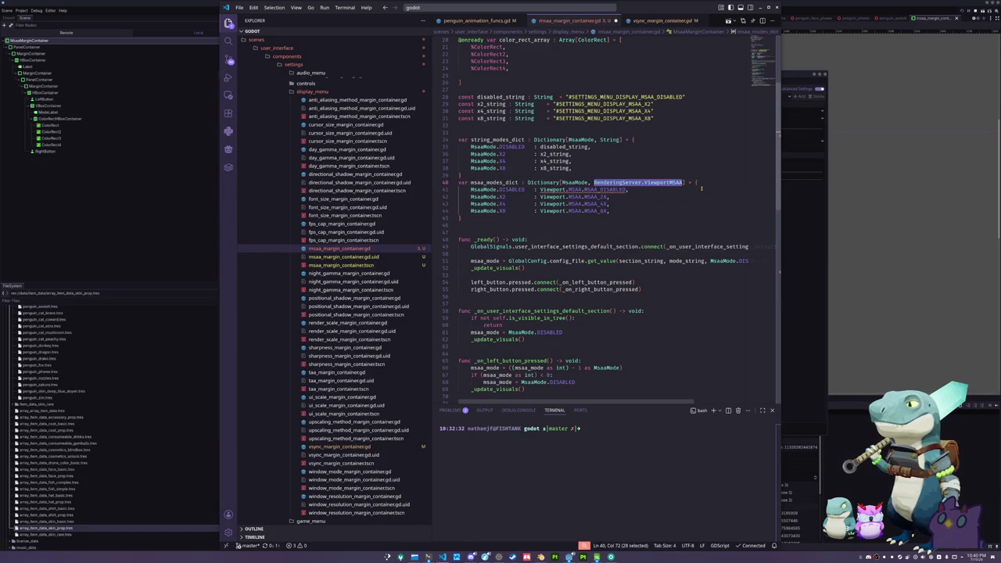
pyautogui.write('Viewport.MSA')
pyautogui.press('Return')
pyautogui.hotkey('ctrl', 's')
pyautogui.press('Down')
pyautogui.press('Down')
pyautogui.press('Down')
# Review the msaa_3d assignment, config load line and update-visuals function in the script
pyautogui.scroll(-15, 701, 188)
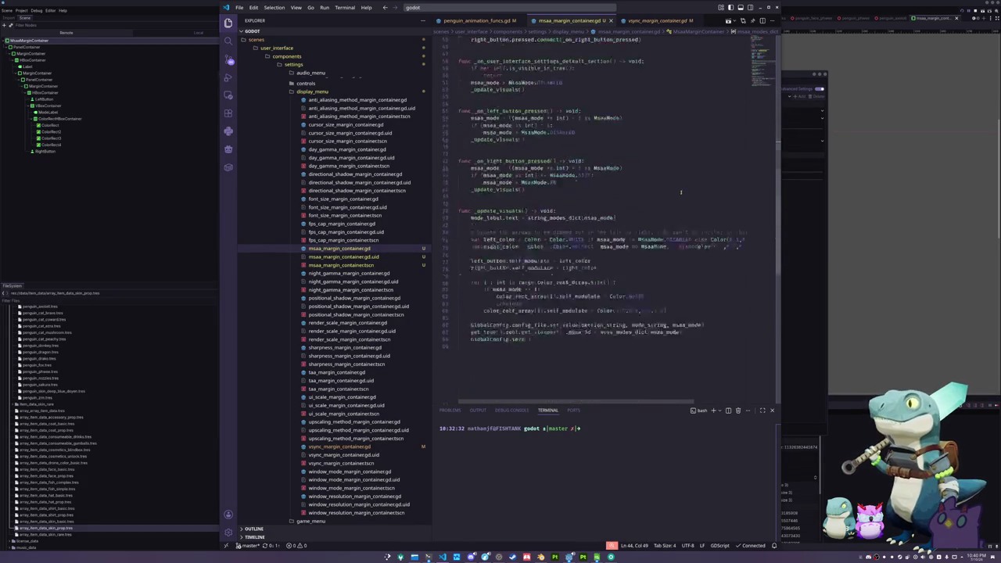
pyautogui.click(633, 240)
pyautogui.scroll(15, 633, 240)
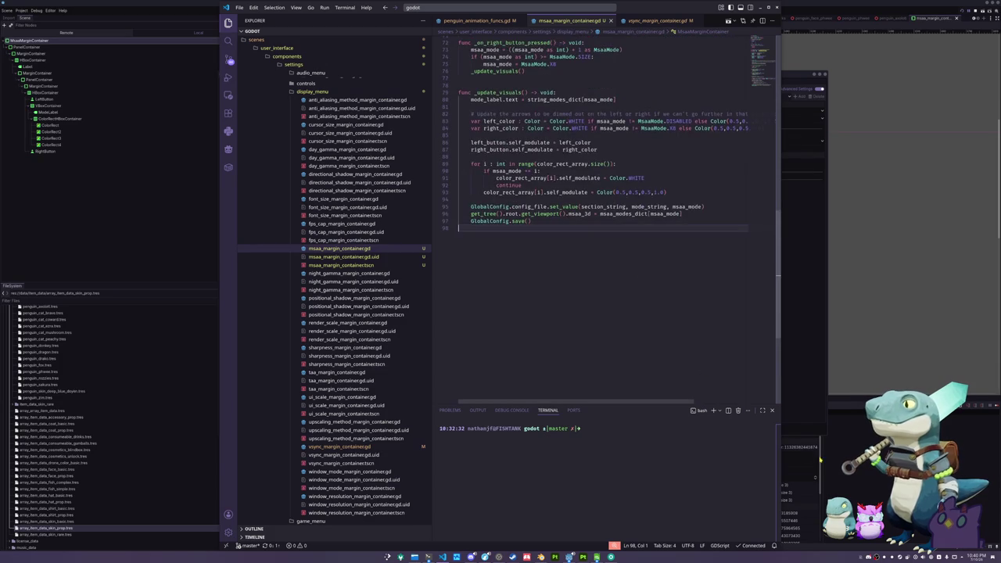
pyautogui.press('Down')
pyautogui.press('Down')
pyautogui.press('Down')
pyautogui.press('End')
pyautogui.press('Home')
pyautogui.press('Down')
pyautogui.press('Down')
pyautogui.press('Down')
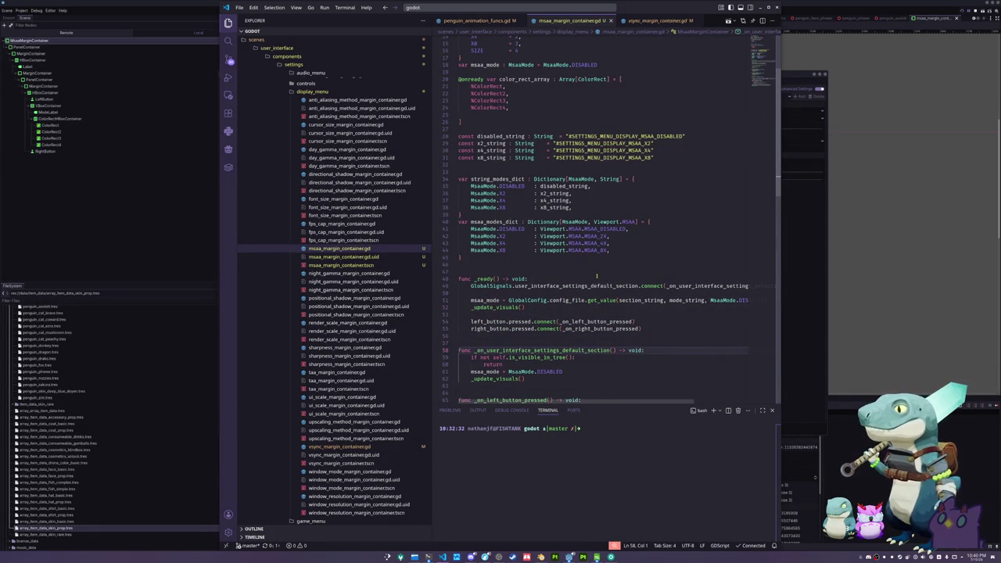
pyautogui.scroll(-12, 597, 275)
pyautogui.click(593, 336)
# Close Godot's Project Settings window and run the scene to test the MSAA option
pyautogui.click(592, 380)
pyautogui.hotkey('alt', 'Tab')
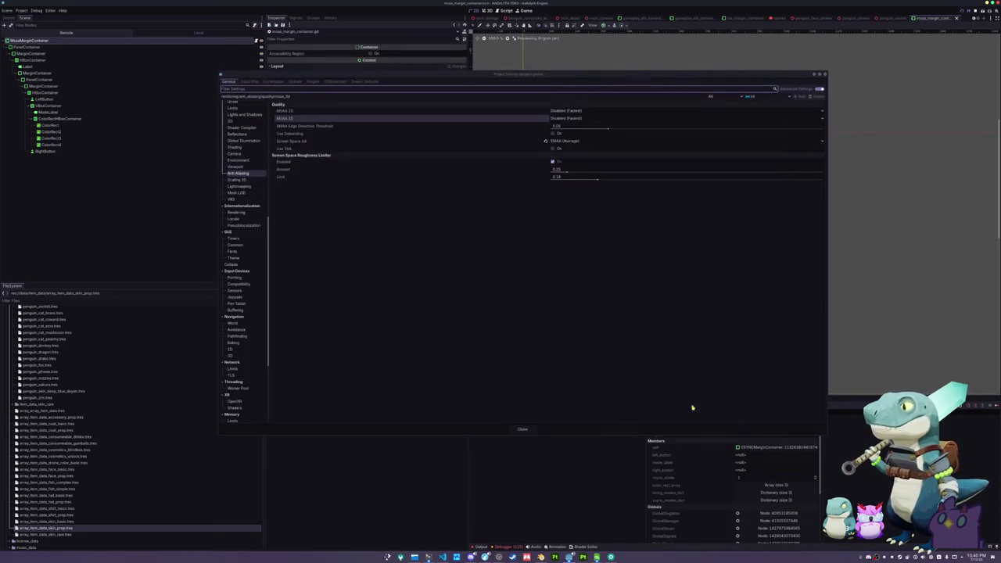
pyautogui.click(524, 431)
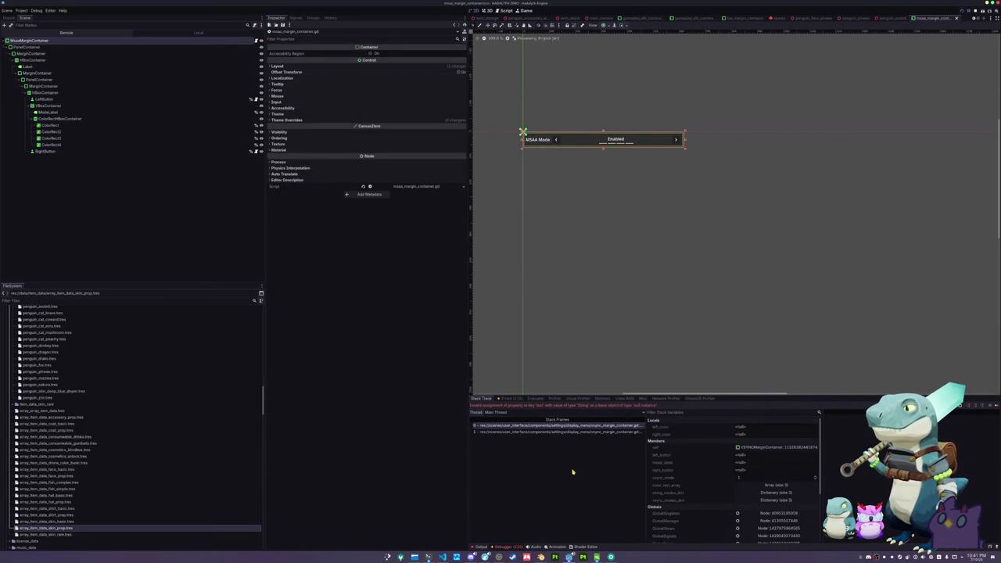
pyautogui.press('F6')
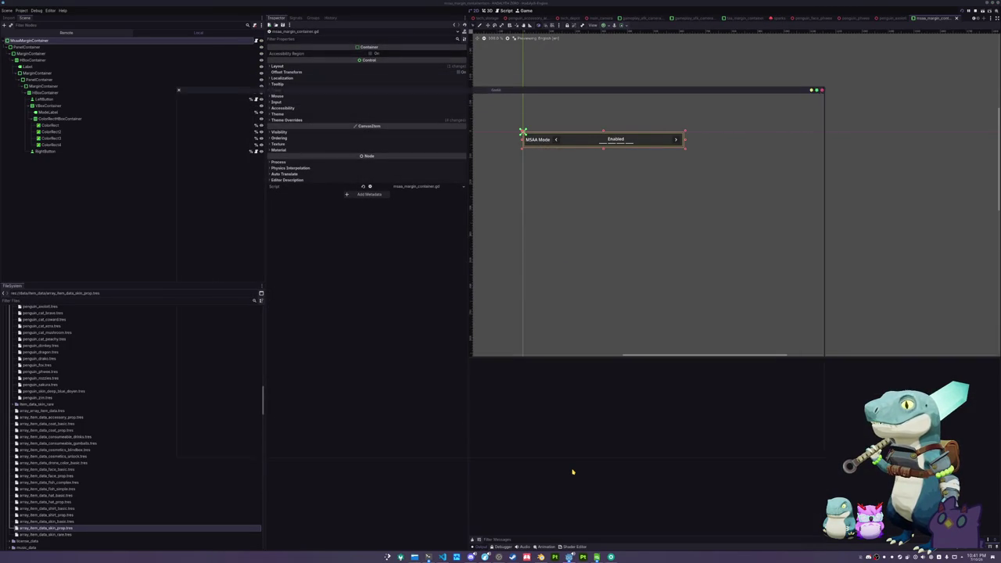
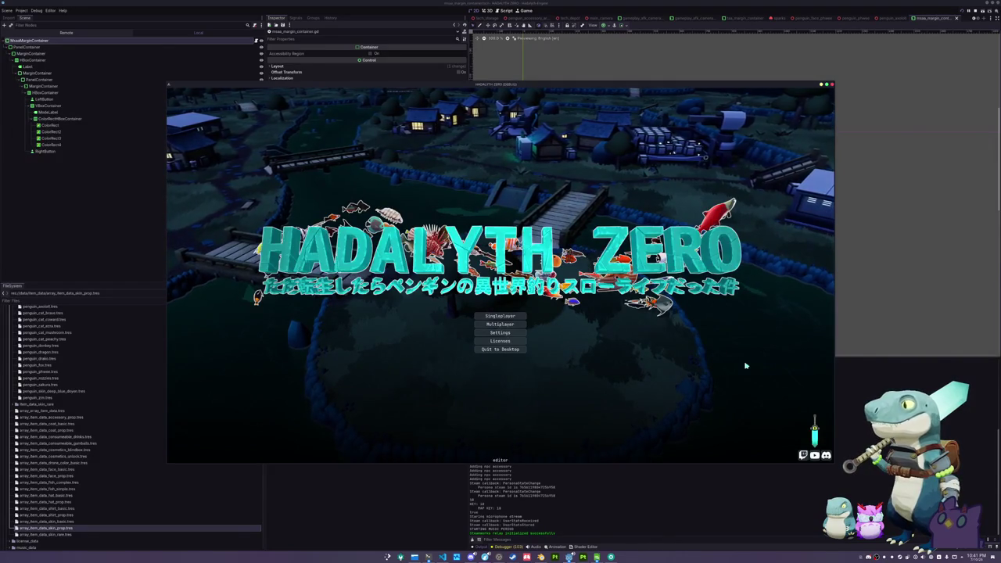
# Start a singleplayer game and open the Display settings from the pause menu
pyautogui.click(499, 324)
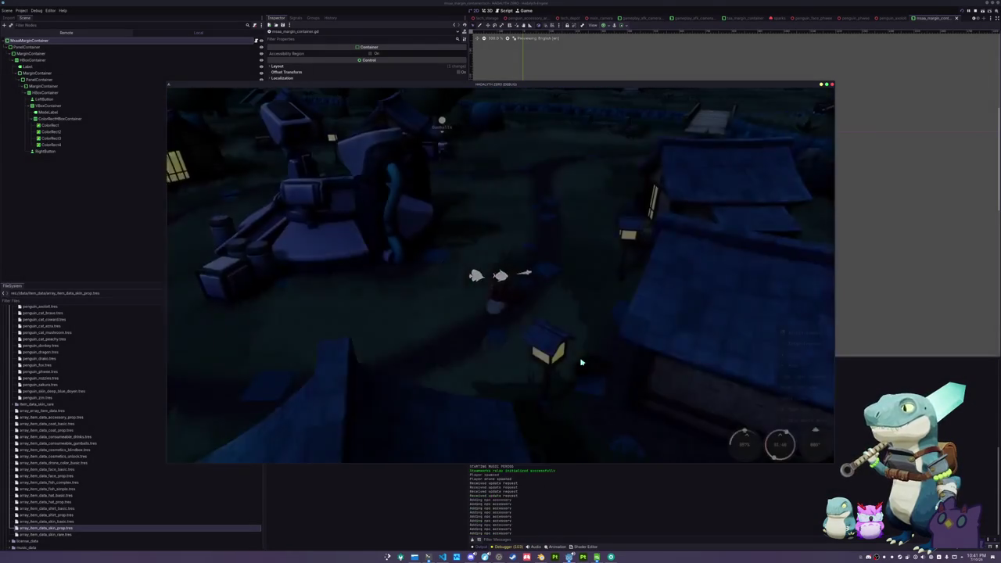
pyautogui.press('Escape')
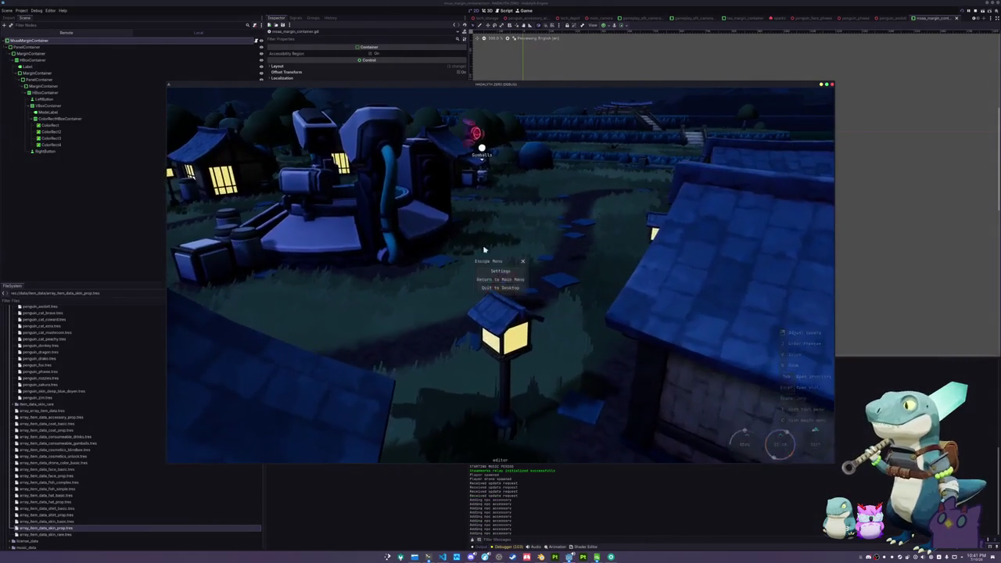
pyautogui.click(496, 279)
pyautogui.click(539, 185)
pyautogui.click(442, 185)
# Change MSAA Mode from Disabled to the next option, revealing an untranslated key
pyautogui.scroll(-2, 494, 297)
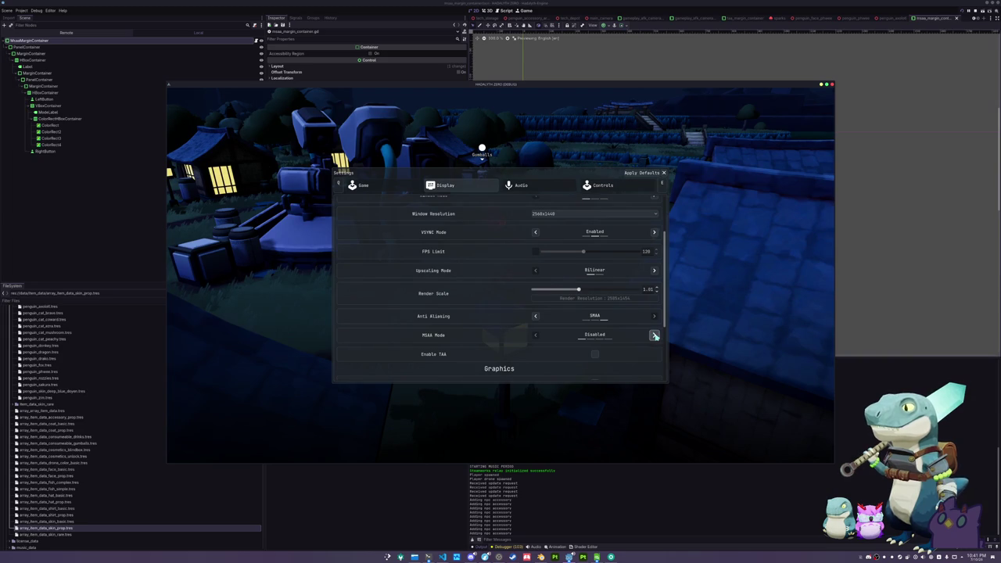
pyautogui.click(655, 334)
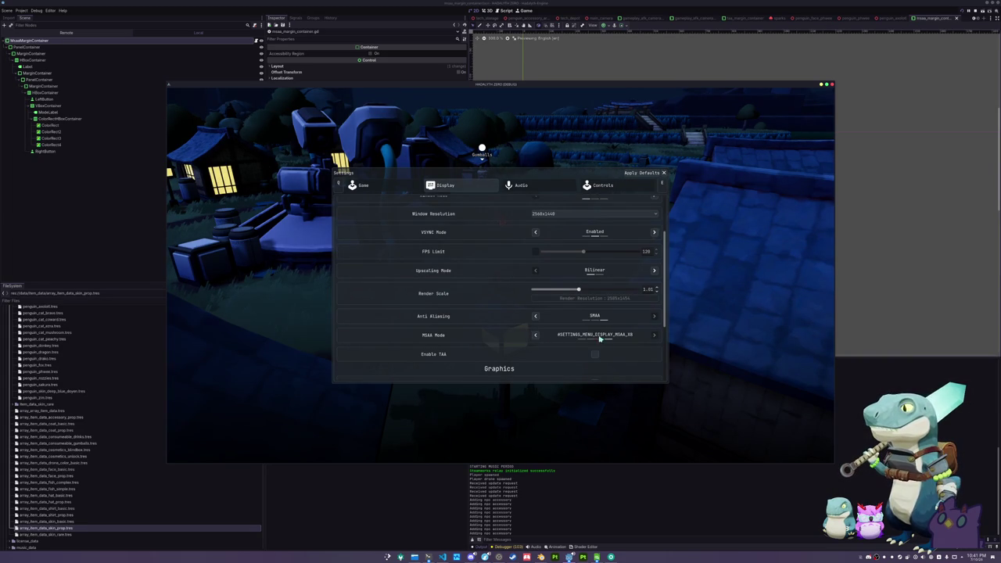
pyautogui.click(597, 556)
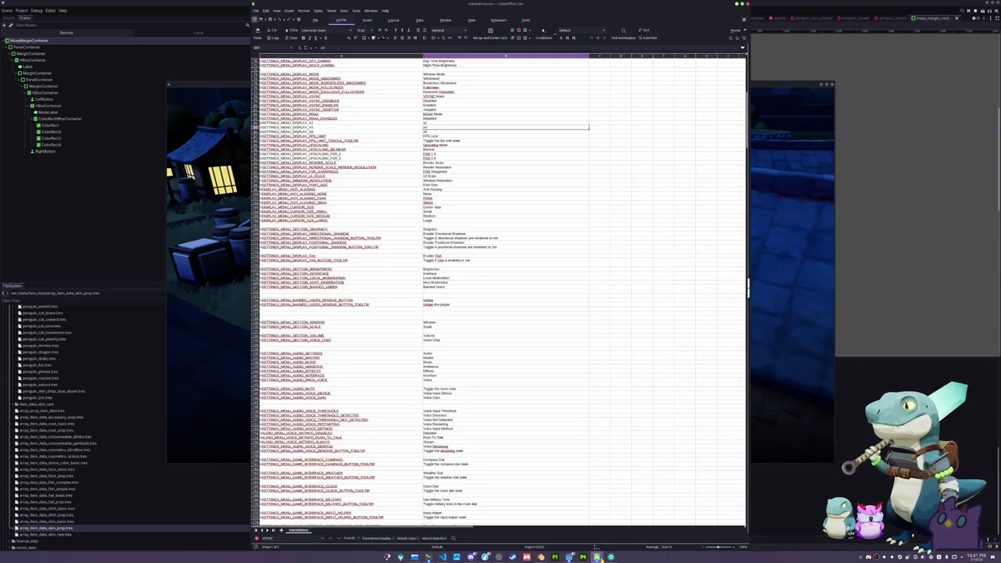
# Insert MSAA_ into the X4 and X8 keys, making #SETTINGS_MENU_DISPLAY_MSAA_X4 and #SETTINGS_MENU_DISPLAY_MSAA_X8
pyautogui.click(326, 132)
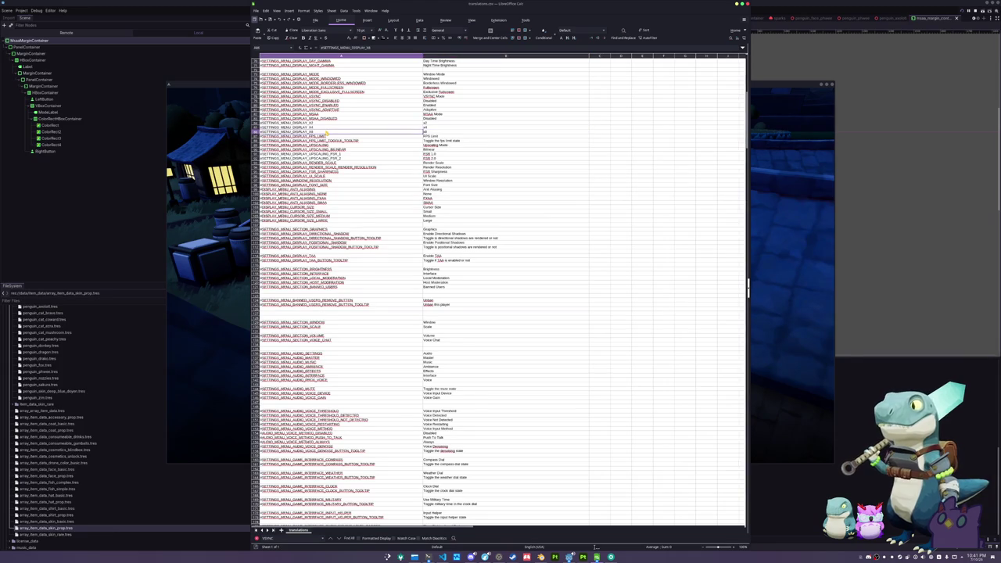
pyautogui.click(309, 123)
pyautogui.write('MSAA_')
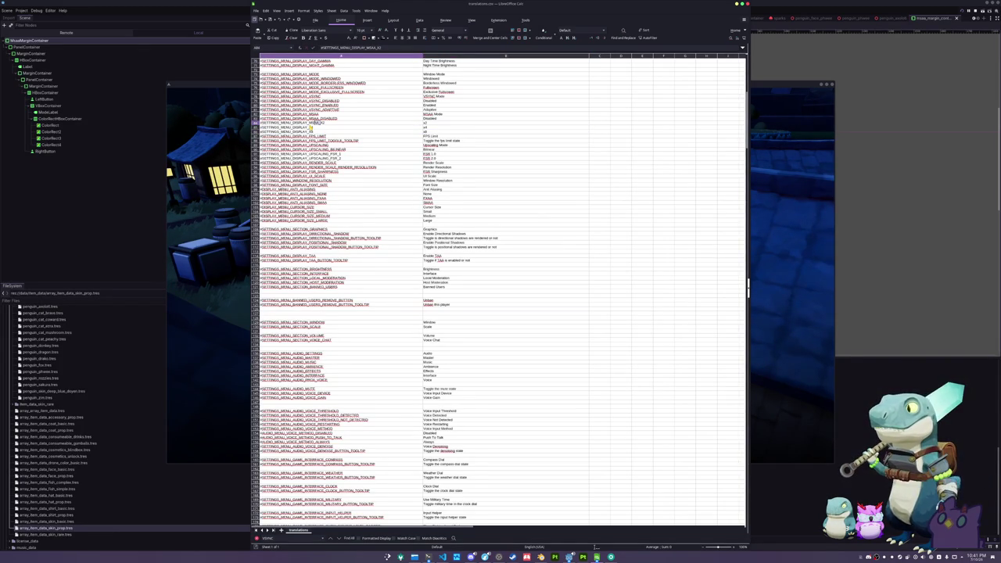
pyautogui.click(311, 127)
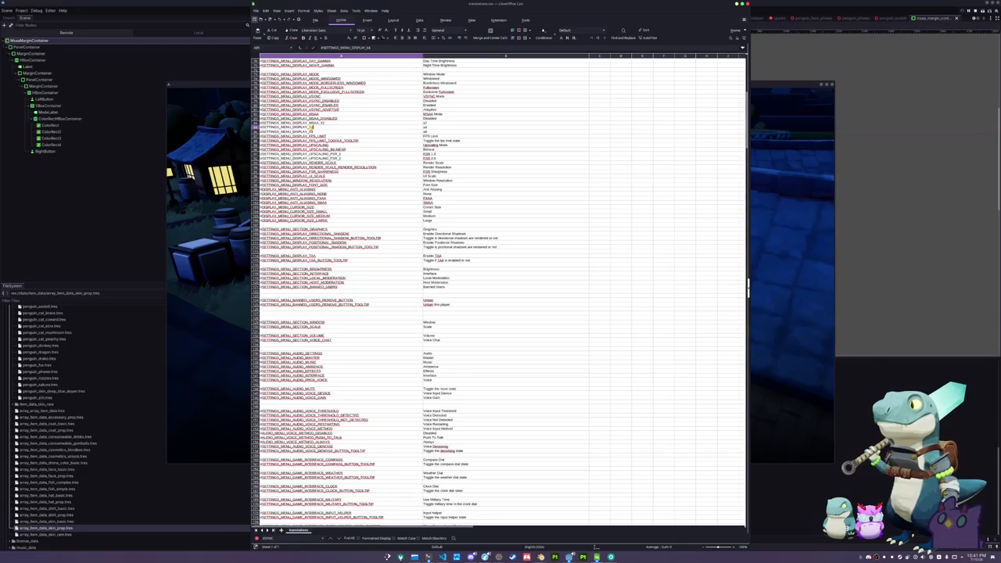
pyautogui.press('Return')
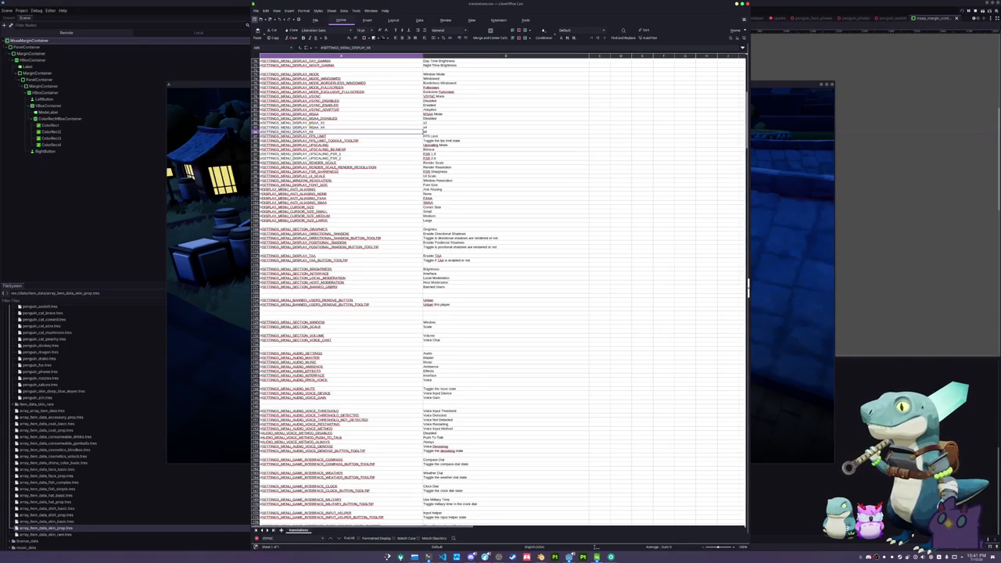
pyautogui.doubleClick(309, 131)
pyautogui.write('MSAA_')
pyautogui.press('Return')
pyautogui.click(198, 219)
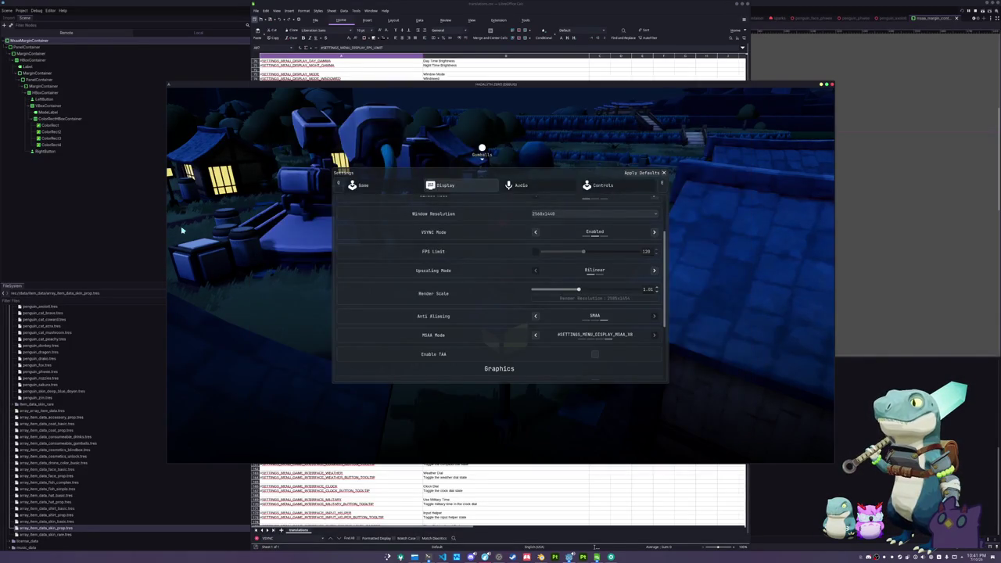
# Refocus the Godot editor so translations reimport, then relaunch the game with F6
pyautogui.click(149, 270)
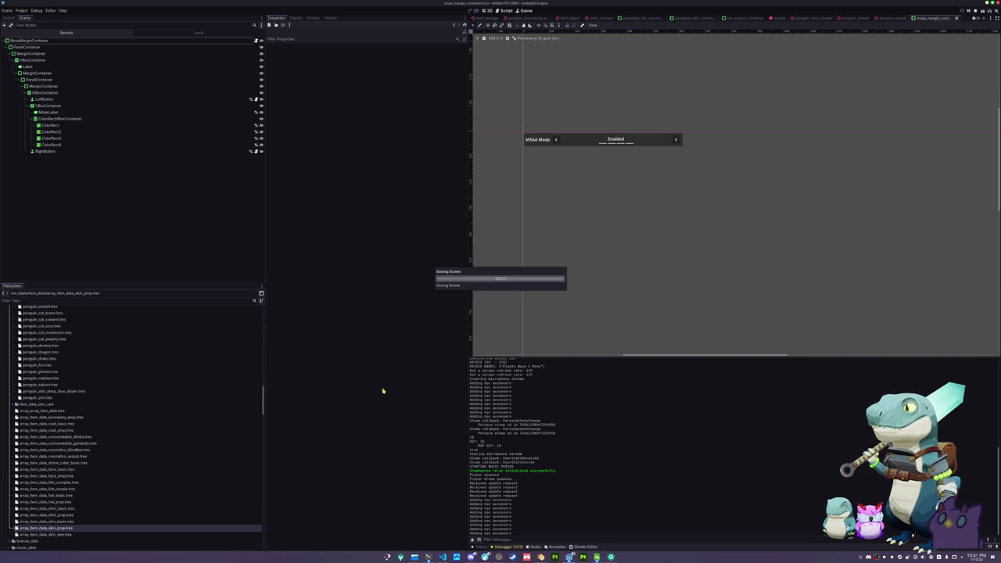
pyautogui.press('F6')
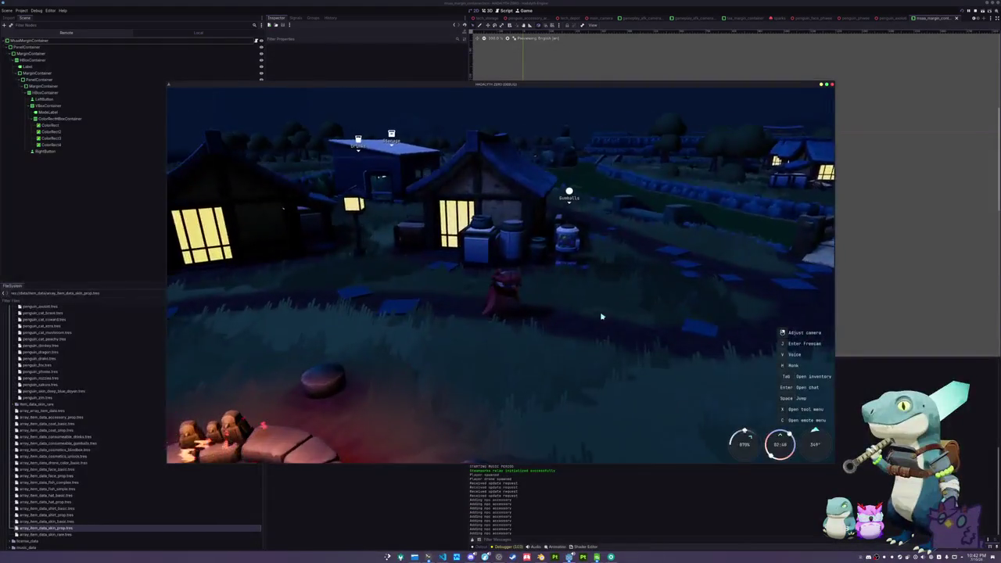
# Open the in-game settings from the pause menu and switch to the Display category
pyautogui.press('Tab')
pyautogui.press('Escape')
pyautogui.press('Escape')
pyautogui.click(500, 271)
pyautogui.scroll(-5, 512, 248)
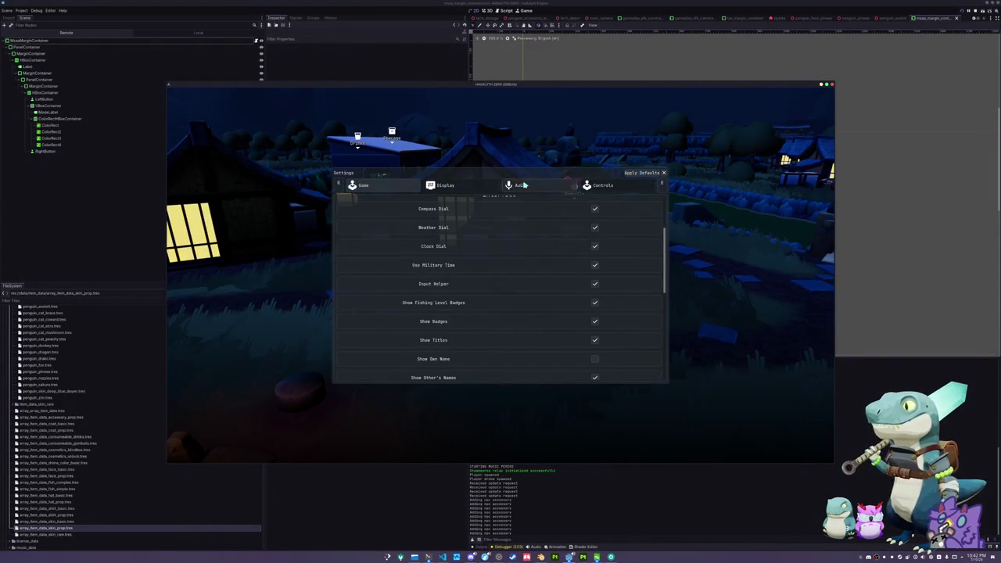
pyautogui.press('e')
pyautogui.press('e')
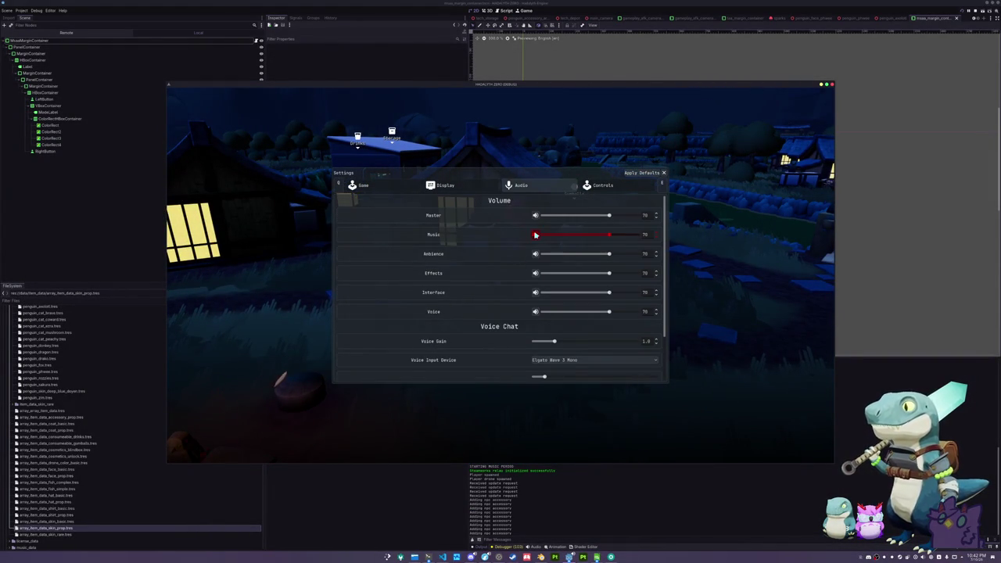
pyautogui.press('q')
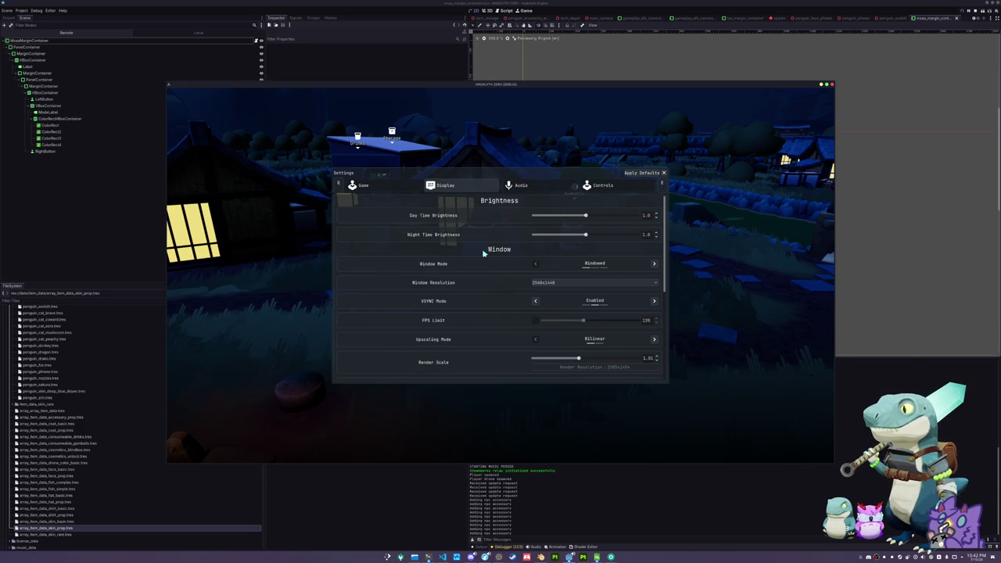
# Set Anti Aliasing back from FXAA to SMAA, leaving MSAA disabled, and resume playing
pyautogui.scroll(-2, 512, 277)
pyautogui.scroll(-1, 516, 301)
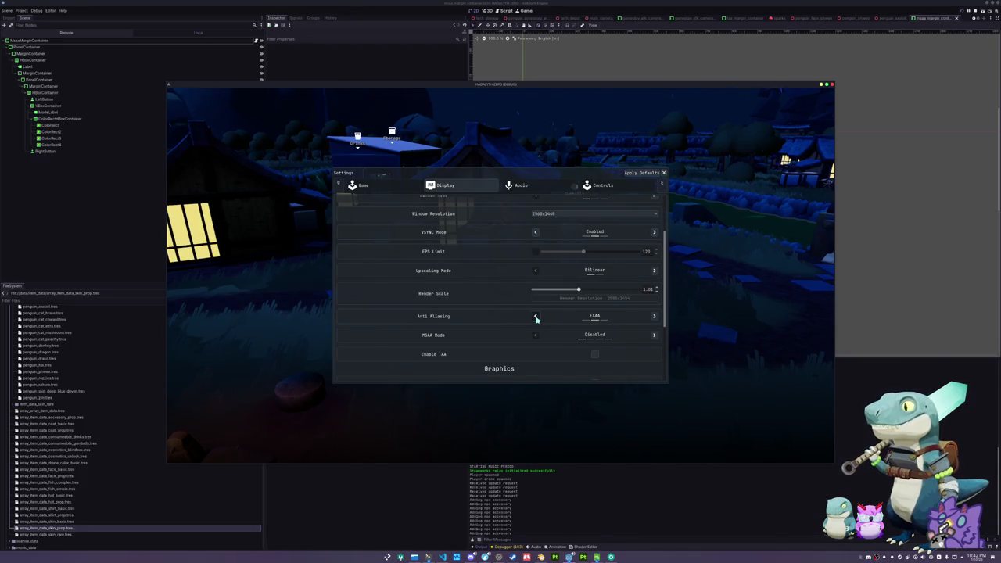
pyautogui.click(654, 336)
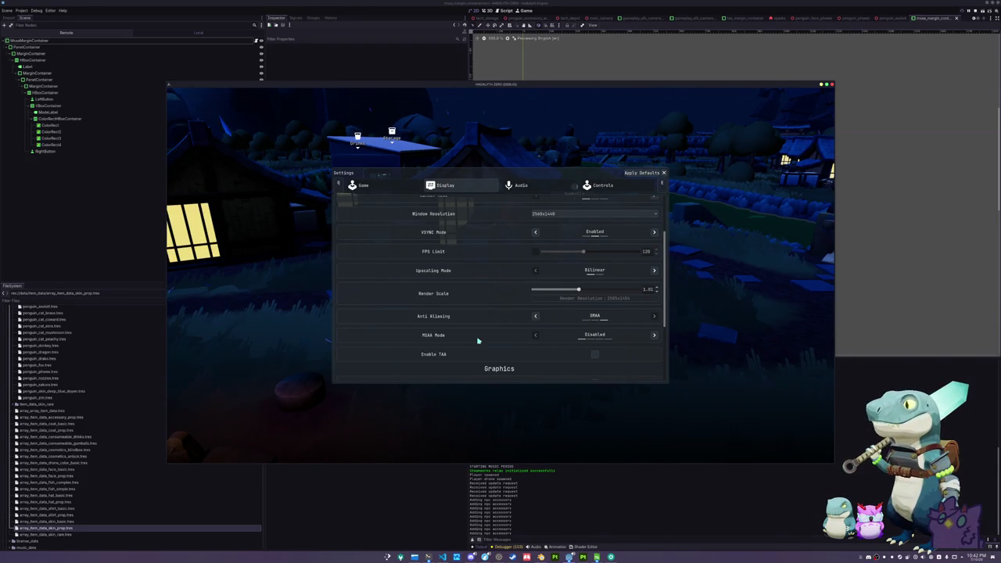
pyautogui.press('Escape')
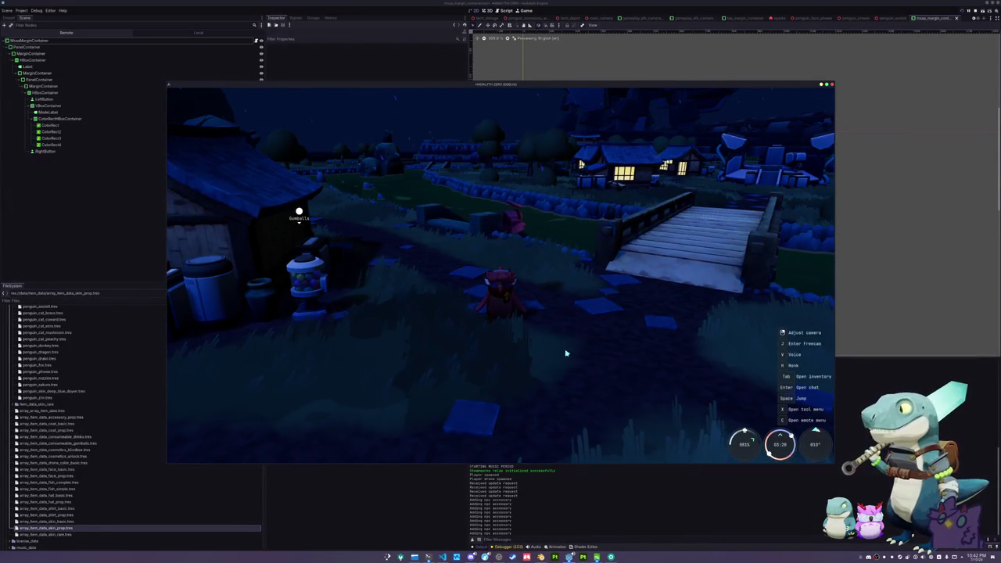
pyautogui.press('w')
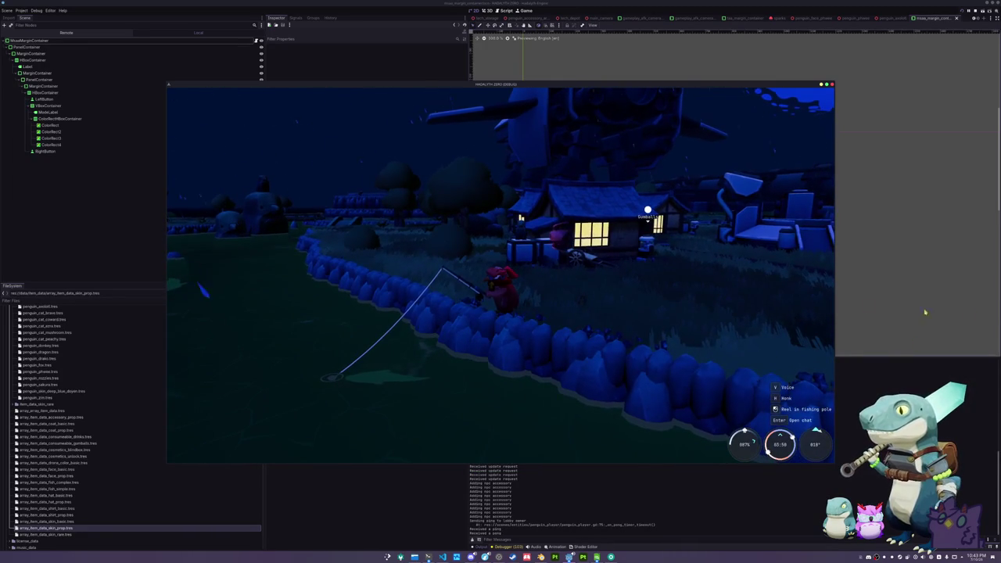
# Reel in the line and complete the Left, Down, Left, Right, Down fishing sequence
pyautogui.press('r')
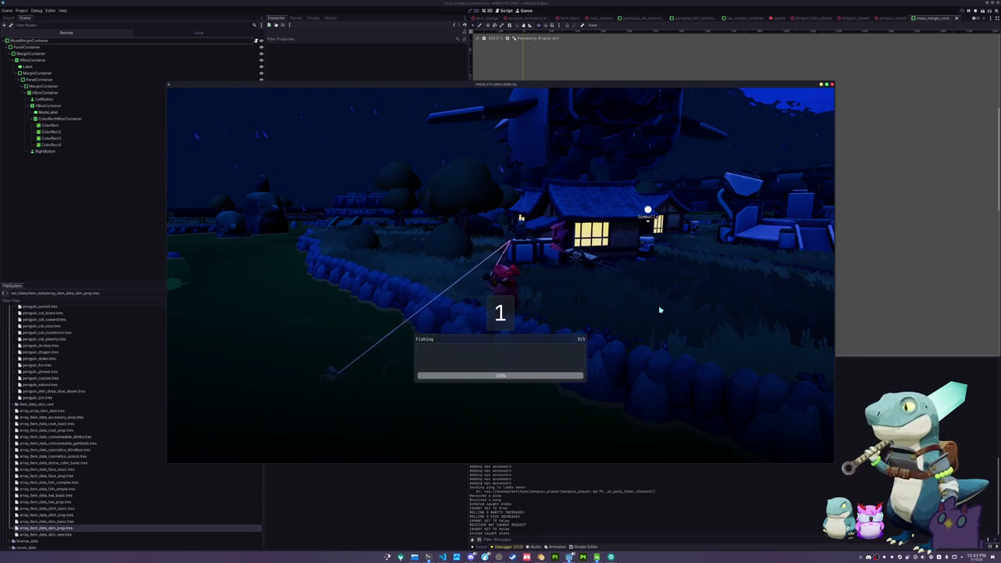
pyautogui.press('Left')
pyautogui.press('Left')
pyautogui.press('Down')
pyautogui.press('Left')
pyautogui.press('Left')
pyautogui.press('Left')
pyautogui.press('Left')
pyautogui.press('Right')
pyautogui.press('Right')
pyautogui.press('Right')
pyautogui.press('Down')
pyautogui.press('Down')
pyautogui.press('Down')
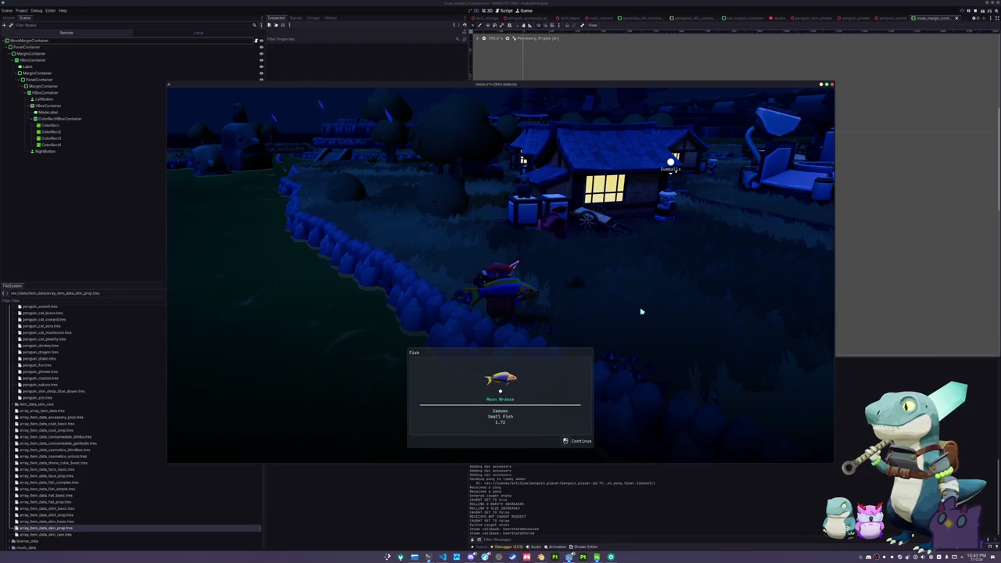
# Dismiss the Common Moon Wrasse catch panel, cancel the next cast, and bring up todo.txt
pyautogui.press('e')
pyautogui.rightClick(379, 368)
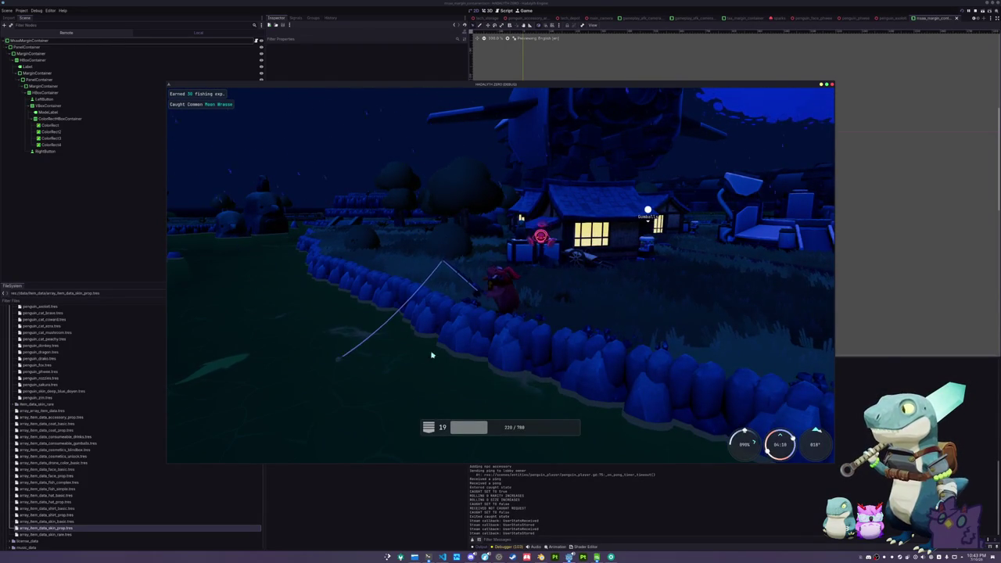
pyautogui.click(428, 556)
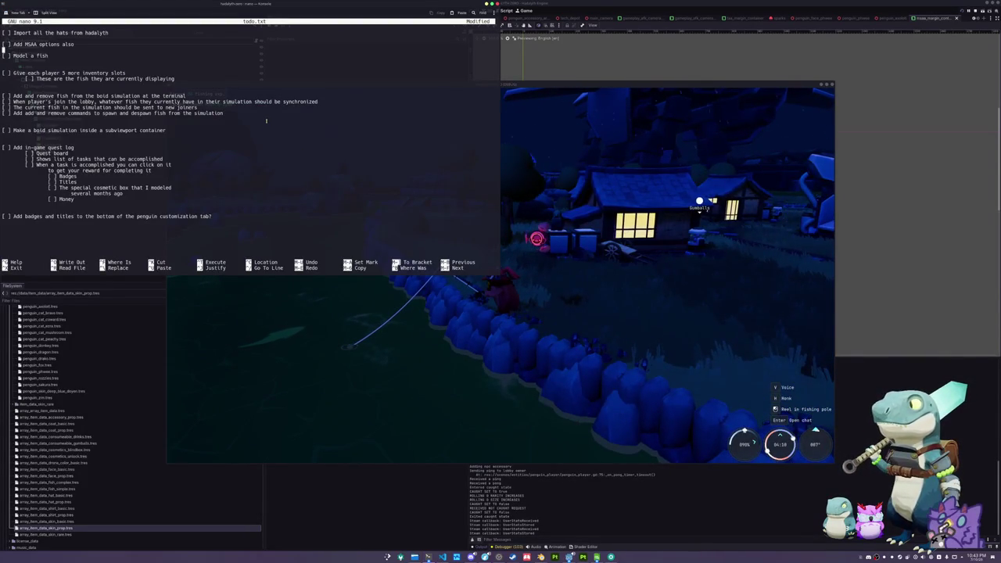
# Add a Moon Wrasse entry on the line under 'Model a fish', then return to the game
pyautogui.press('Down')
pyautogui.press('Down')
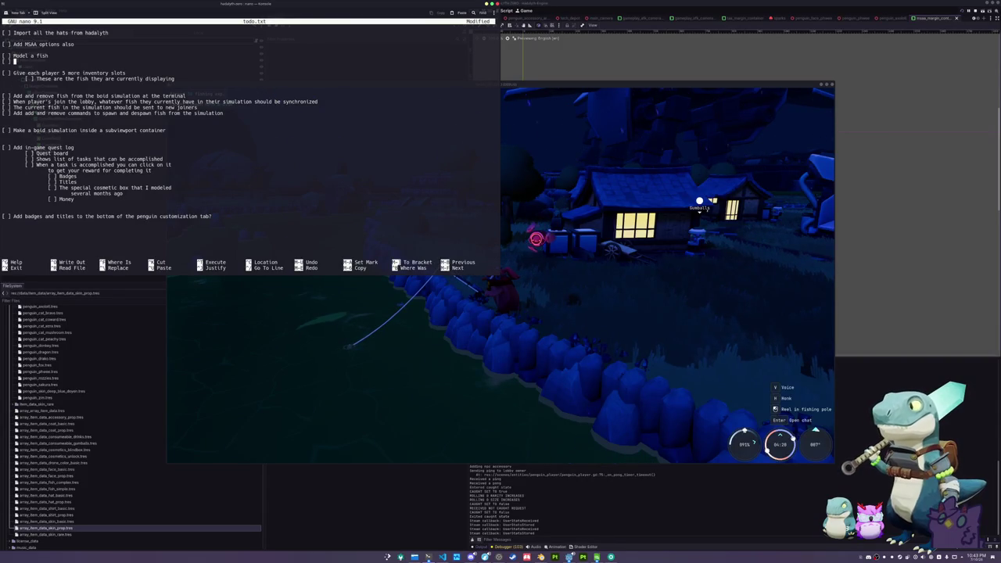
pyautogui.write('Wrasse')
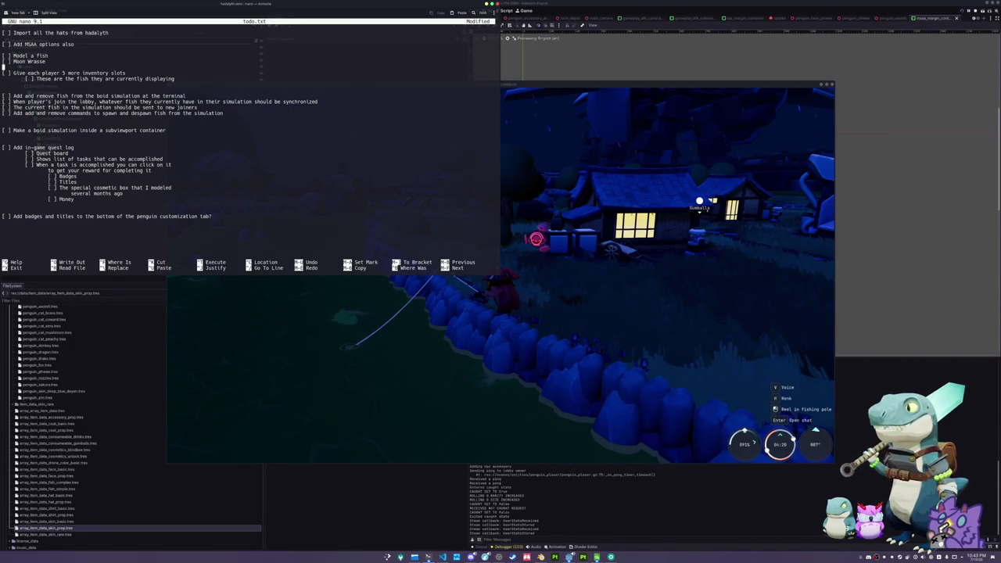
pyautogui.hotkey('alt', 'Tab')
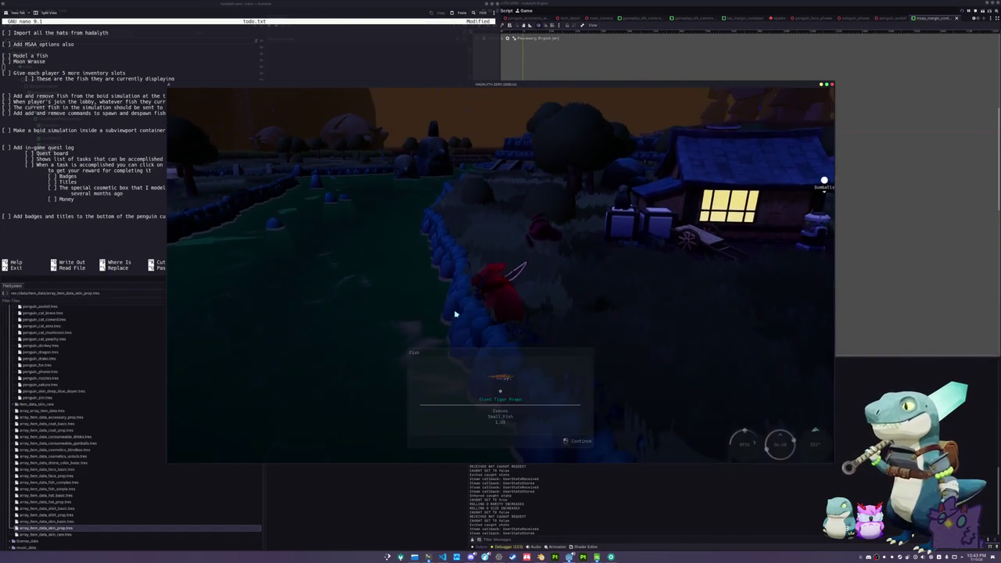
# Open the inventory's Penguin customization page and browse its cosmetics list
pyautogui.press('Tab')
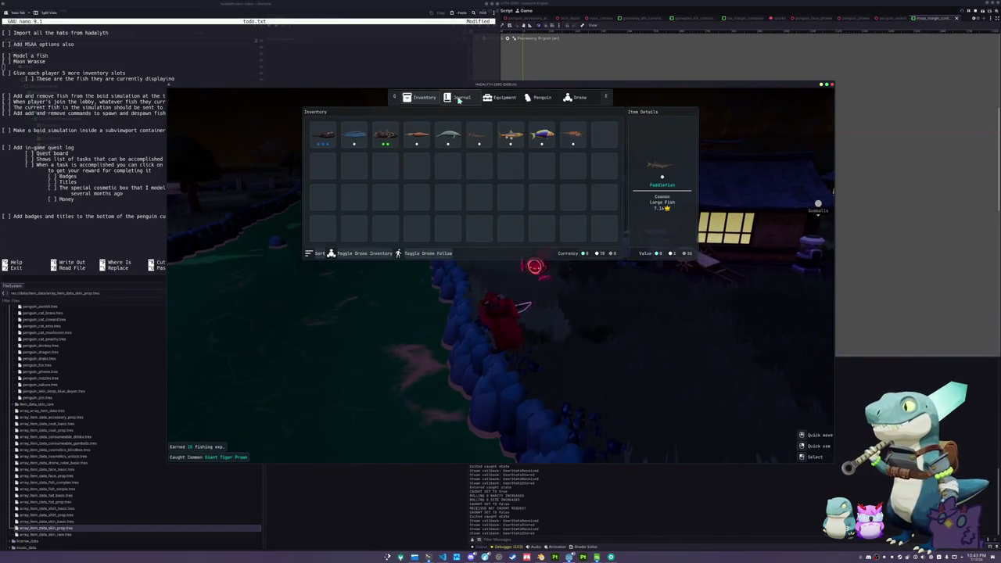
pyautogui.click(460, 98)
pyautogui.click(504, 97)
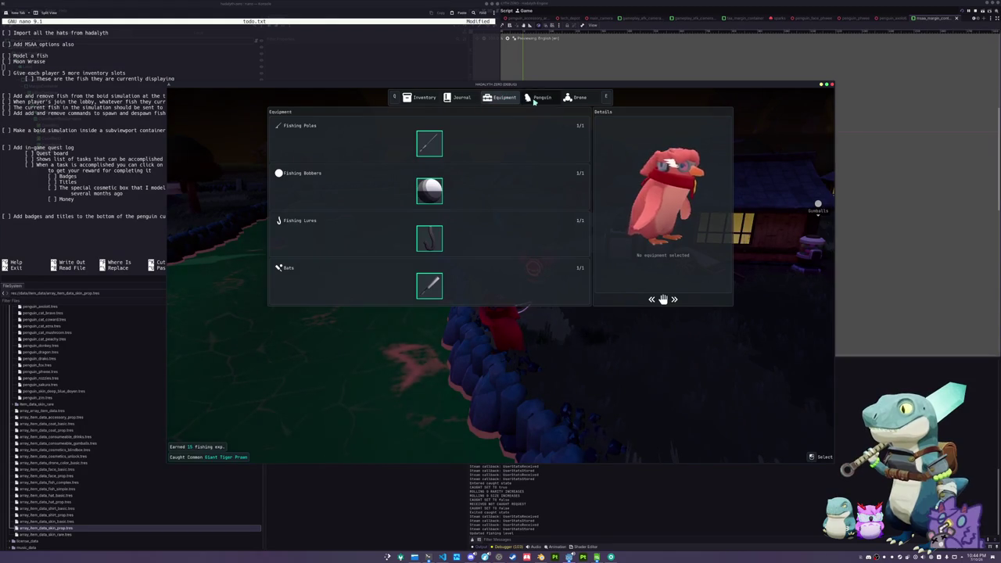
pyautogui.click(535, 100)
pyautogui.scroll(-15, 448, 250)
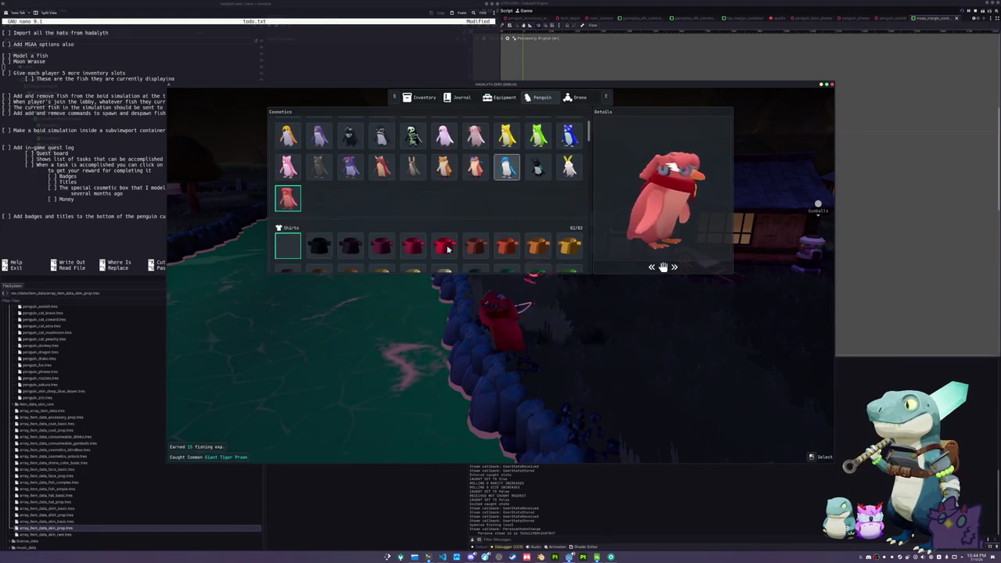
pyautogui.scroll(-5, 447, 250)
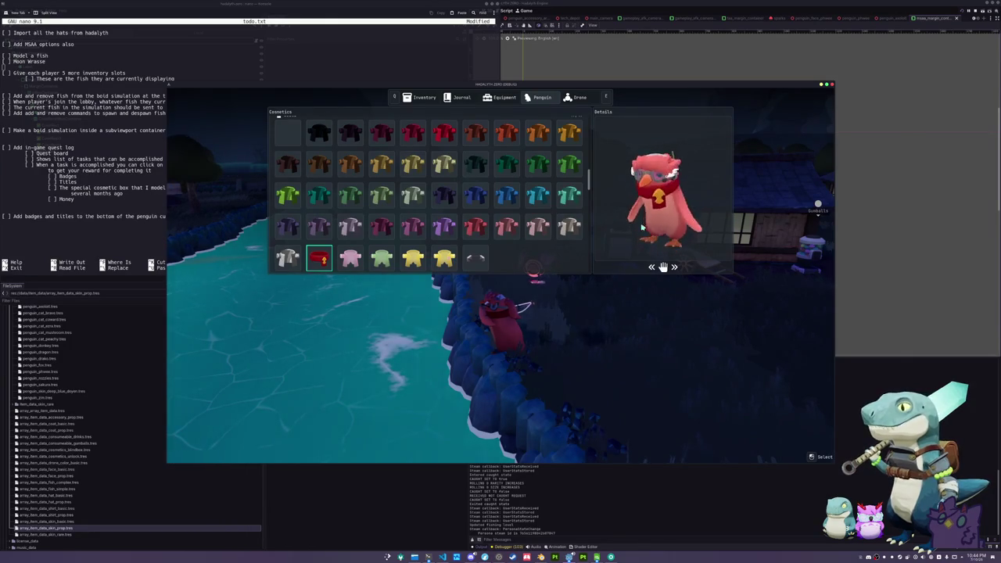
pyautogui.scroll(-10, 500, 235)
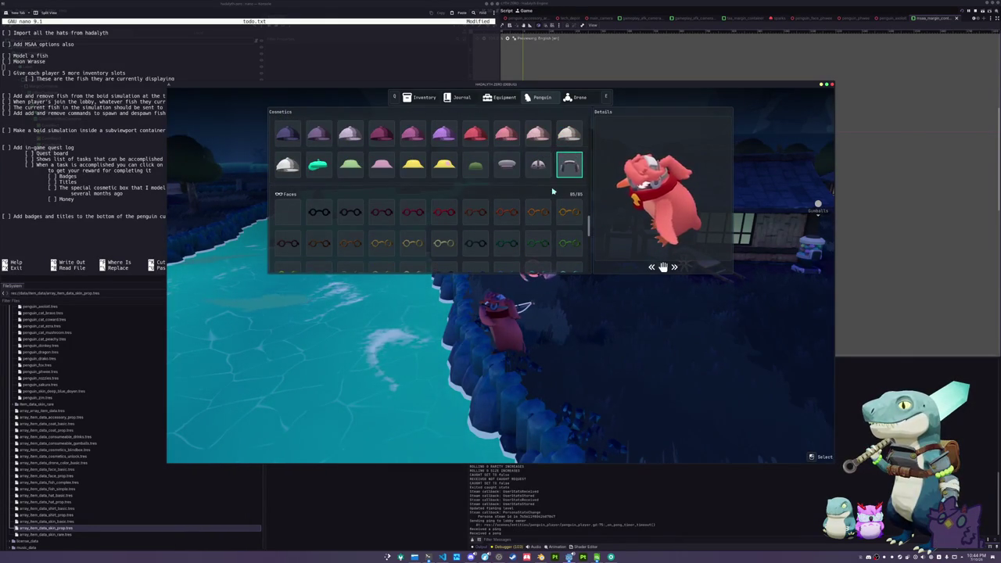
pyautogui.scroll(-8, 553, 203)
pyautogui.scroll(5, 554, 221)
# Try the pink Beanie Hat Blossom, Headset, Visor, Ezra Glasses and another pair of glasses on the penguin
pyautogui.click(547, 199)
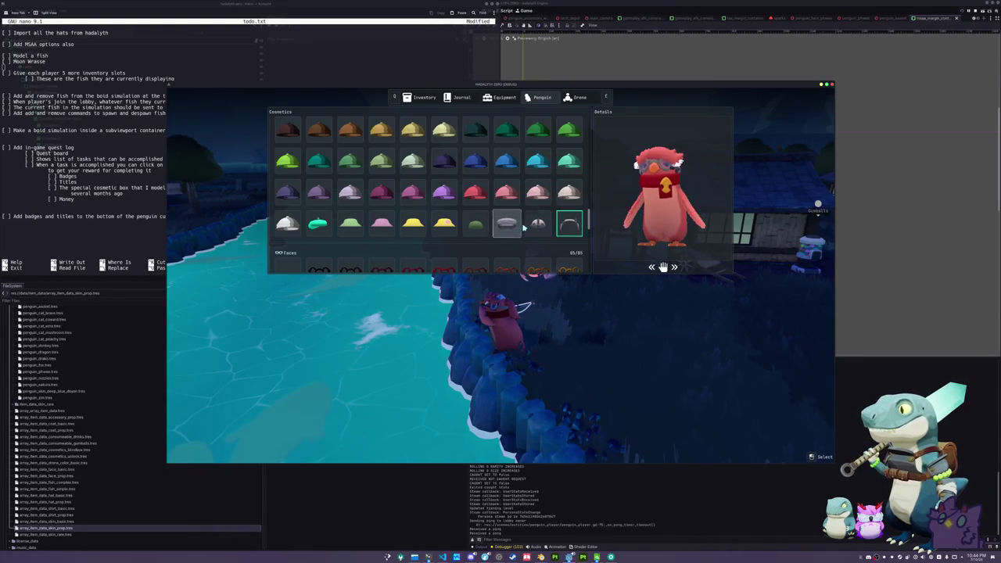
pyautogui.click(563, 227)
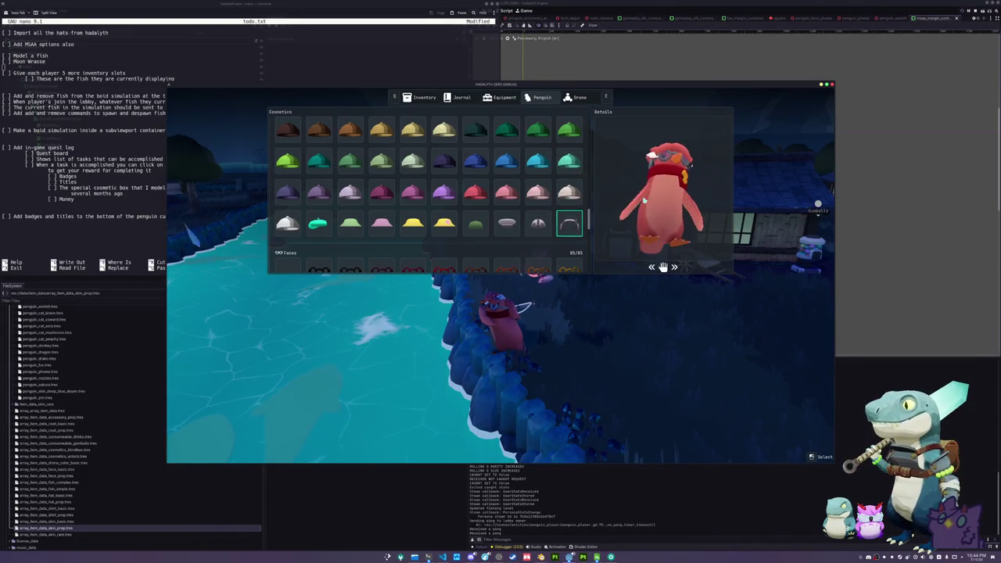
pyautogui.scroll(-10, 521, 229)
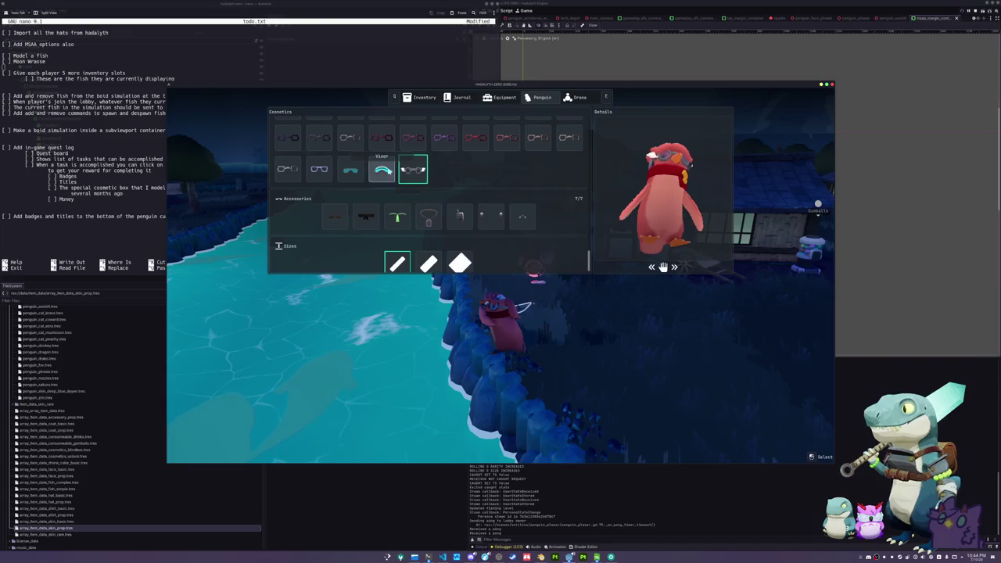
pyautogui.click(372, 172)
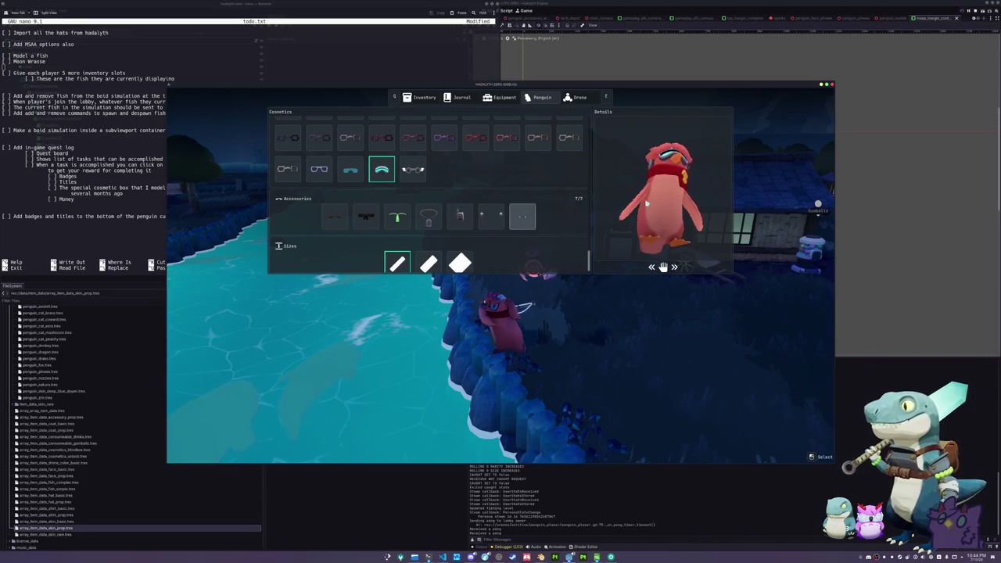
pyautogui.click(348, 172)
pyautogui.click(412, 169)
# Equip the Lanyard, pick a size, and close the cosmetics panel
pyautogui.click(423, 222)
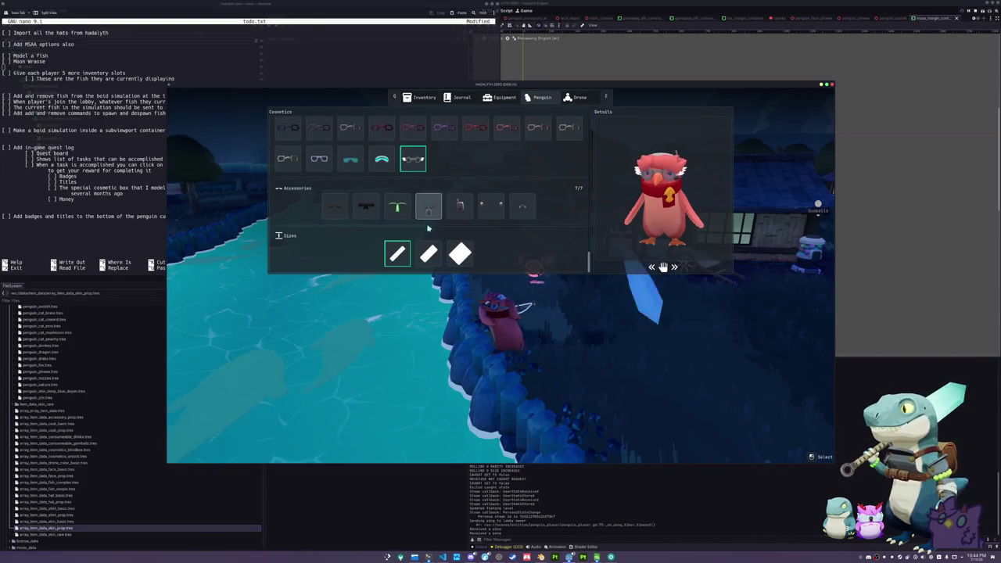
pyautogui.click(459, 264)
pyautogui.click(402, 278)
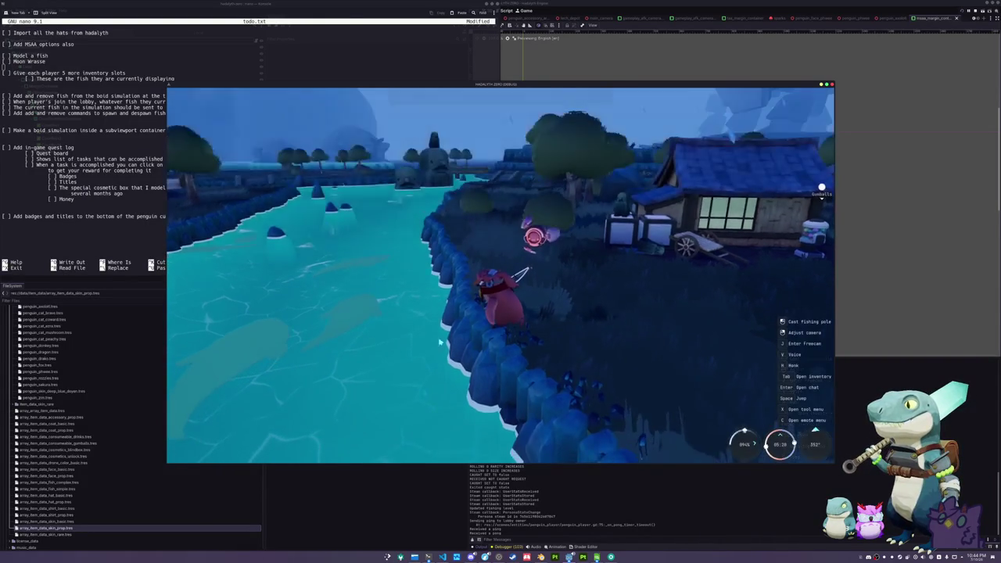
# Cut the finished 'Add MSAA options also' line and its blank line from todo.txt
pyautogui.click(428, 556)
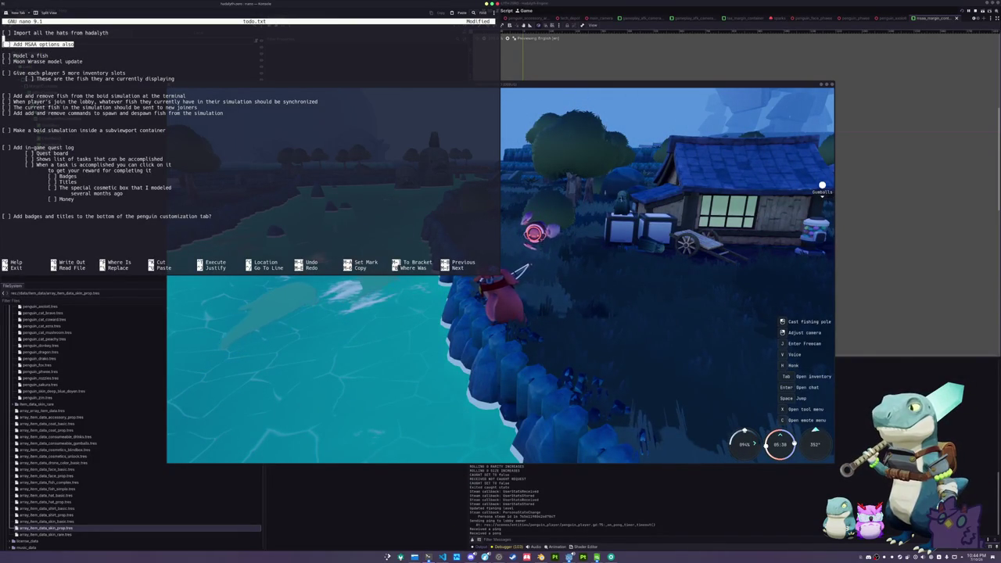
pyautogui.hotkey('ctrl', 'k')
pyautogui.press('BackSpace')
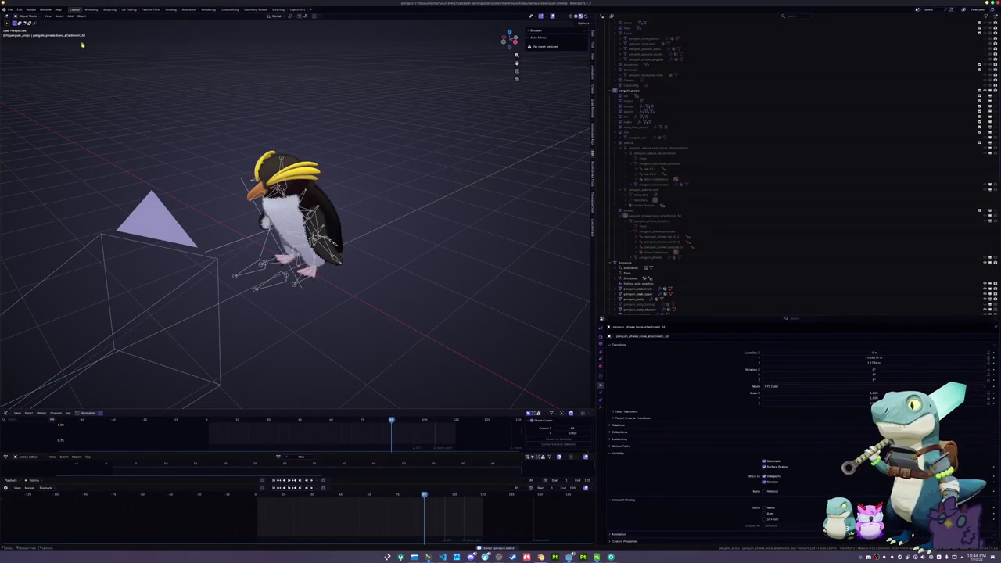
# Drag the Penguin collection to a new spot in the Outliner and show its Collection Properties
pyautogui.click(624, 37)
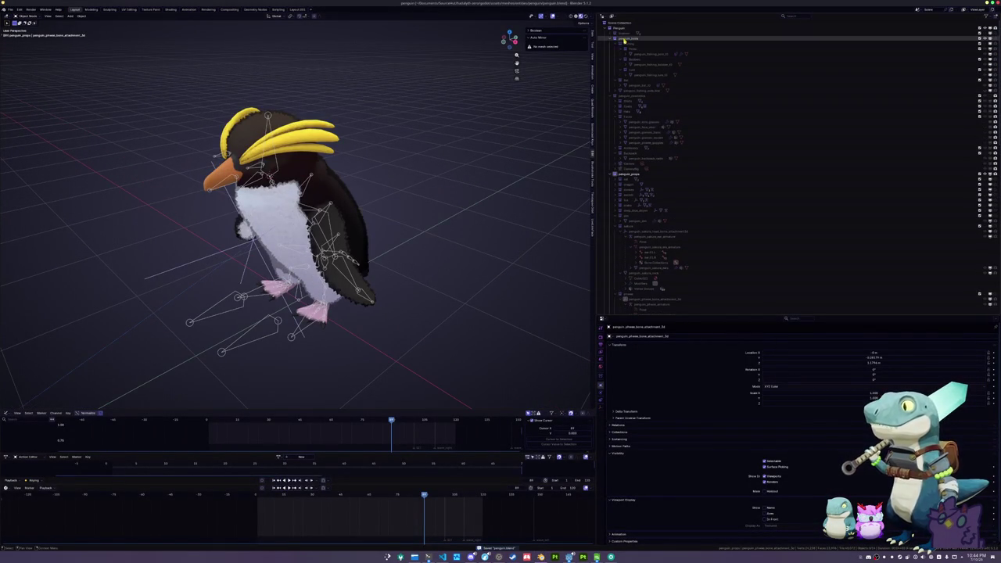
pyautogui.rightClick(623, 28)
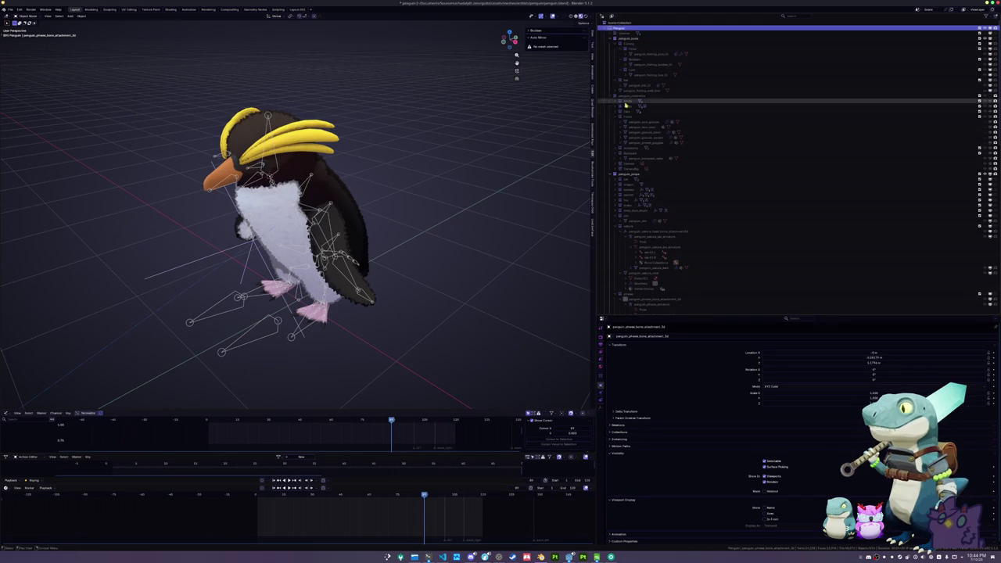
pyautogui.scroll(-5, 625, 149)
pyautogui.moveTo(625, 149)
pyautogui.mouseDown()
pyautogui.moveTo(628, 29)
pyautogui.moveTo(634, 52)
pyautogui.moveTo(636, 32)
pyautogui.mouseUp()
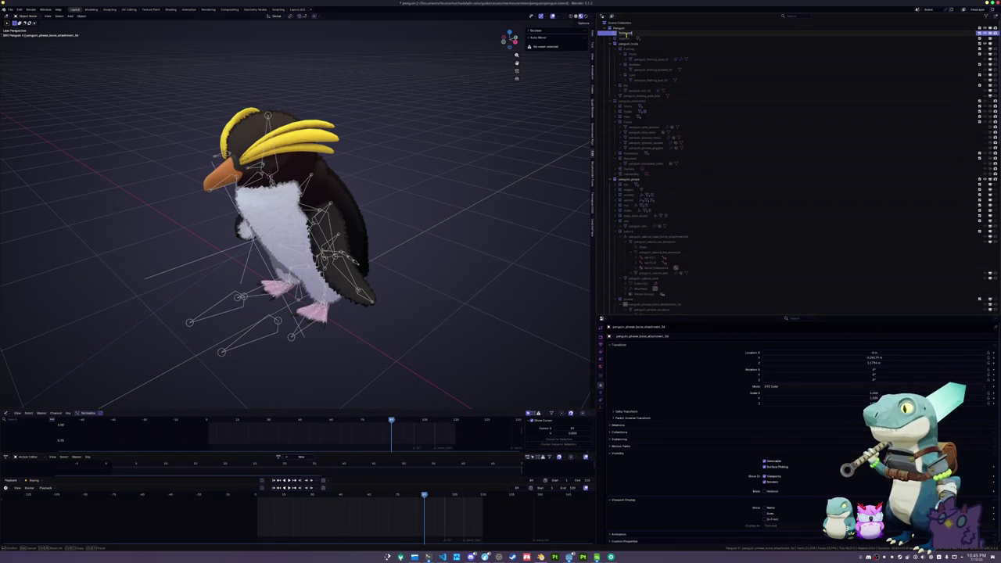
pyautogui.click(626, 35)
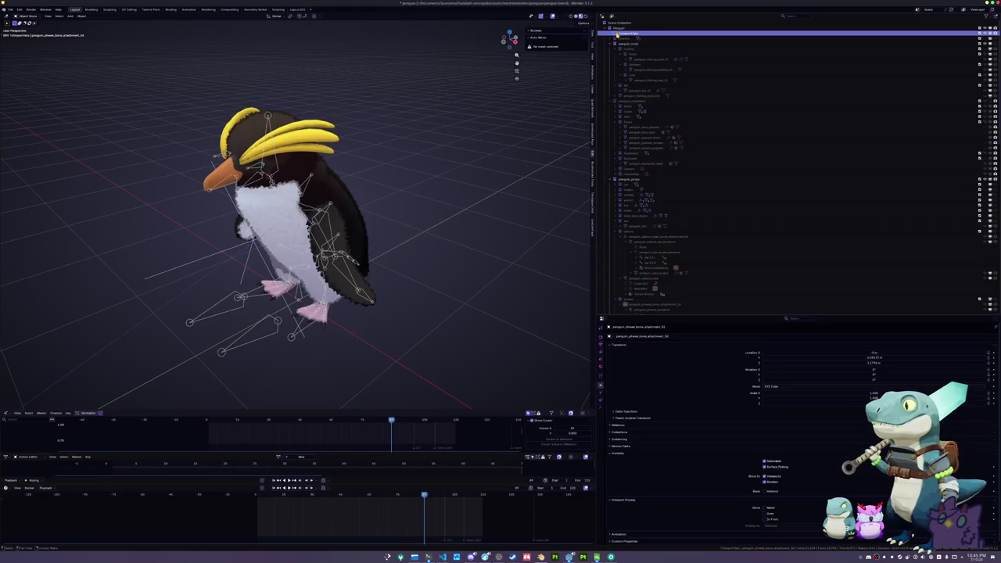
pyautogui.click(617, 35)
pyautogui.click(11, 10)
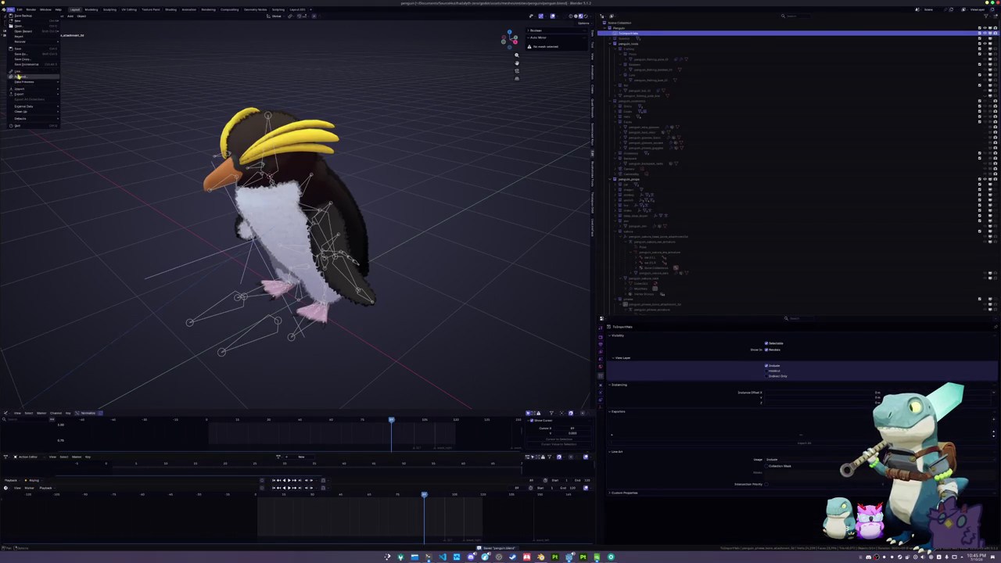
# Start File > Append and browse up into godot/assets/editor to the folder holding the .blend
pyautogui.click(17, 76)
pyautogui.click(279, 18)
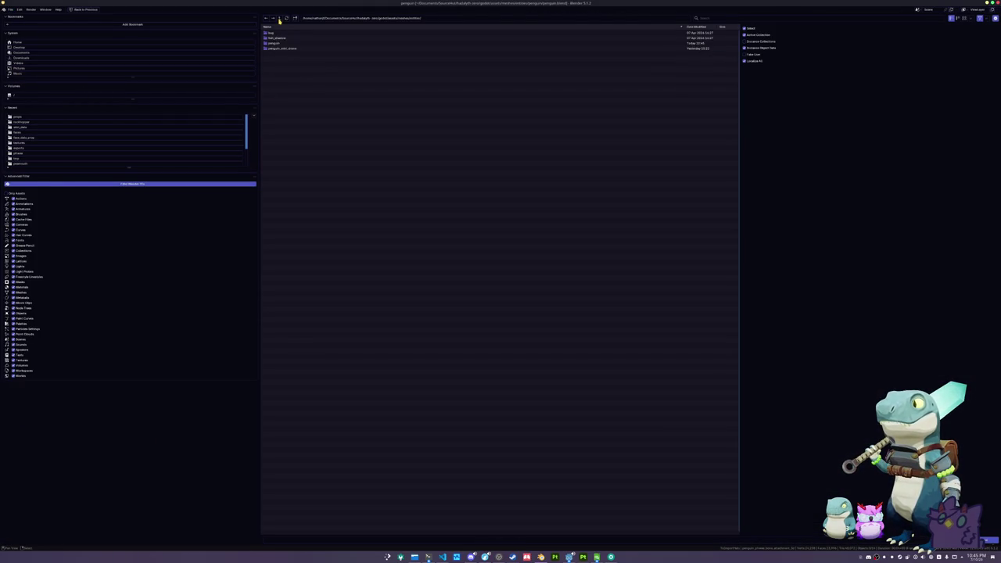
pyautogui.click(279, 19)
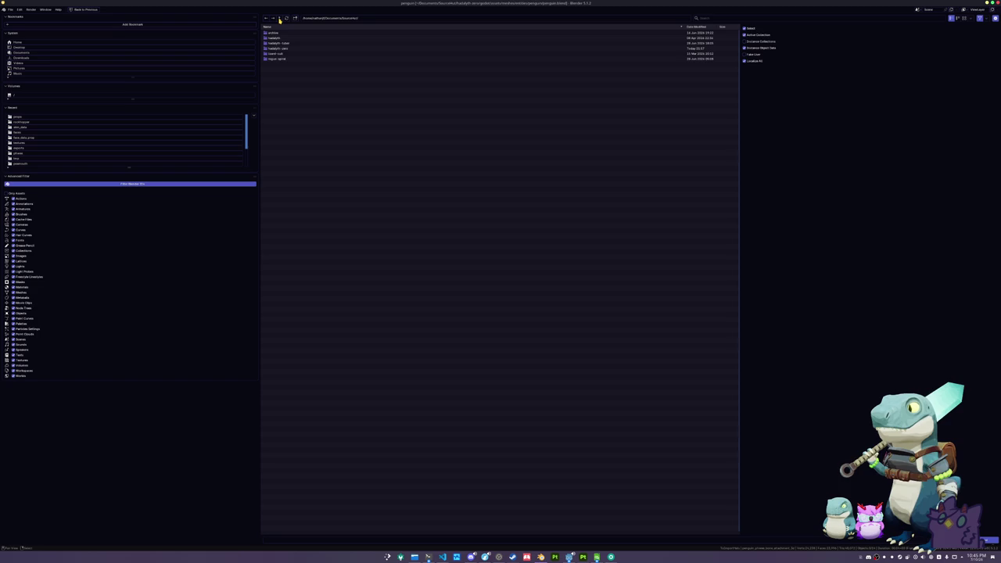
pyautogui.click(273, 48)
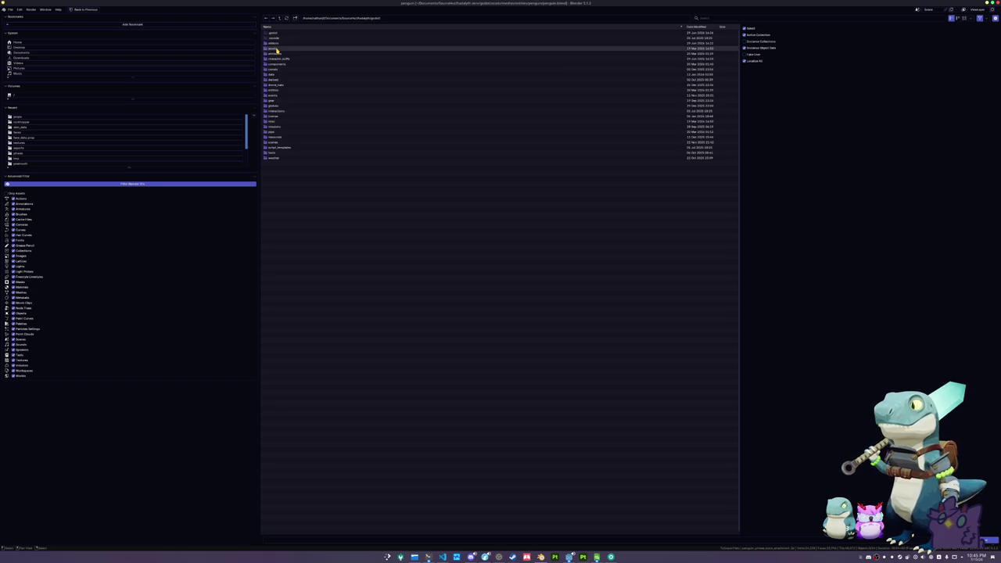
pyautogui.click(277, 53)
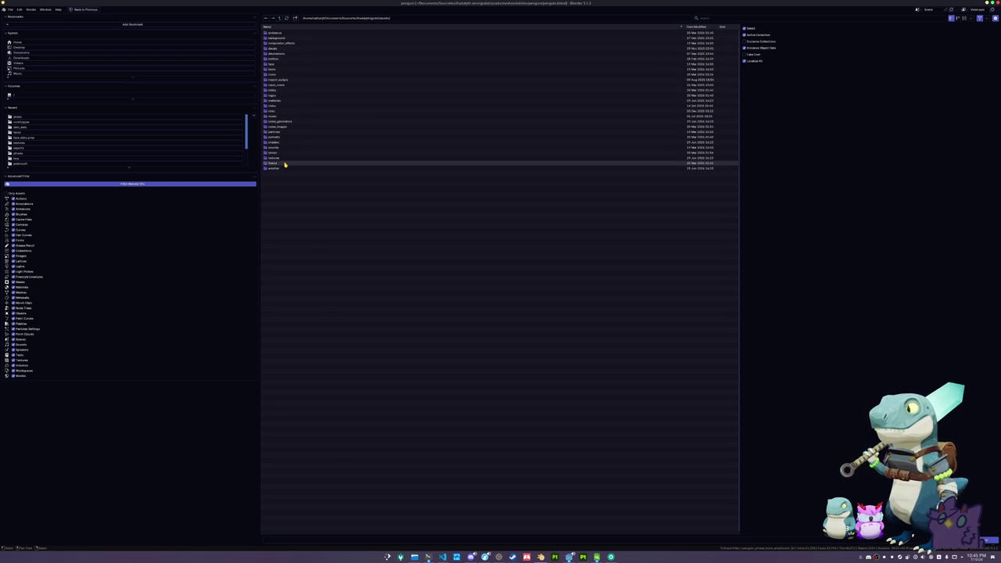
pyautogui.click(278, 58)
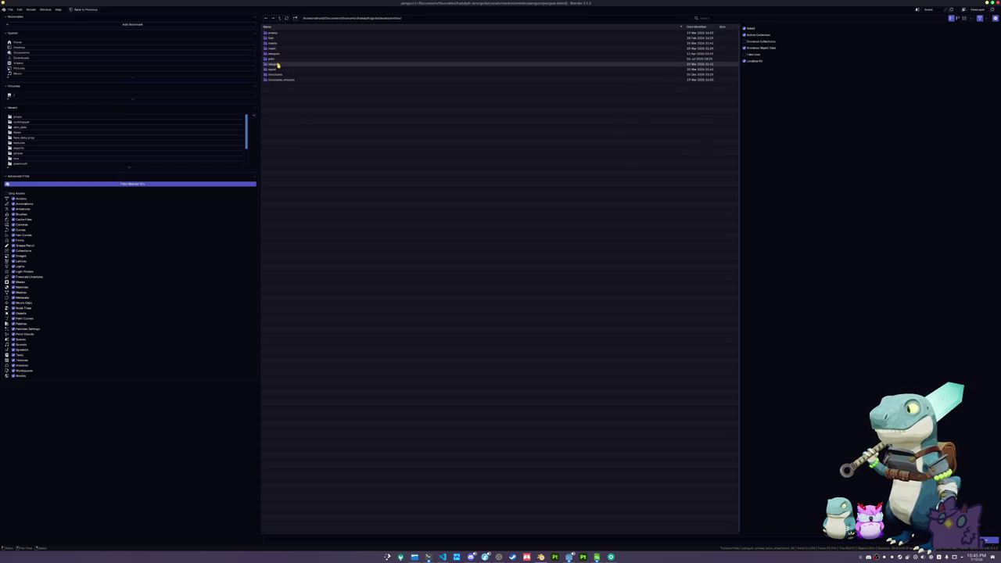
pyautogui.click(279, 45)
pyautogui.click(284, 45)
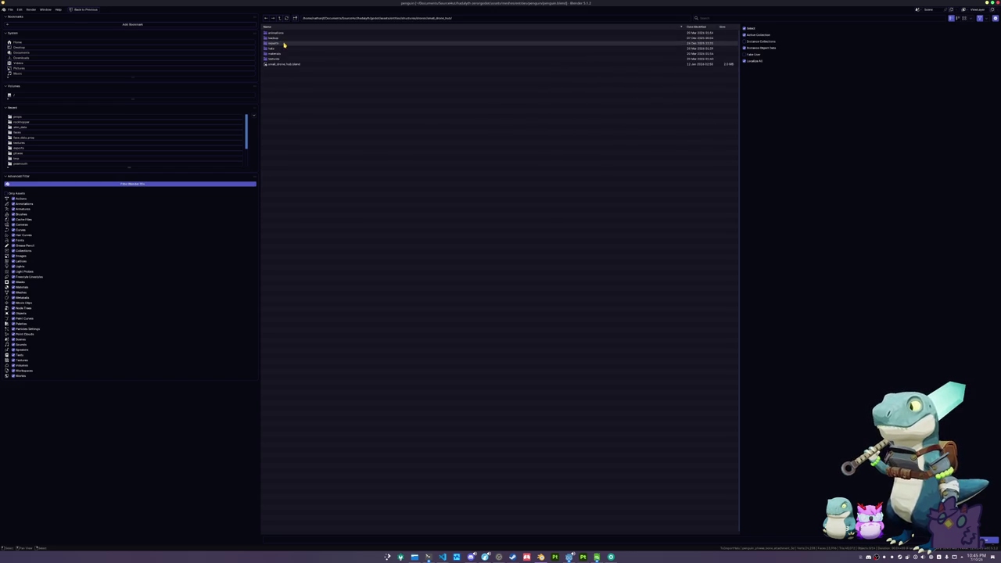
# Open small_drone_hub.blend, peek into its Object folder, then return to its data-block folders
pyautogui.click(279, 64)
pyautogui.click(279, 64)
pyautogui.doubleClick(277, 84)
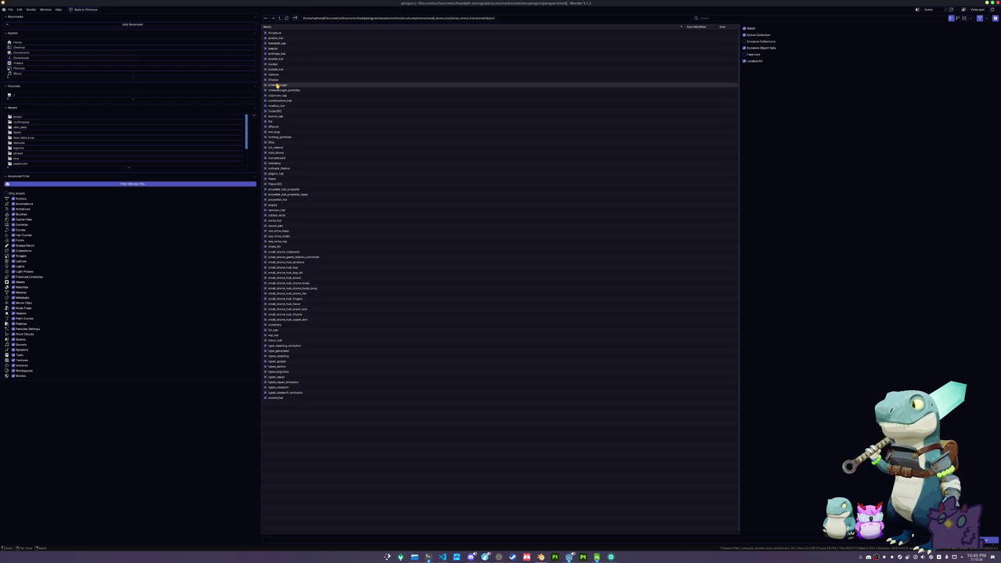
pyautogui.click(279, 18)
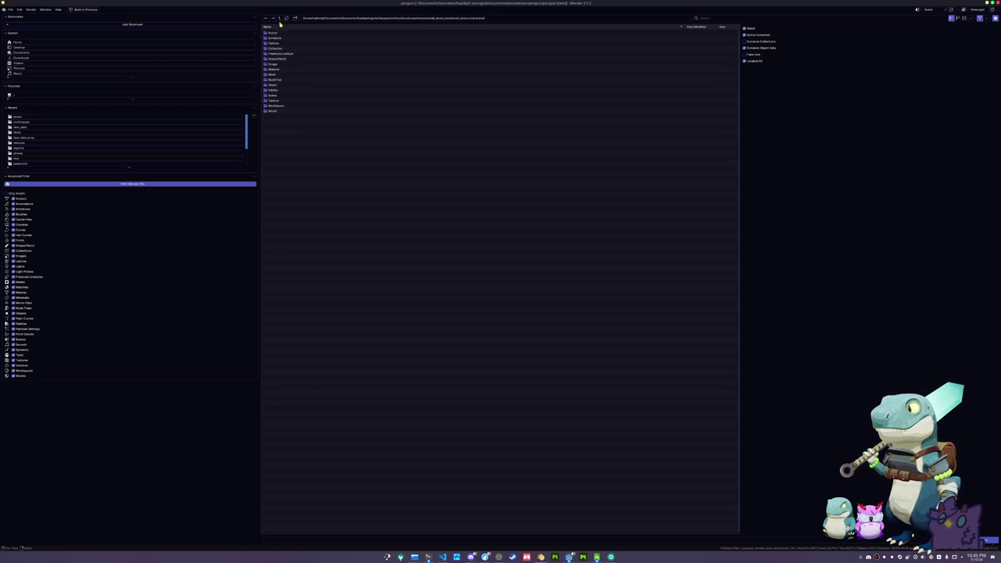
# Look through the source file's collections, then go to its Object folder instead
pyautogui.doubleClick(279, 49)
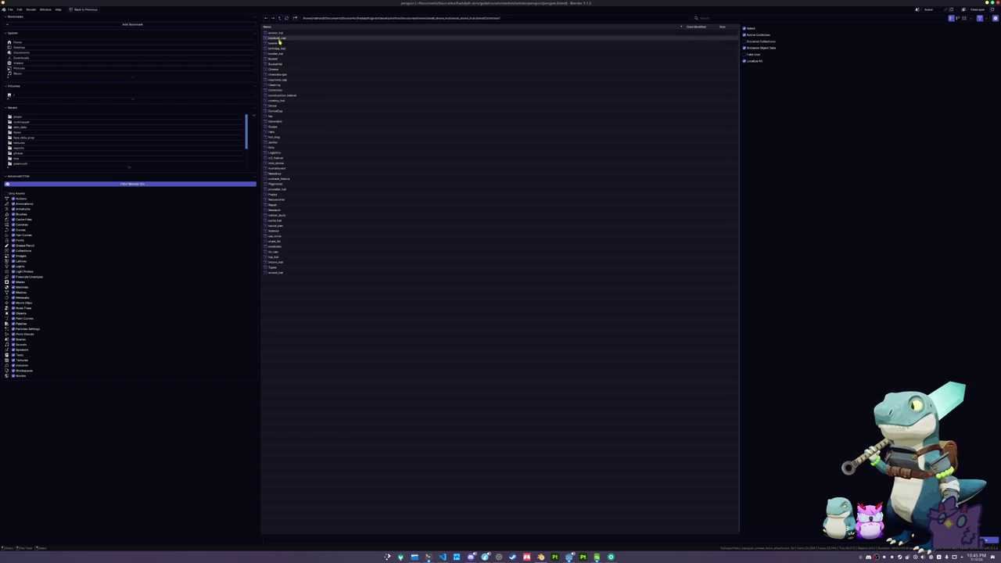
pyautogui.click(279, 33)
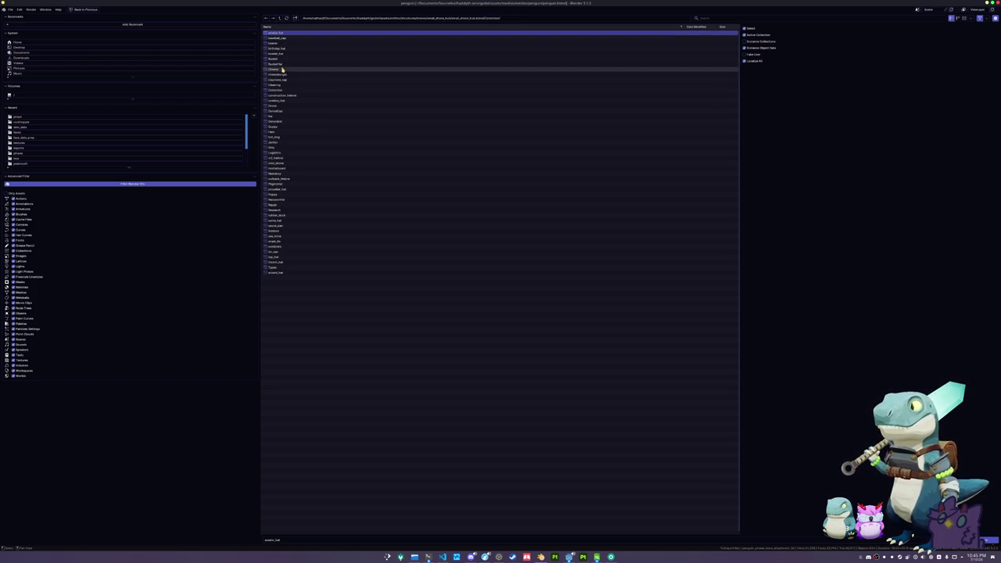
pyautogui.keyDown('shift'); pyautogui.click(279, 43); pyautogui.keyUp('shift')
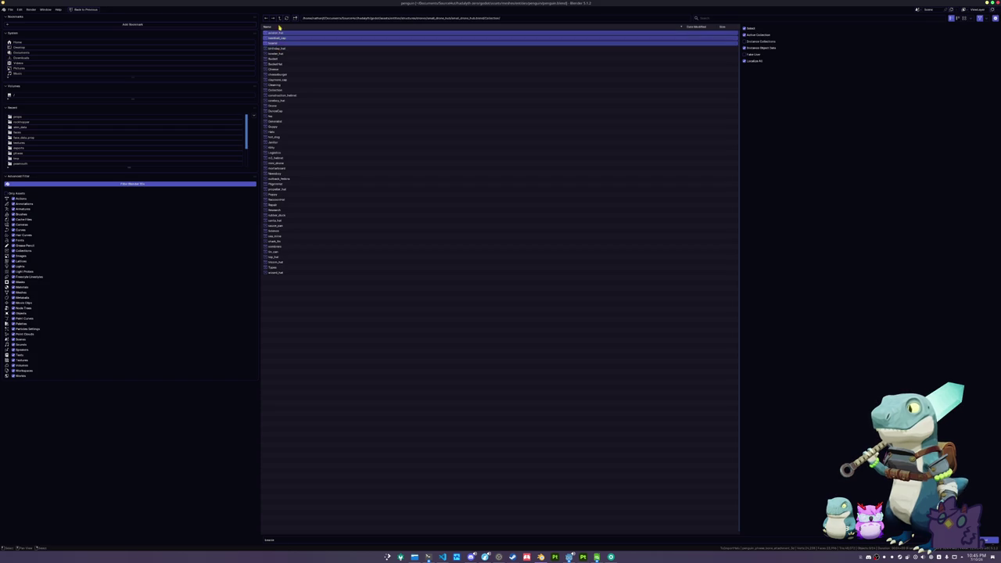
pyautogui.doubleClick(273, 33)
pyautogui.doubleClick(274, 85)
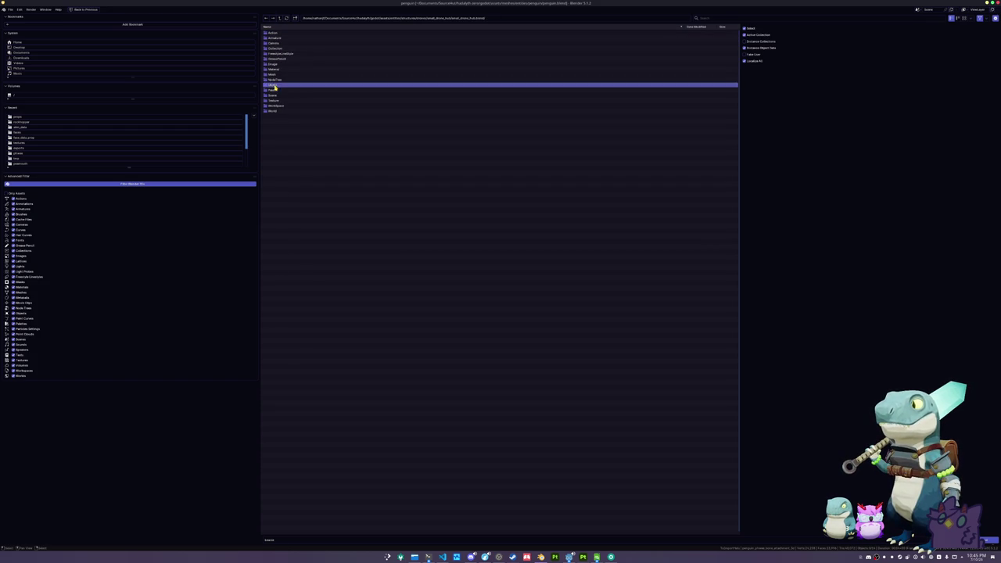
# Select the first hat objects, from aviator_hat through bucket, bucket_hat, Cheese and cheeseburger
pyautogui.click(276, 38)
pyautogui.keyDown('shift'); pyautogui.click(277, 44); pyautogui.keyUp('shift')
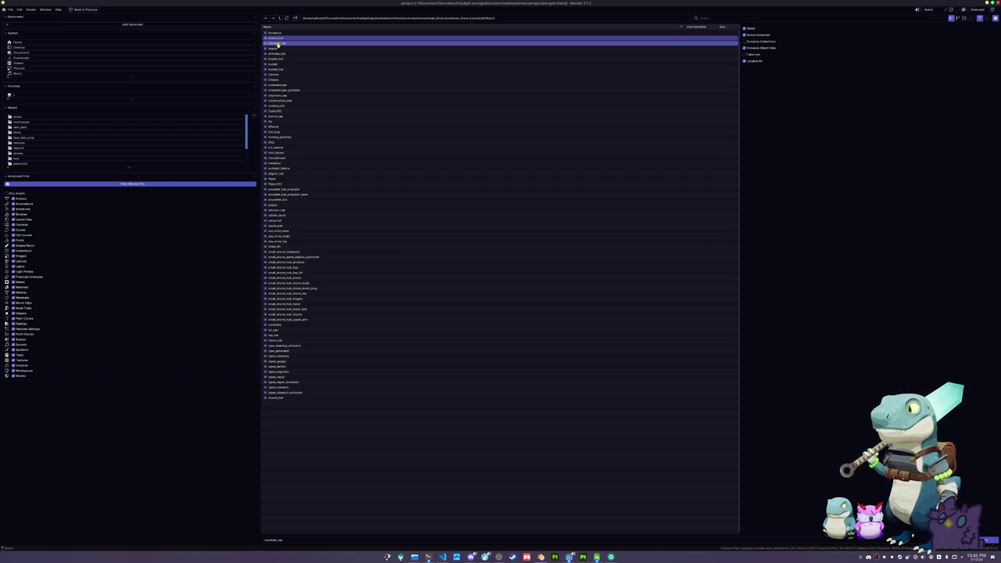
pyautogui.keyDown('shift'); pyautogui.click(280, 49); pyautogui.keyUp('shift')
pyautogui.keyDown('shift'); pyautogui.click(286, 54); pyautogui.keyUp('shift')
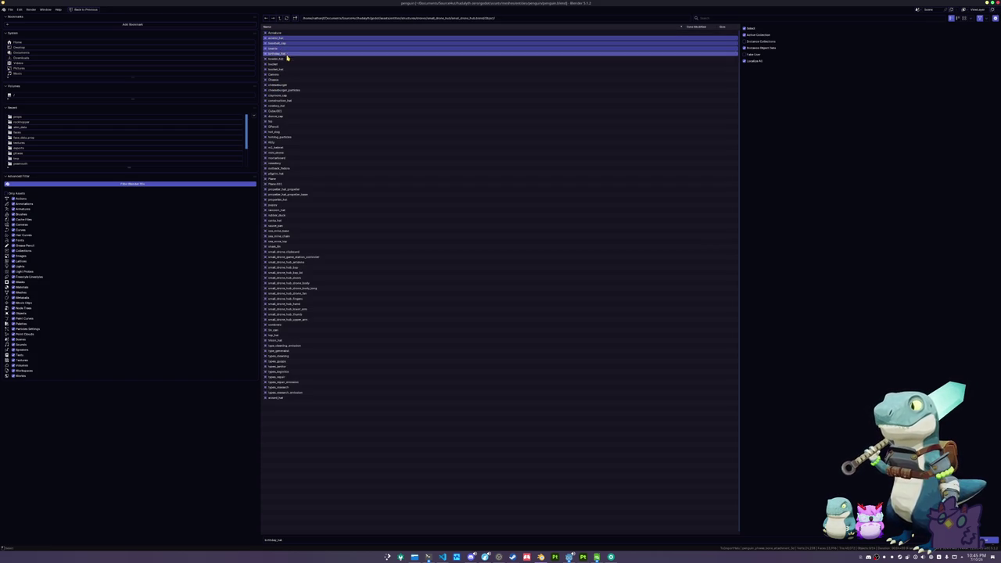
pyautogui.keyDown('shift'); pyautogui.click(288, 59); pyautogui.keyUp('shift')
pyautogui.keyDown('shift'); pyautogui.click(289, 64); pyautogui.keyUp('shift')
pyautogui.keyDown('shift'); pyautogui.click(290, 70); pyautogui.keyUp('shift')
pyautogui.keyDown('shift'); pyautogui.click(289, 79); pyautogui.keyUp('shift')
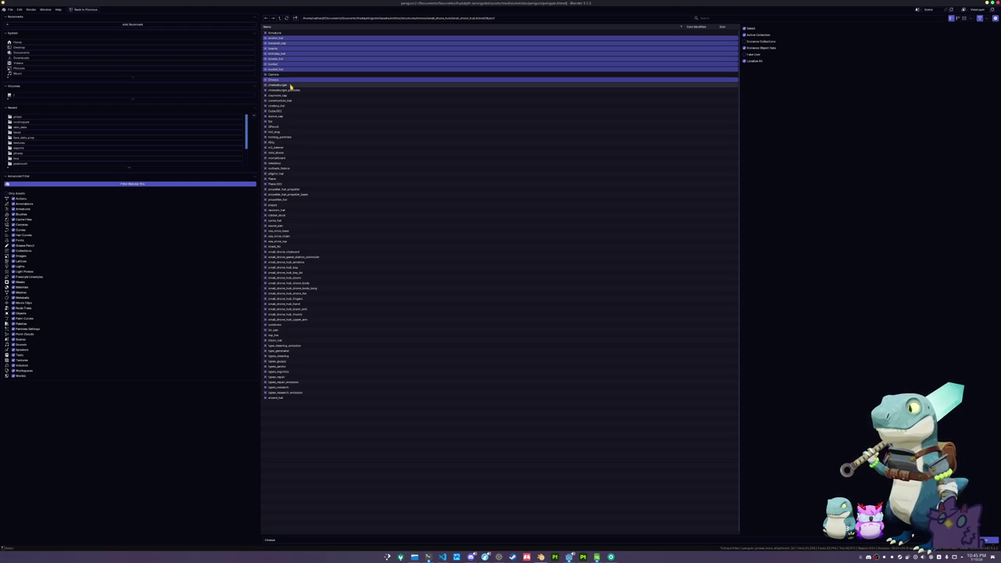
pyautogui.keyDown('shift'); pyautogui.click(293, 84); pyautogui.keyUp('shift')
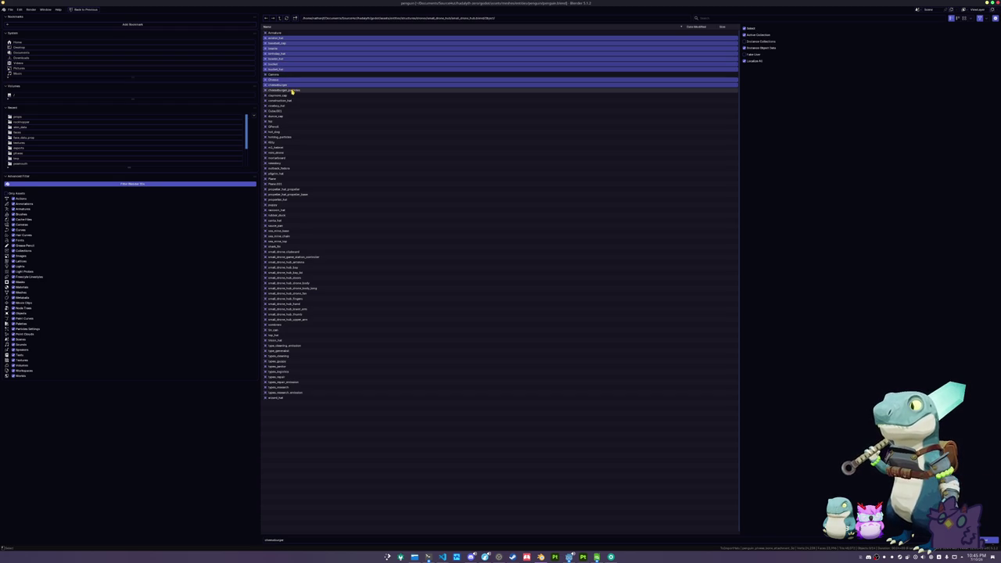
# Add construction_hat, cowboy_hat, drone_cap, fez and the following hats through pilgrim_hat to the selection
pyautogui.keyDown('shift'); pyautogui.click(292, 95); pyautogui.keyUp('shift')
pyautogui.keyDown('shift'); pyautogui.click(290, 101); pyautogui.keyUp('shift')
pyautogui.keyDown('shift'); pyautogui.click(291, 106); pyautogui.keyUp('shift')
pyautogui.keyDown('shift'); pyautogui.click(289, 116); pyautogui.keyUp('shift')
pyautogui.keyDown('shift'); pyautogui.click(292, 121); pyautogui.keyUp('shift')
pyautogui.keyDown('shift'); pyautogui.click(294, 132); pyautogui.keyUp('shift')
pyautogui.keyDown('shift'); pyautogui.click(292, 136); pyautogui.keyUp('shift')
pyautogui.keyDown('shift'); pyautogui.click(292, 142); pyautogui.keyUp('shift')
pyautogui.keyDown('shift'); pyautogui.click(293, 148); pyautogui.keyUp('shift')
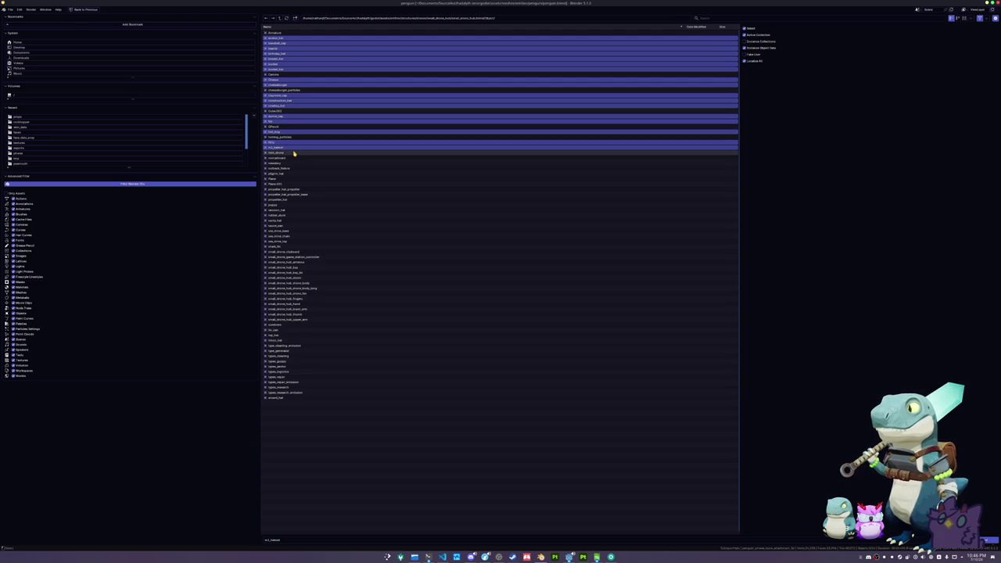
pyautogui.keyDown('shift'); pyautogui.click(293, 154); pyautogui.keyUp('shift')
pyautogui.keyDown('shift'); pyautogui.click(292, 157); pyautogui.keyUp('shift')
pyautogui.keyDown('shift'); pyautogui.click(292, 164); pyautogui.keyUp('shift')
pyautogui.keyDown('shift'); pyautogui.click(291, 168); pyautogui.keyUp('shift')
pyautogui.keyDown('shift'); pyautogui.click(290, 173); pyautogui.keyUp('shift')
# Add the propeller_hat parts, rubber_duck, scout_hat, the sea_mine parts and shark_fin to the selection
pyautogui.keyDown('shift'); pyautogui.click(292, 190); pyautogui.keyUp('shift')
pyautogui.keyDown('shift'); pyautogui.click(292, 195); pyautogui.keyUp('shift')
pyautogui.keyDown('shift'); pyautogui.click(294, 200); pyautogui.keyUp('shift')
pyautogui.keyDown('shift'); pyautogui.click(294, 205); pyautogui.keyUp('shift')
pyautogui.keyDown('shift'); pyautogui.click(294, 209); pyautogui.keyUp('shift')
pyautogui.keyDown('shift'); pyautogui.click(295, 215); pyautogui.keyUp('shift')
pyautogui.keyDown('shift'); pyautogui.click(296, 219); pyautogui.keyUp('shift')
pyautogui.keyDown('shift'); pyautogui.click(296, 225); pyautogui.keyUp('shift')
pyautogui.keyDown('shift'); pyautogui.click(296, 231); pyautogui.keyUp('shift')
pyautogui.keyDown('shift'); pyautogui.click(296, 236); pyautogui.keyUp('shift')
pyautogui.keyDown('shift'); pyautogui.click(296, 241); pyautogui.keyUp('shift')
pyautogui.keyDown('shift'); pyautogui.click(295, 247); pyautogui.keyUp('shift')
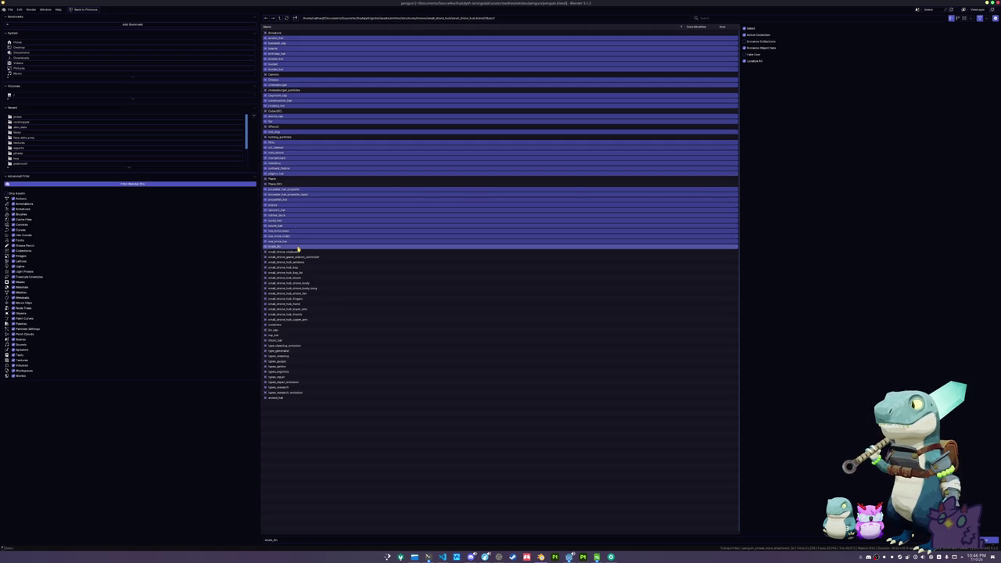
# Add sunshield, tin_can, tie_hat and wizard_hat, then append all selected objects
pyautogui.keyDown('shift'); pyautogui.click(294, 324); pyautogui.keyUp('shift')
pyautogui.keyDown('shift'); pyautogui.click(295, 329); pyautogui.keyUp('shift')
pyautogui.keyDown('shift'); pyautogui.click(297, 334); pyautogui.keyUp('shift')
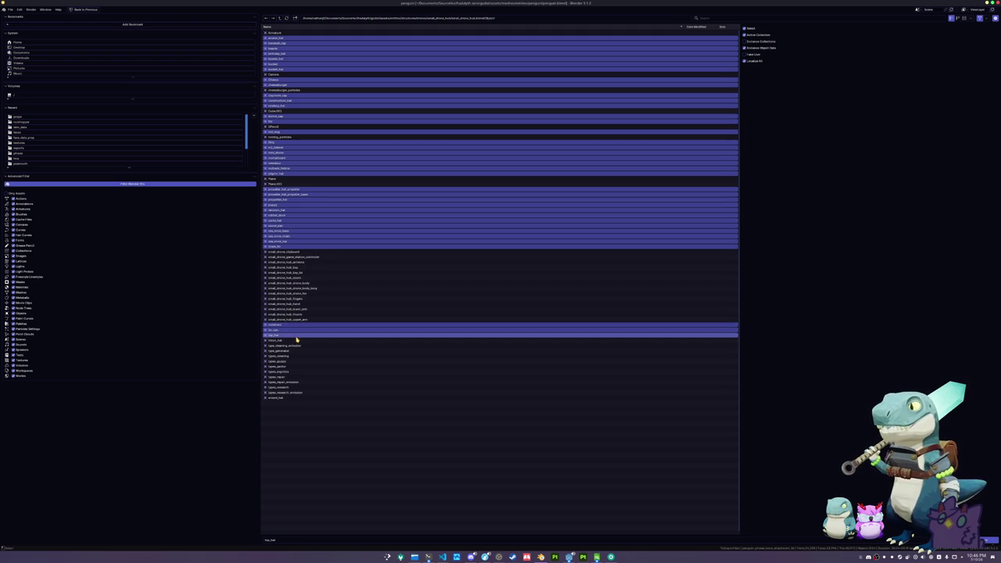
pyautogui.keyDown('shift'); pyautogui.click(298, 340); pyautogui.keyUp('shift')
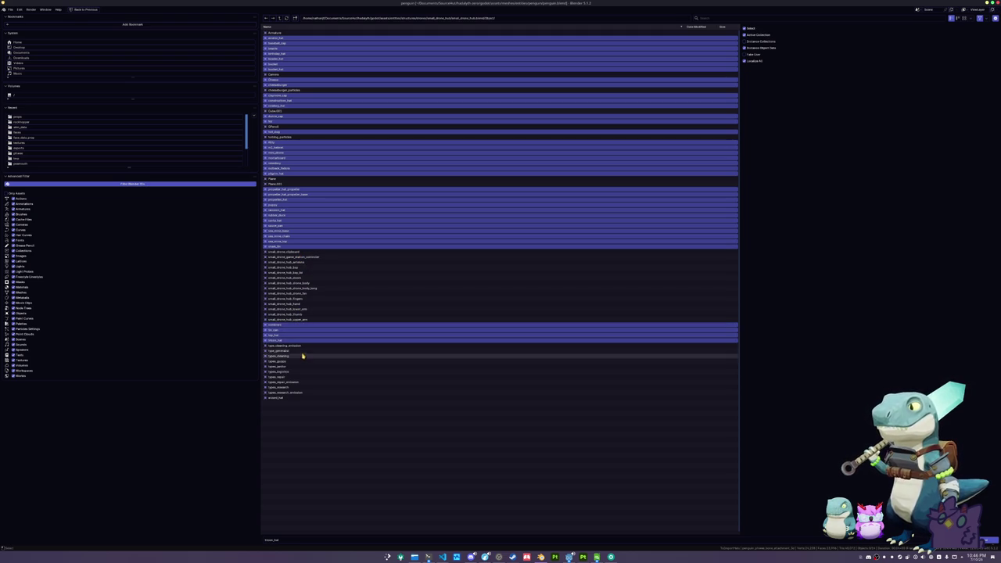
pyautogui.keyDown('shift'); pyautogui.click(288, 399); pyautogui.keyUp('shift')
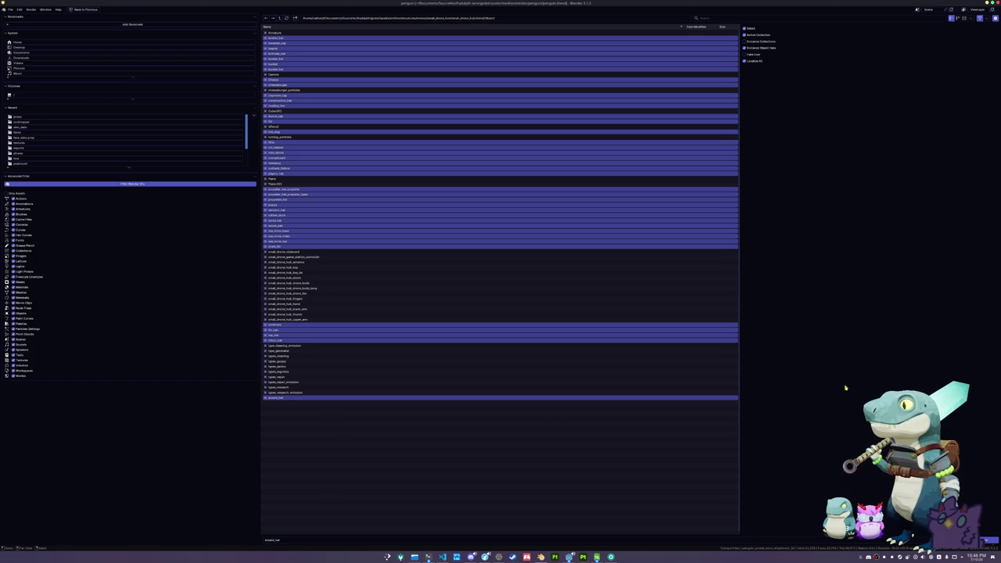
pyautogui.press('Return')
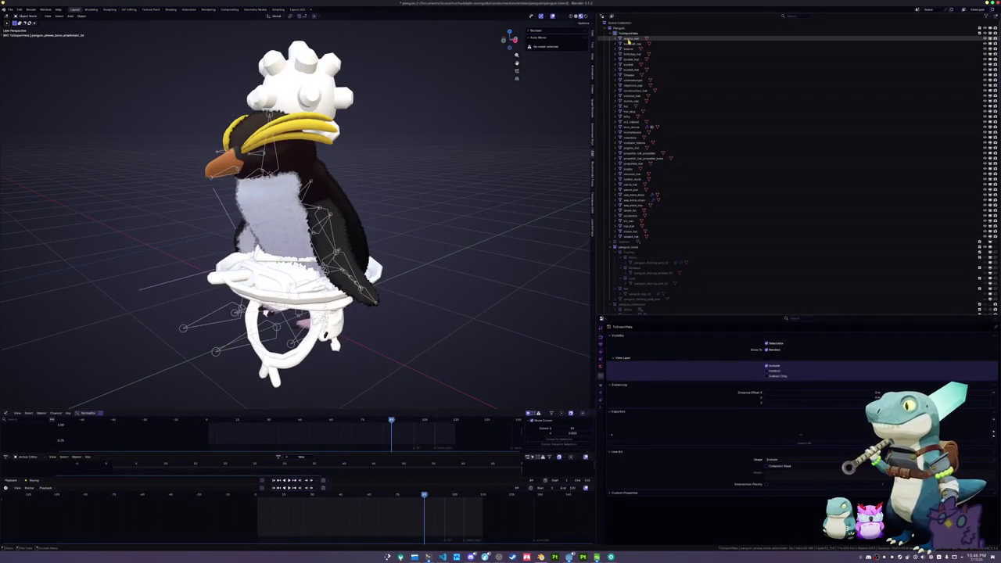
# Lift the first appended hats above the penguin, deleting one and undoing the helmet's move
pyautogui.scroll(-3, 494, 141)
pyautogui.press('g')
pyautogui.click(376, 172)
pyautogui.scroll(5, 375, 172)
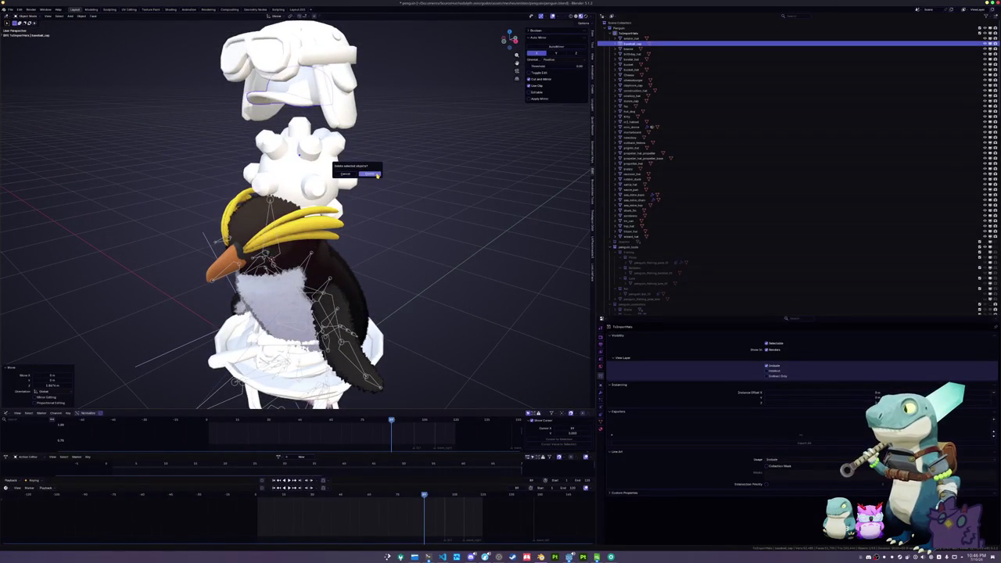
pyautogui.click(376, 175)
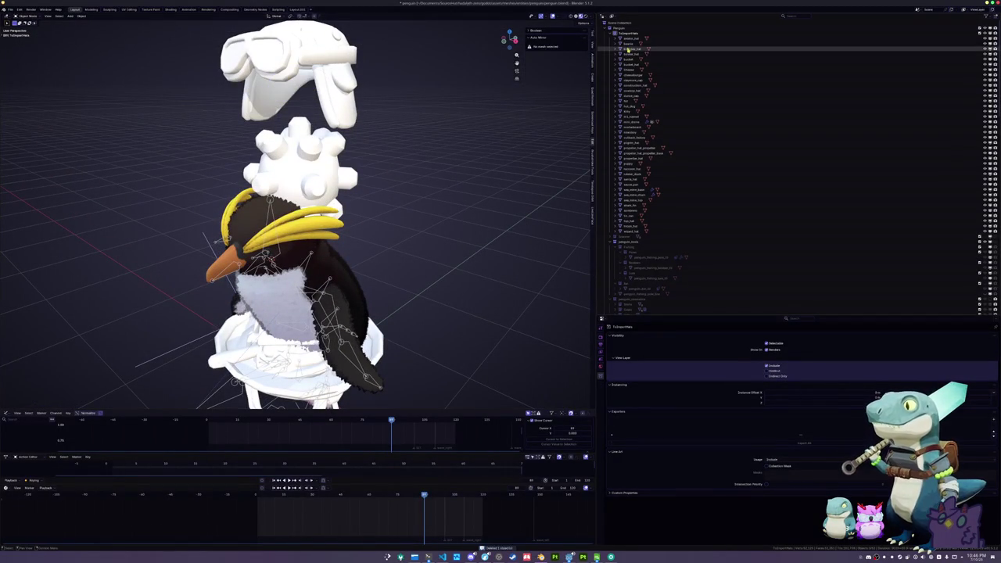
pyautogui.press('g')
pyautogui.press('z')
pyautogui.click(397, 64)
pyautogui.moveTo(397, 64)
pyautogui.mouseDown()
pyautogui.moveTo(415, 151)
pyautogui.moveTo(400, 159)
pyautogui.mouseUp()
pyautogui.hotkey('ctrl', 'z')
pyautogui.hotkey('ctrl', 'z')
pyautogui.hotkey('ctrl', 'z')
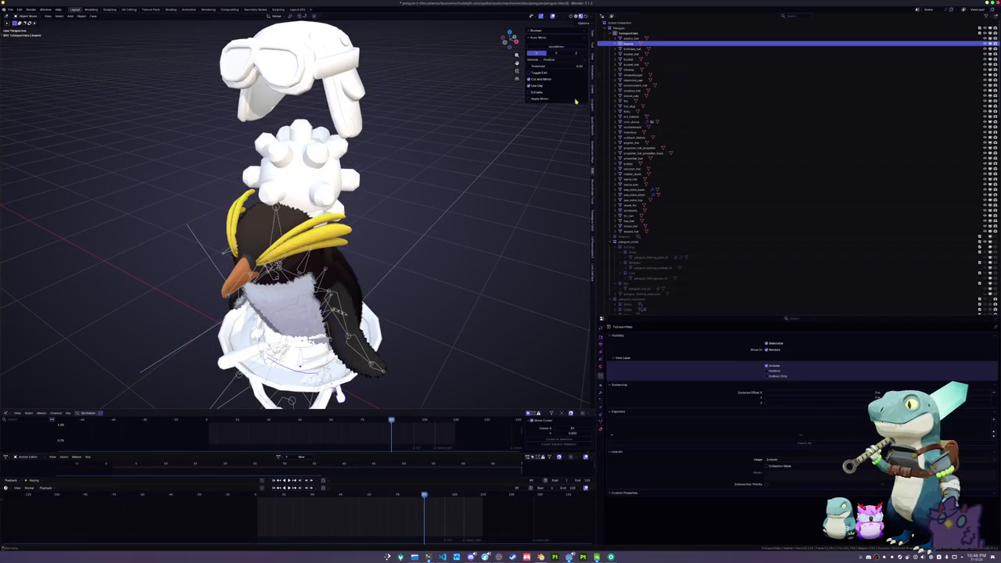
# Raise the party hat, dome hat and bucket hat vertically out of the penguin
pyautogui.press('g')
pyautogui.press('z')
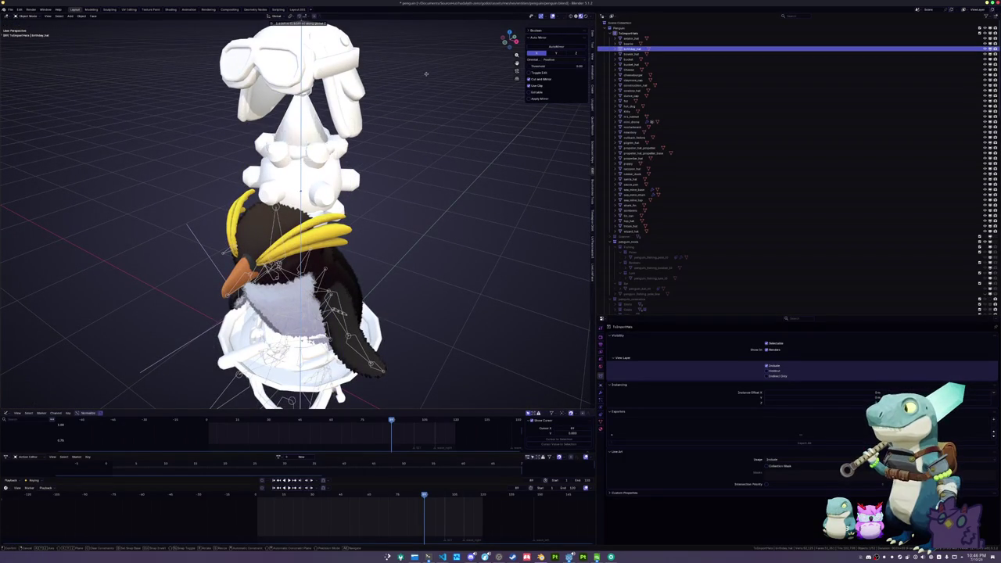
pyautogui.click(402, 207)
pyautogui.click(402, 206)
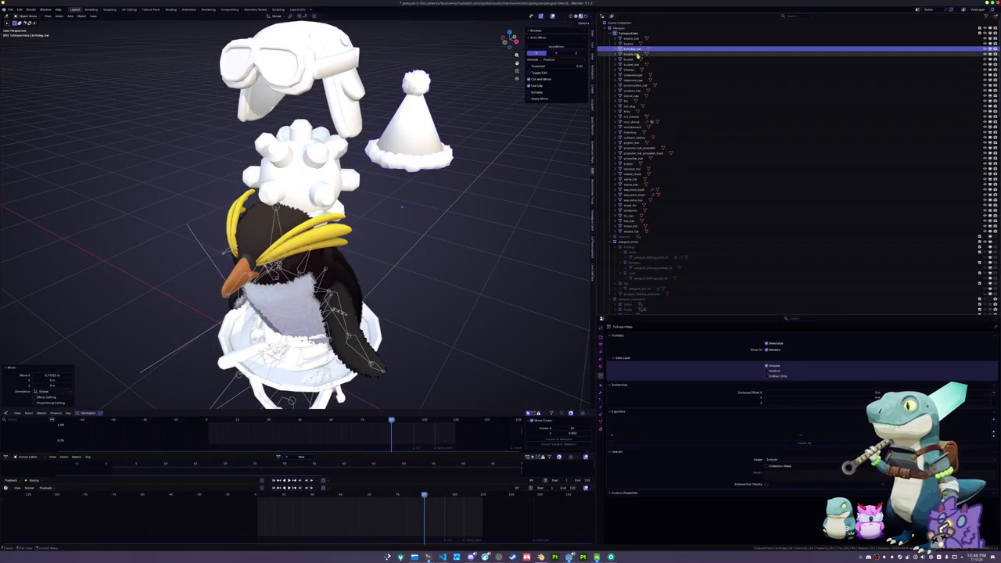
pyautogui.press('g')
pyautogui.press('z')
pyautogui.click(489, 211)
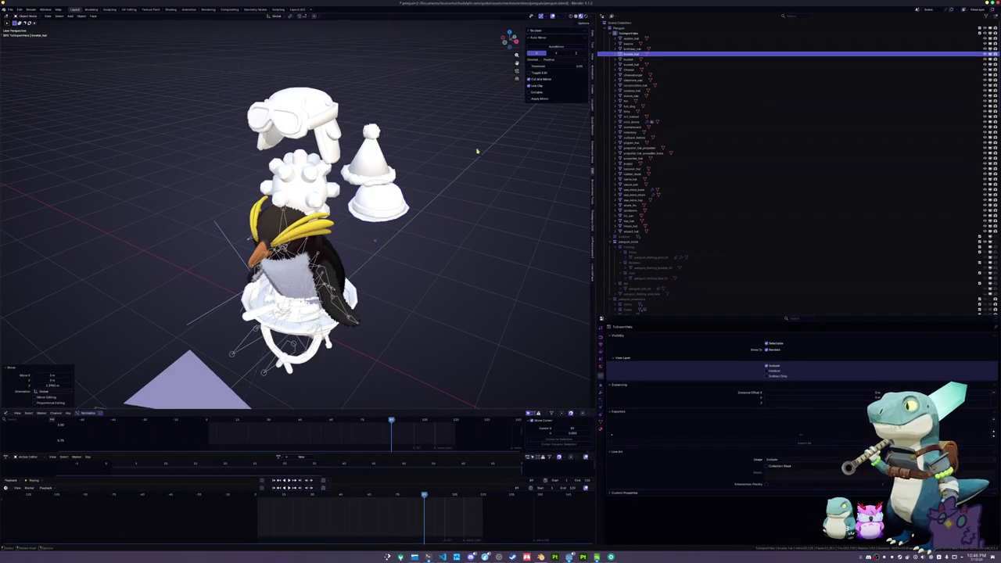
pyautogui.click(629, 59)
pyautogui.press('g')
pyautogui.press('z')
pyautogui.click(426, 271)
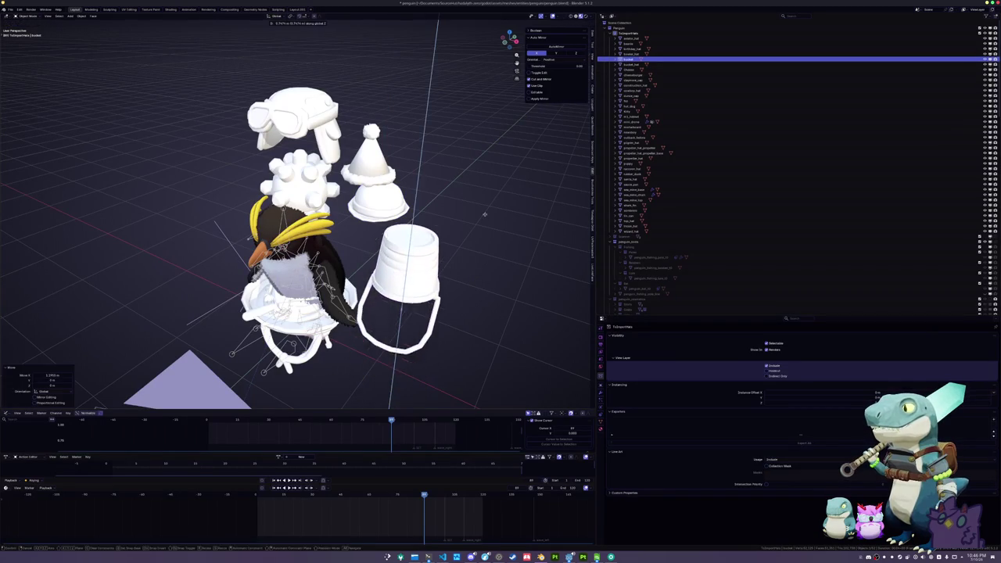
# Lift the hat below the bucket hat, the cheese wedge and the cheeseburger straight up
pyautogui.click(629, 65)
pyautogui.press('g')
pyautogui.press('z')
pyautogui.click(549, 149)
pyautogui.click(629, 70)
pyautogui.press('g')
pyautogui.press('z')
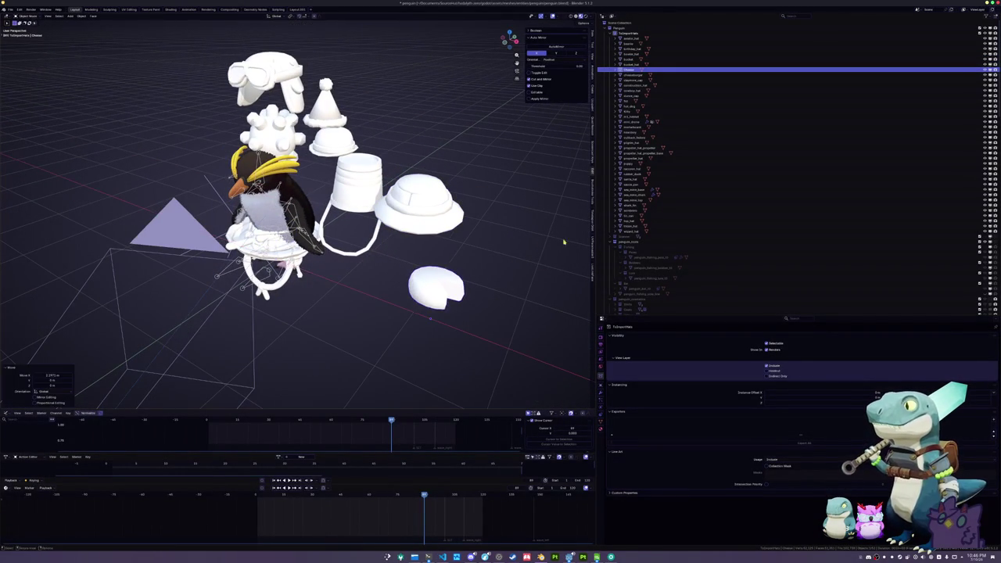
pyautogui.click(547, 125)
pyautogui.click(629, 74)
pyautogui.press('g')
pyautogui.press('z')
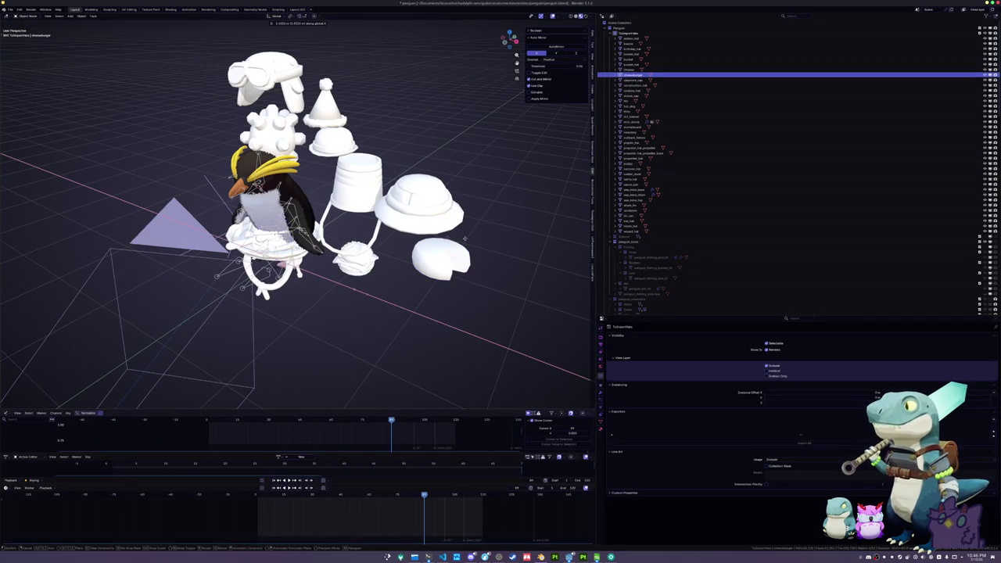
pyautogui.click(367, 280)
# Raise claymore_cap vertically, then lift the construction hard hat and delete it
pyautogui.click(629, 80)
pyautogui.press('g')
pyautogui.press('z')
pyautogui.click(467, 211)
pyautogui.click(629, 84)
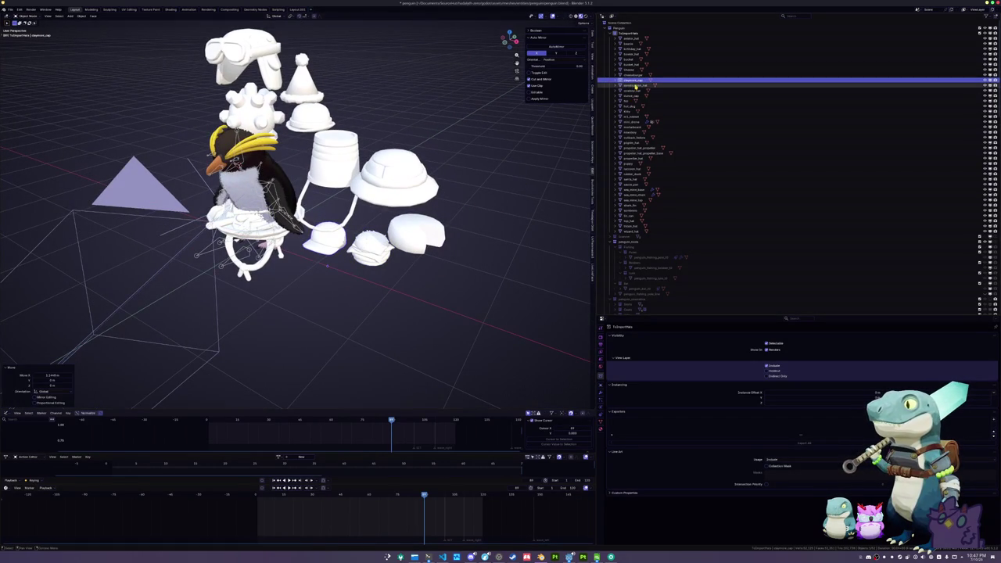
pyautogui.press('g')
pyautogui.press('z')
pyautogui.click(537, 230)
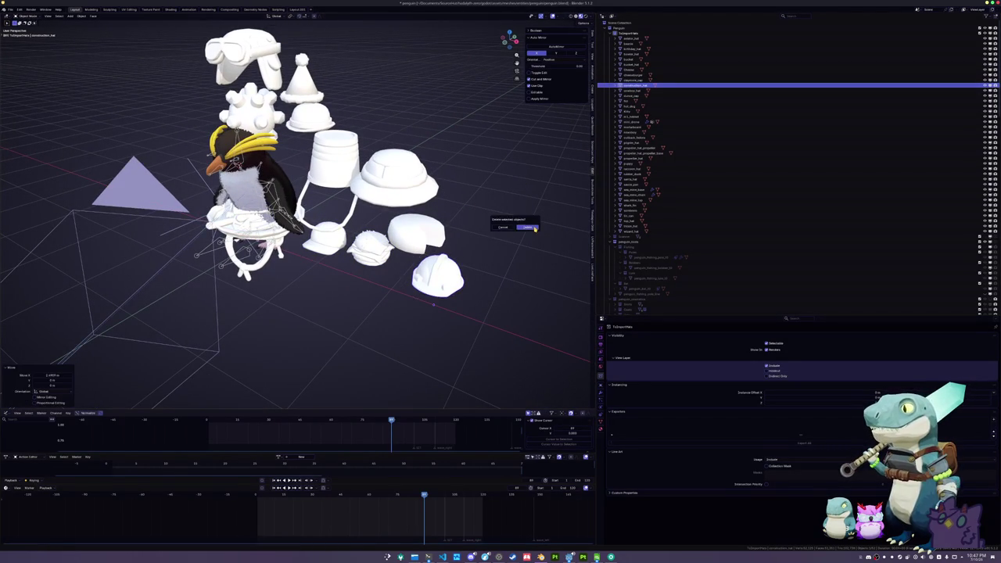
pyautogui.click(535, 228)
# Move the cone further to the right and delete it
pyautogui.click(630, 85)
pyautogui.click(630, 90)
pyautogui.click(169, 197)
pyautogui.click(544, 134)
# Slide the fez and the hot dog sideways along X beside the hats
pyautogui.click(624, 92)
pyautogui.press('g')
pyautogui.press('x')
pyautogui.click(544, 192)
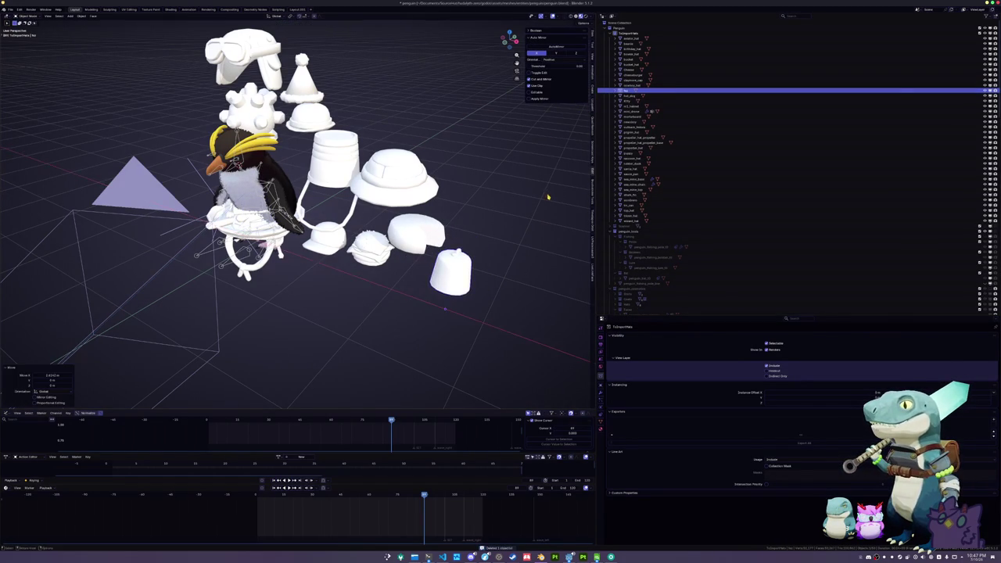
pyautogui.click(626, 95)
pyautogui.press('g')
pyautogui.press('x')
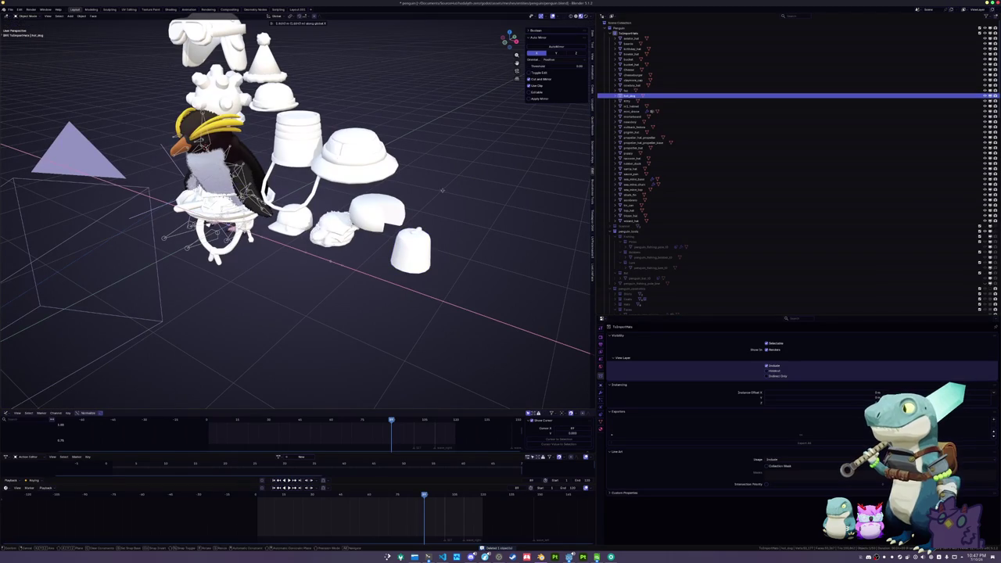
pyautogui.click(464, 219)
# Slide the kitty object beside the hats, then delete it
pyautogui.click(625, 101)
pyautogui.press('g')
pyautogui.press('x')
pyautogui.click(515, 244)
pyautogui.press('Delete')
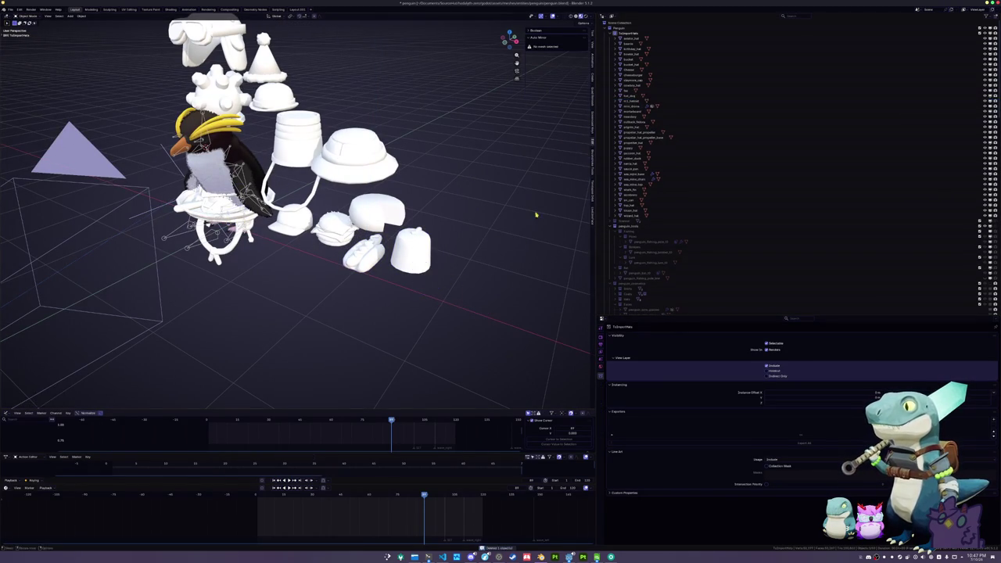
# Slide the next object in the list sideways along X beside the other hats
pyautogui.click(635, 105)
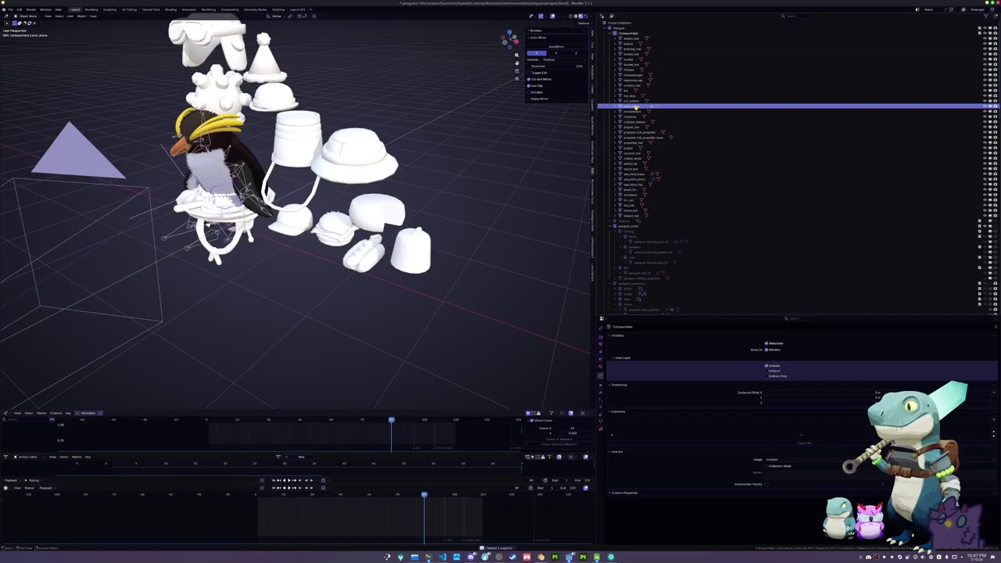
pyautogui.press('g')
pyautogui.press('x')
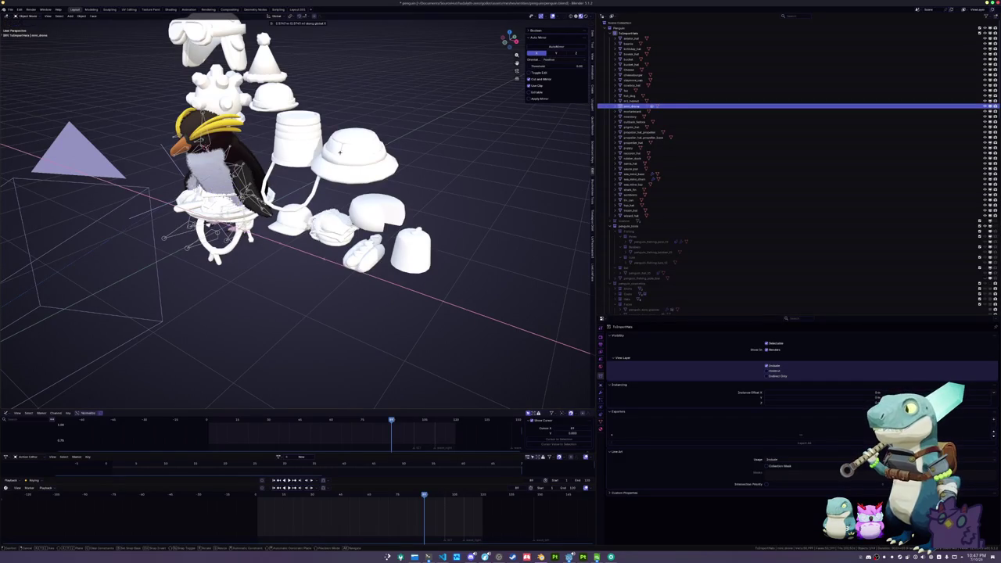
pyautogui.click(467, 182)
pyautogui.moveTo(468, 182); pyautogui.dragTo(463, 168)
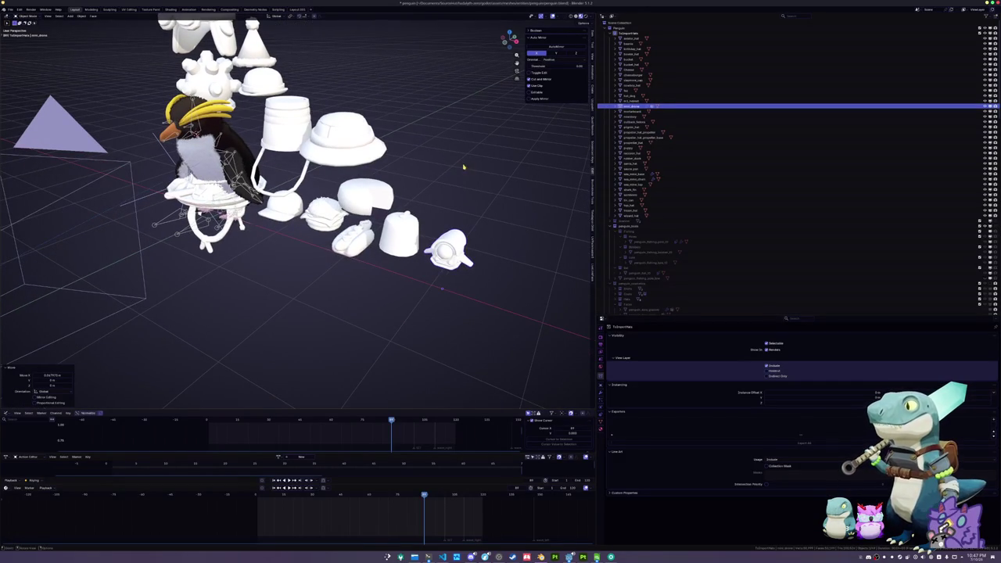
# Move the mortarboard out beside the hats and raise it slightly
pyautogui.click(632, 112)
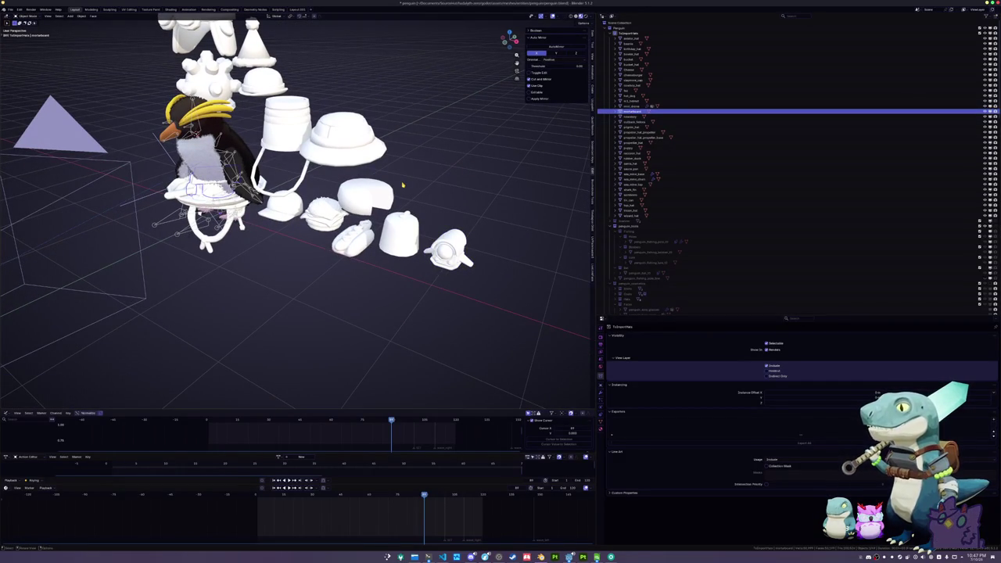
pyautogui.moveTo(395, 168); pyautogui.dragTo(407, 161)
pyautogui.press('g')
pyautogui.press('Return')
pyautogui.press('g')
pyautogui.press('z')
pyautogui.press('Return')
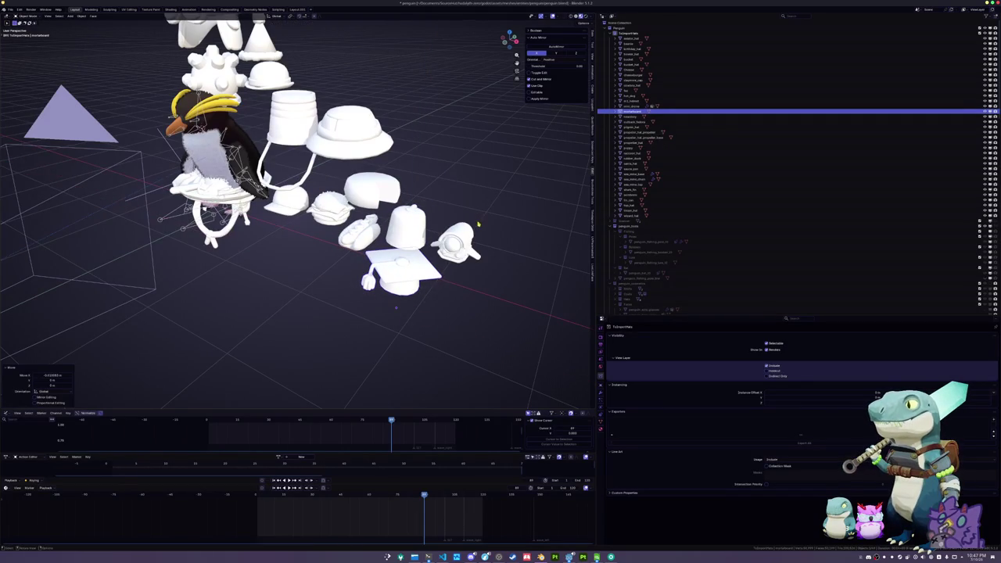
# Bring the item below the mortarboard out beside the hats and raise outback_fedora vertically
pyautogui.click(637, 116)
pyautogui.press('g')
pyautogui.press('Return')
pyautogui.click(637, 122)
pyautogui.press('g')
pyautogui.press('z')
pyautogui.press('Return')
# Slide pingvin_hat and the propeller hat sideways along the X axis
pyautogui.click(637, 127)
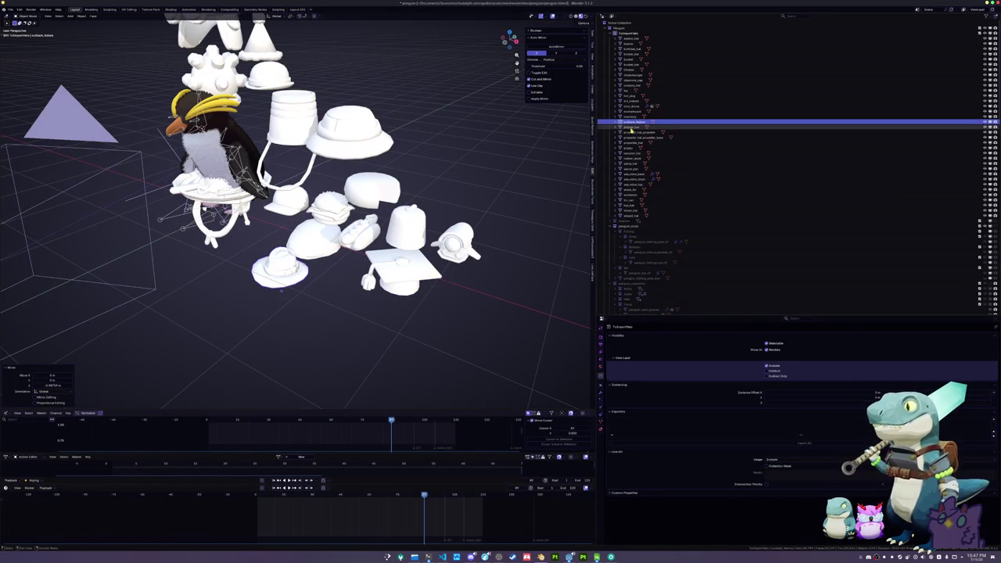
pyautogui.press('g')
pyautogui.press('x')
pyautogui.press('Return')
pyautogui.click(637, 132)
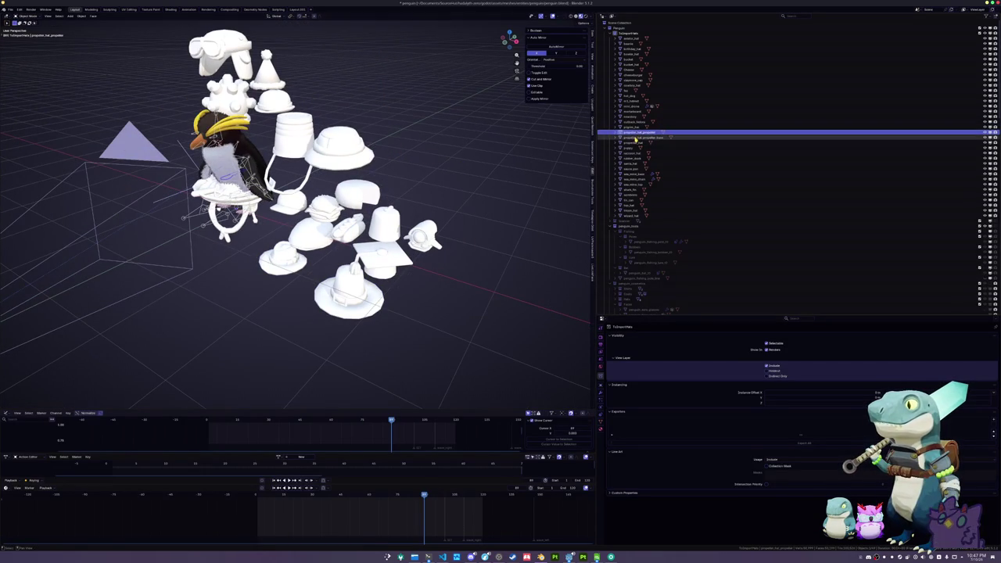
pyautogui.press('g')
pyautogui.press('x')
pyautogui.press('Return')
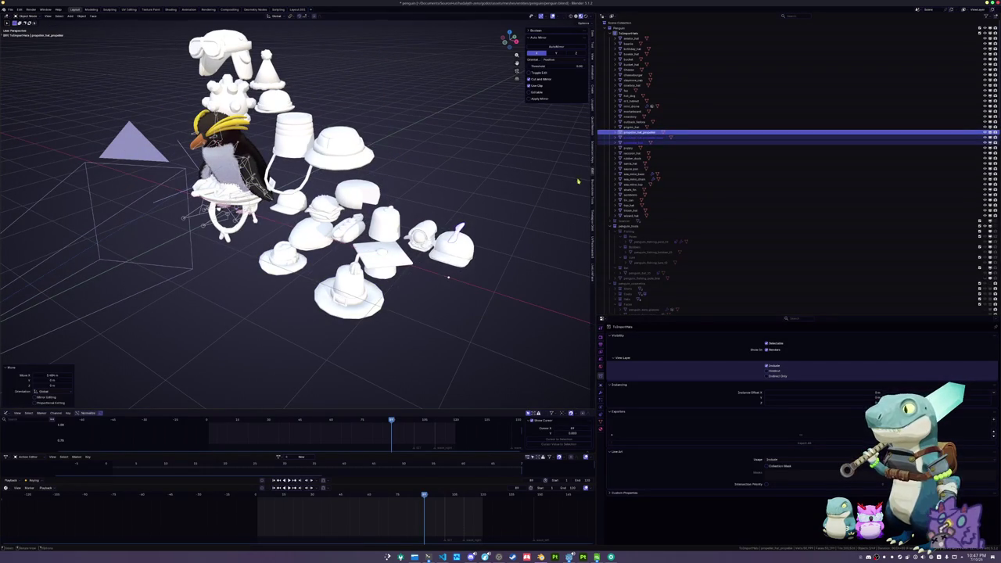
# Move the next hat further right along X, delete an unwanted object, and place another hat
pyautogui.click(633, 147)
pyautogui.press('g')
pyautogui.press('x')
pyautogui.press('Return')
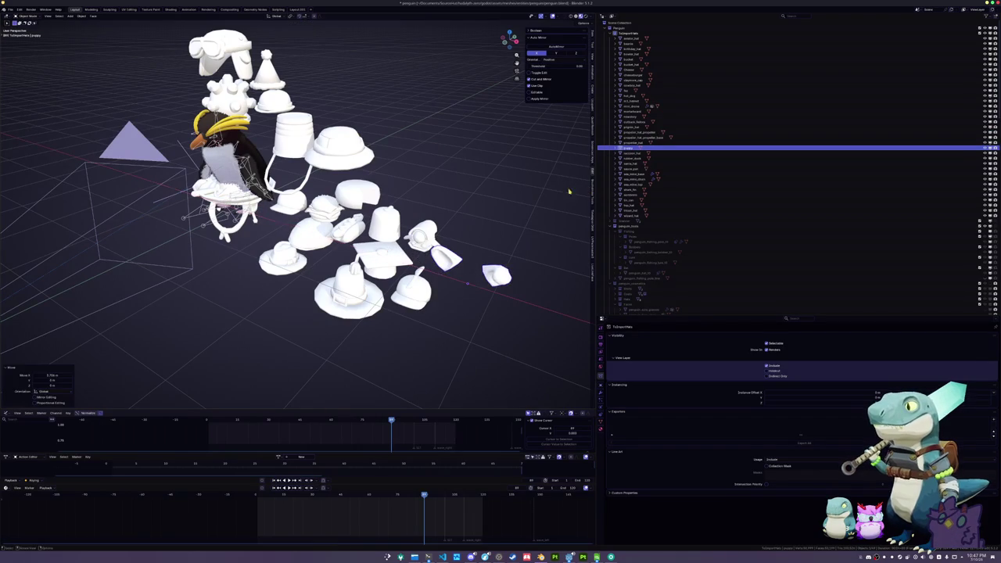
pyautogui.click(494, 196)
pyautogui.click(633, 149)
pyautogui.press('g')
pyautogui.press('x')
pyautogui.press('Return')
# Place the next hat further right along X and raise it about 0.5 m
pyautogui.click(633, 153)
pyautogui.press('g')
pyautogui.press('x')
pyautogui.press('Return')
pyautogui.press('g')
pyautogui.press('z')
pyautogui.press('Return')
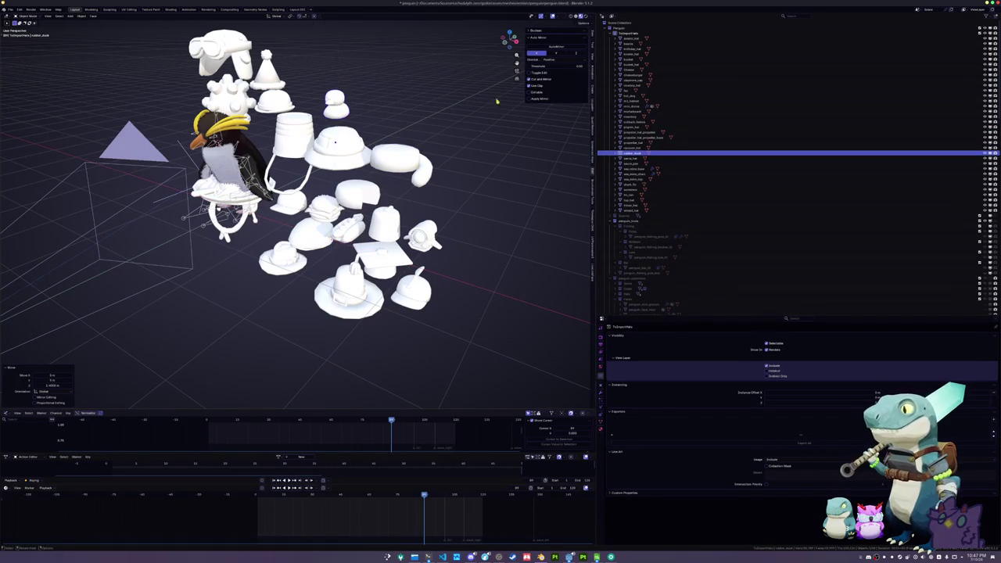
# Shift the following hat along X and raise it into place
pyautogui.click(627, 159)
pyautogui.press('g')
pyautogui.press('x')
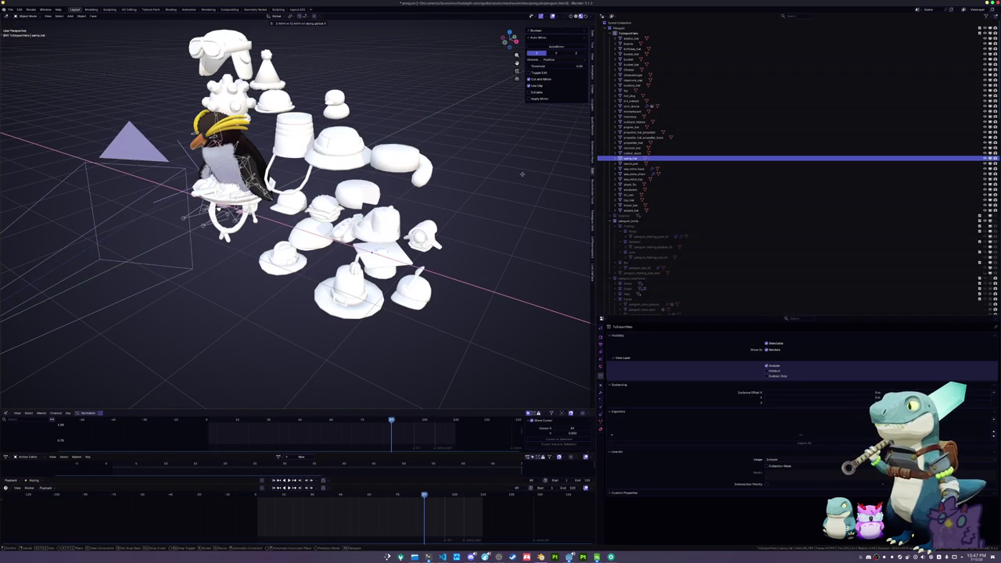
pyautogui.press('Return')
pyautogui.press('g')
pyautogui.press('z')
pyautogui.press('Return')
# Position the next hat along X and raise it to the top of the layout
pyautogui.click(630, 163)
pyautogui.press('g')
pyautogui.press('x')
pyautogui.press('Return')
pyautogui.press('g')
pyautogui.press('z')
pyautogui.press('Return')
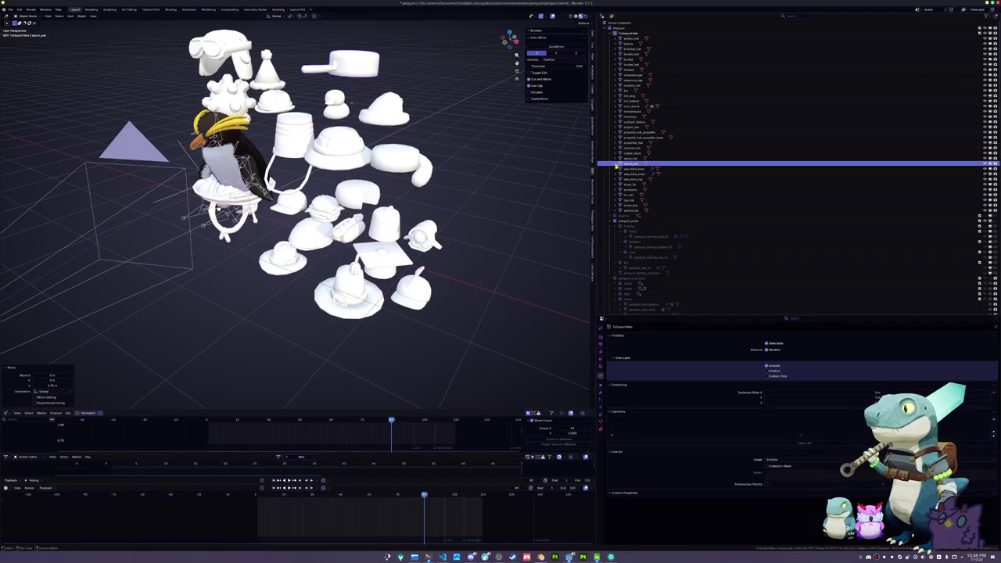
# Move the spiky ball, ring and blob to the right of the hats and delete them
pyautogui.click(625, 168)
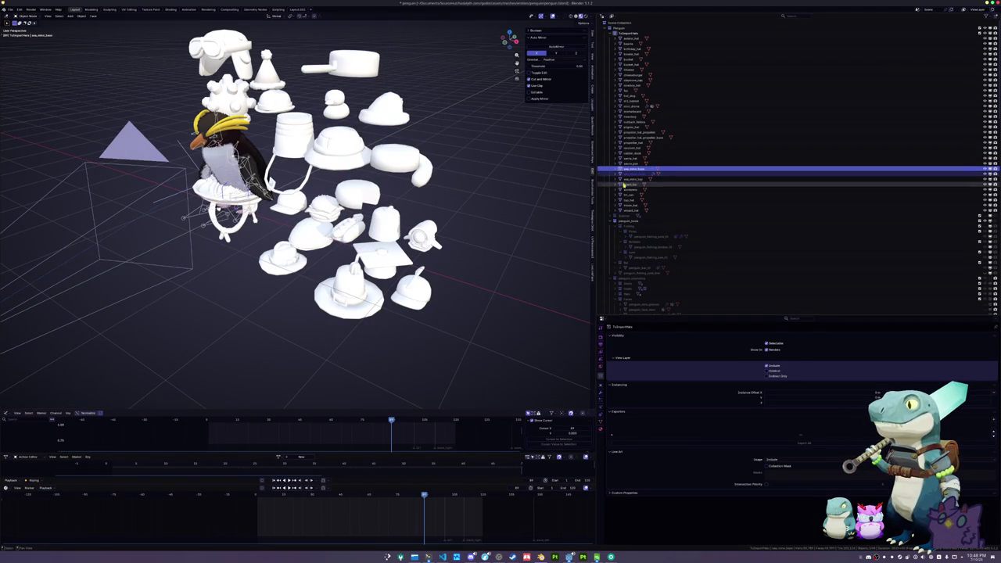
pyautogui.press('g')
pyautogui.press('x')
pyautogui.press('Return')
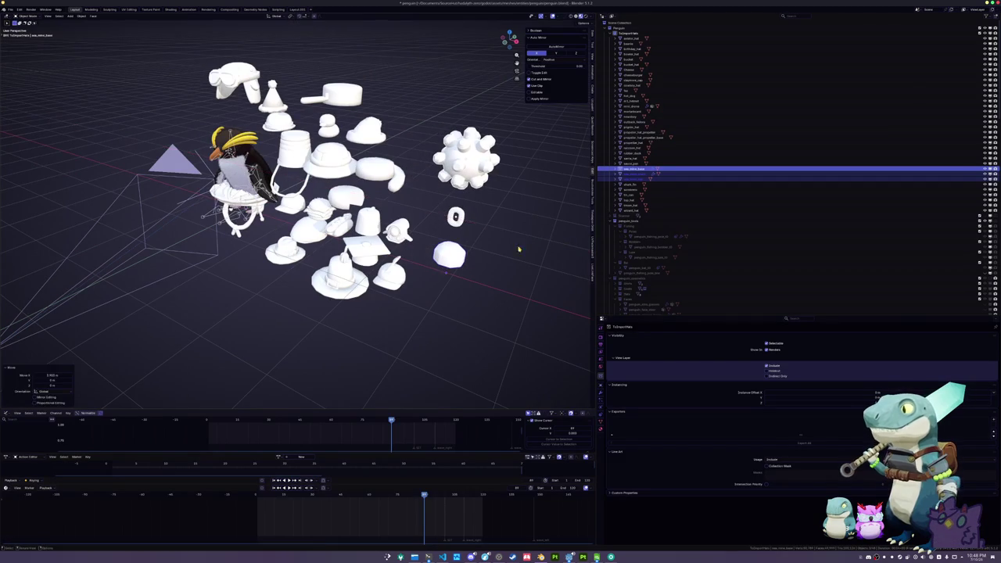
pyautogui.keyDown('shift'); pyautogui.click(467, 186); pyautogui.keyUp('shift')
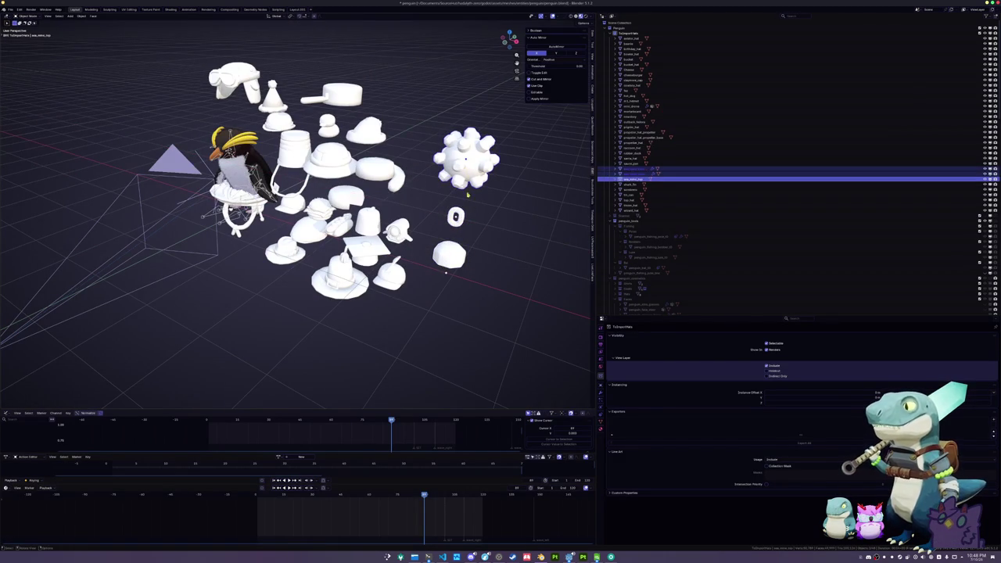
pyautogui.click(472, 213)
# Place the shark_fin hat along X and drop the accessories dish further right
pyautogui.click(628, 169)
pyautogui.press('g')
pyautogui.press('x')
pyautogui.click(543, 188)
pyautogui.press('g')
pyautogui.press('x')
pyautogui.click(494, 137)
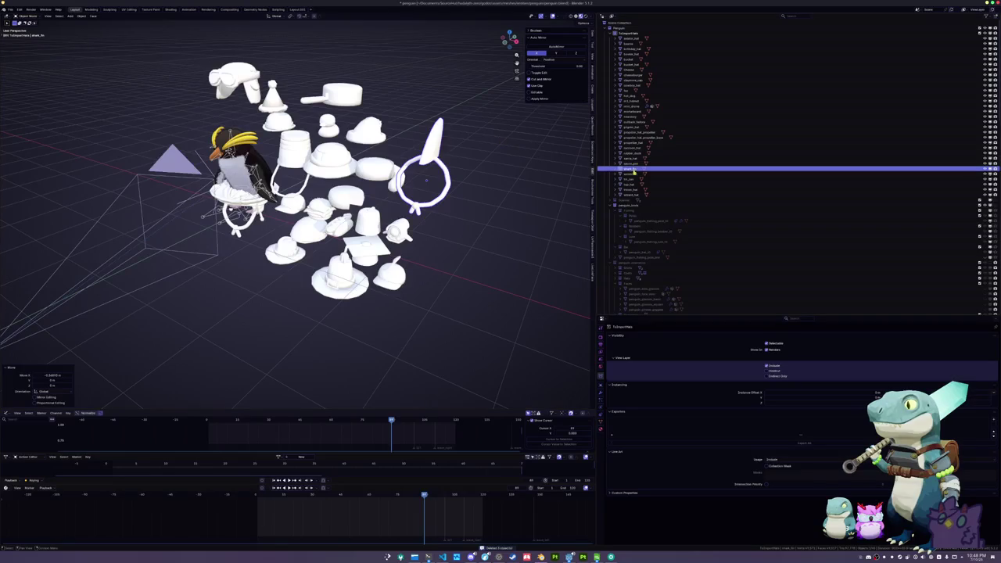
pyautogui.click(628, 174)
pyautogui.press('g')
pyautogui.press('x')
pyautogui.click(586, 227)
# Position tin_can along X and set it above the accessories dish
pyautogui.scroll(1, 246, 244)
pyautogui.click(628, 179)
pyautogui.press('g')
pyautogui.press('x')
pyautogui.click(514, 211)
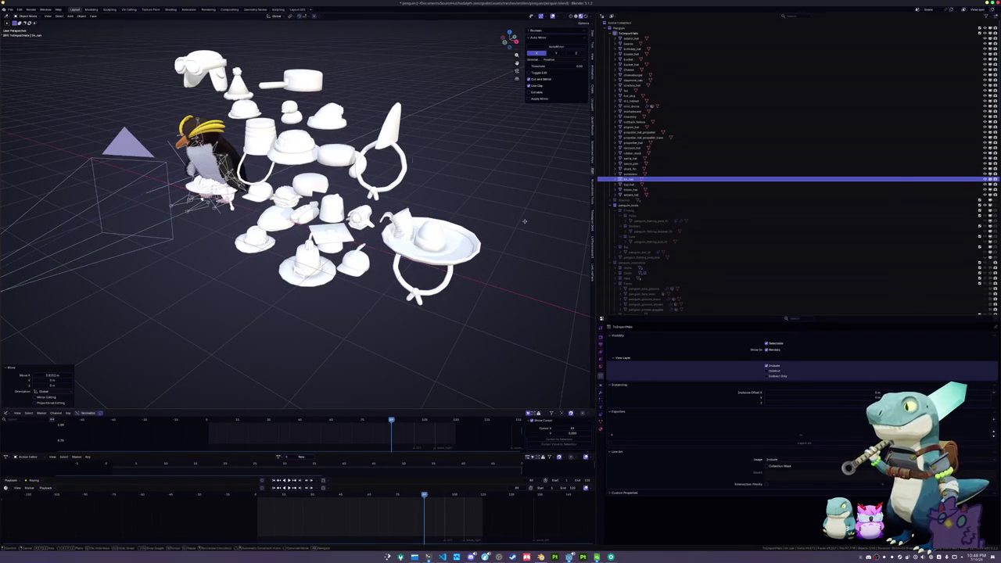
pyautogui.press('g')
pyautogui.press('z')
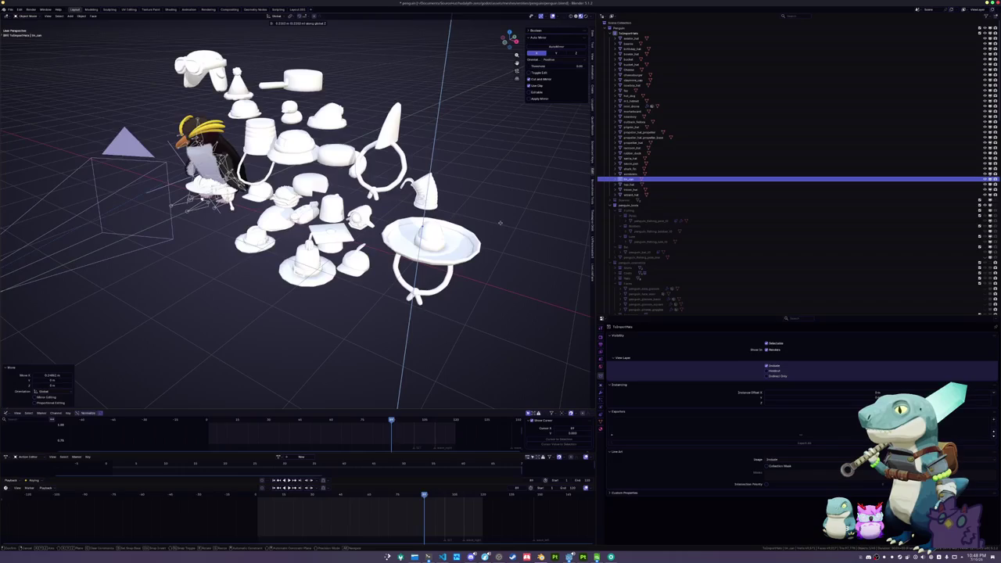
pyautogui.click(509, 226)
# Leave top_hat in place and raise the hat listed below it vertically
pyautogui.click(628, 184)
pyautogui.press('g')
pyautogui.press('z')
pyautogui.press('Escape')
pyautogui.click(628, 189)
pyautogui.press('g')
pyautogui.press('x')
pyautogui.press('z')
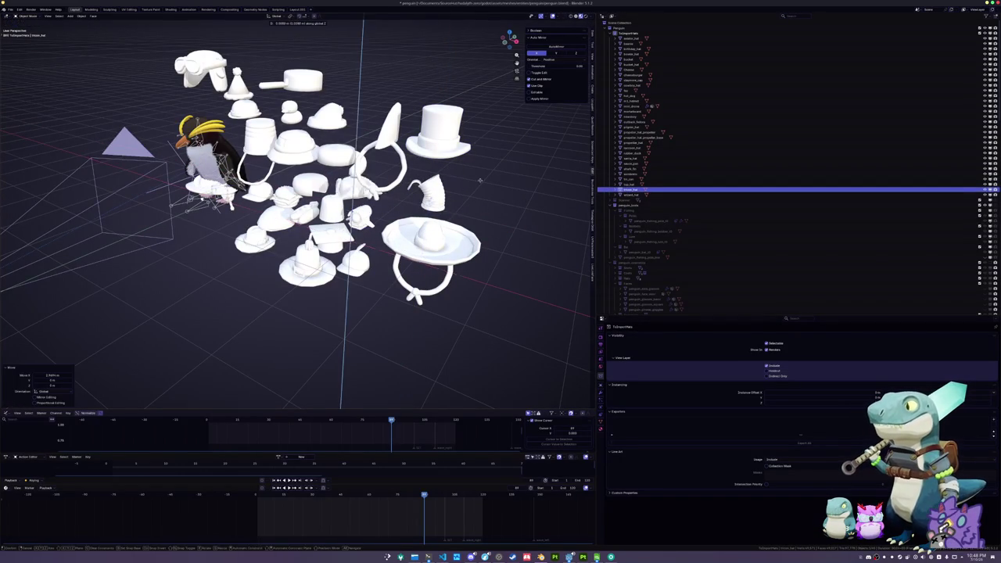
pyautogui.press('Return')
# Position the wizard_hat and raise it, then view the whole hat layout
pyautogui.click(627, 193)
pyautogui.press('g')
pyautogui.press('z')
pyautogui.press('Return')
pyautogui.press('g')
pyautogui.press('z')
pyautogui.press('Return')
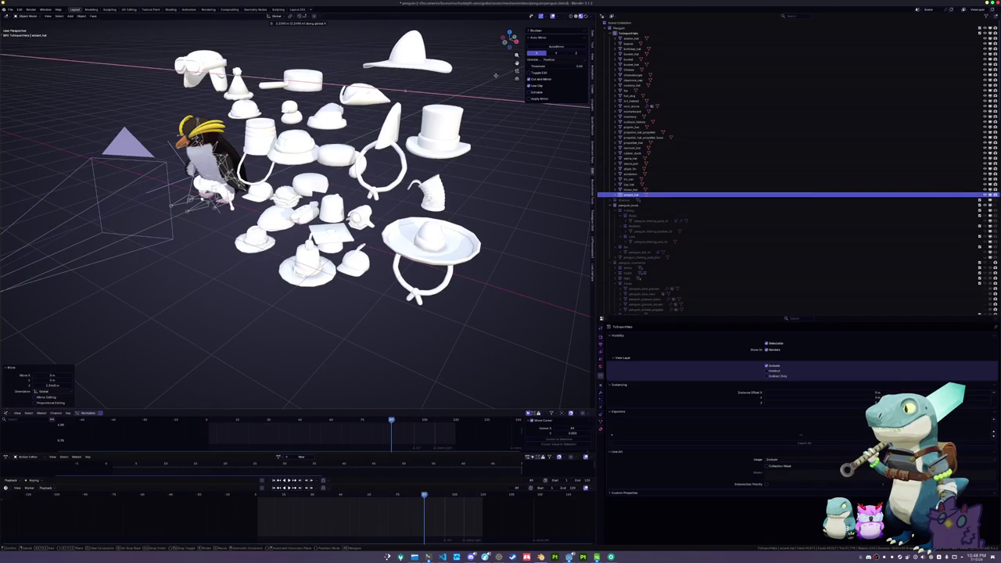
pyautogui.scroll(-3, 461, 78)
pyautogui.moveTo(507, 39); pyautogui.dragTo(506, 39)
# Reposition two hats from higher in the list, lifting the pointed hat 2.5167 m
pyautogui.click(632, 84)
pyautogui.press('g')
pyautogui.press('x')
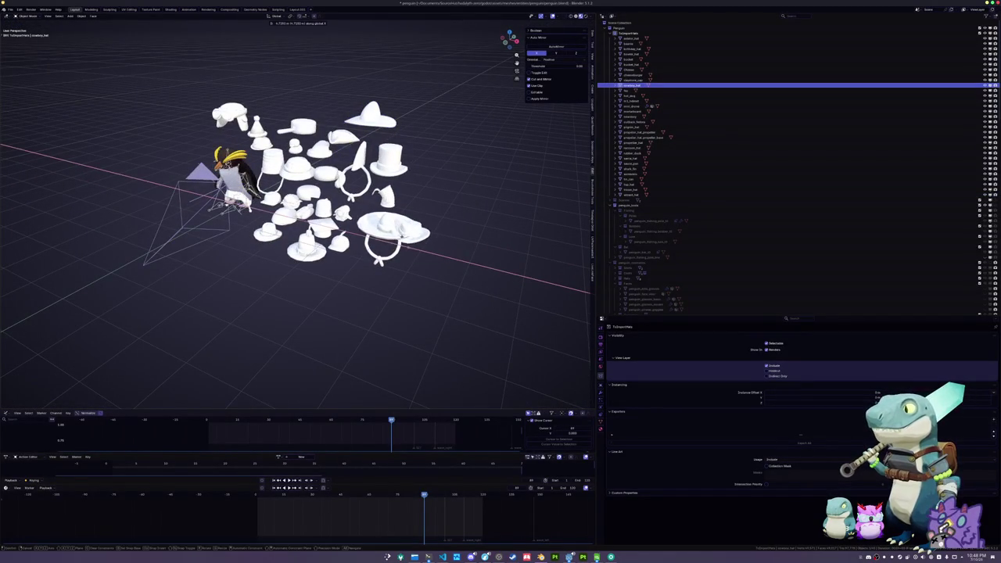
pyautogui.press('z')
pyautogui.click(400, 202)
pyautogui.click(632, 43)
pyautogui.press('g')
pyautogui.press('x')
pyautogui.press('z')
# Adjust another hat along X and vertically, then view the hats from the front
pyautogui.click(420, 141)
pyautogui.press('g')
pyautogui.press('x')
pyautogui.press('z')
pyautogui.click(438, 126)
pyautogui.click(450, 121)
pyautogui.scroll(2, 453, 120)
pyautogui.moveTo(454, 120); pyautogui.dragTo(312, 165)
# Move the cone hat onto the penguin's head and shift the helmet hat further left
pyautogui.click(219, 190)
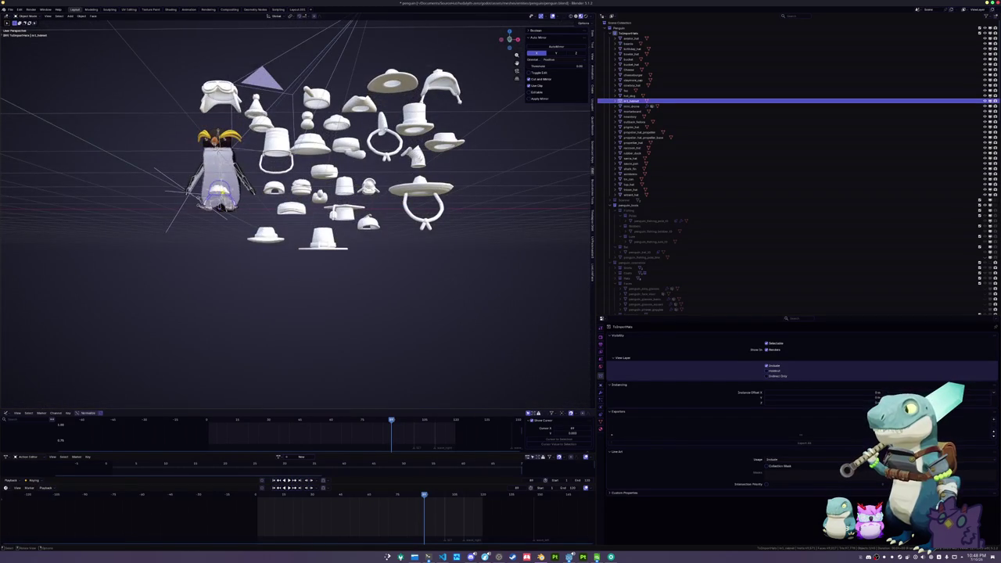
pyautogui.moveTo(220, 190); pyautogui.dragTo(219, 156)
pyautogui.press('g')
pyautogui.press('x')
pyautogui.click(479, 220)
pyautogui.press('g')
pyautogui.press('z')
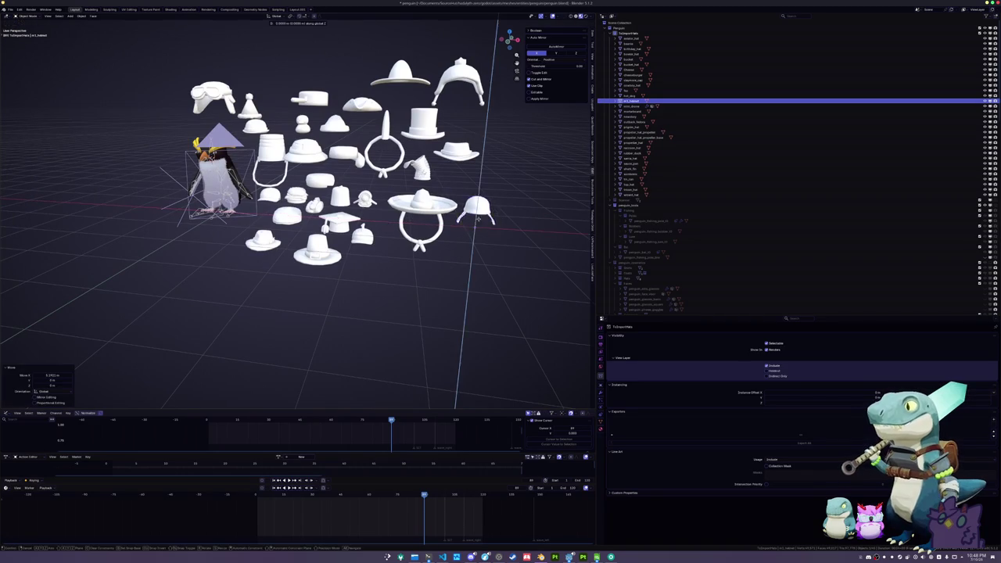
pyautogui.press('x')
# Fine-tune one more hat's position along X and deselect everything
pyautogui.click(462, 188)
pyautogui.press('g')
pyautogui.press('z')
pyautogui.press('x')
pyautogui.click(461, 187)
pyautogui.click(488, 204)
pyautogui.moveTo(469, 195); pyautogui.dragTo(488, 203)
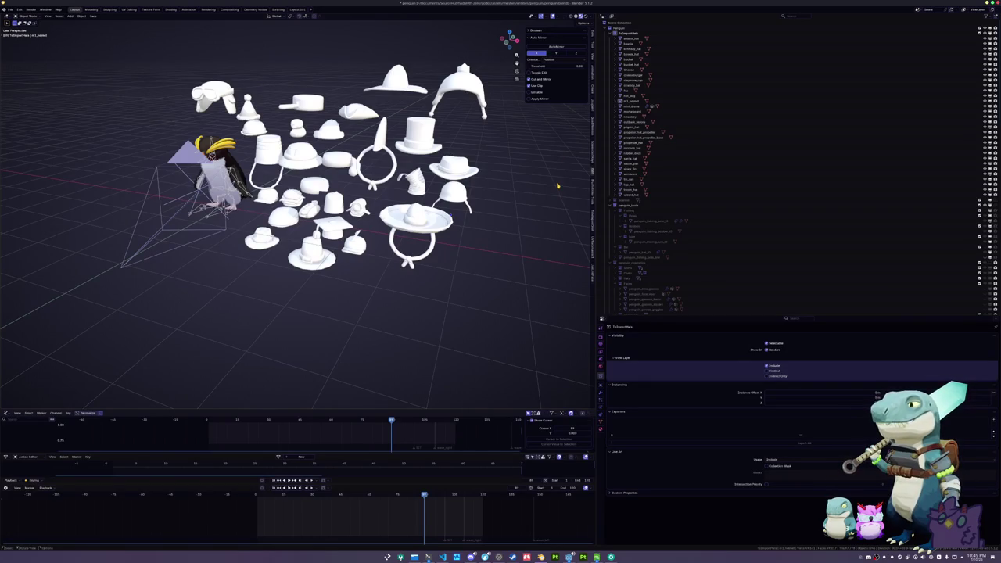
pyautogui.moveTo(521, 208); pyautogui.dragTo(475, 206)
pyautogui.click(364, 186)
pyautogui.scroll(2, 364, 186)
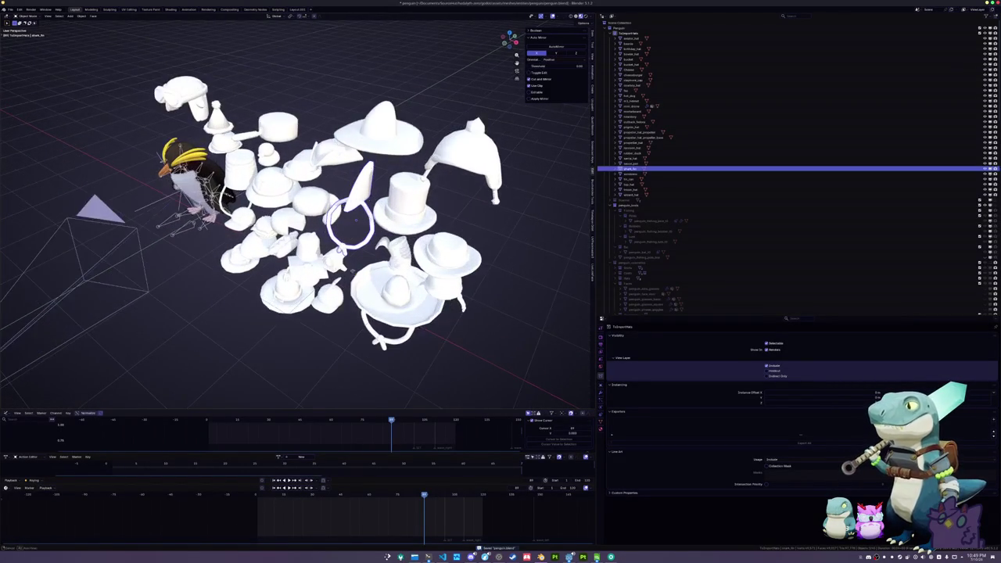
# Delete the ring strap's connected faces from the sombrero in Edit Mode
pyautogui.click(418, 296)
pyautogui.press('Tab')
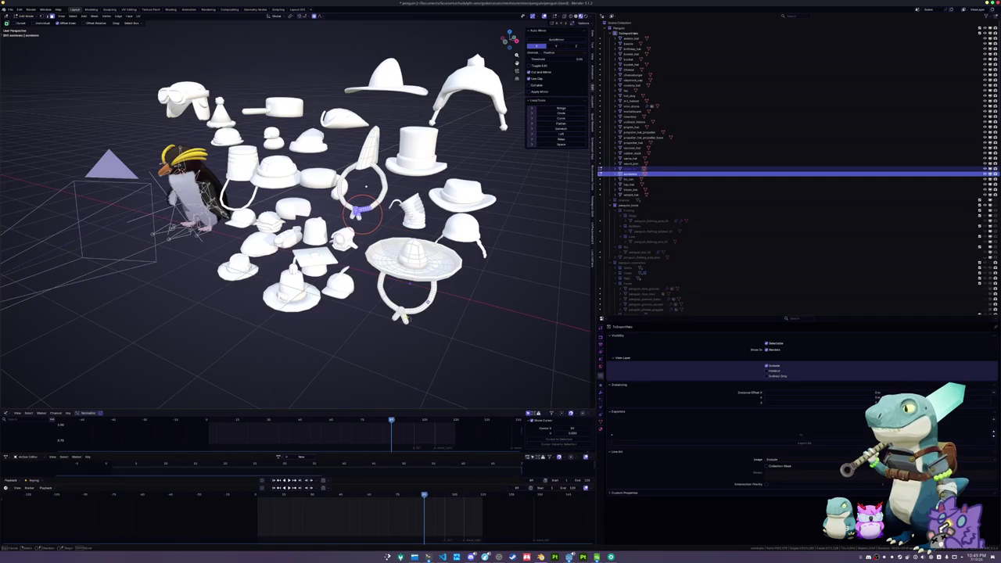
pyautogui.hotkey('ctrl', 'l')
pyautogui.press('x')
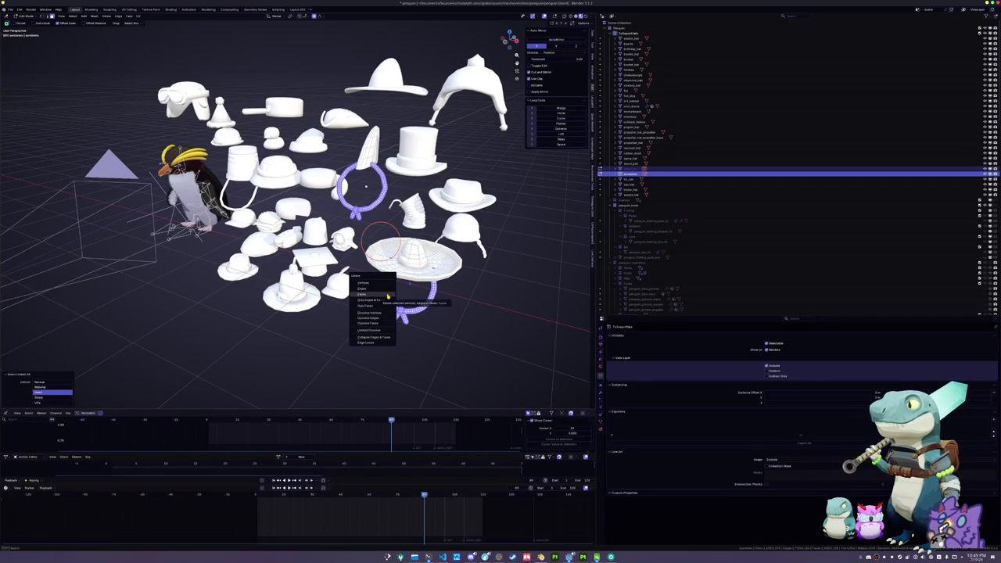
pyautogui.click(386, 294)
pyautogui.press('Tab')
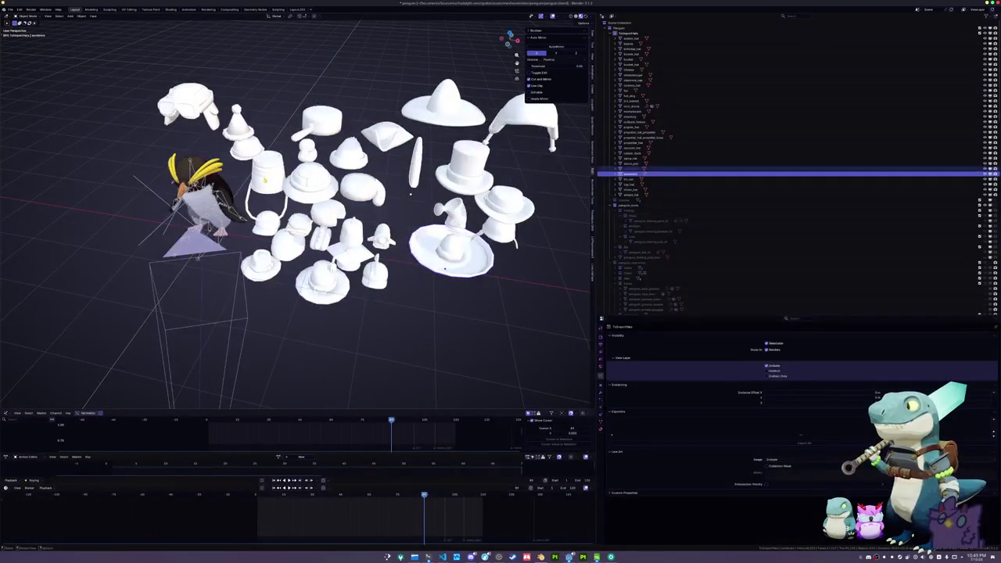
# Slide the horn-shaped hat and the sci_helmet along the X axis
pyautogui.click(266, 184)
pyautogui.moveTo(510, 38)
pyautogui.mouseDown()
pyautogui.moveTo(492, 44)
pyautogui.moveTo(507, 39)
pyautogui.mouseUp()
pyautogui.click(422, 219)
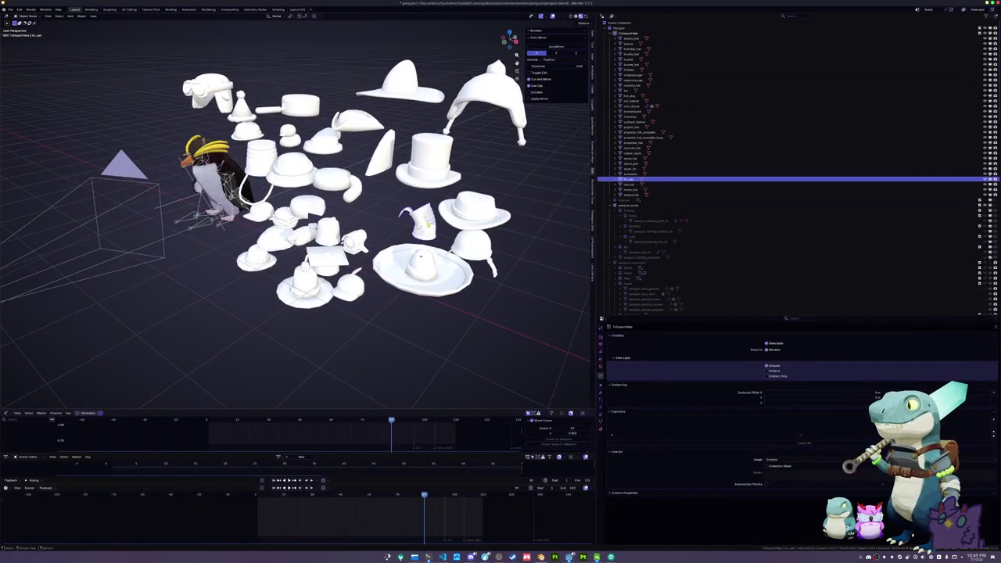
pyautogui.press('g')
pyautogui.press('x')
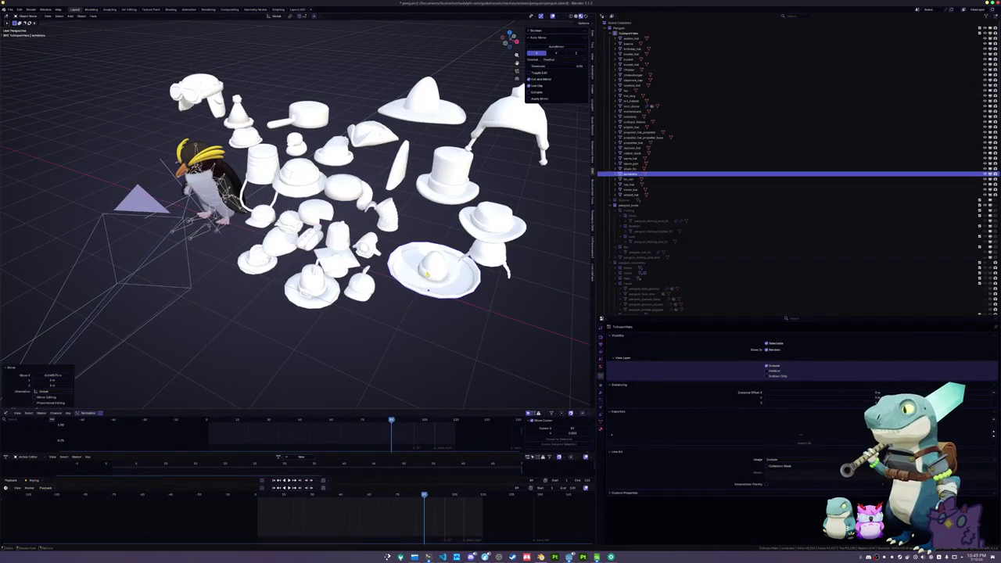
pyautogui.click(426, 244)
pyautogui.press('g')
pyautogui.press('x')
pyautogui.click(417, 242)
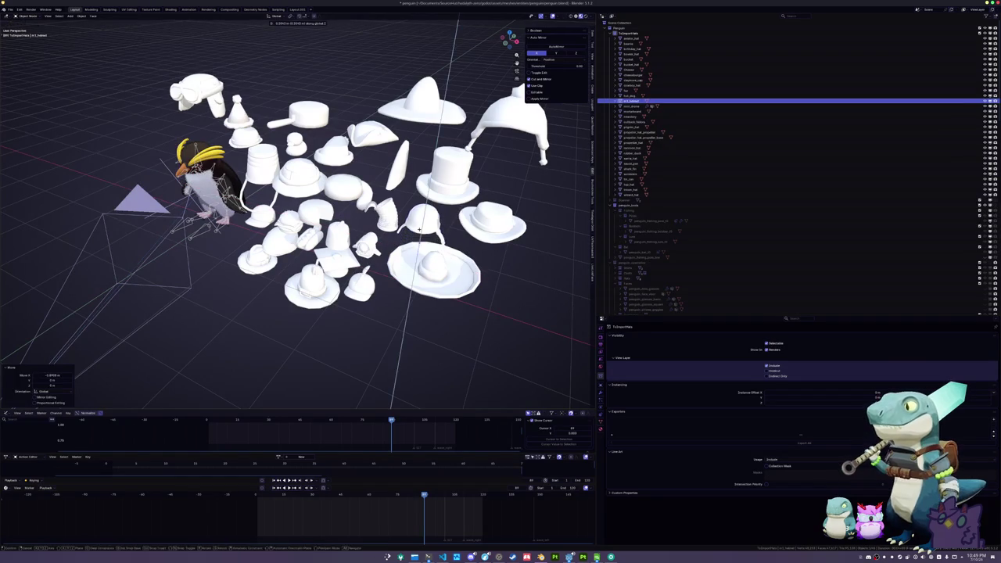
# Lower the cowboy and ear-flap hats along Z, and shift the wide-brim hat along X
pyautogui.click(491, 225)
pyautogui.press('g')
pyautogui.press('z')
pyautogui.click(486, 236)
pyautogui.click(522, 135)
pyautogui.press('g')
pyautogui.press('z')
pyautogui.click(523, 168)
pyautogui.click(426, 110)
pyautogui.press('g')
pyautogui.press('x')
pyautogui.click(441, 117)
pyautogui.click(325, 142)
pyautogui.scroll(-2, 326, 142)
pyautogui.scroll(2, 325, 143)
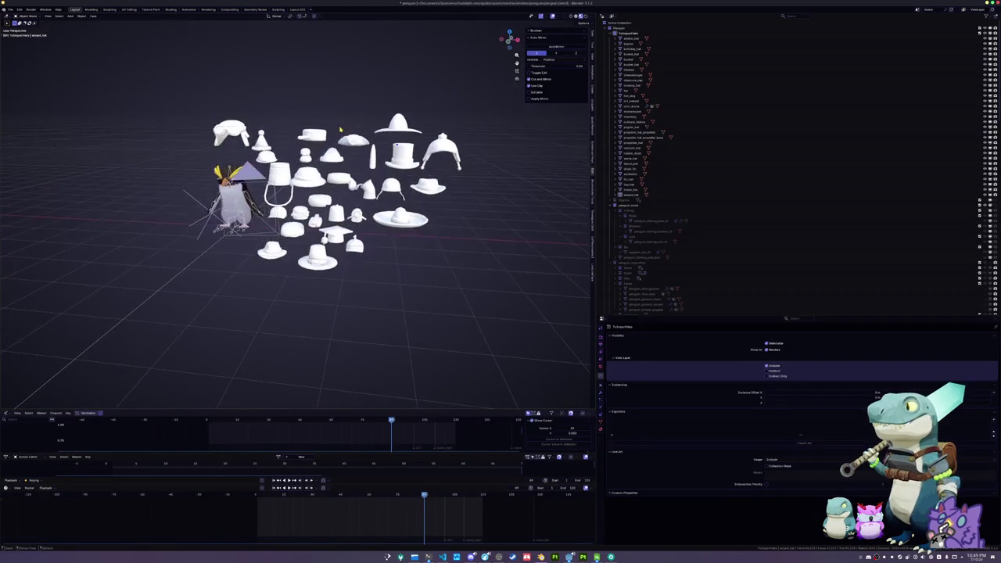
# Adjust the small hat and the tall thin object vertically along Z
pyautogui.click(334, 148)
pyautogui.press('g')
pyautogui.press('z')
pyautogui.click(334, 149)
pyautogui.click(335, 187)
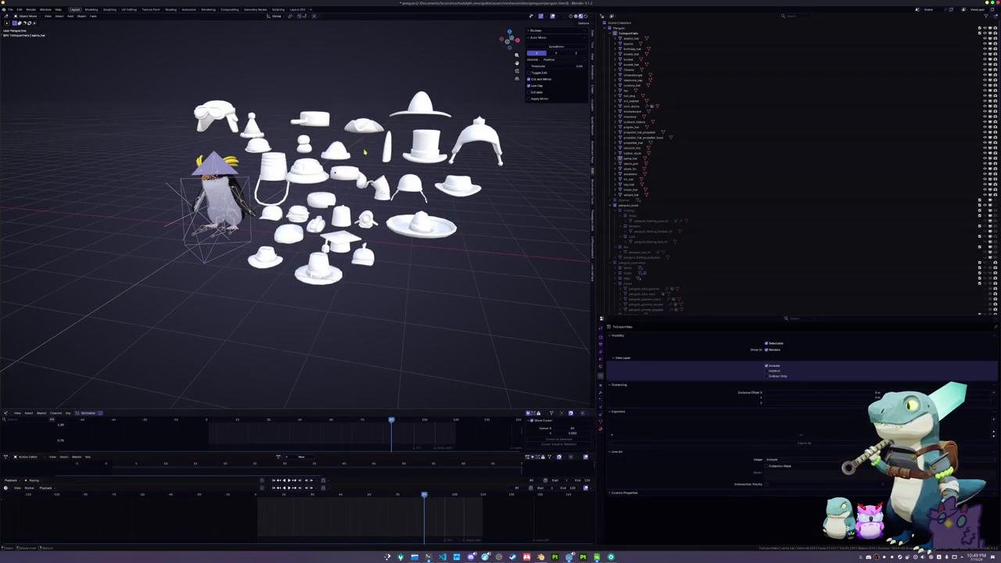
pyautogui.click(385, 166)
pyautogui.press('g')
pyautogui.press('z')
pyautogui.click(385, 166)
pyautogui.click(380, 307)
pyautogui.scroll(-2, 372, 282)
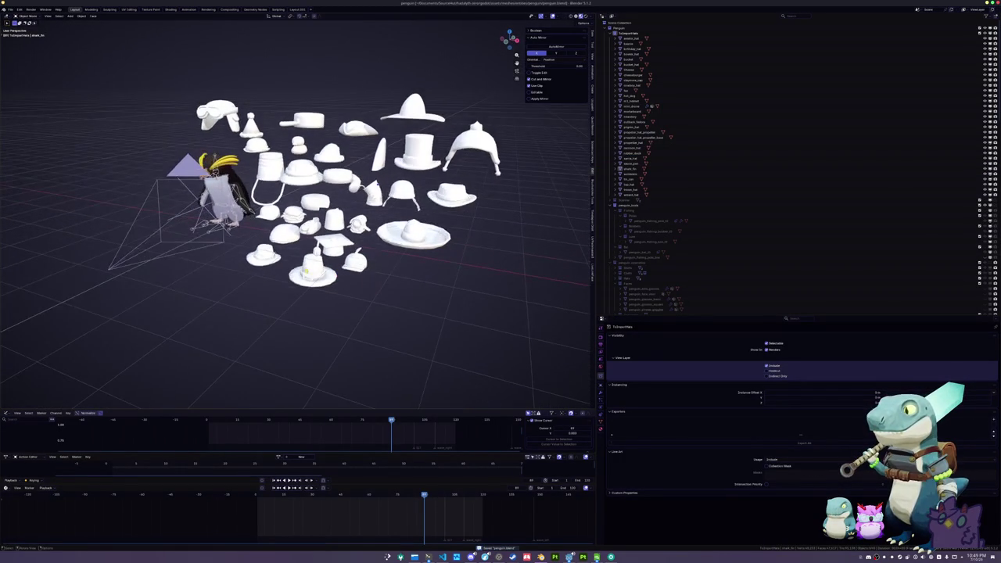
# Move the propeller off its hat, then check individual hats, ending on fin_cap
pyautogui.click(263, 254)
pyautogui.press('g')
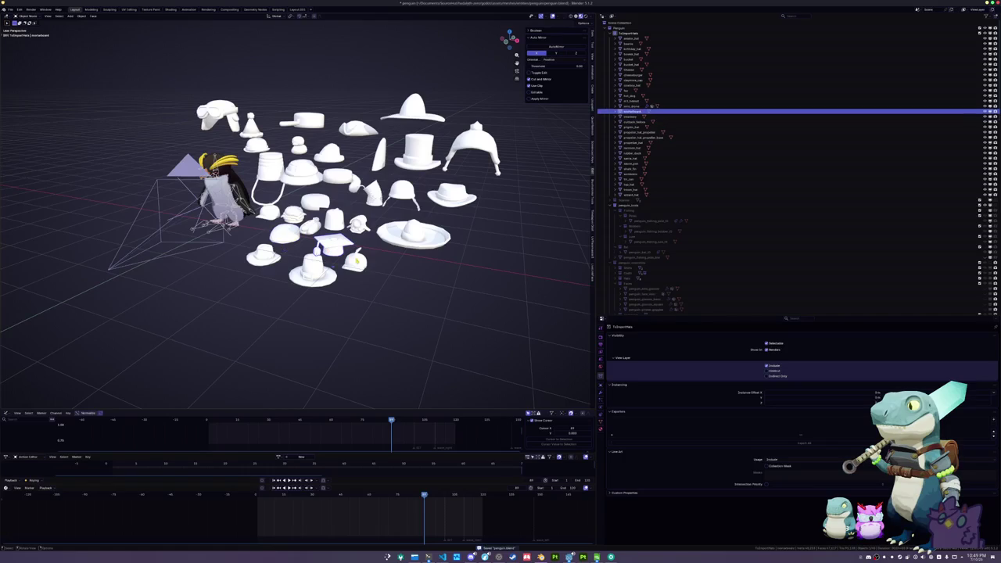
pyautogui.click(334, 219)
pyautogui.click(288, 214)
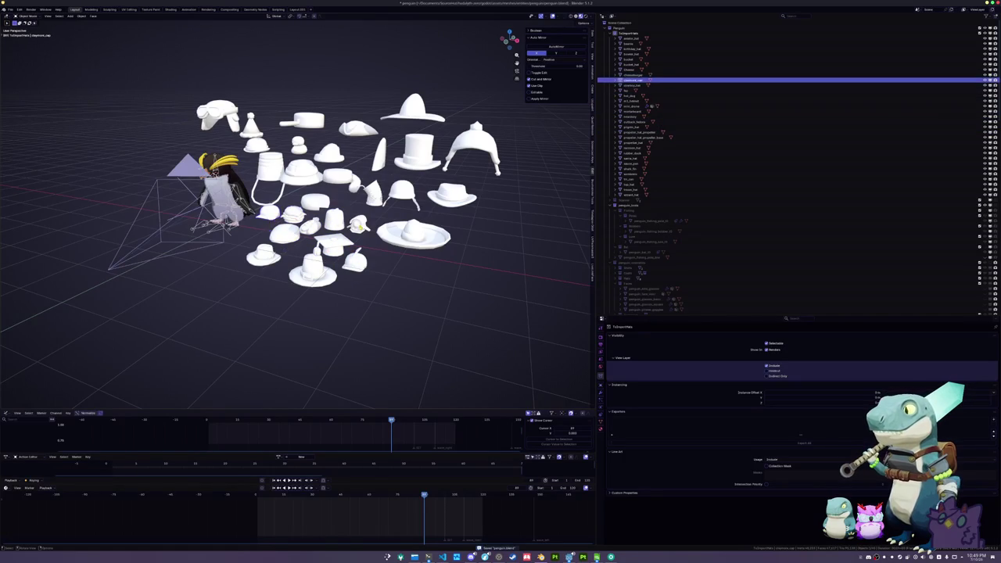
pyautogui.click(383, 243)
pyautogui.click(411, 239)
pyautogui.click(368, 192)
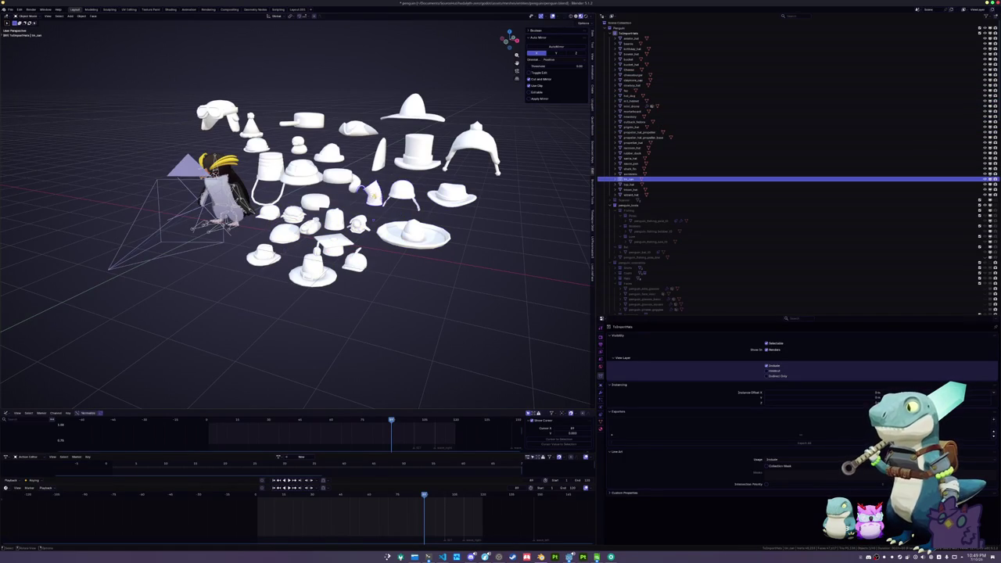
# Select the ToSmoothHats hats from the top down to wizard_hat, then keep only wizard_hat
pyautogui.click(635, 38)
pyautogui.hotkey('shift', 'Down')
pyautogui.hotkey('shift', 'Down')
pyautogui.hotkey('shift', 'Down')
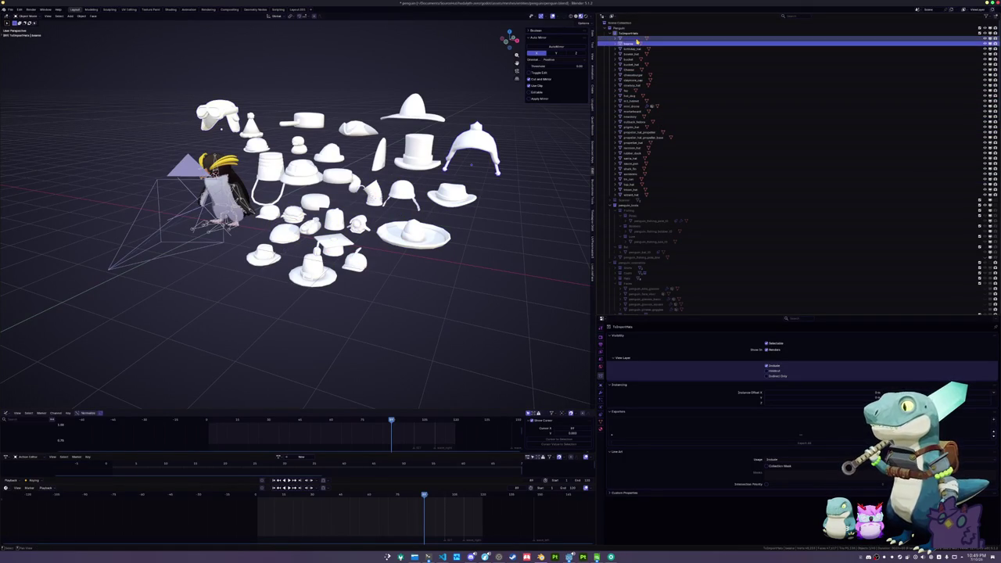
pyautogui.hotkey('shift', 'Down')
pyautogui.hotkey('shift', 'Down')
pyautogui.hotkey('shift', 'Down')
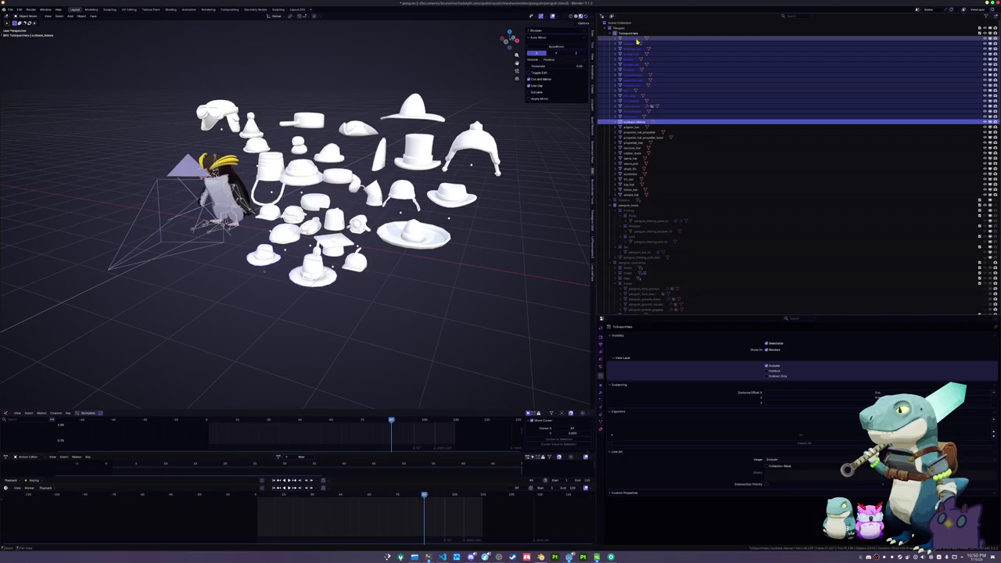
pyautogui.hotkey('shift', 'Down')
pyautogui.hotkey('shift', 'Down')
pyautogui.hotkey('shift', 'Down')
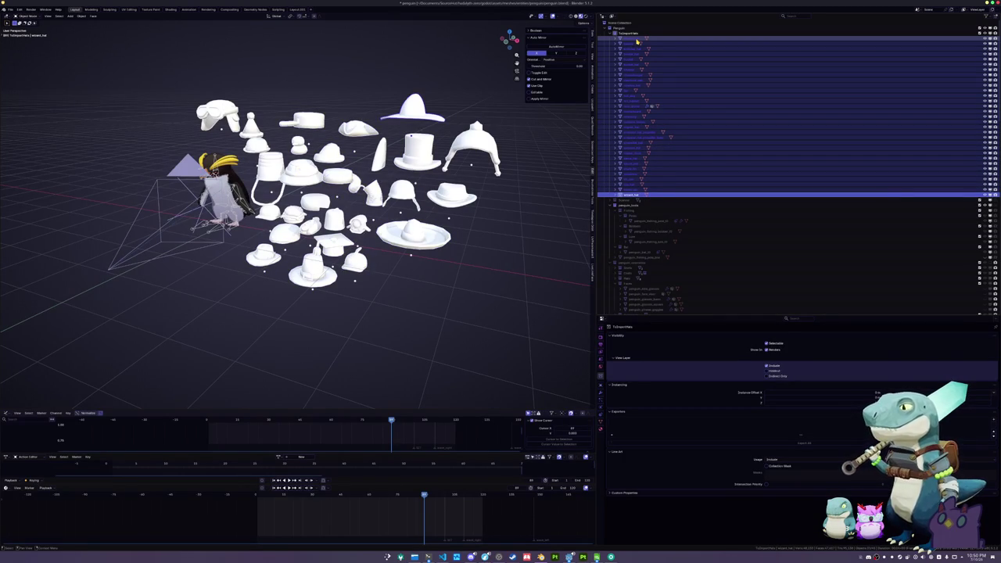
pyautogui.hotkey('alt', 'a')
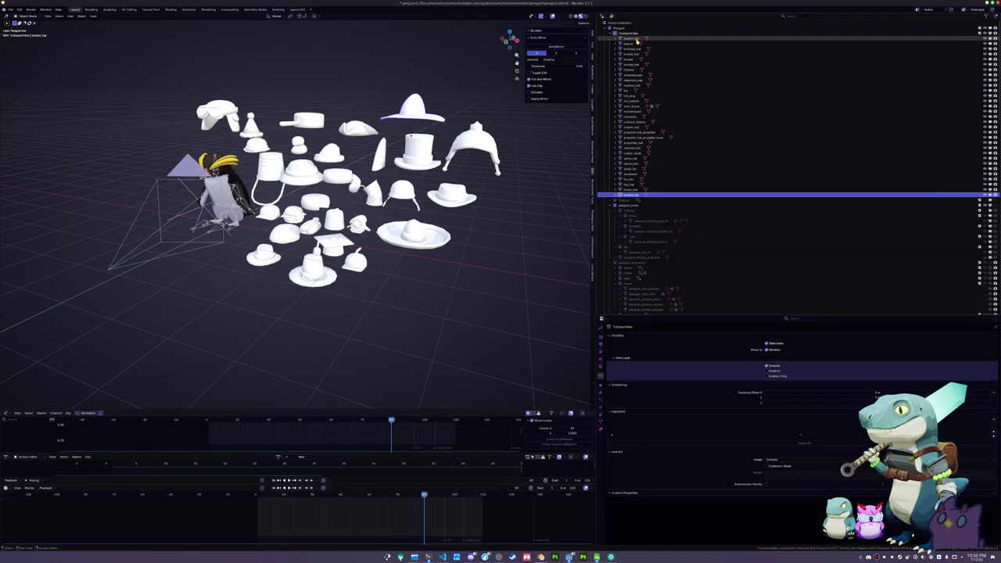
# Step up the list from stetson_hat through mini_drone, cheeseburger and birthday_hat to the first hat
pyautogui.press('Up')
pyautogui.press('Up')
pyautogui.press('Up')
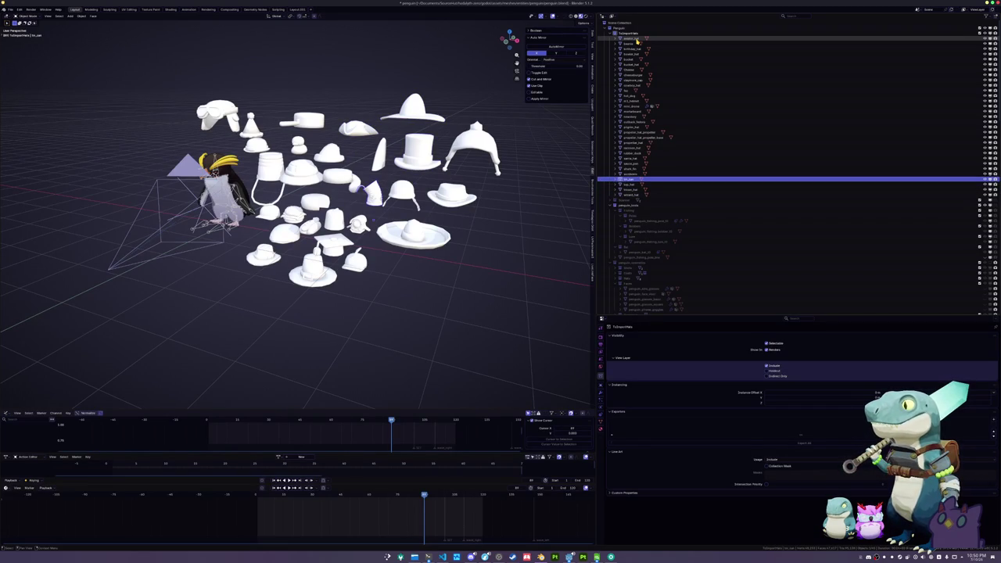
pyautogui.press('Up')
pyautogui.press('Up')
pyautogui.press('Up')
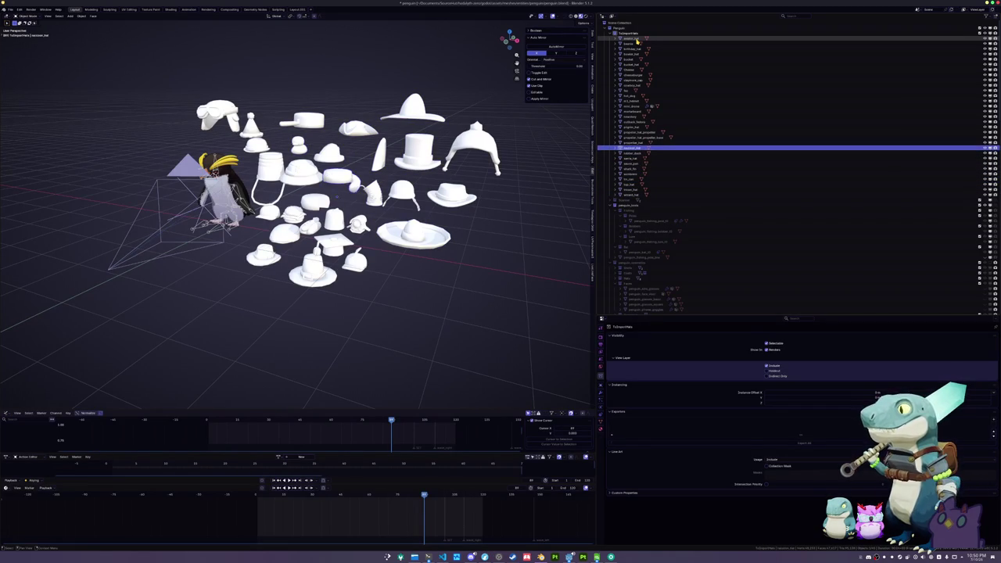
pyautogui.press('Up')
pyautogui.press('Up')
pyautogui.press('Up')
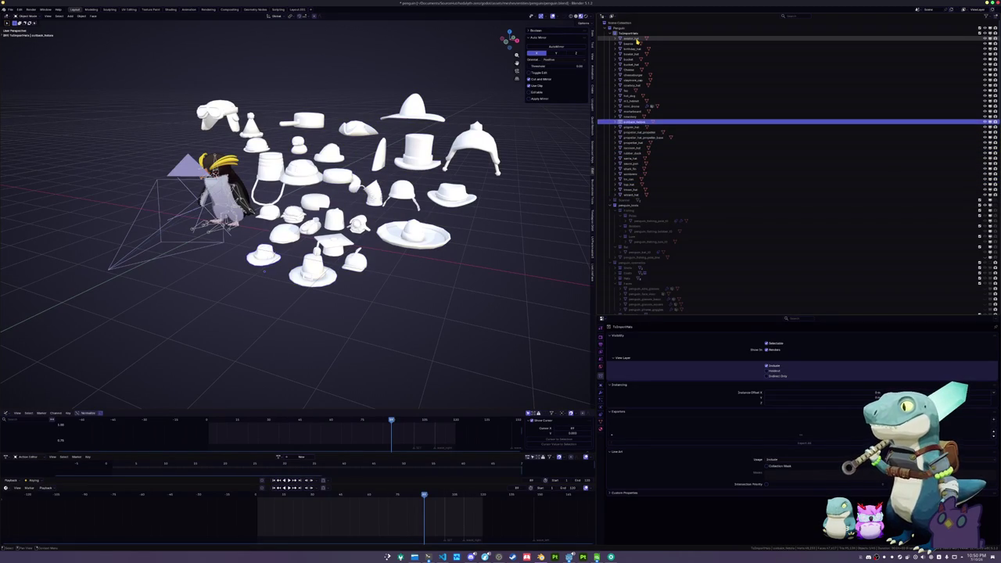
pyautogui.press('Up')
pyautogui.press('Up')
pyautogui.press('Up')
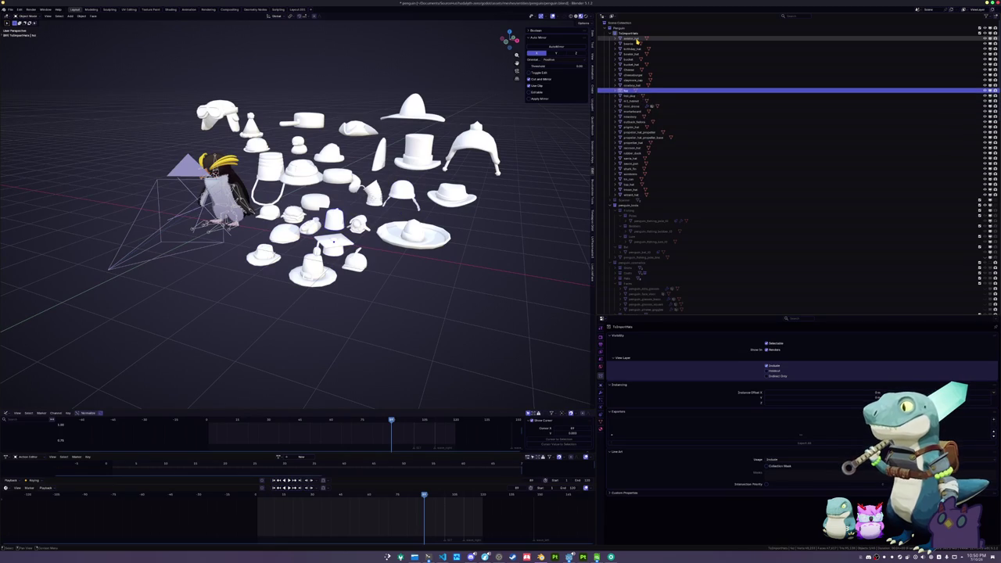
pyautogui.press('Up')
pyautogui.press('Up')
pyautogui.press('Up')
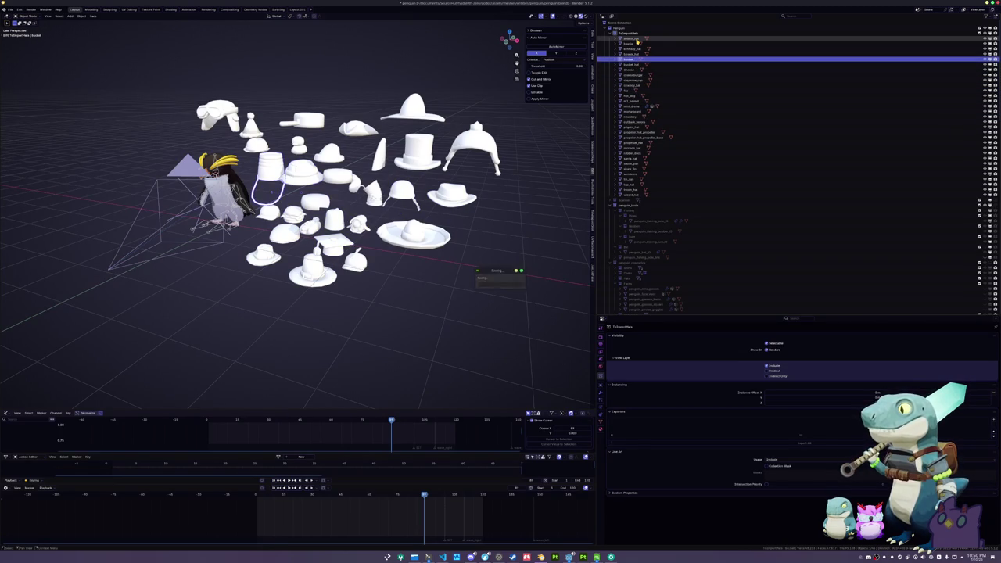
pyautogui.press('Up')
pyautogui.press('Up')
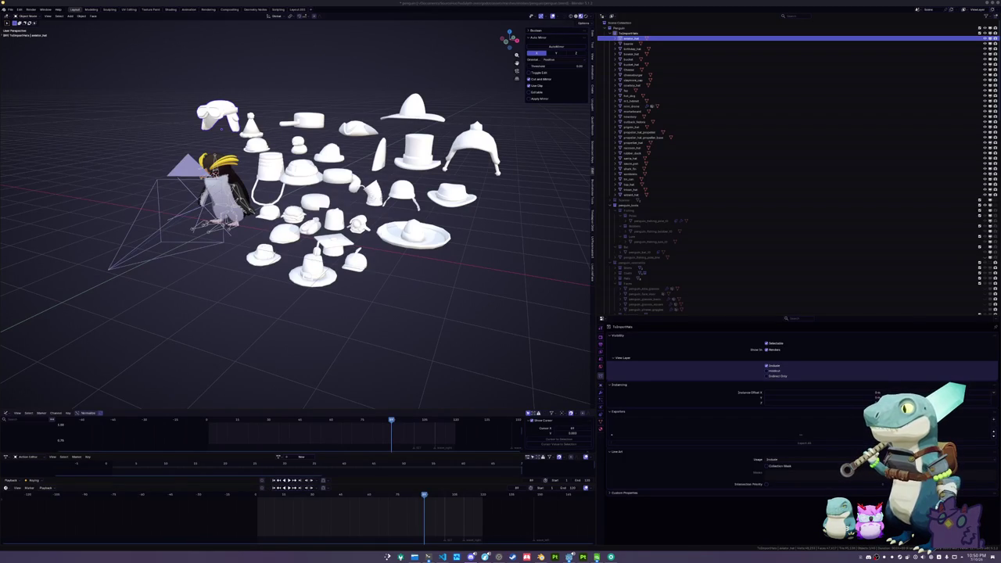
# Delete the unwanted small hat from the scene
pyautogui.click(461, 310)
pyautogui.scroll(2, 352, 297)
pyautogui.click(283, 250)
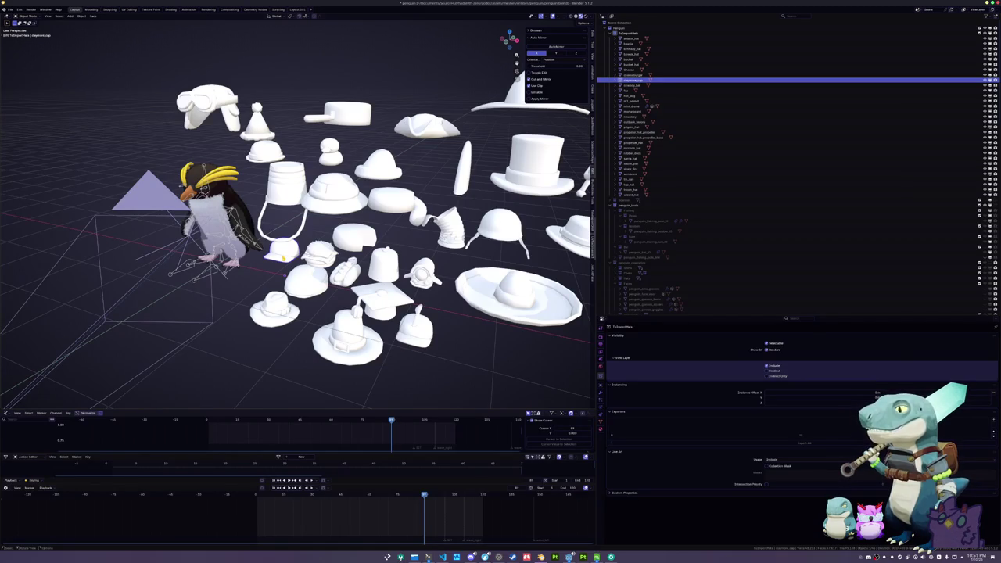
pyautogui.press('Delete')
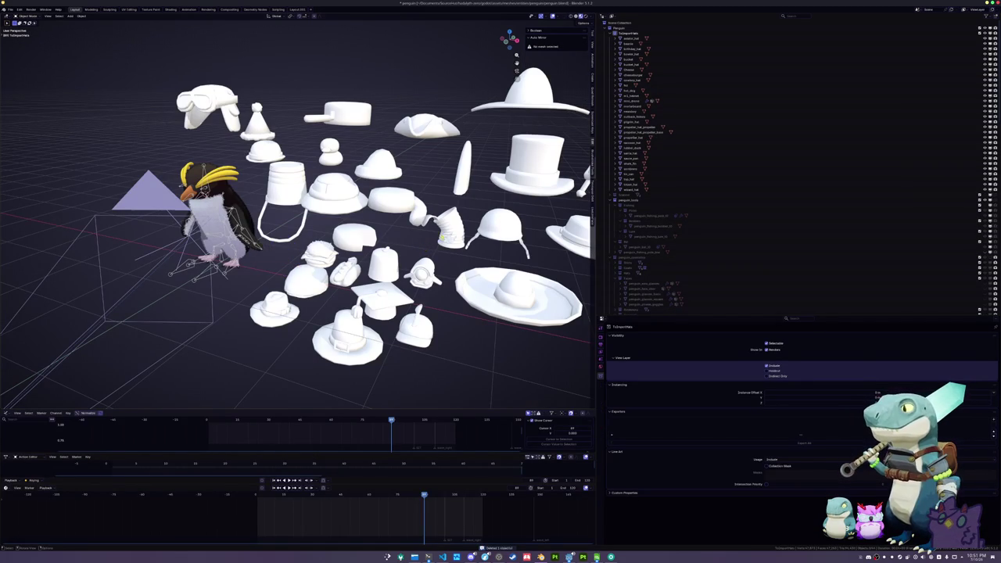
# Check the remaining hats, including hat_bar and raccoon_hat, then clear the selection
pyautogui.click(435, 234)
pyautogui.click(434, 195)
pyautogui.click(435, 178)
pyautogui.click(420, 161)
pyautogui.click(356, 122)
pyautogui.click(328, 192)
pyautogui.scroll(-2, 328, 191)
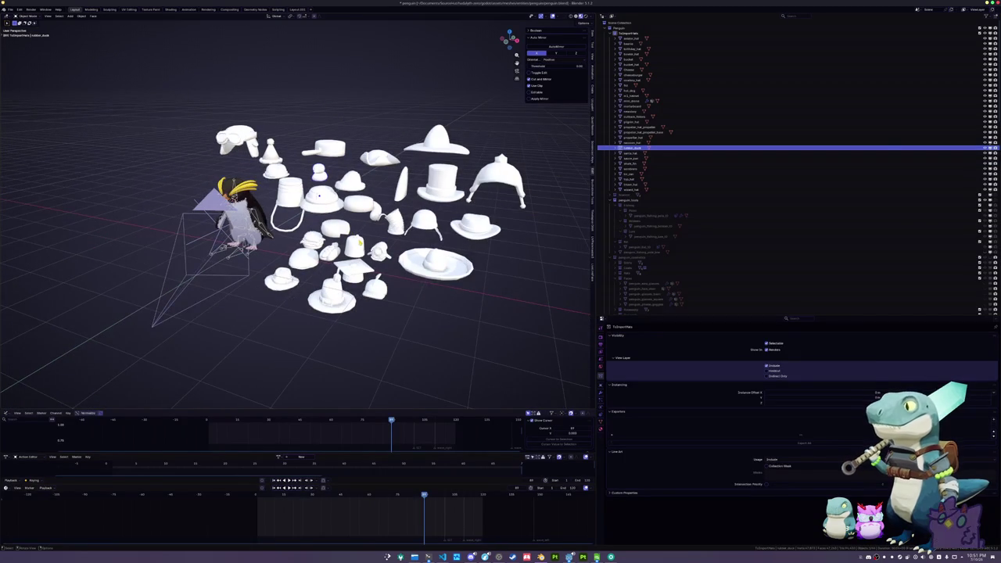
pyautogui.moveTo(358, 243); pyautogui.dragTo(387, 240)
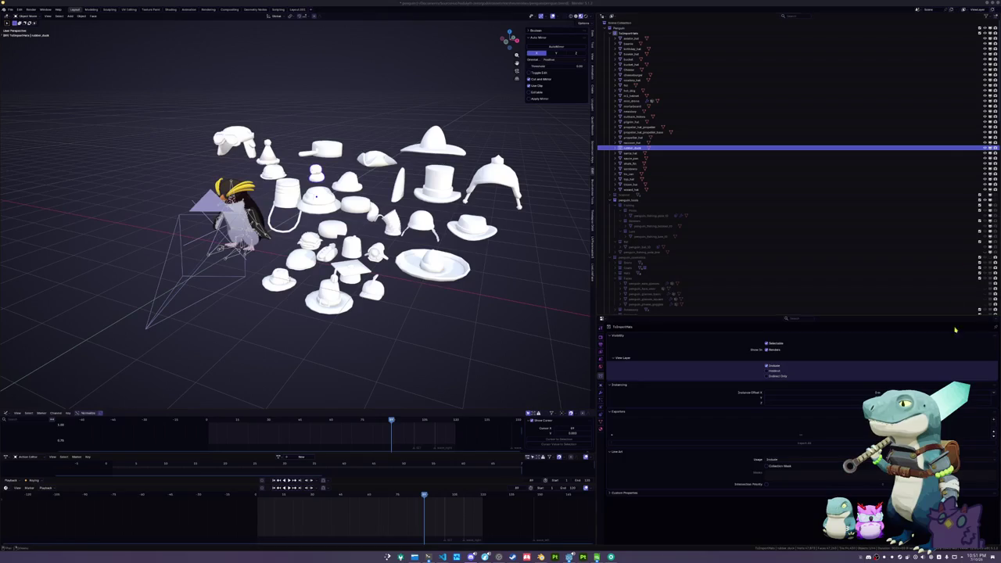
pyautogui.click(630, 142)
pyautogui.click(451, 85)
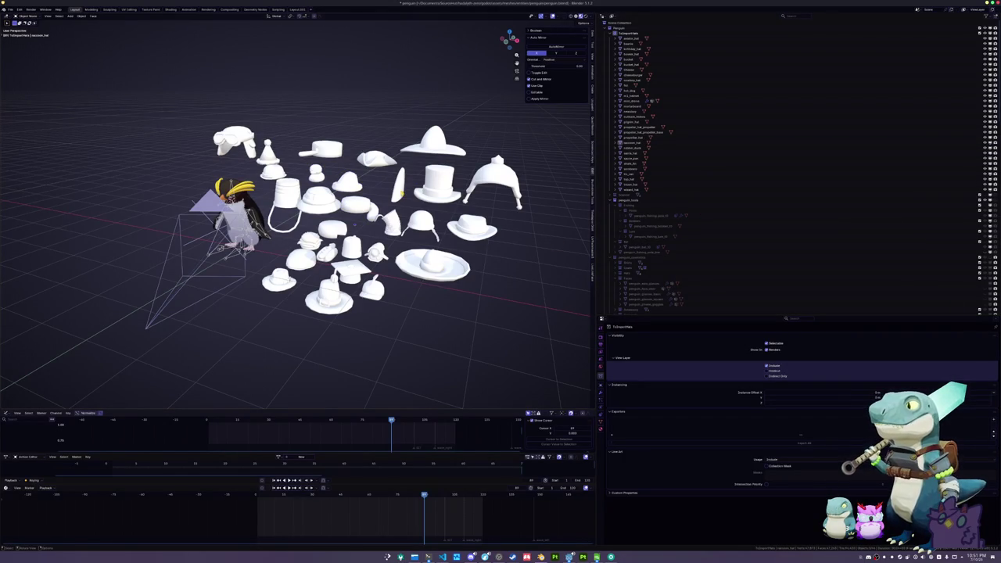
# Reset cabbie_duck to the origin and lift it 1.2948 m along Z onto the penguin's head
pyautogui.click(629, 147)
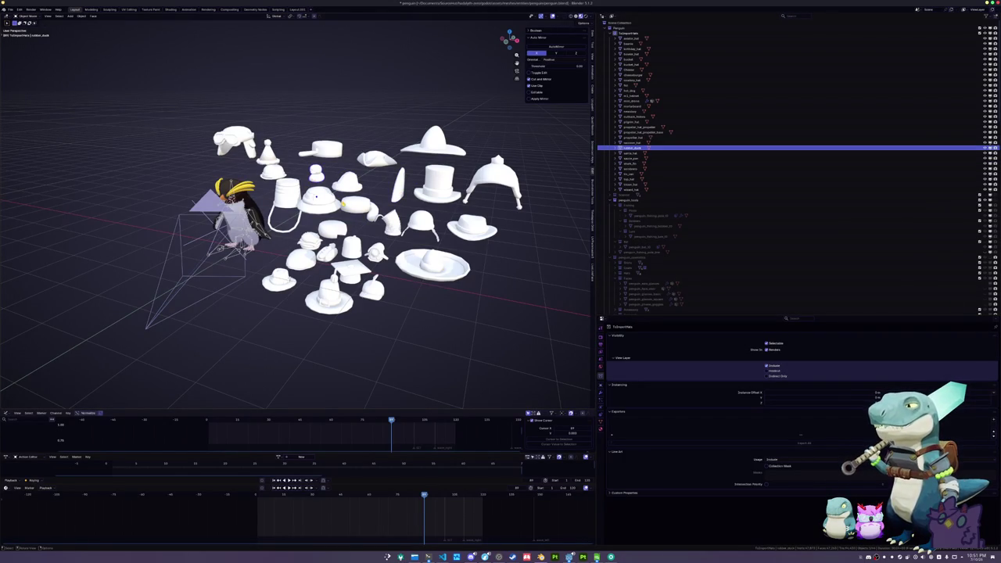
pyautogui.hotkey('alt', 'g')
pyautogui.scroll(3, 296, 211)
pyautogui.press('g')
pyautogui.press('z')
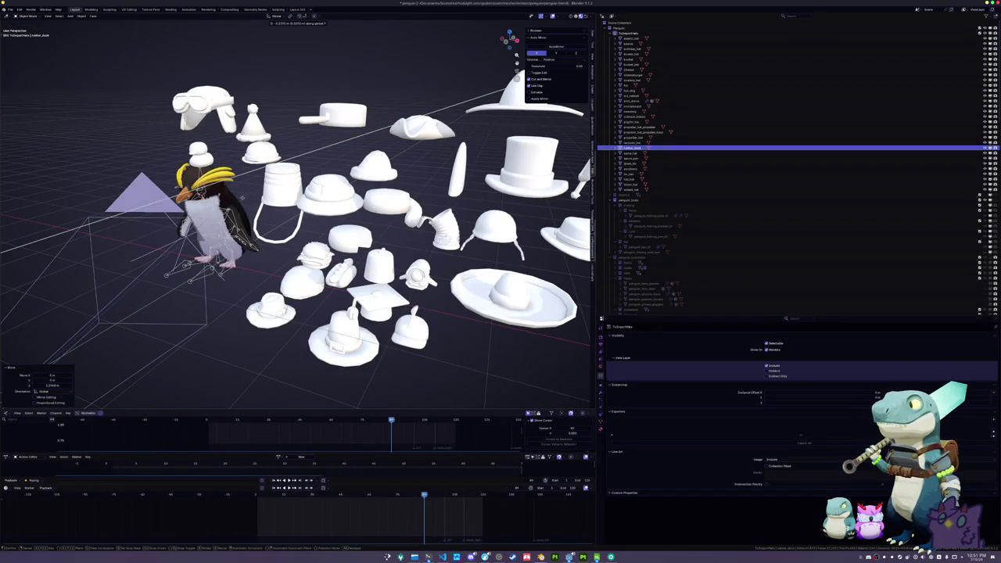
pyautogui.click(242, 197)
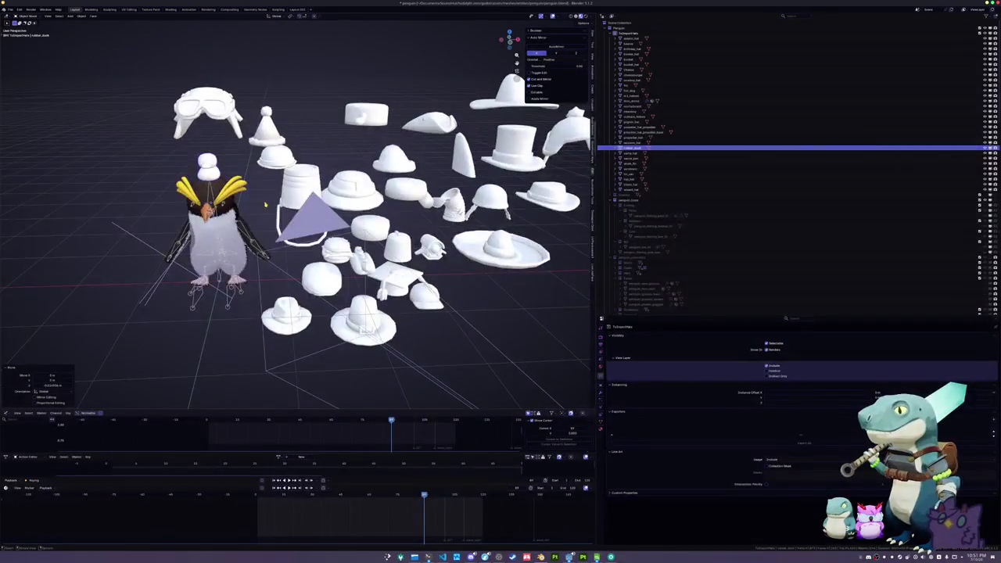
# Inspect the duck hat's fit from the front and side views
pyautogui.press('KP_1')
pyautogui.scroll(5, 265, 205)
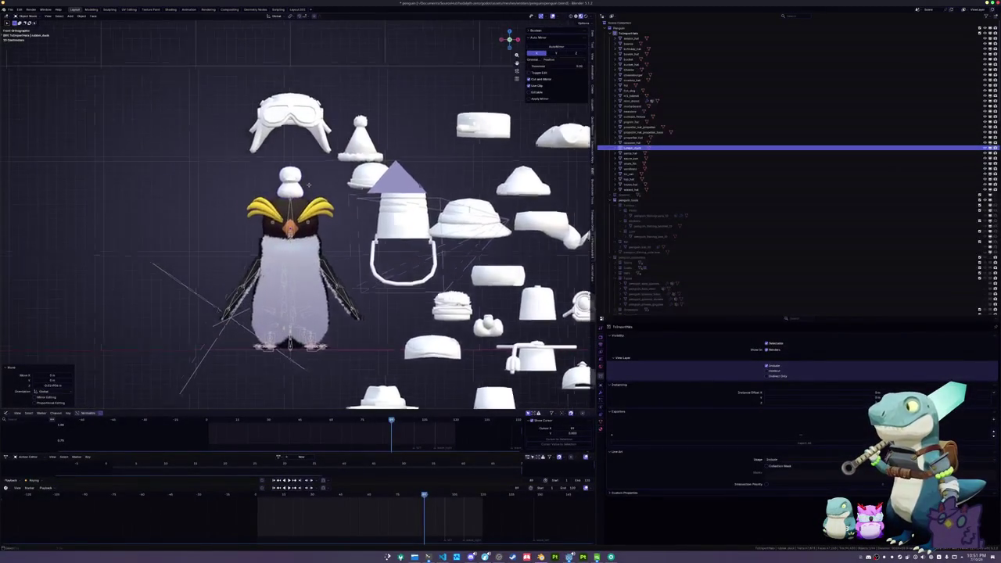
pyautogui.press('Tab')
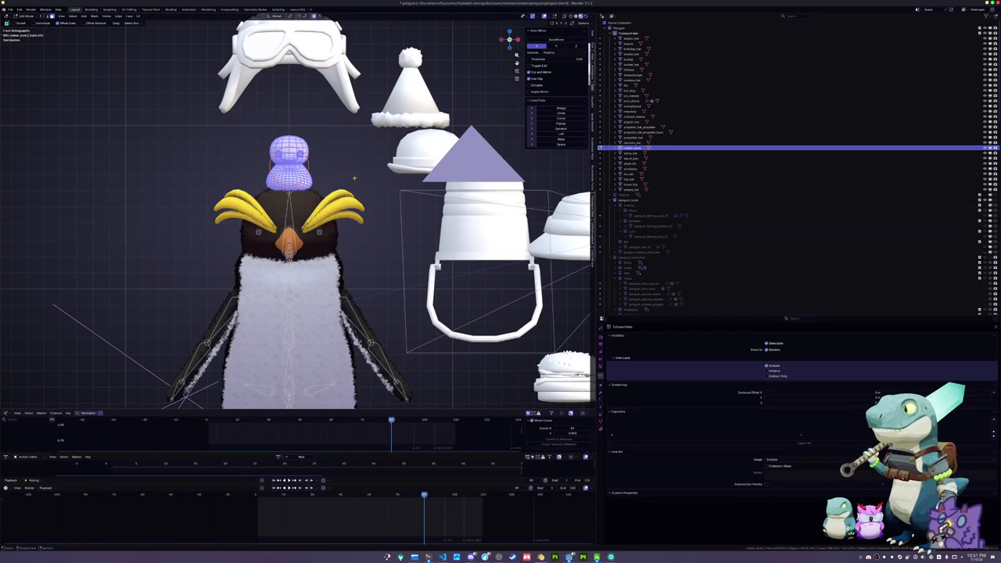
pyautogui.press('Tab')
pyautogui.moveTo(322, 182); pyautogui.dragTo(272, 202)
pyautogui.moveTo(314, 310); pyautogui.dragTo(321, 357)
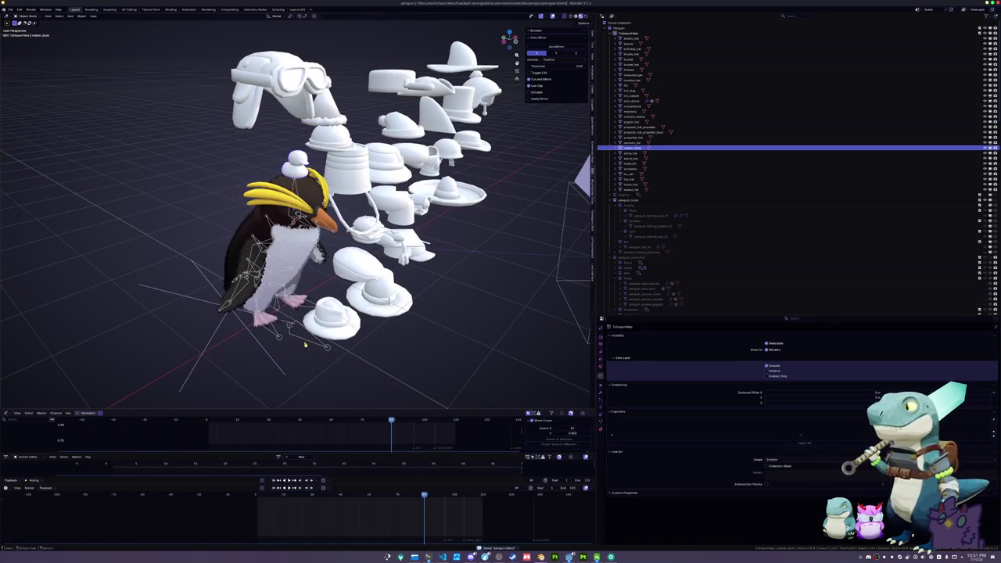
# Switch the penguin rig to the first action in its action list
pyautogui.click(305, 344)
pyautogui.click(250, 457)
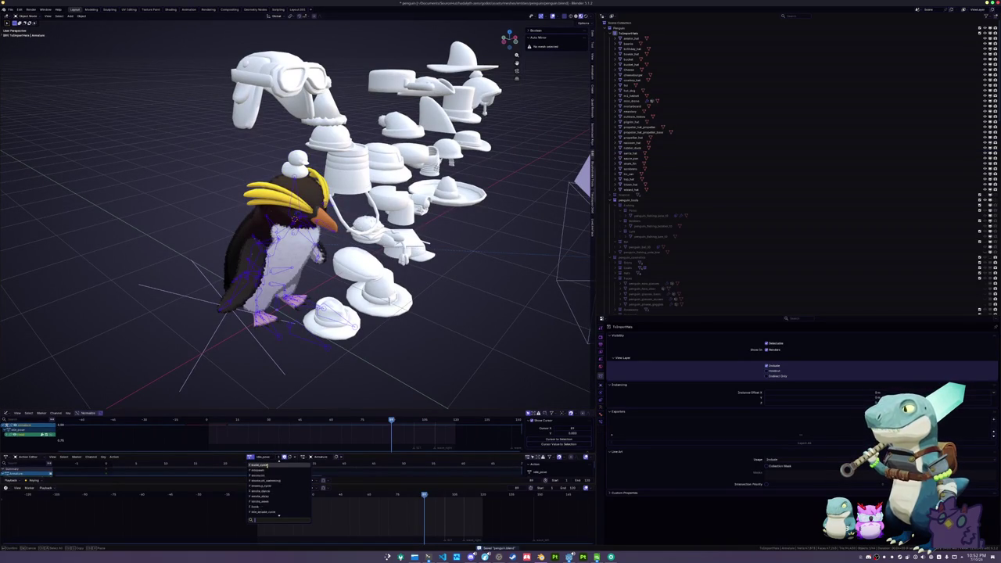
pyautogui.click(267, 465)
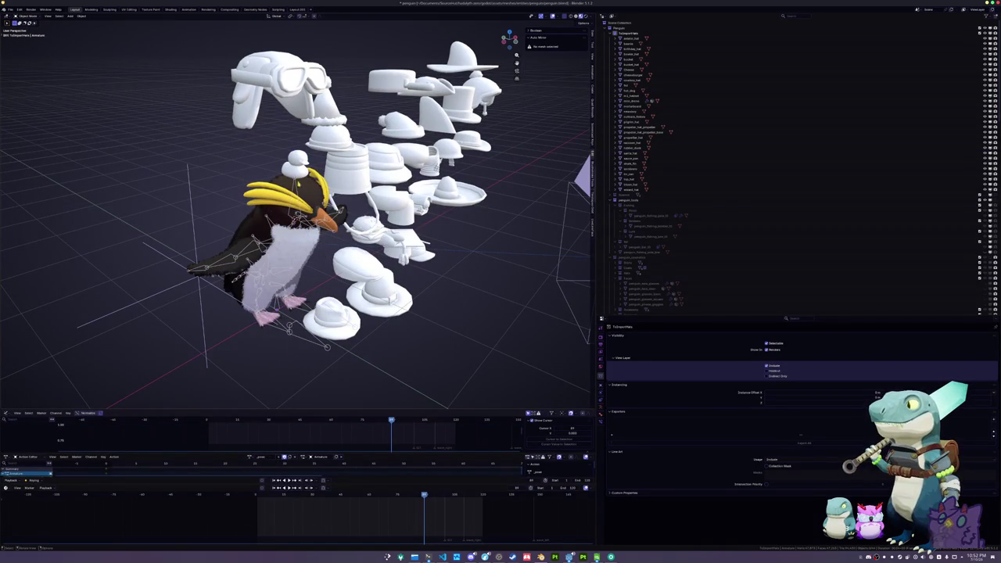
# Nudge the duck hat down onto the head and apply all its transforms
pyautogui.click(629, 147)
pyautogui.press('KP_1')
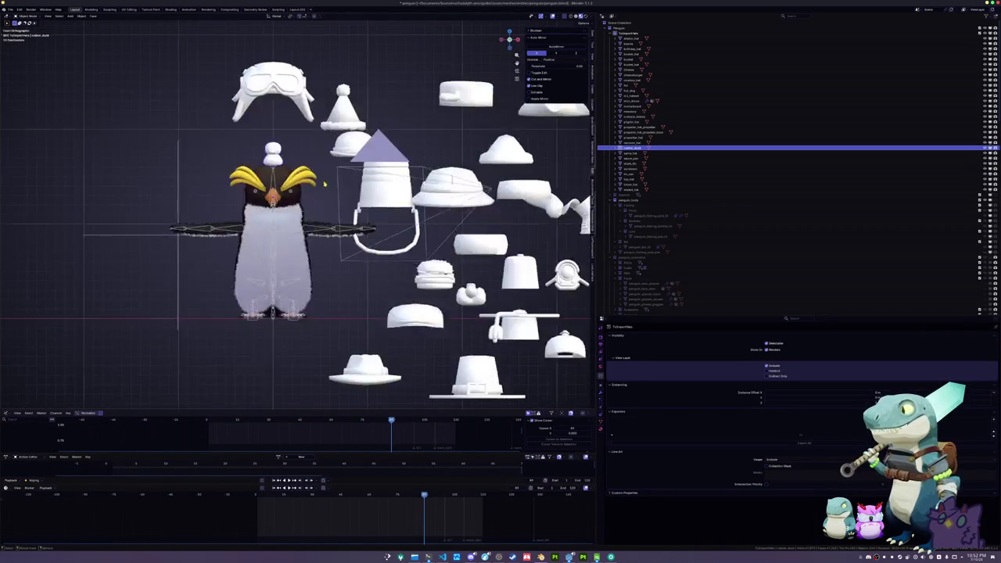
pyautogui.press('KP_3')
pyautogui.press('ctrl+KP_3')
pyautogui.scroll(6, 374, 161)
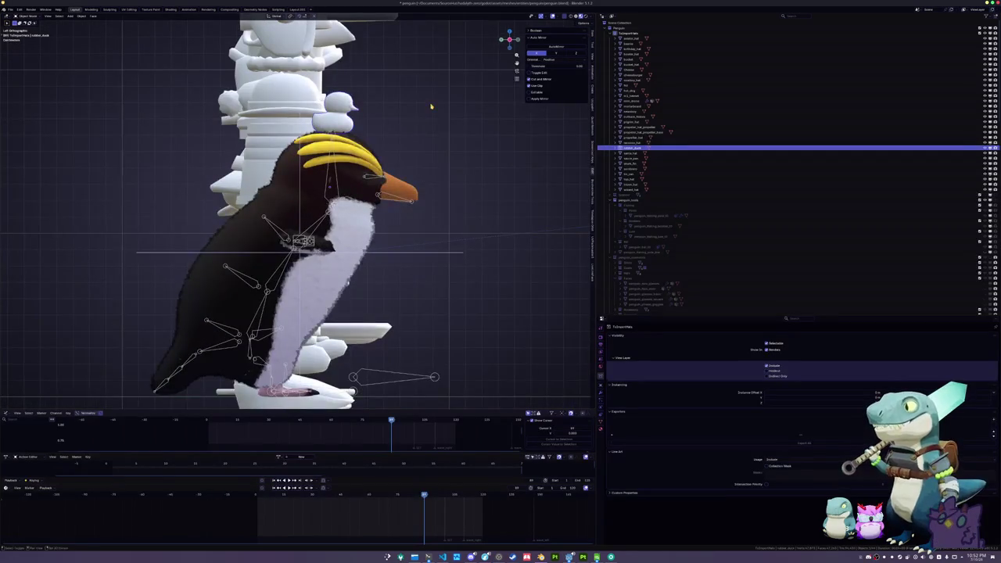
pyautogui.press('g')
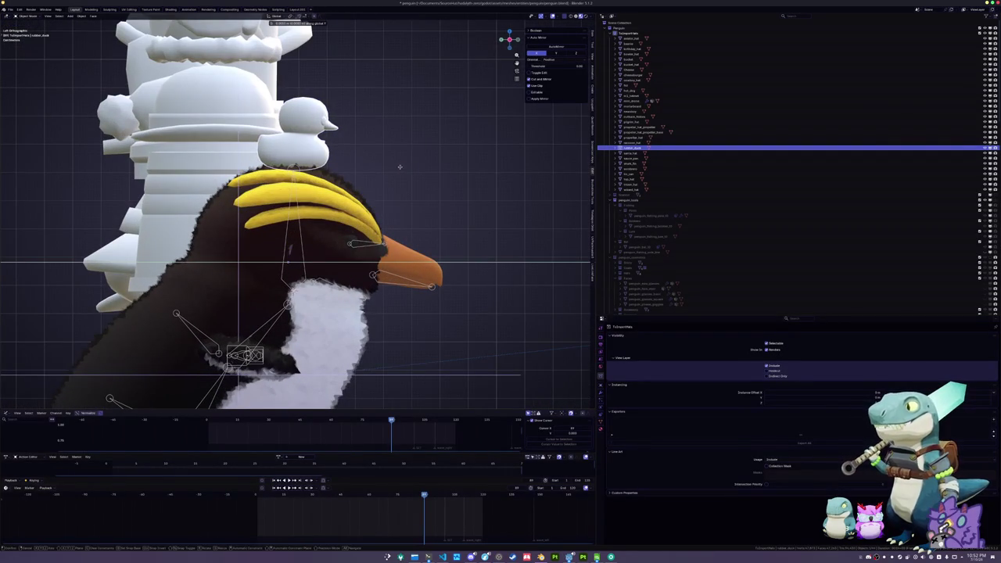
pyautogui.click(399, 170)
pyautogui.hotkey('ctrl', 'a')
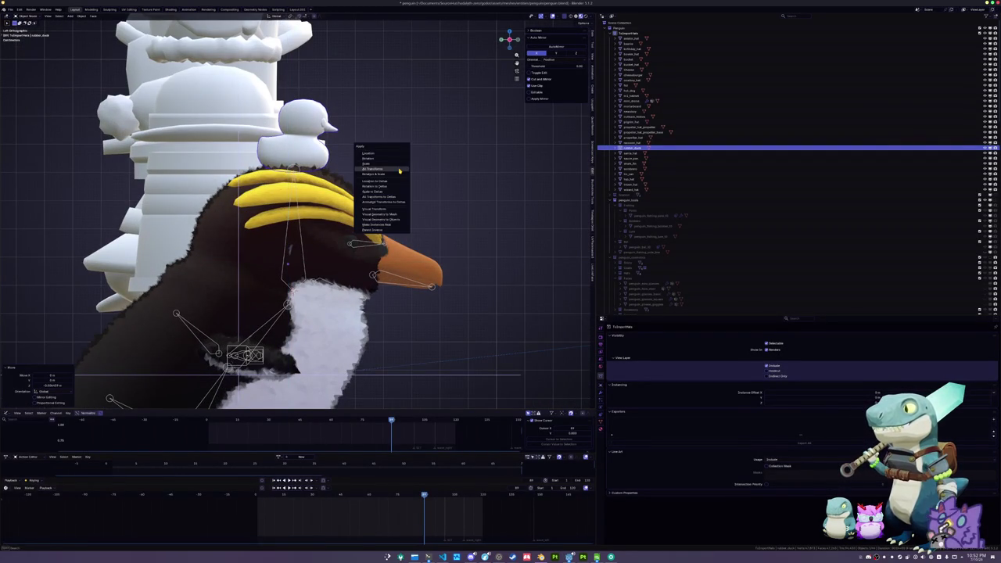
pyautogui.click(399, 170)
pyautogui.scroll(-5, 400, 170)
pyautogui.scroll(3, 289, 353)
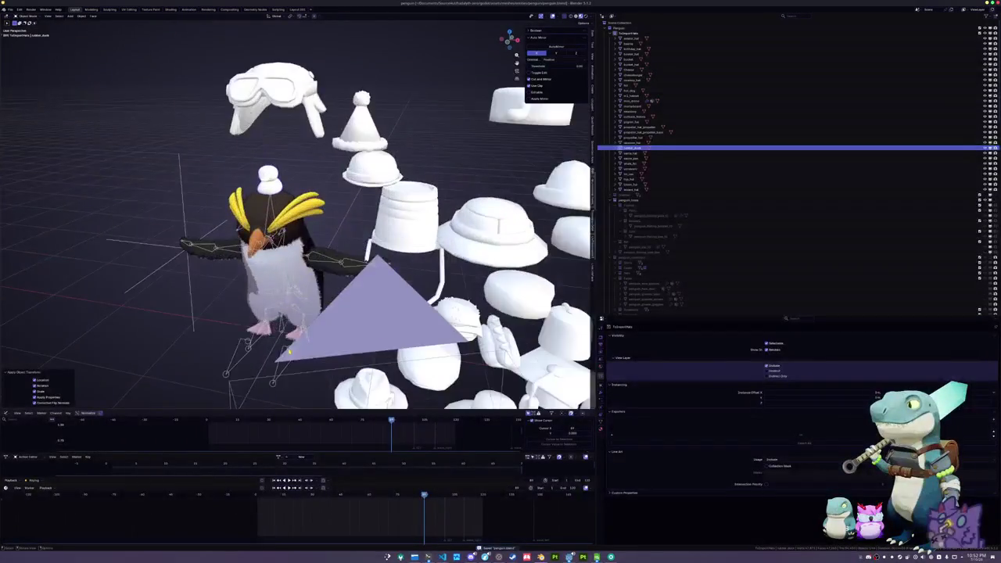
pyautogui.scroll(3, 290, 353)
# Parent the duck hat to the penguin armature with Armature Deform using empty groups
pyautogui.click(320, 311)
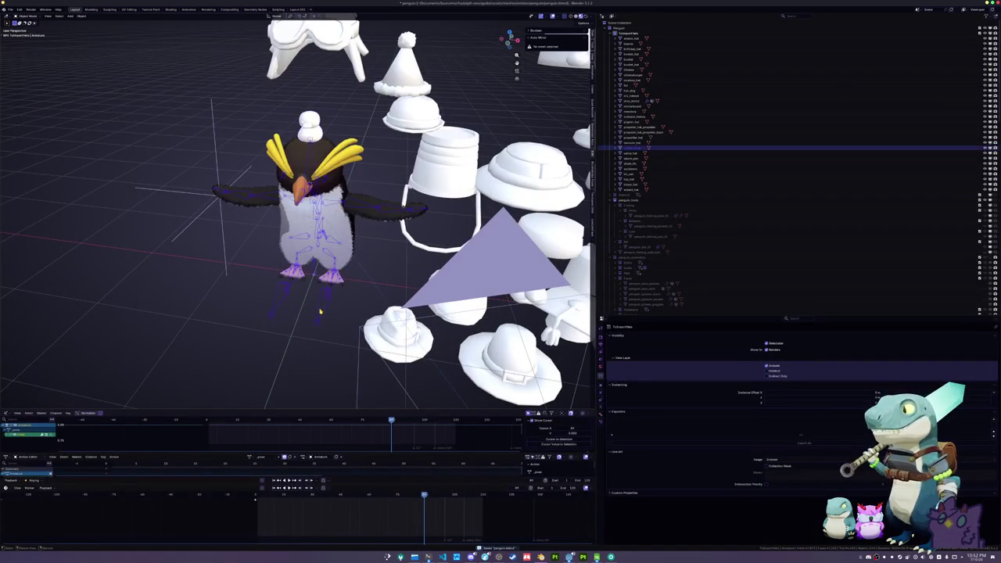
pyautogui.hotkey('ctrl', 'p')
pyautogui.press('Down')
pyautogui.press('Down')
pyautogui.press('Down')
pyautogui.press('Up')
pyautogui.press('Up')
pyautogui.press('Up')
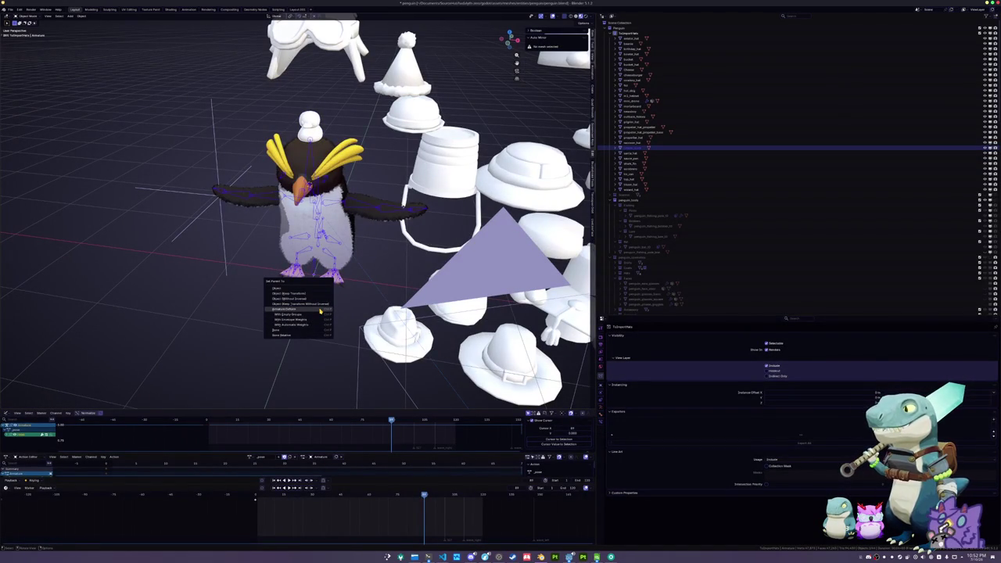
pyautogui.press('Return')
pyautogui.press('F9')
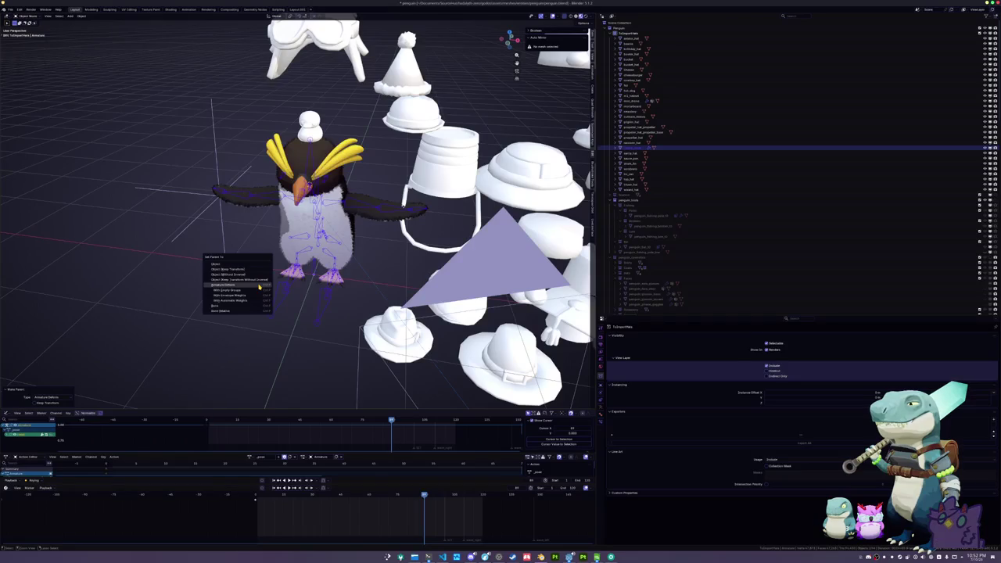
pyautogui.scroll(-1, 259, 286)
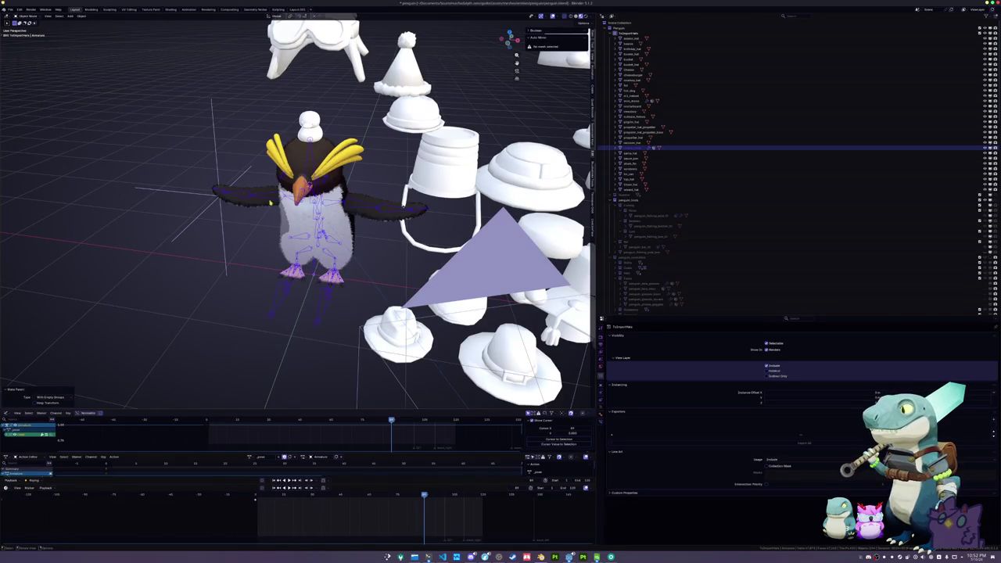
pyautogui.click(317, 235)
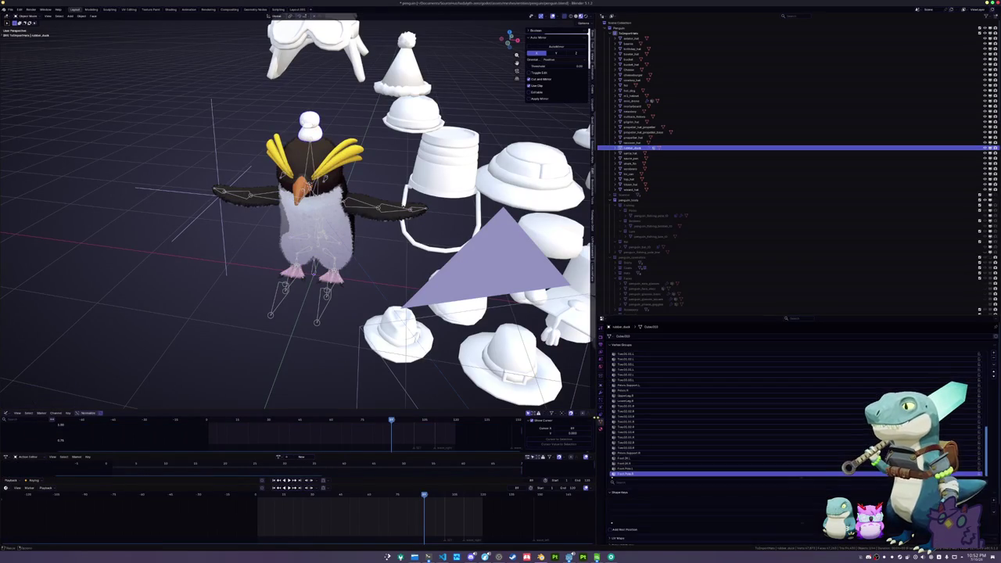
# Assign all of cabbie_duck's vertices to the Head vertex group and check the result
pyautogui.press('Tab')
pyautogui.scroll(5, 680, 438)
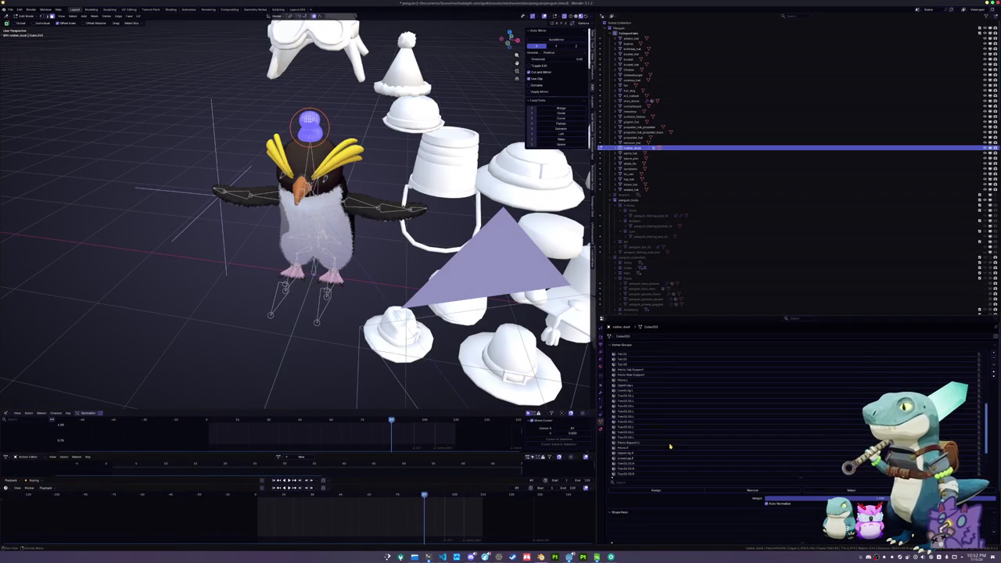
pyautogui.scroll(5, 681, 438)
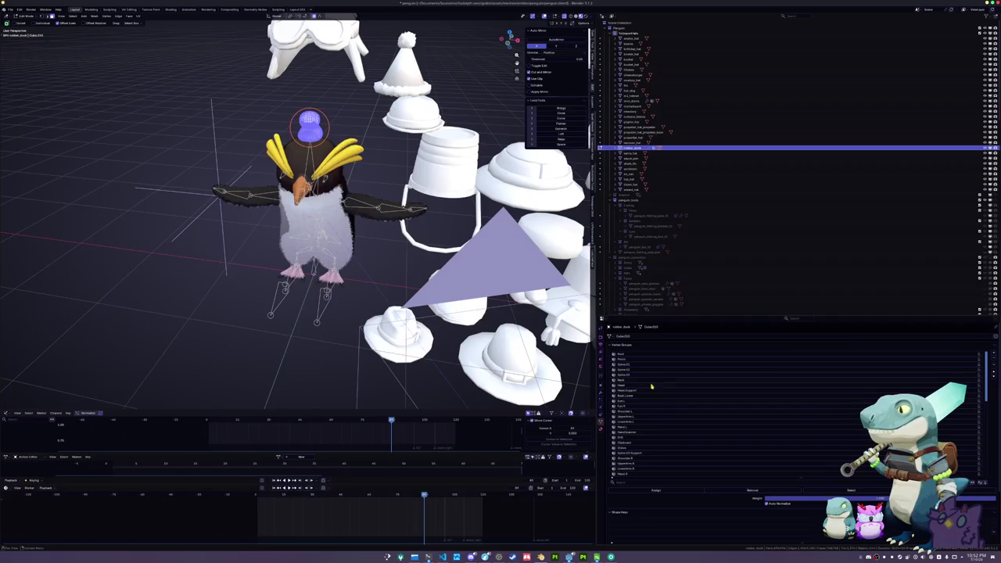
pyautogui.click(624, 385)
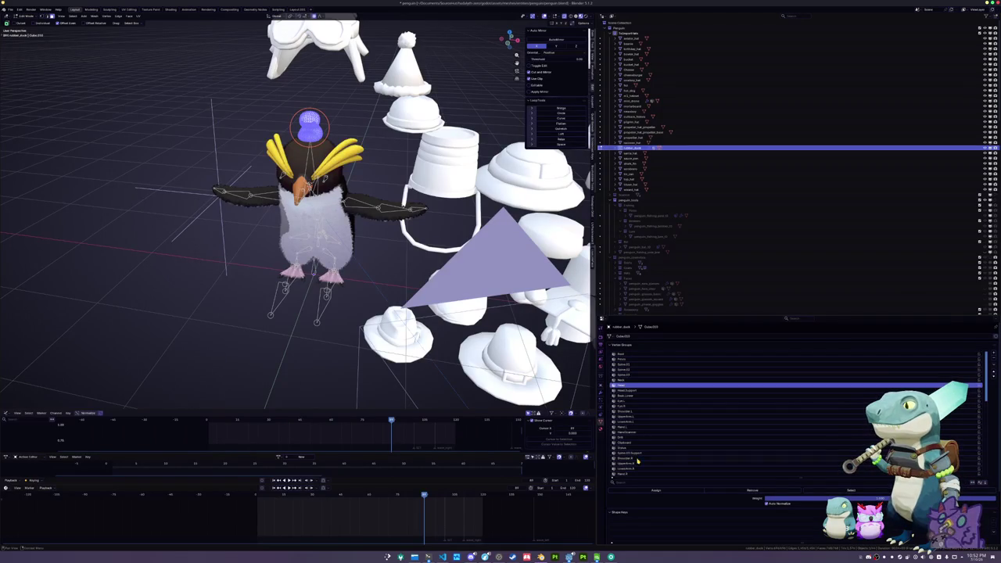
pyautogui.click(653, 490)
pyautogui.scroll(-5, 230, 264)
pyautogui.press('Tab')
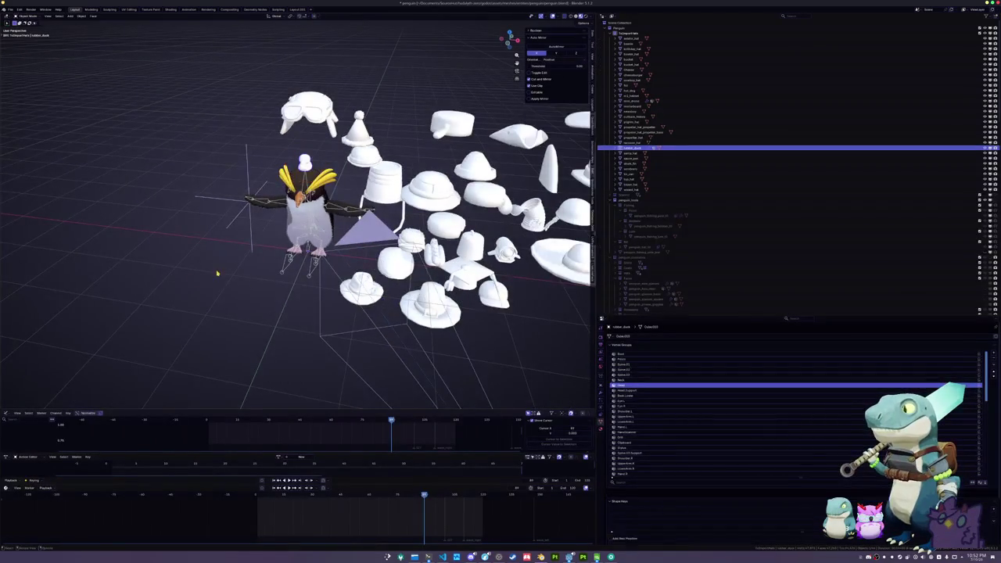
pyautogui.scroll(8, 231, 264)
pyautogui.press('Tab')
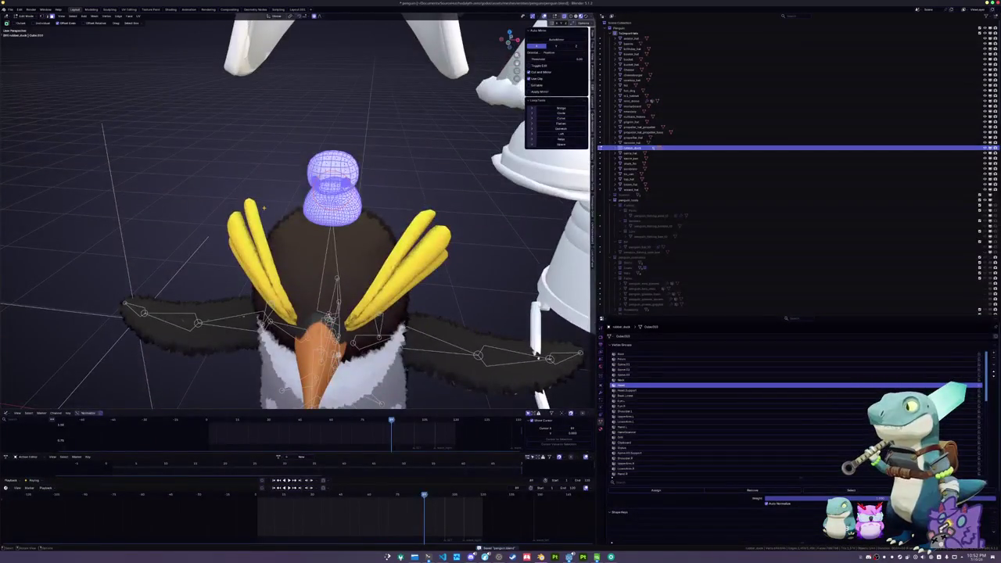
pyautogui.moveTo(264, 206)
pyautogui.mouseDown()
pyautogui.moveTo(237, 253)
pyautogui.moveTo(194, 247)
pyautogui.moveTo(223, 246)
pyautogui.mouseUp()
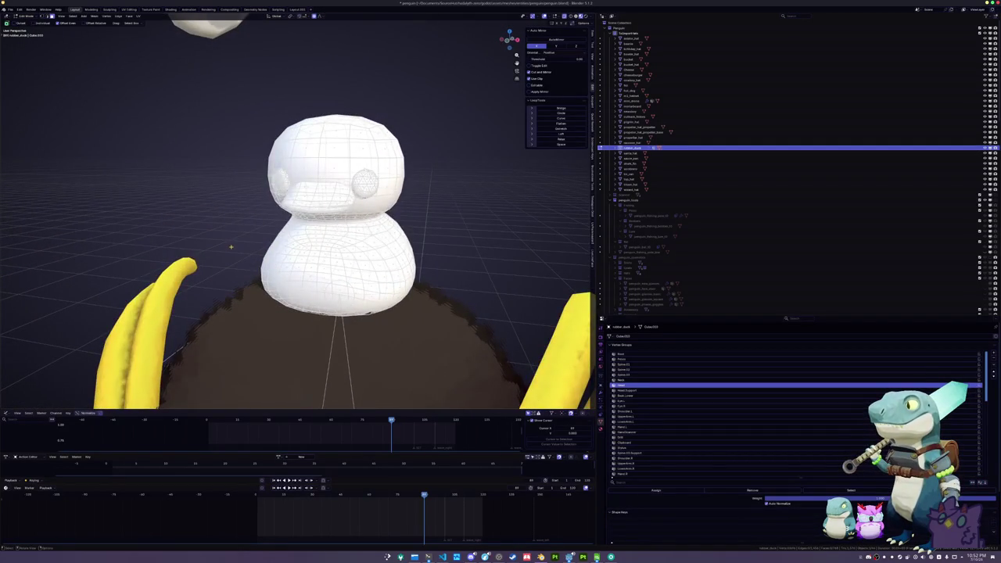
pyautogui.press('Tab')
pyautogui.scroll(-5, 224, 246)
pyautogui.scroll(-10, 297, 234)
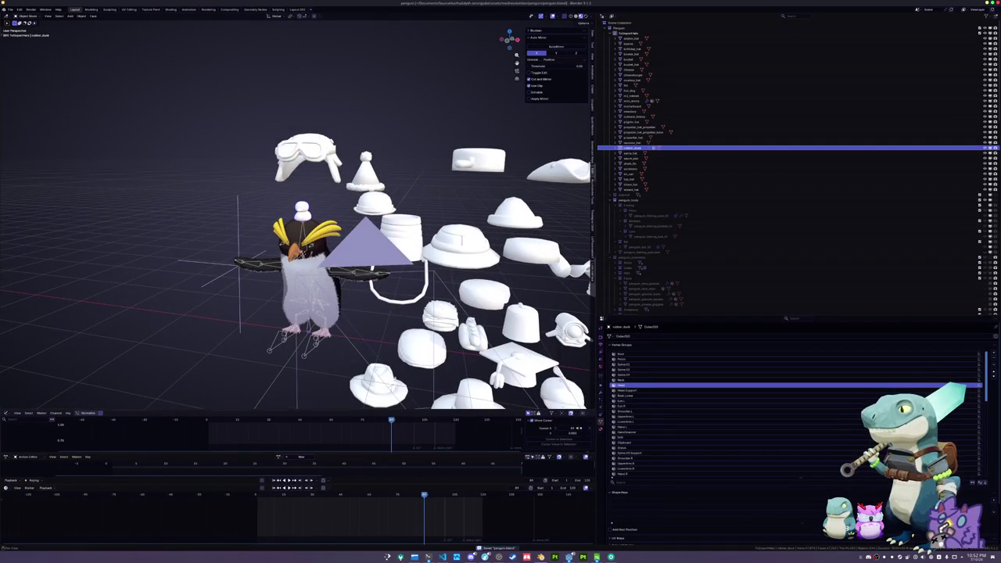
# Rename the duck's material to penguin_rubber_duck
pyautogui.click(602, 429)
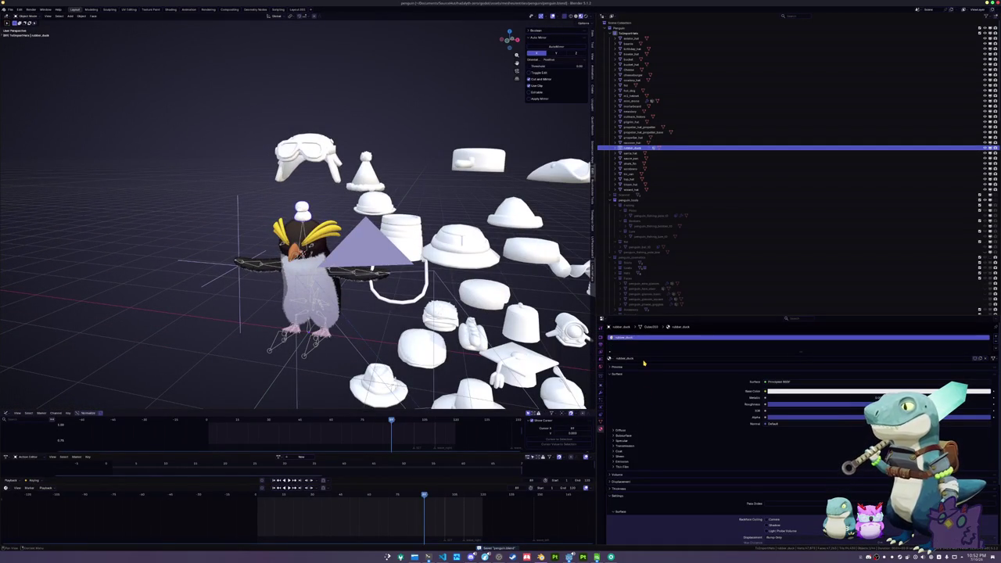
pyautogui.click(646, 357)
pyautogui.write('penguin_')
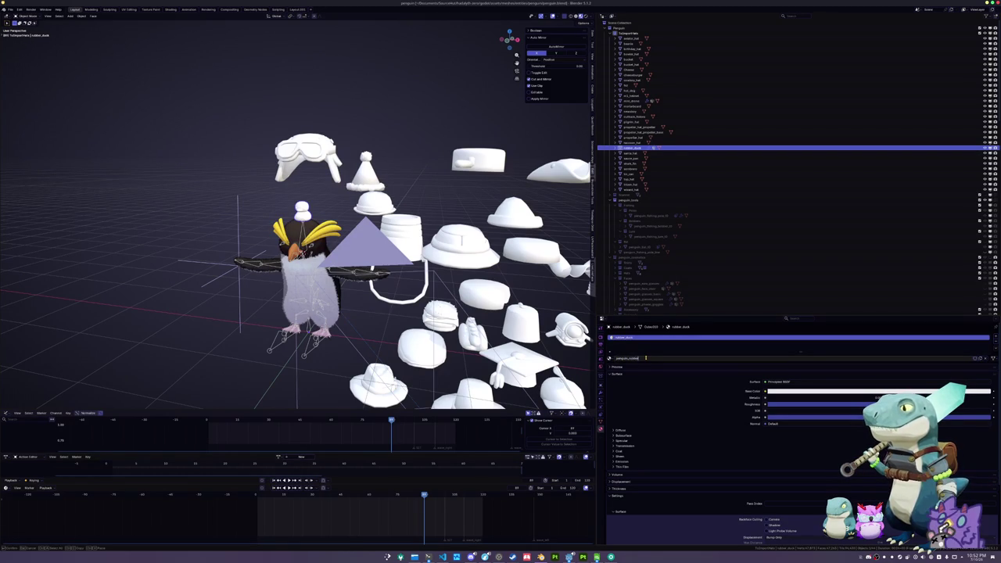
pyautogui.write('ck')
pyautogui.press('Return')
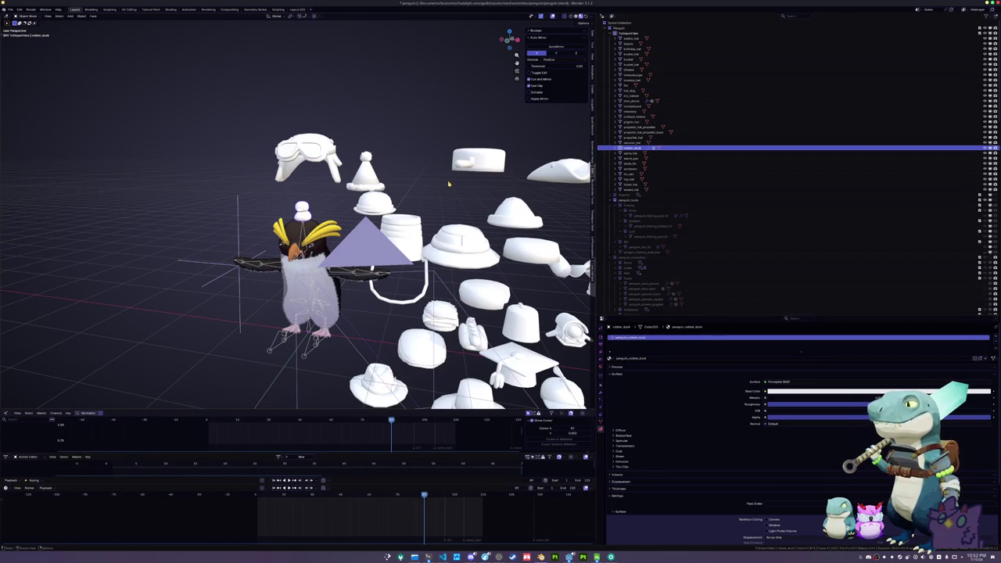
# Move the duck into the Penguin > penguin_cosmetics > Hats collection
pyautogui.press('m')
pyautogui.moveTo(451, 185)
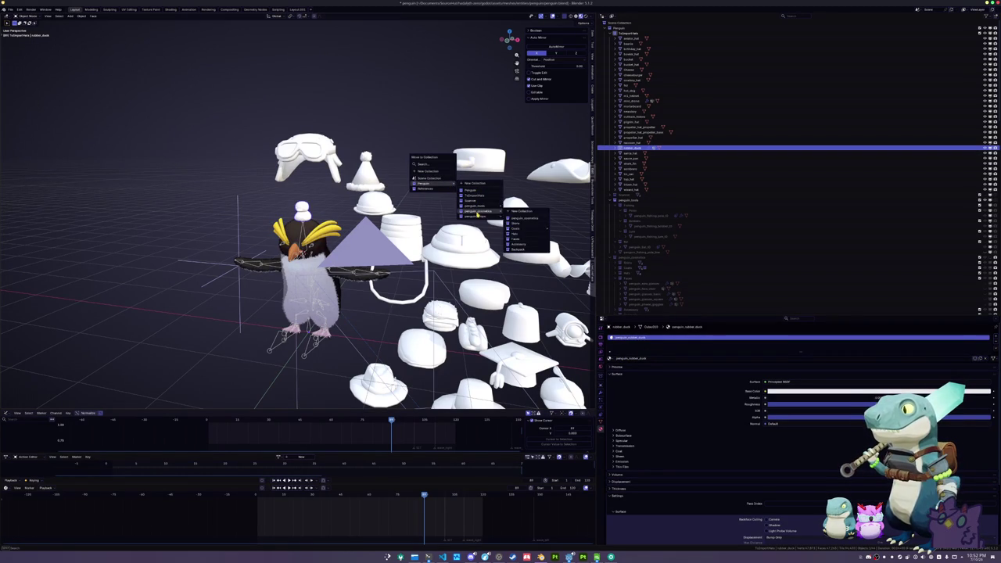
pyautogui.press('Return')
pyautogui.scroll(-10, 634, 222)
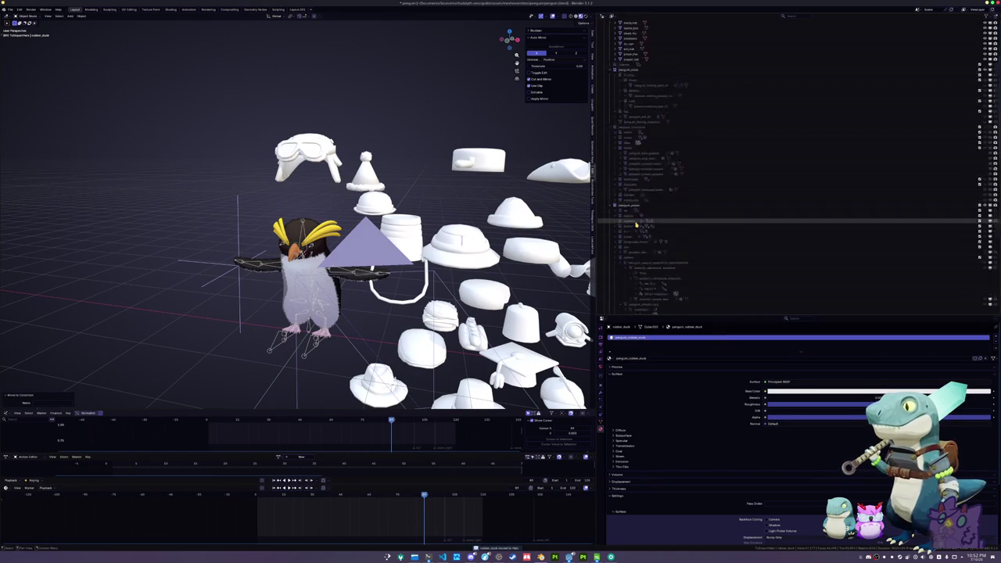
pyautogui.scroll(10, 632, 196)
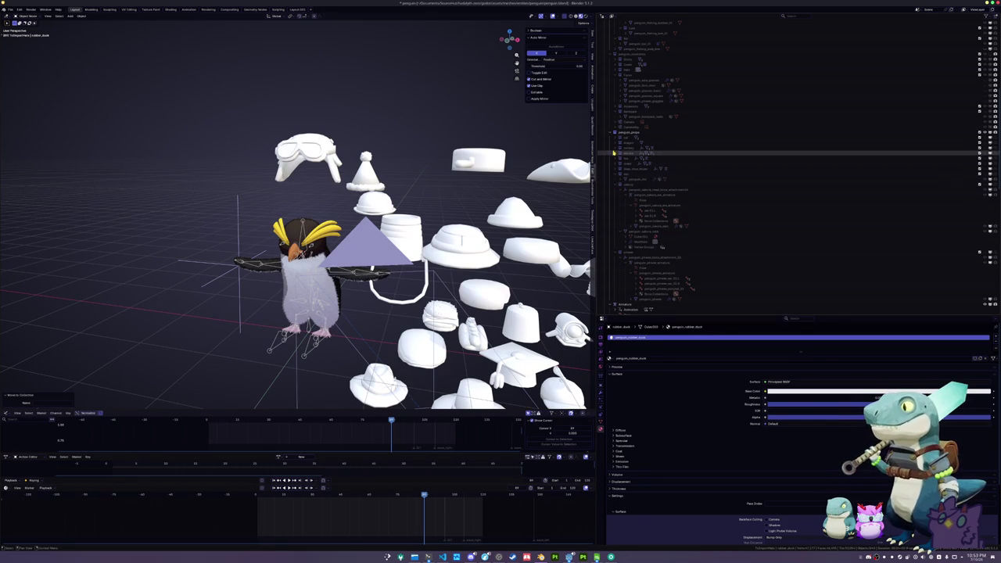
pyautogui.scroll(5, 602, 123)
# Make the penguin_cosmetics collection visible in the viewport
pyautogui.click(853, 137)
pyautogui.click(964, 116)
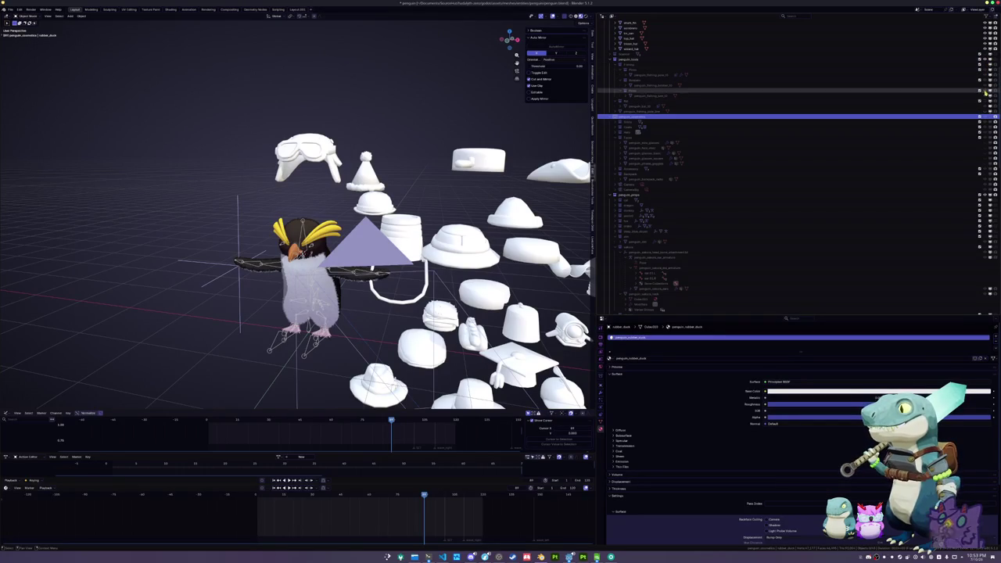
pyautogui.click(990, 117)
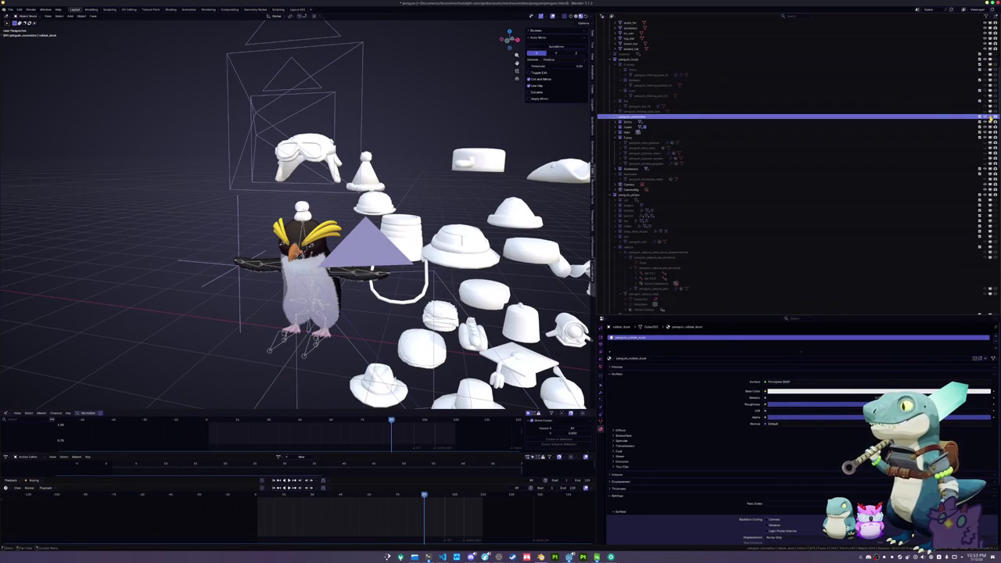
pyautogui.click(990, 117)
pyautogui.click(990, 117)
pyautogui.click(990, 117)
pyautogui.click(990, 117)
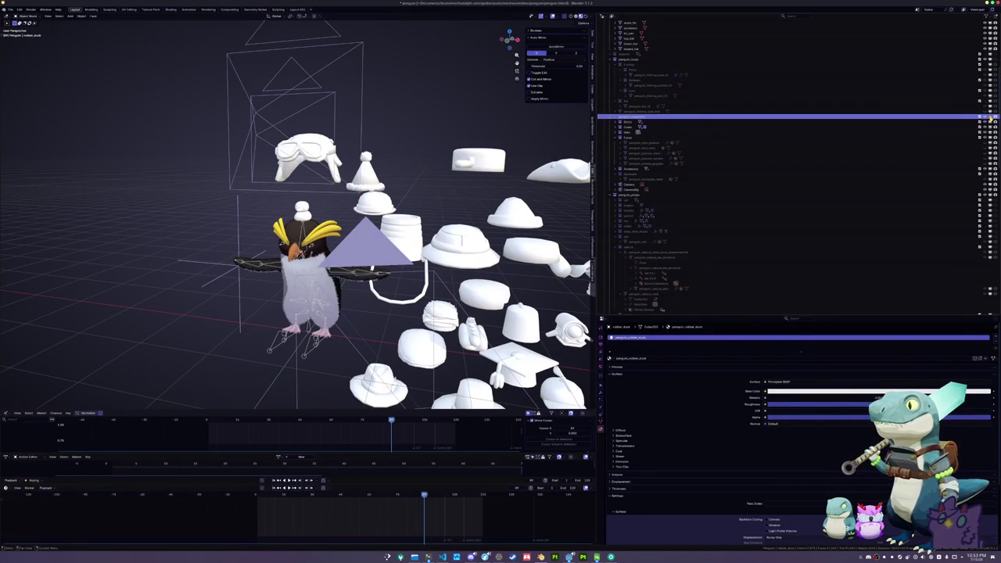
# Move the aviator hat sideways along X, then select the rubber duck hat
pyautogui.click(629, 139)
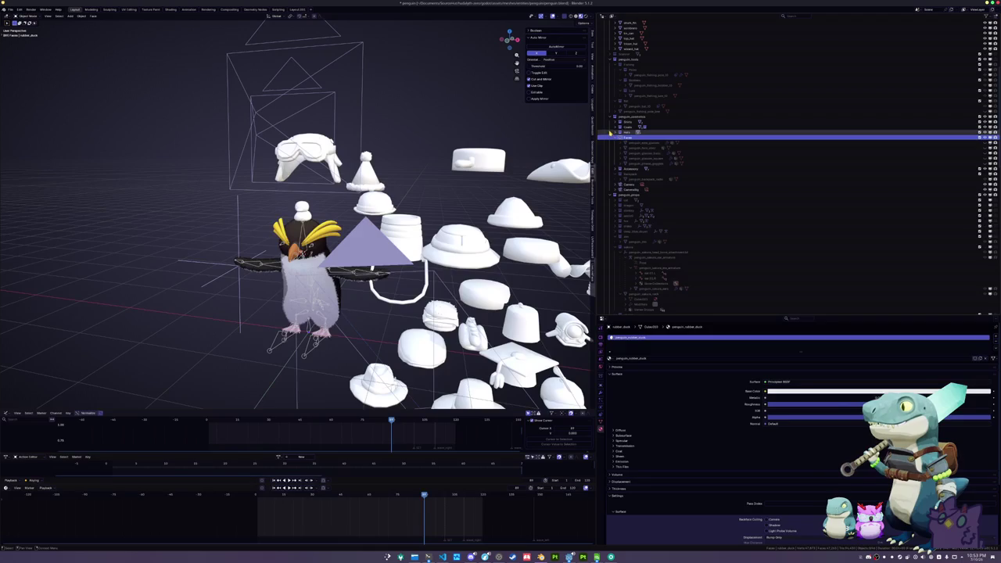
pyautogui.click(616, 133)
pyautogui.click(313, 153)
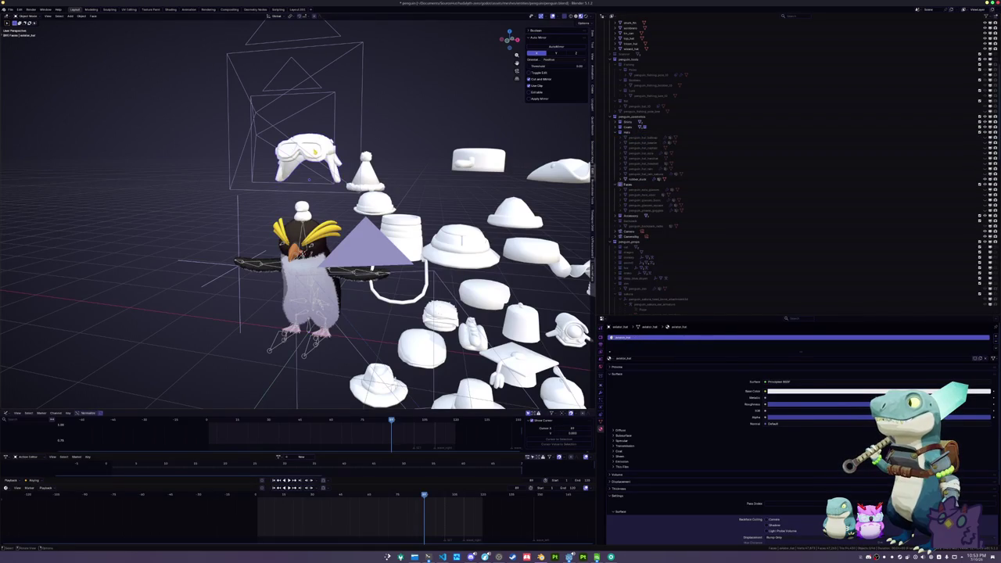
pyautogui.press('g')
pyautogui.press('x')
pyautogui.click(320, 175)
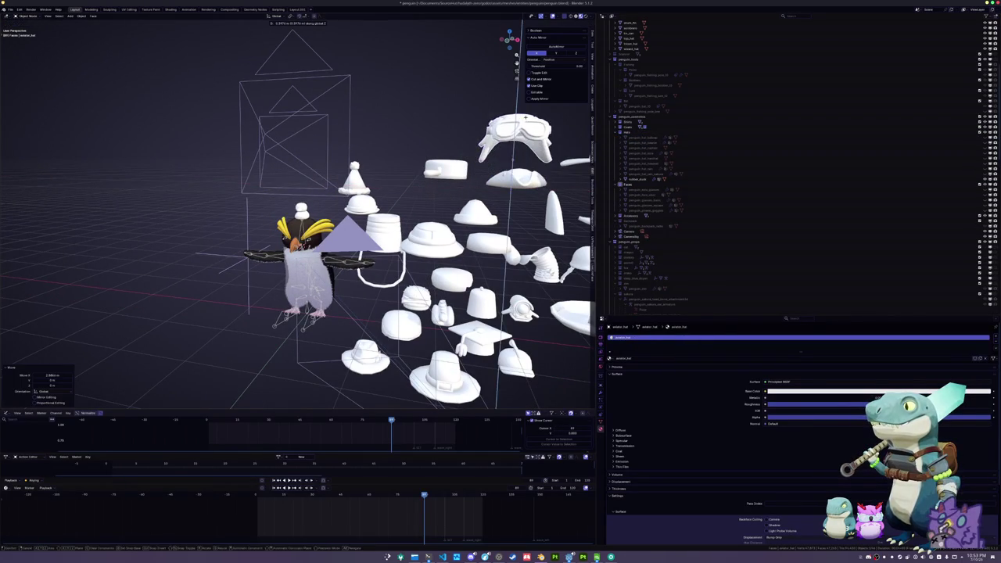
pyautogui.click(513, 150)
pyautogui.scroll(2, 500, 168)
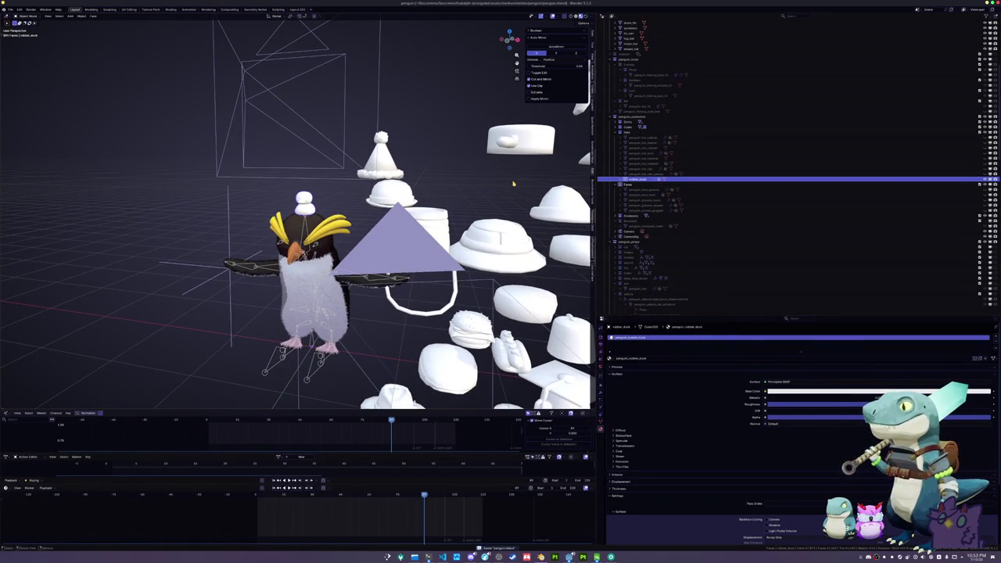
# Rename the duck object to penguin_hat_rubber_duck
pyautogui.press('F2')
pyautogui.write('penguin_hat_rubber_duck')
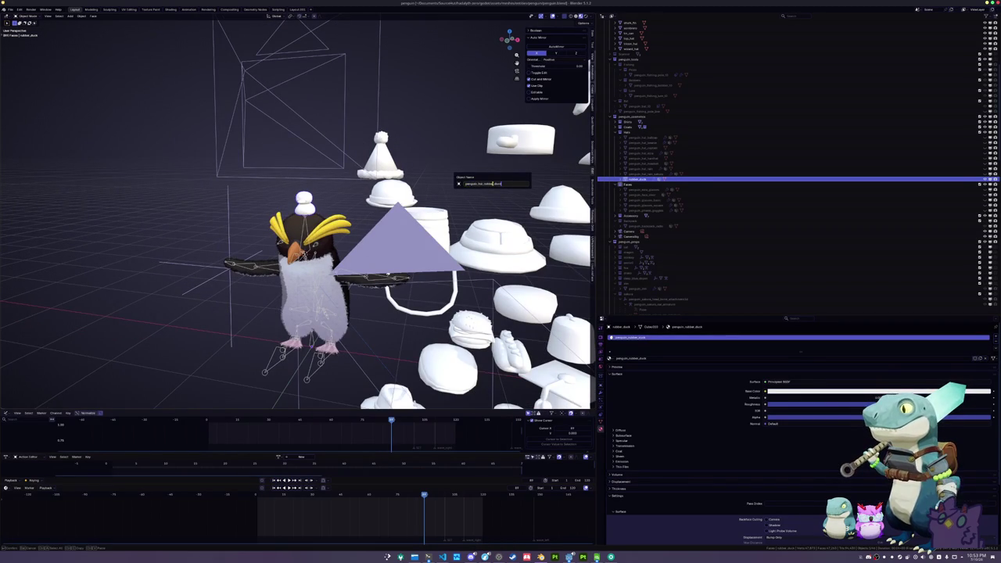
pyautogui.press('Return')
pyautogui.moveTo(494, 184); pyautogui.dragTo(508, 187)
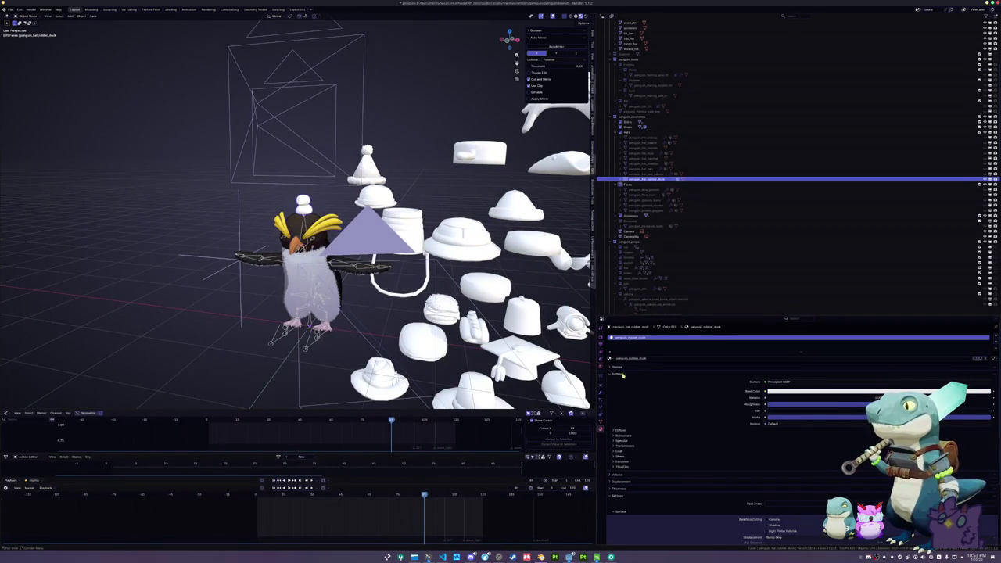
# Rename the duck's material to penguin_hat_rubber_duck
pyautogui.click(648, 358)
pyautogui.press('BackSpace')
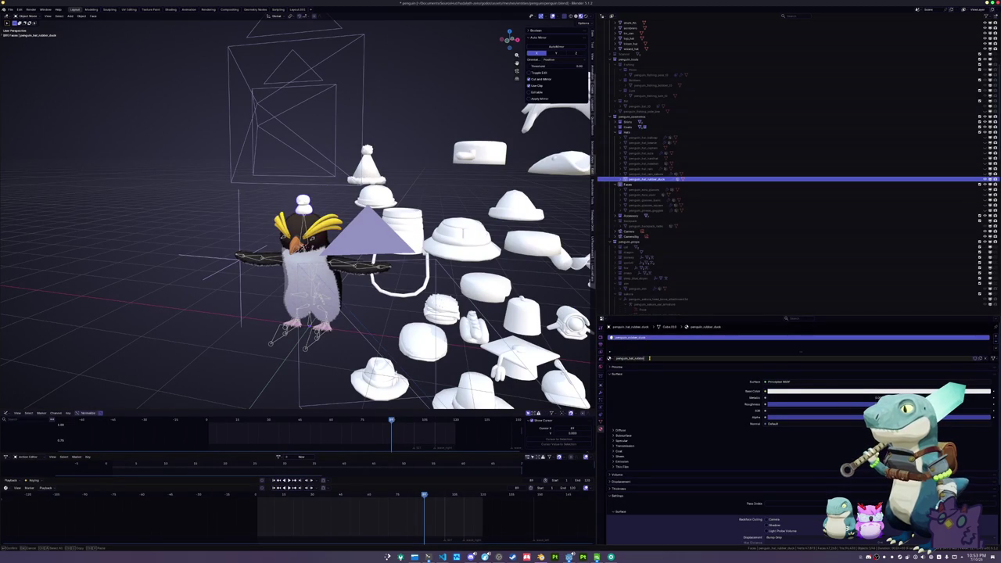
pyautogui.write('ck')
pyautogui.press('Return')
# View the scene through the selected orthographic icon camera
pyautogui.moveTo(469, 235); pyautogui.dragTo(438, 227)
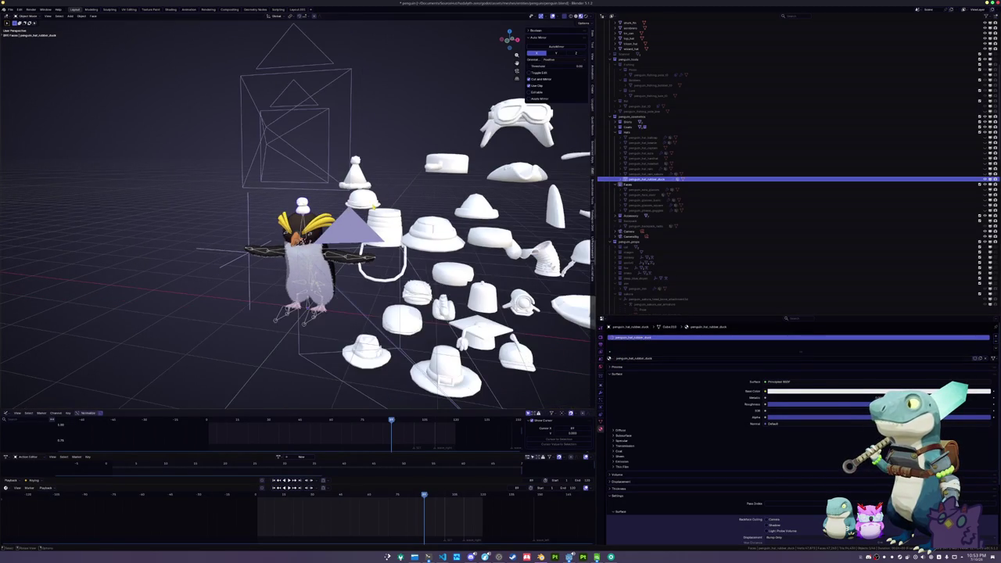
pyautogui.press('KP_0')
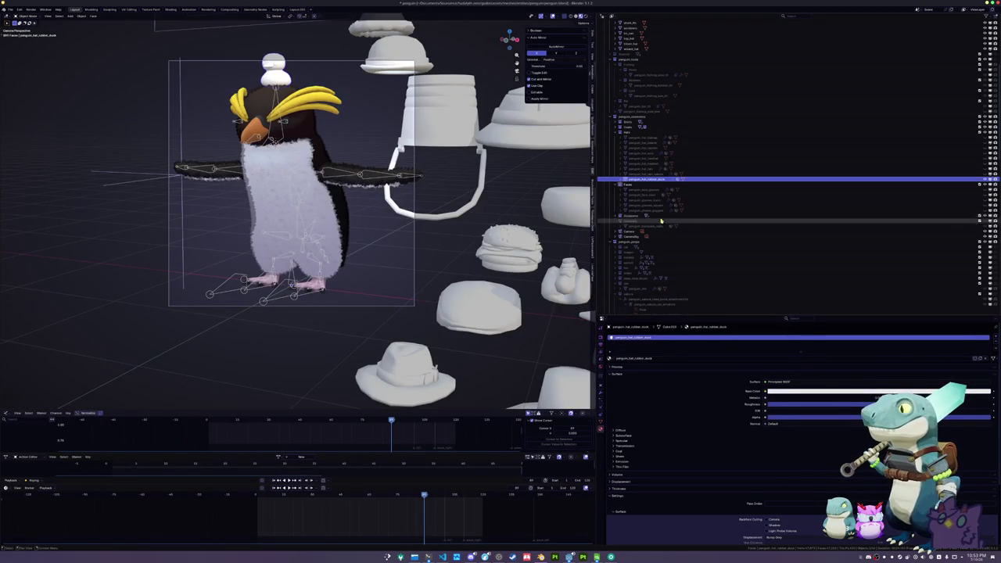
pyautogui.scroll(-3, 646, 192)
pyautogui.click(645, 192)
pyautogui.press('ctrl+KP_0')
pyautogui.scroll(-3, 308, 287)
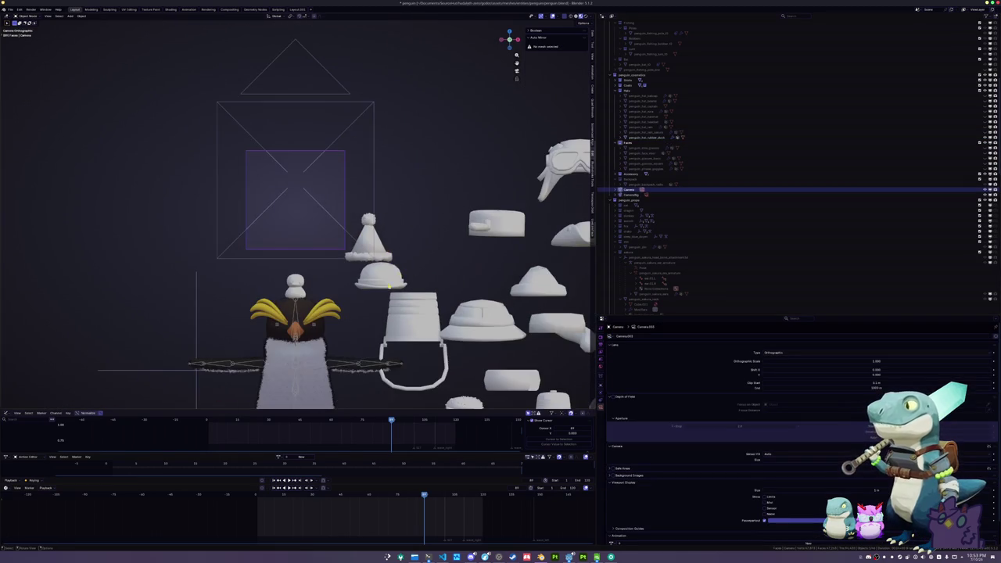
# Raise the rubber duck hat vertically into the centre of the camera frame
pyautogui.press('g')
pyautogui.press('z')
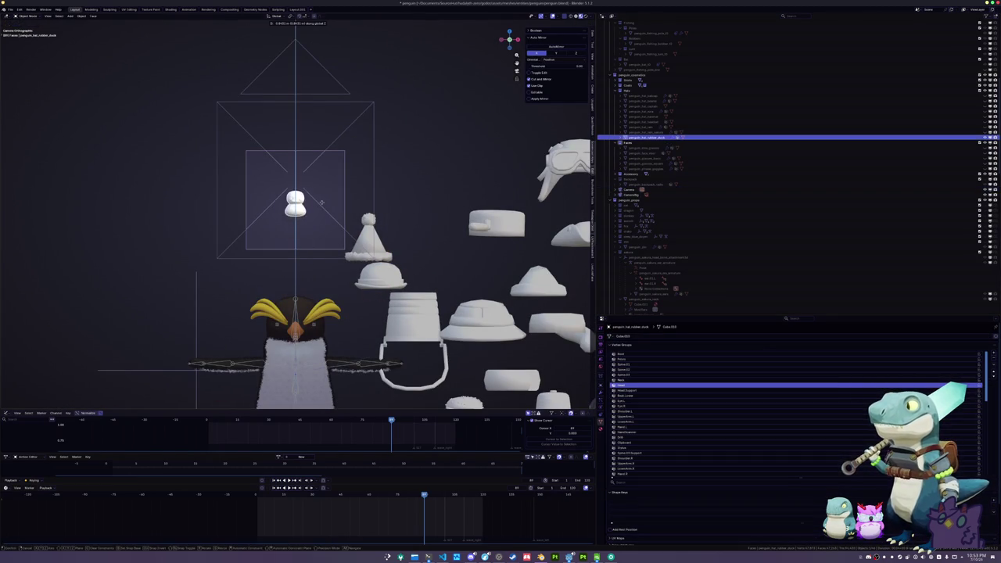
pyautogui.click(319, 207)
pyautogui.press('g')
pyautogui.press('z')
pyautogui.click(327, 198)
# Switch to the Shading workspace and bring up the file manager
pyautogui.scroll(3, 402, 231)
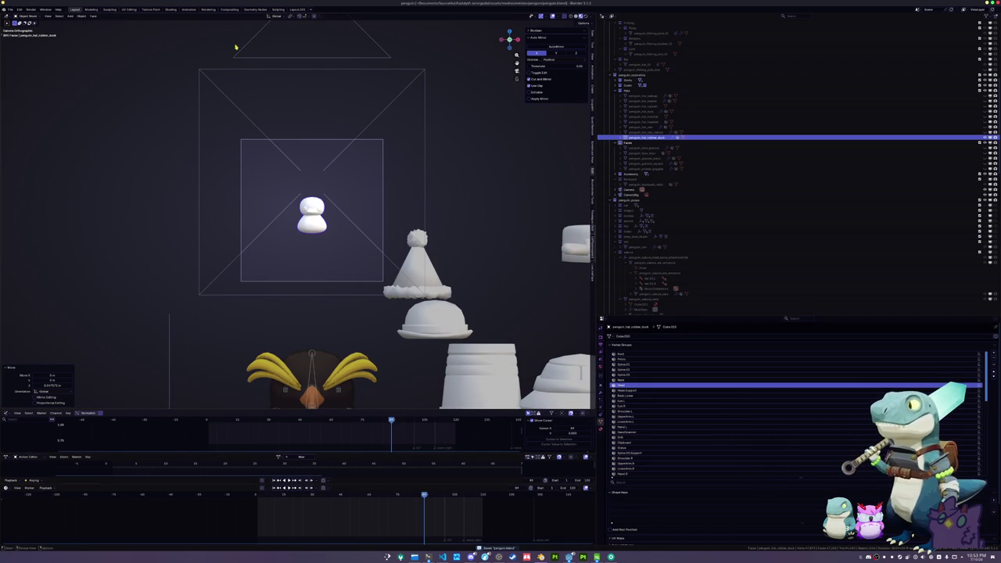
pyautogui.click(172, 9)
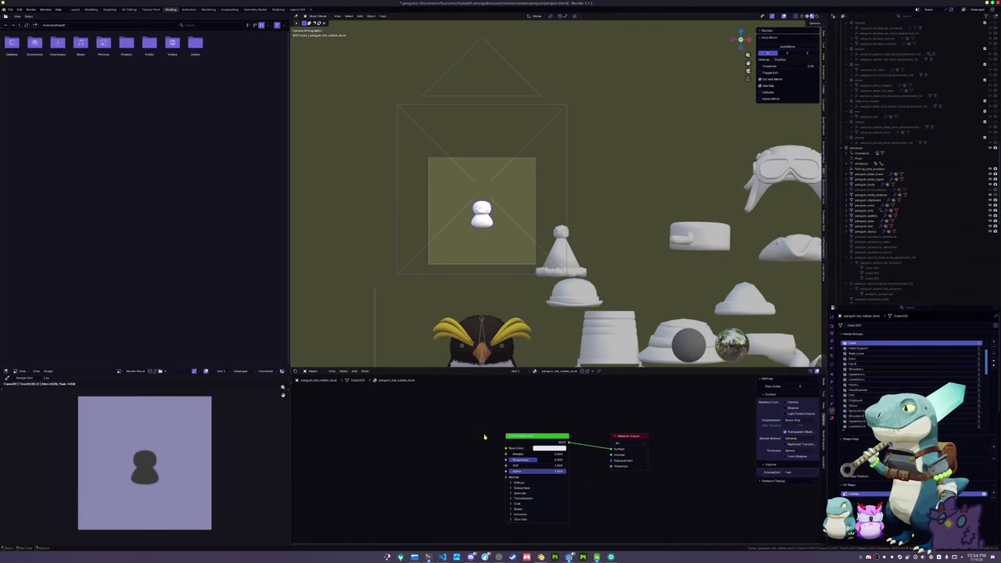
pyautogui.click(415, 557)
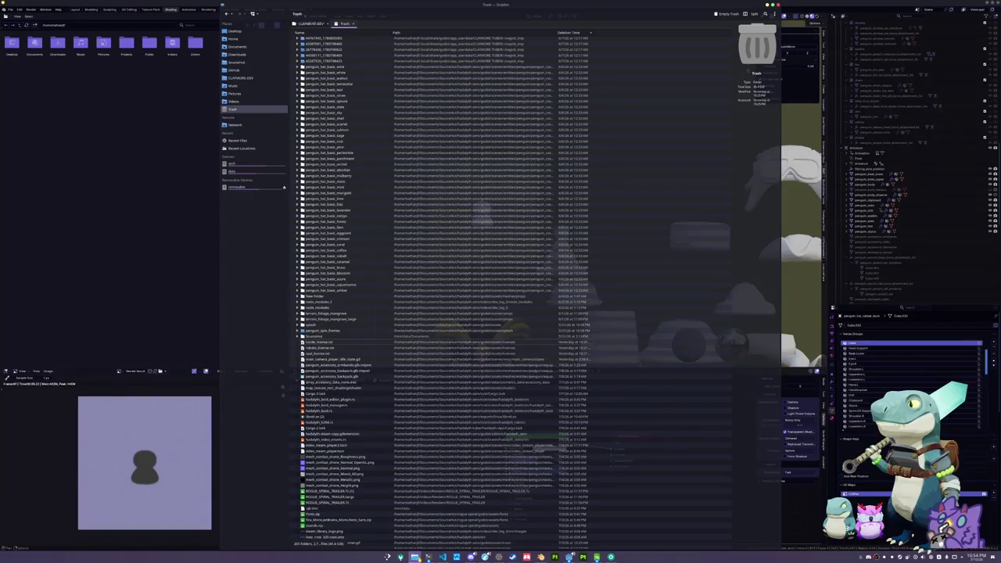
# Navigate from Sourcehut into godot/assets/entities/structures/drones/small_drone_hub
pyautogui.click(235, 61)
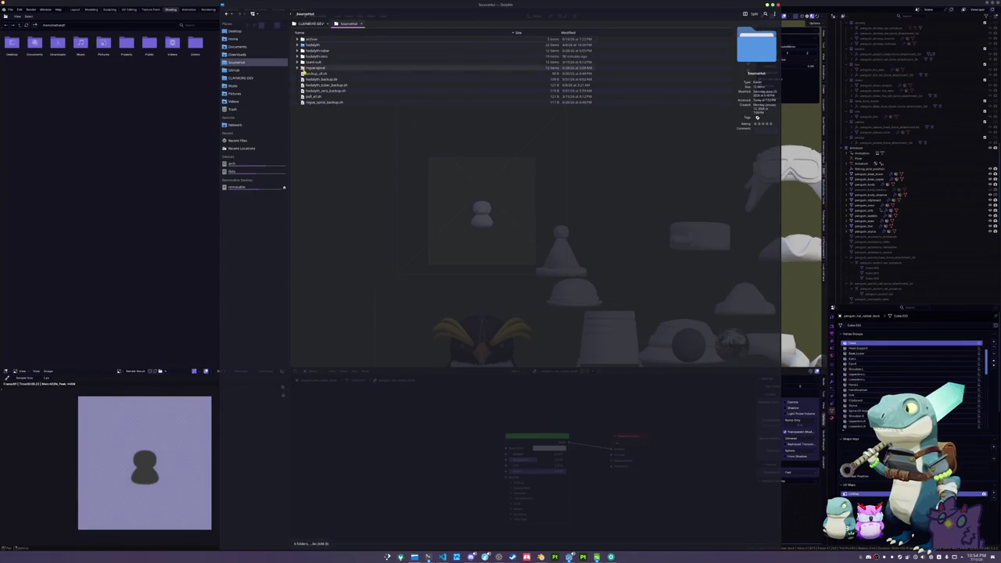
pyautogui.doubleClick(310, 44)
pyautogui.doubleClick(314, 57)
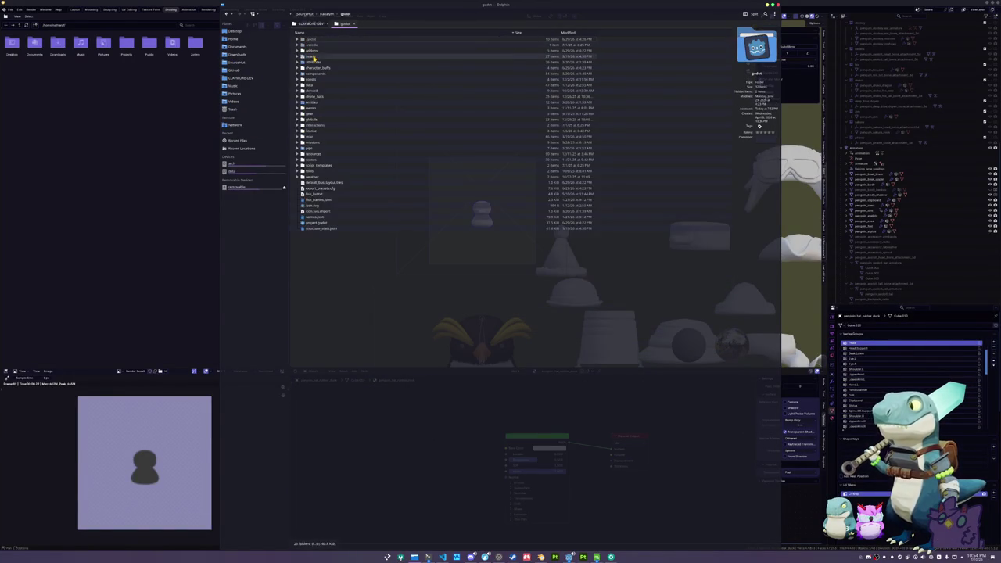
pyautogui.doubleClick(313, 57)
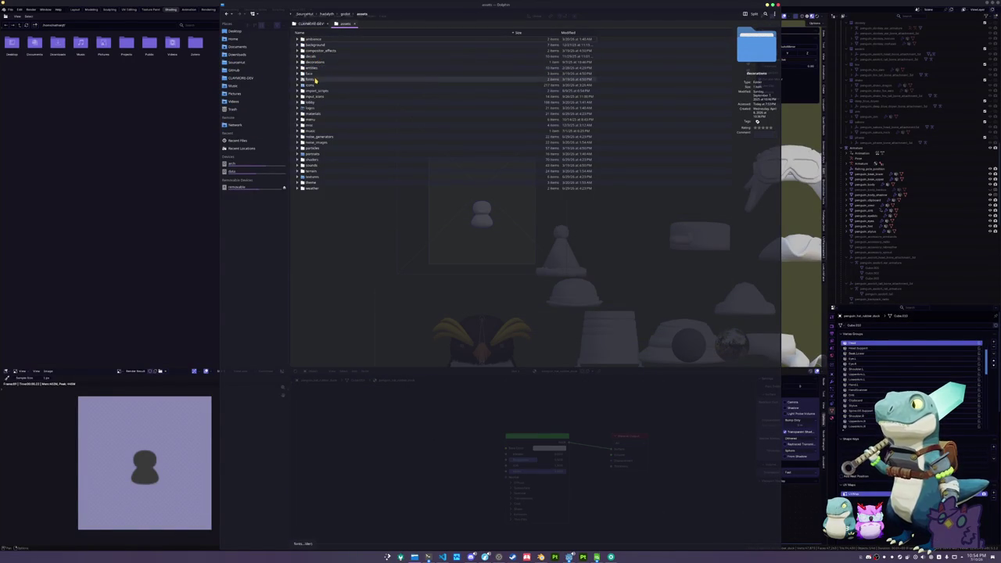
pyautogui.doubleClick(316, 68)
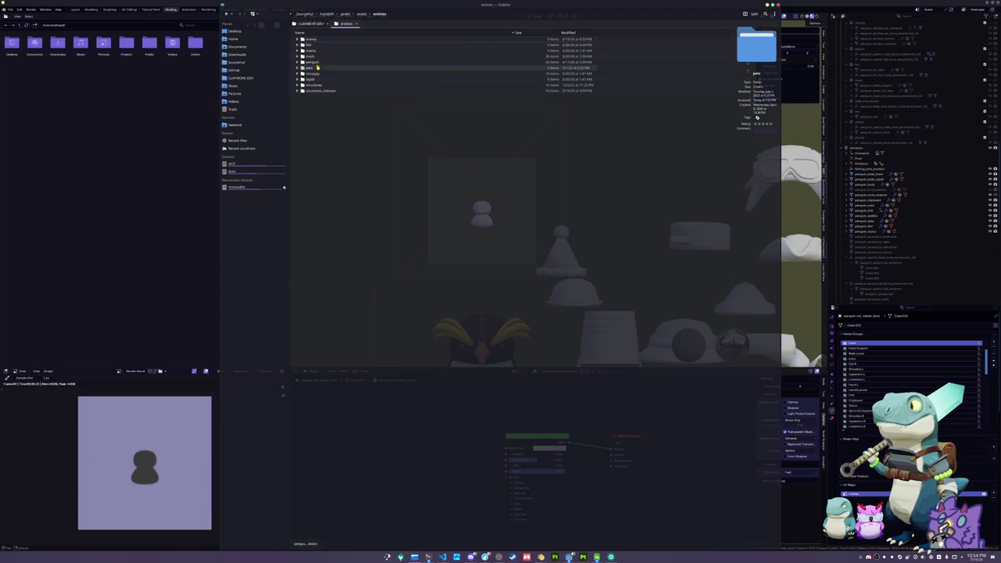
pyautogui.doubleClick(315, 84)
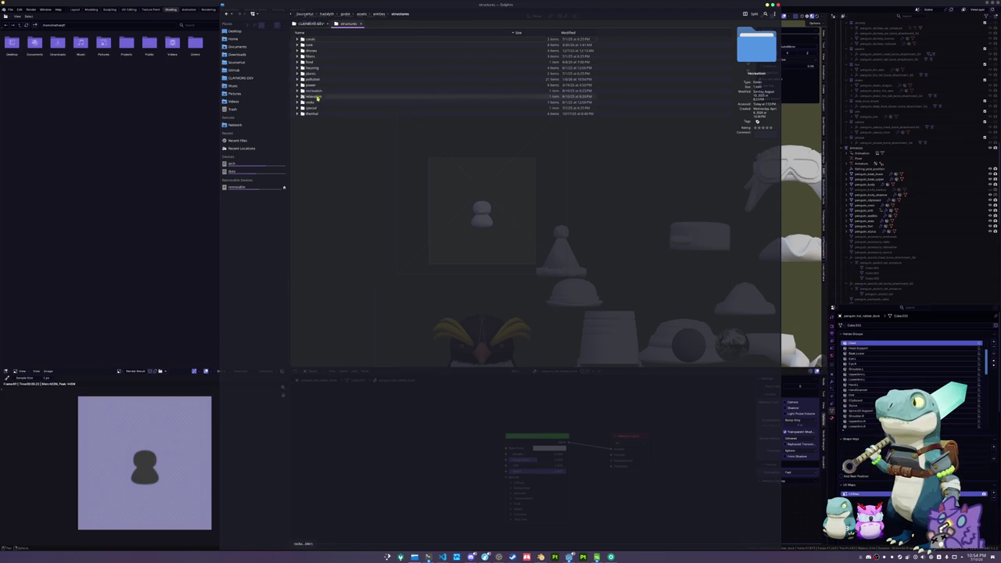
pyautogui.doubleClick(313, 50)
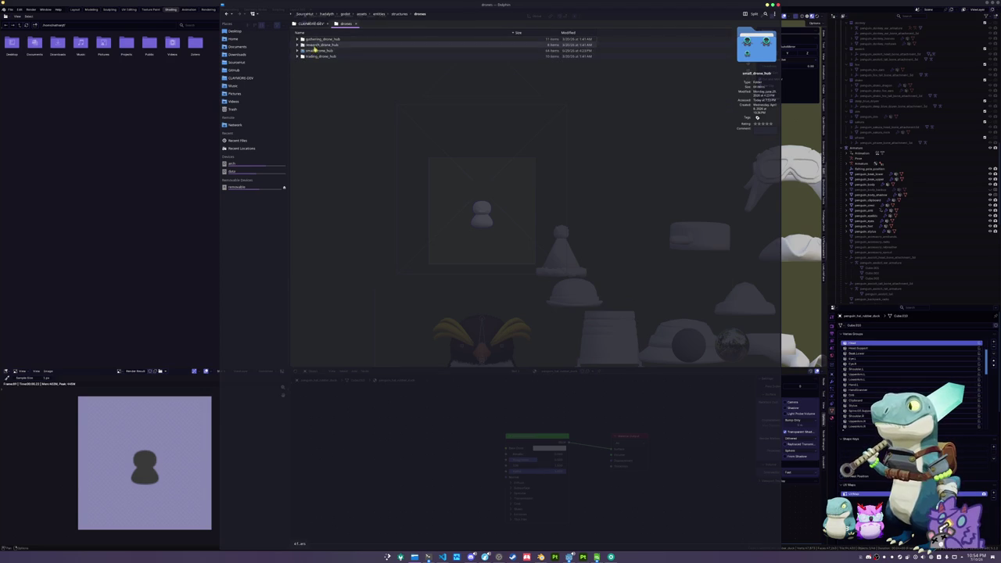
pyautogui.doubleClick(313, 50)
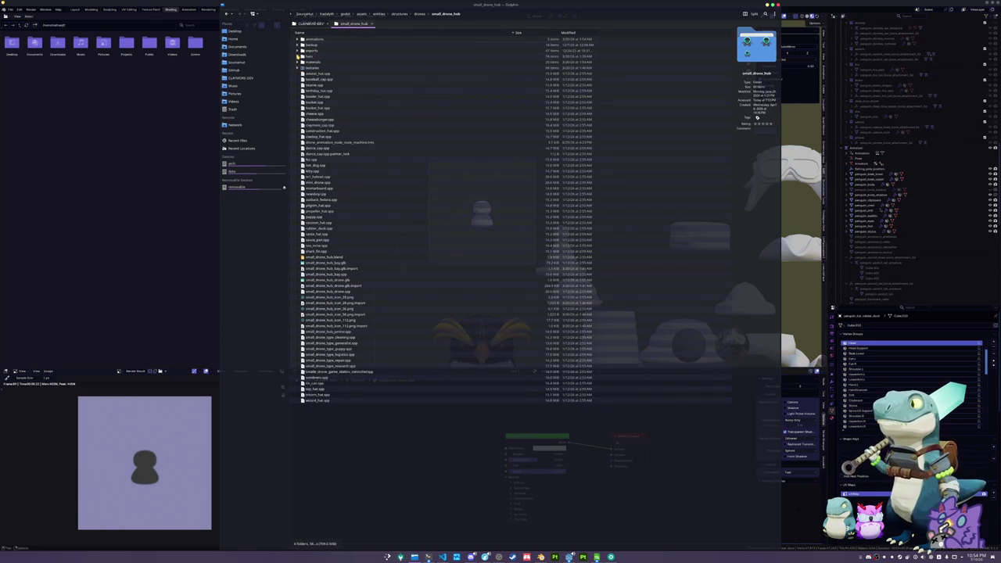
# Expand the hats and textures folders to inspect the hat texture files, then return to Sourcehut
pyautogui.click(298, 57)
pyautogui.scroll(-3, 335, 250)
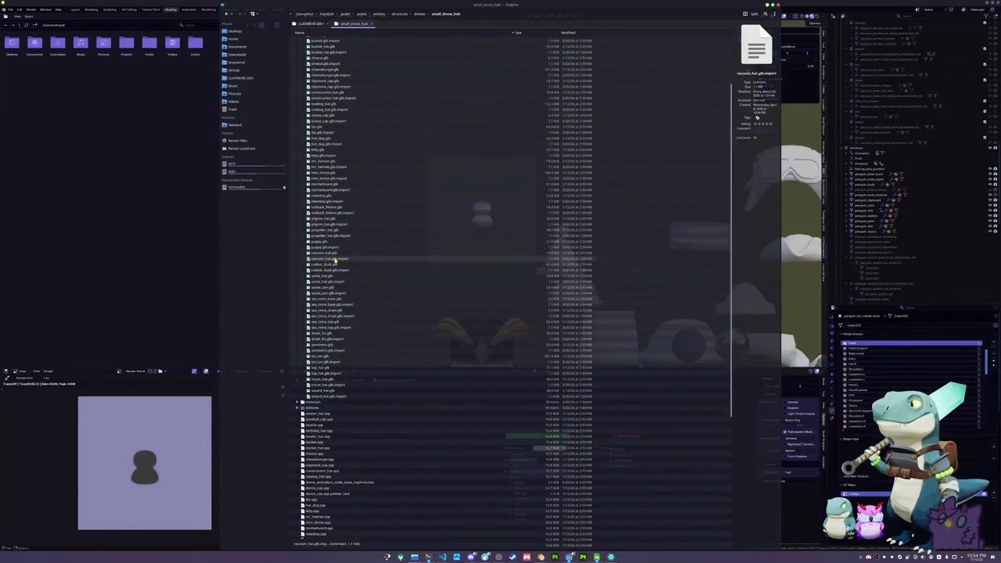
pyautogui.click(298, 406)
pyautogui.scroll(-5, 315, 381)
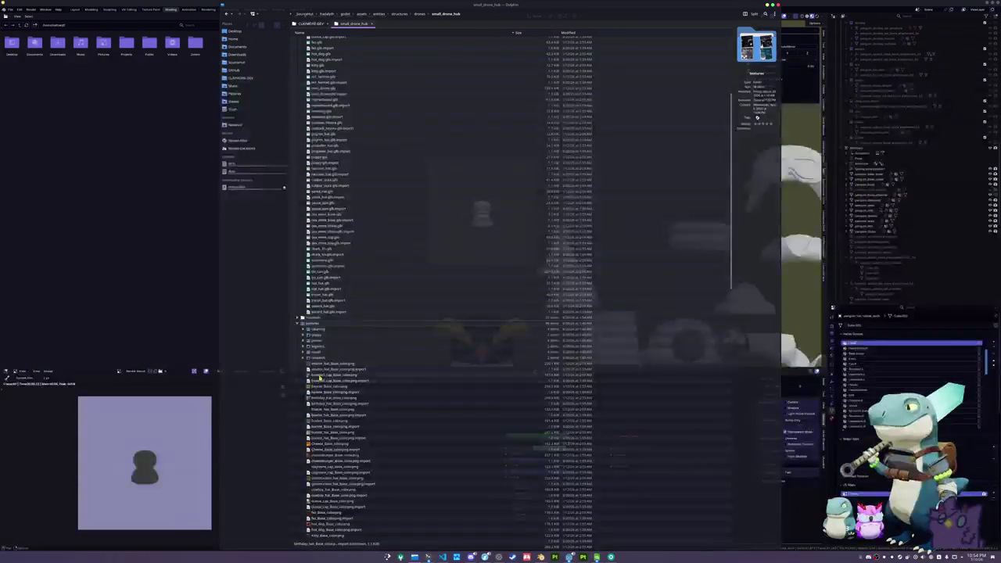
pyautogui.scroll(-15, 316, 382)
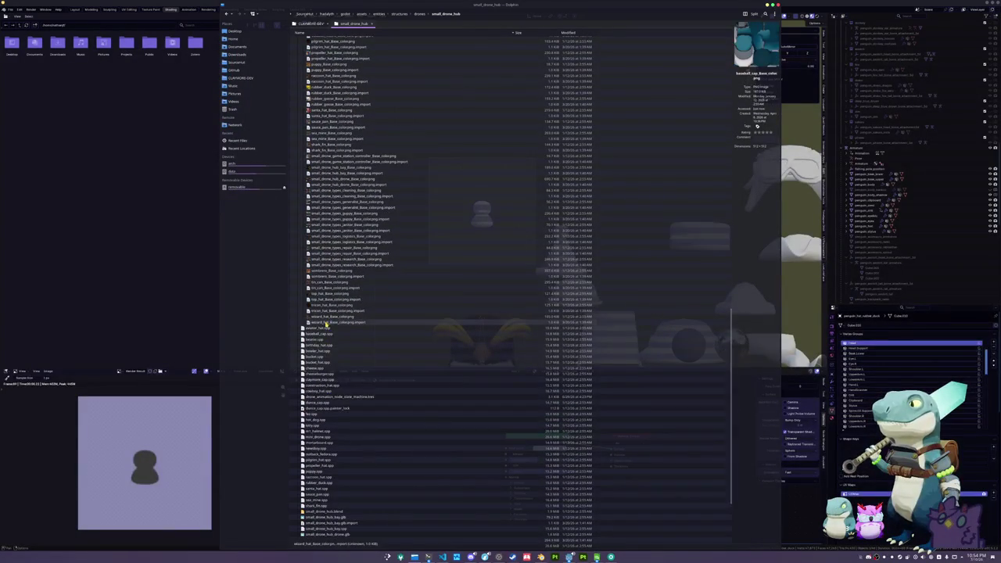
pyautogui.scroll(8, 327, 321)
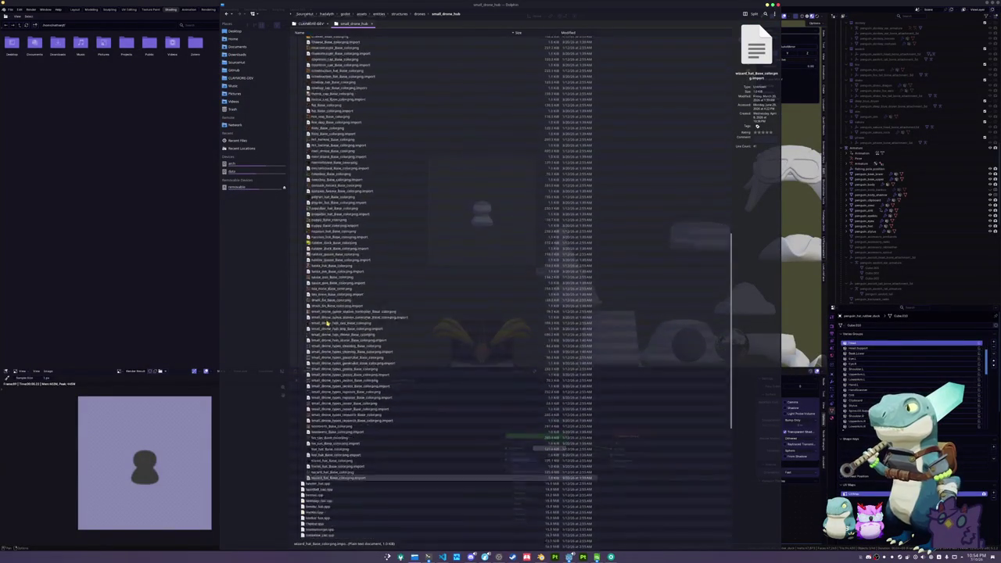
pyautogui.scroll(10, 328, 324)
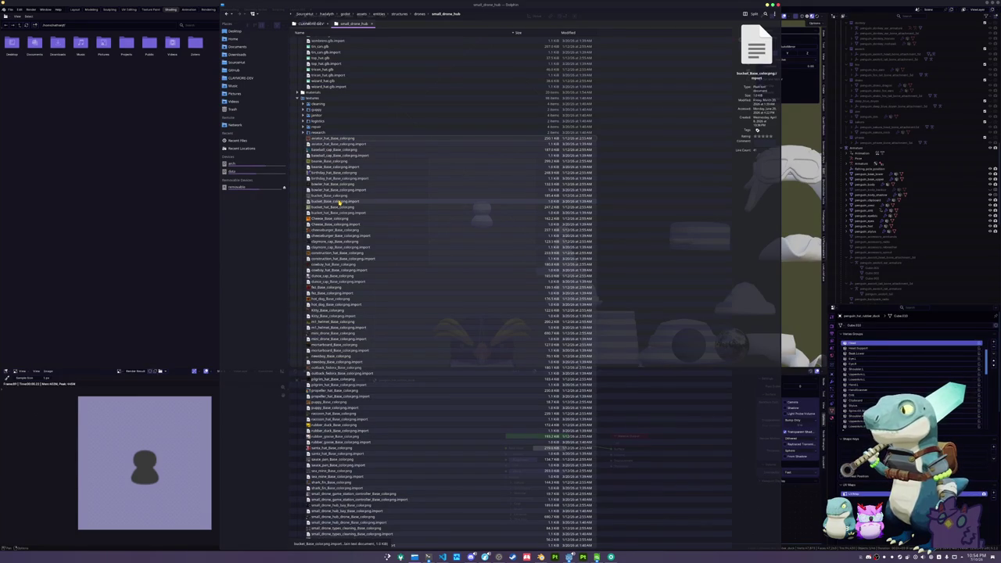
pyautogui.scroll(3, 339, 201)
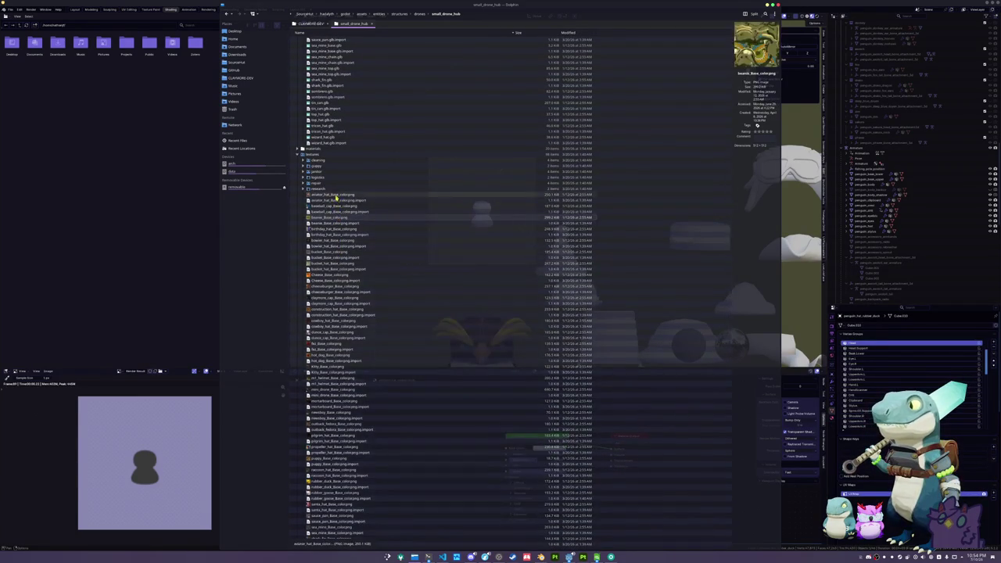
pyautogui.scroll(-15, 337, 269)
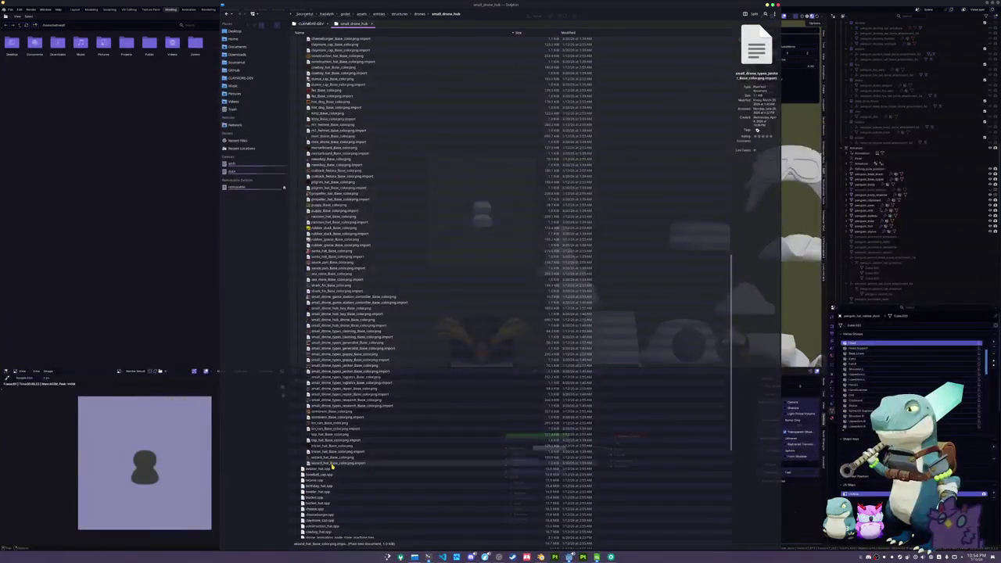
pyautogui.keyDown('shift'); pyautogui.click(333, 463); pyautogui.keyUp('shift')
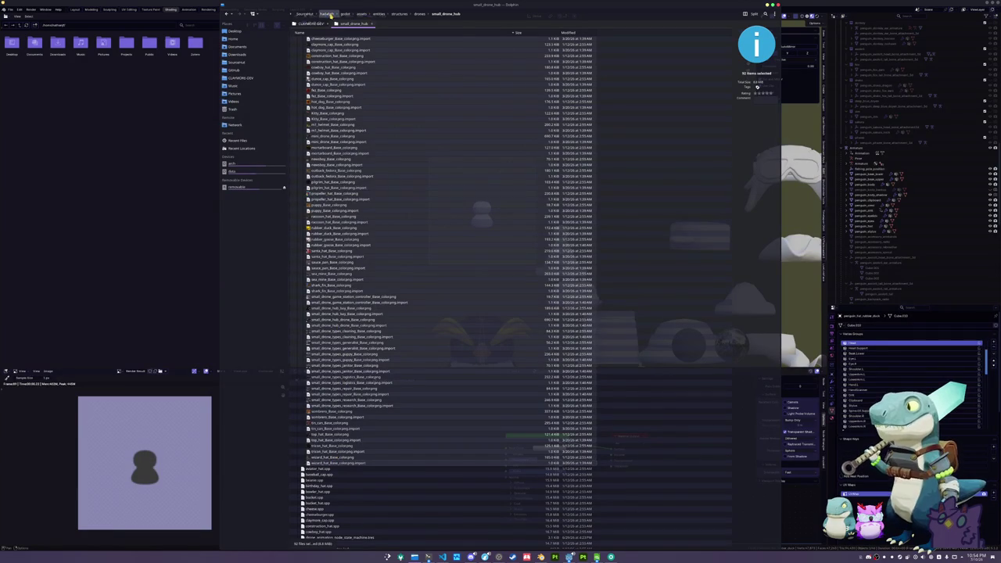
pyautogui.click(327, 14)
pyautogui.click(304, 13)
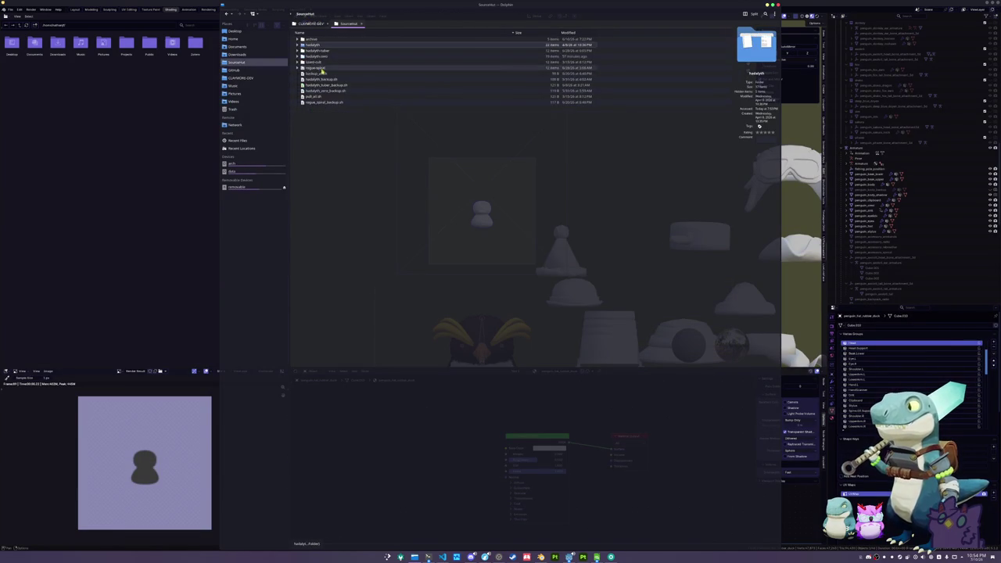
# Open the other project's godot/assets/meshes/entities/penguin textures folder
pyautogui.doubleClick(319, 57)
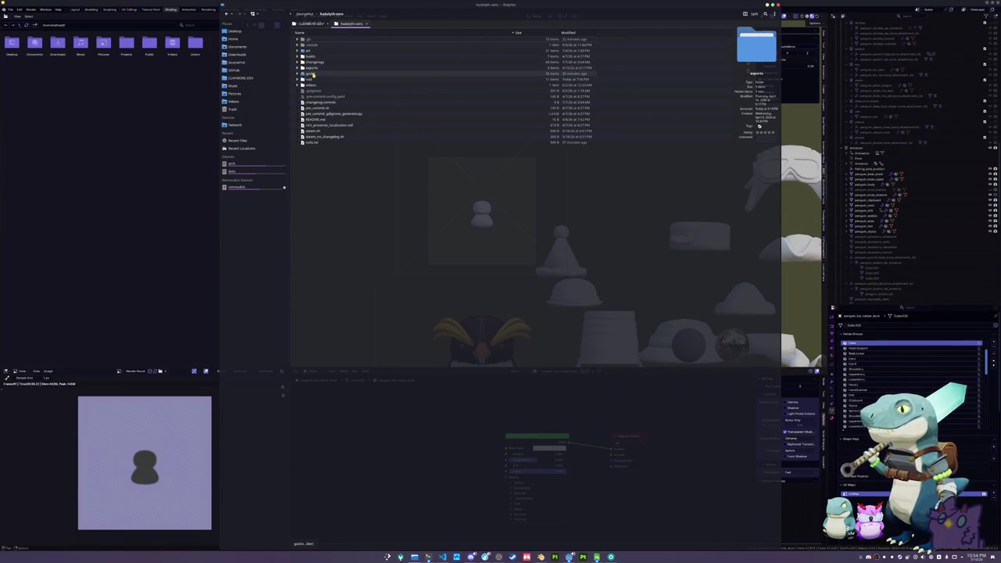
pyautogui.doubleClick(313, 74)
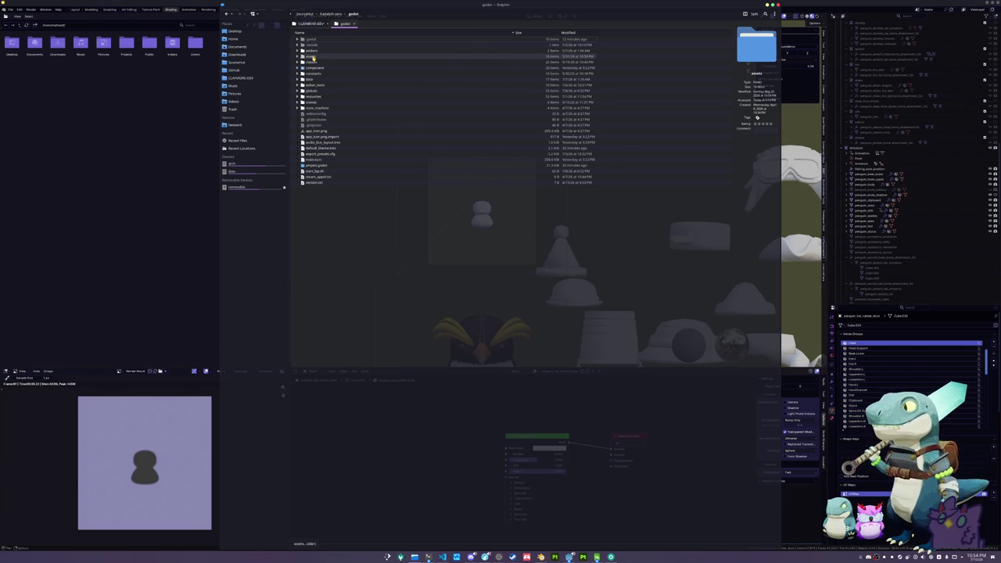
pyautogui.doubleClick(313, 57)
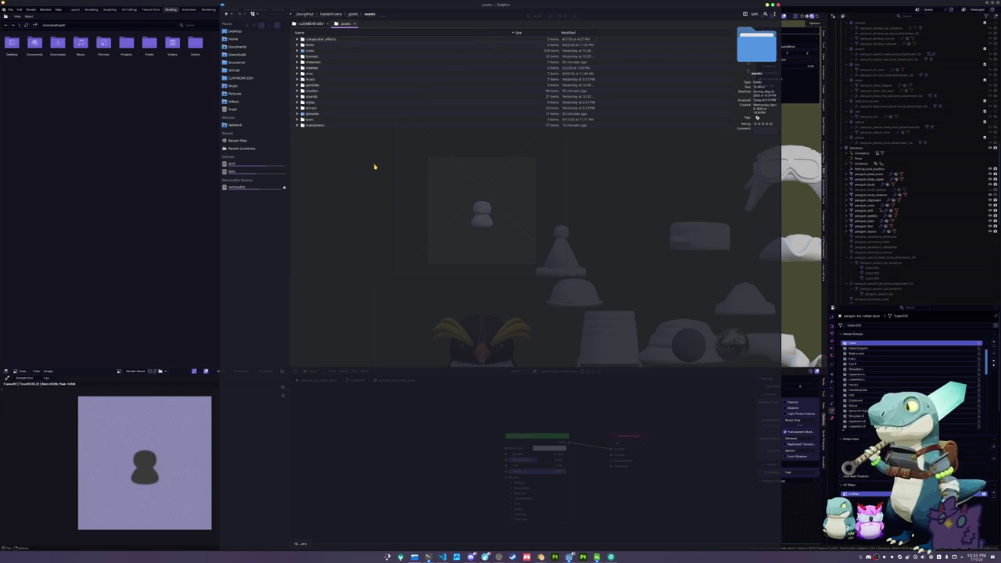
pyautogui.click(298, 68)
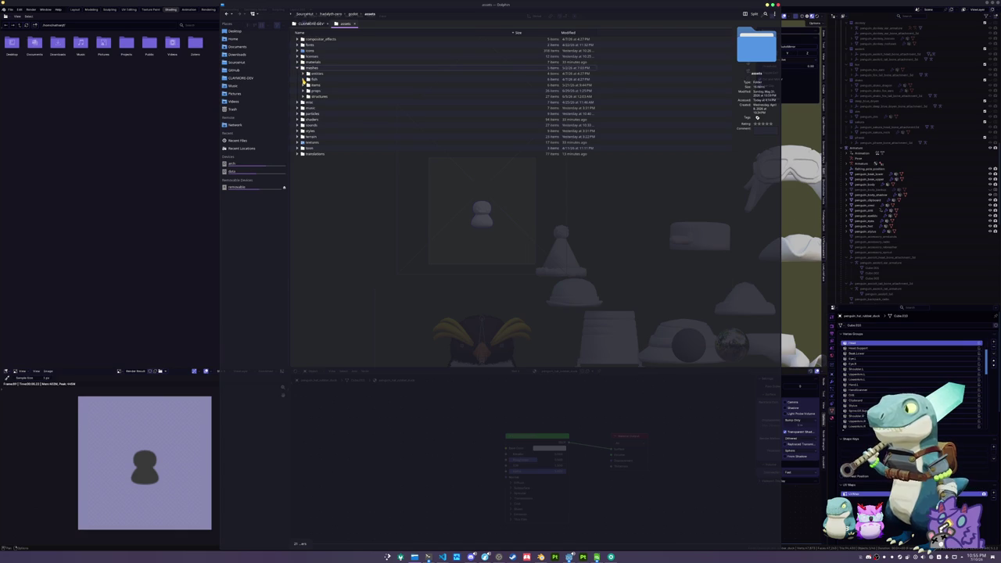
pyautogui.click(303, 74)
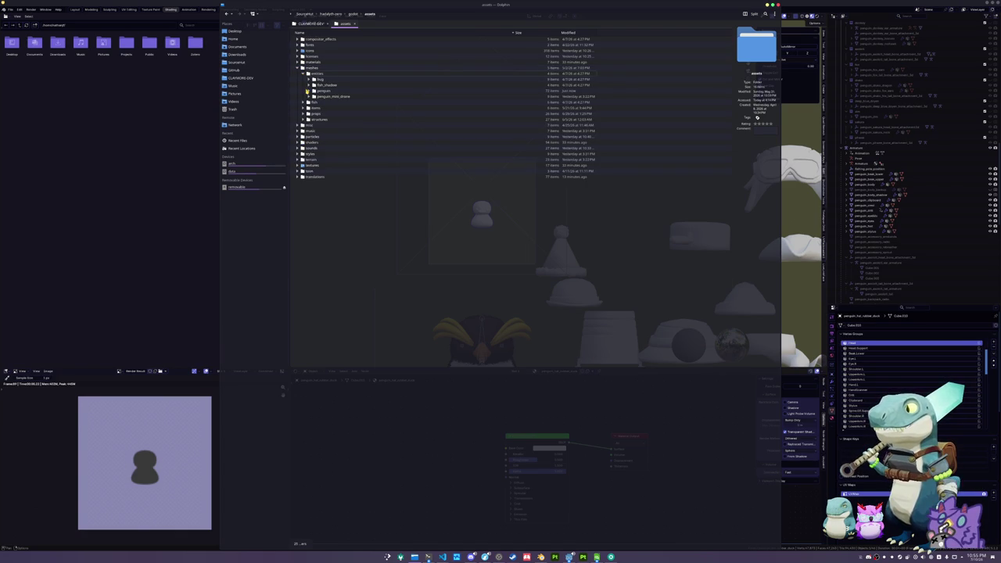
pyautogui.click(310, 92)
pyautogui.doubleClick(332, 125)
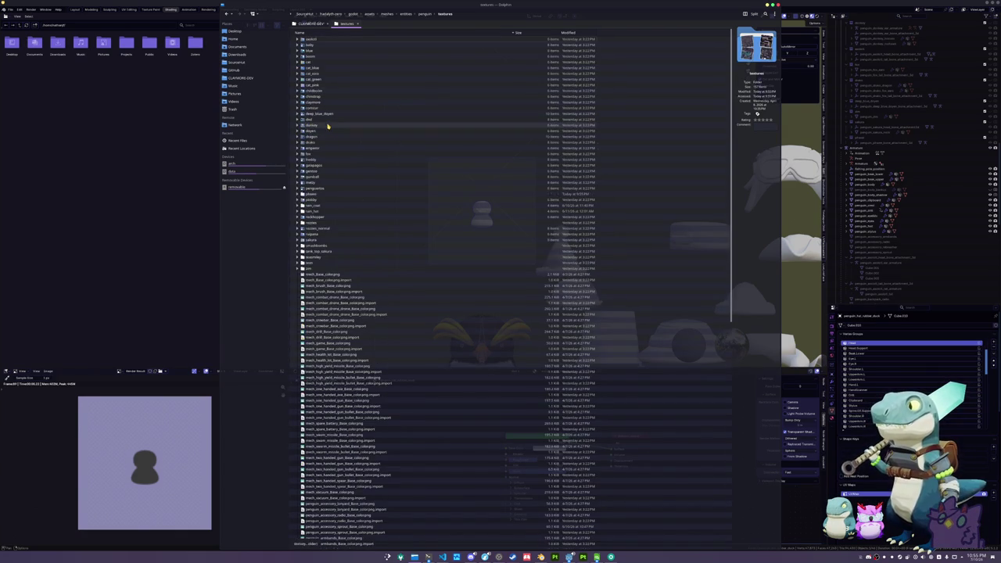
# Preview the m1_helmet and fez textures, then bring Blender back to the front
pyautogui.scroll(-5, 407, 242)
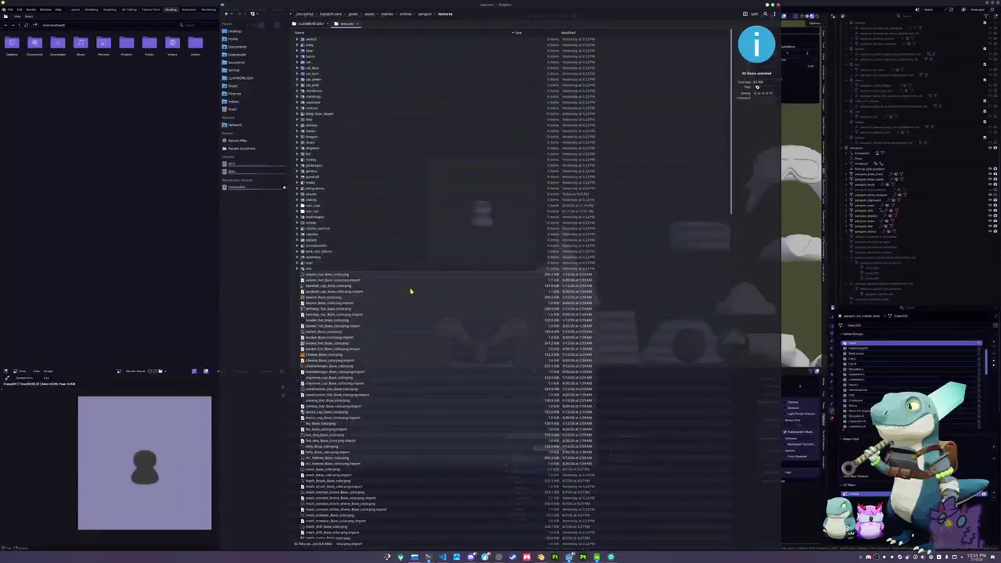
pyautogui.scroll(-2, 403, 291)
pyautogui.click(342, 288)
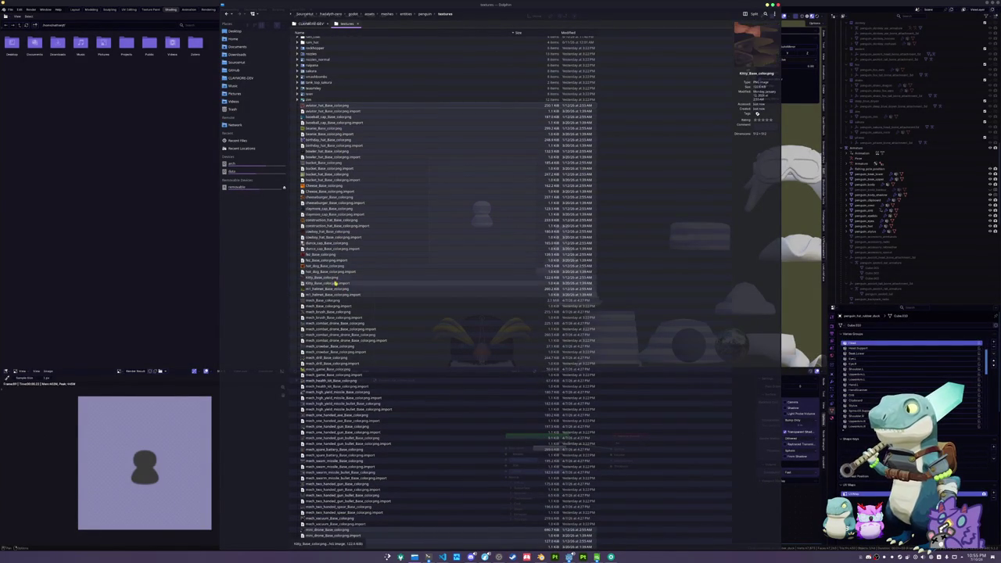
pyautogui.click(334, 255)
pyautogui.scroll(-8, 344, 255)
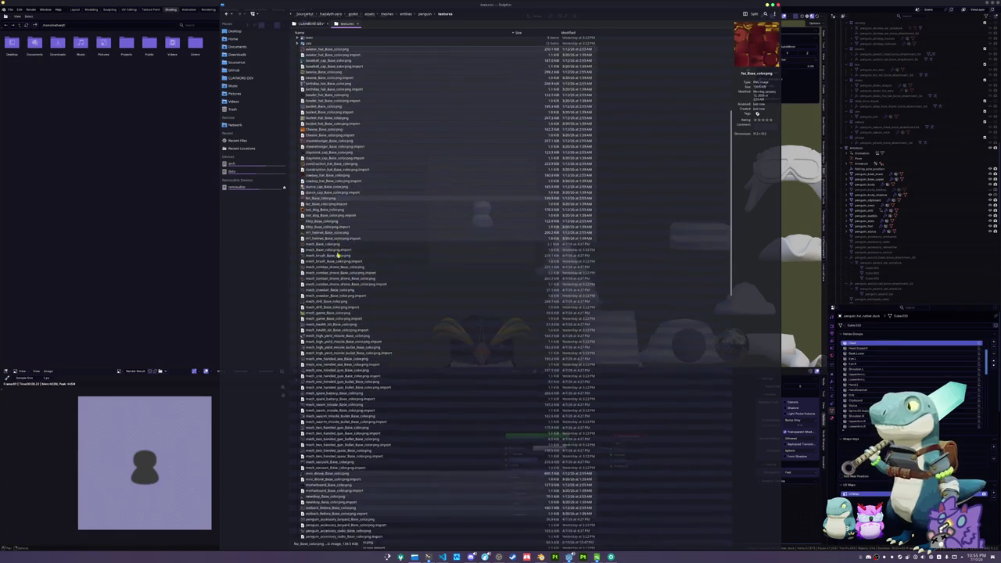
pyautogui.scroll(-20, 337, 255)
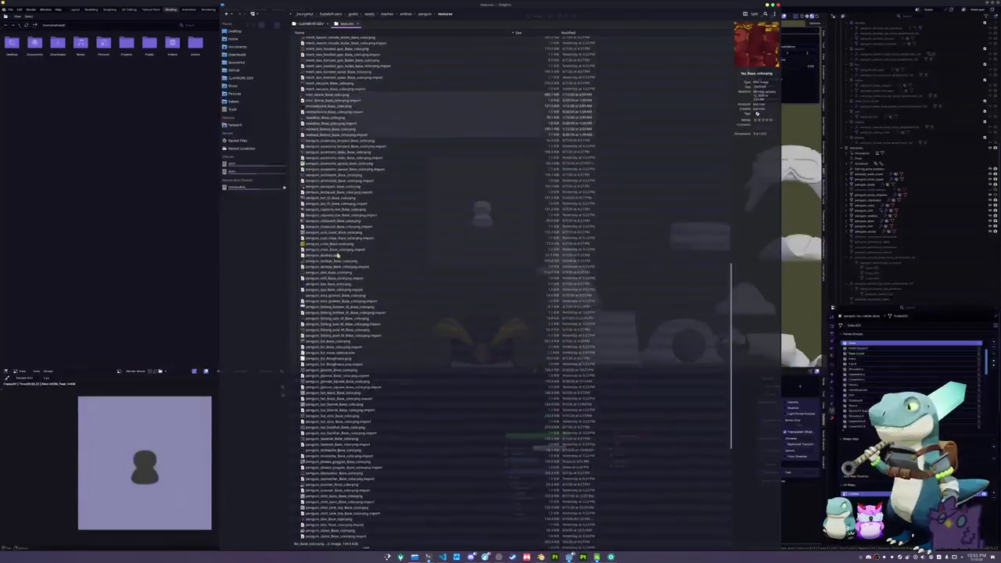
pyautogui.scroll(-6, 338, 255)
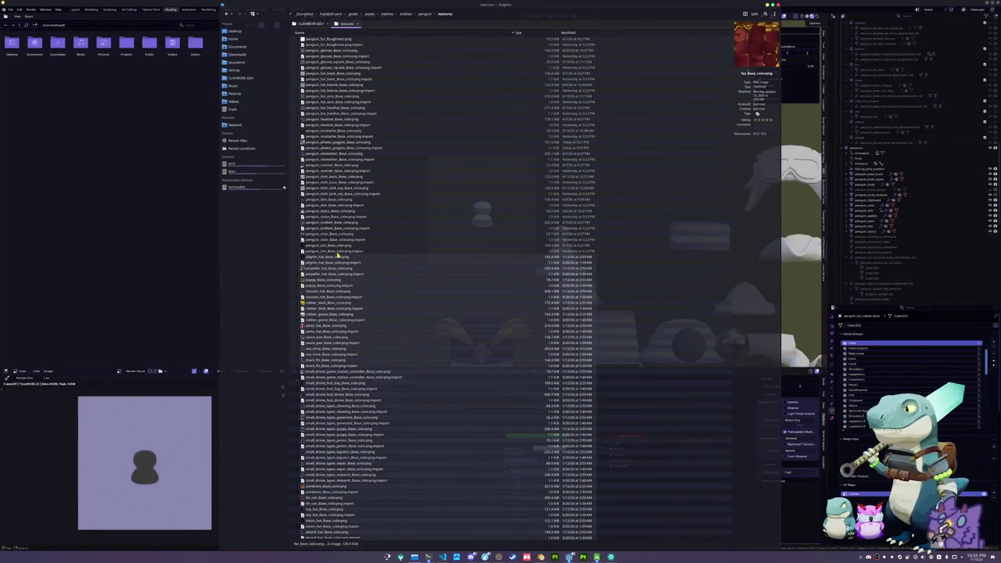
pyautogui.click(193, 285)
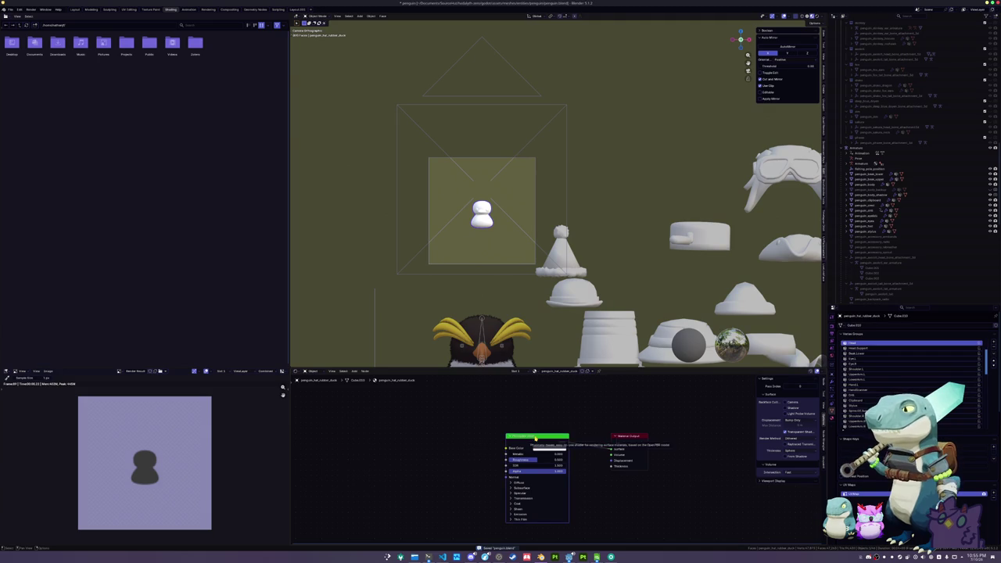
# Replace the Principled BSDF with an Image Texture loading rubber_duck_Base_color.png
pyautogui.press('x')
pyautogui.hotkey('ctrl', 'v')
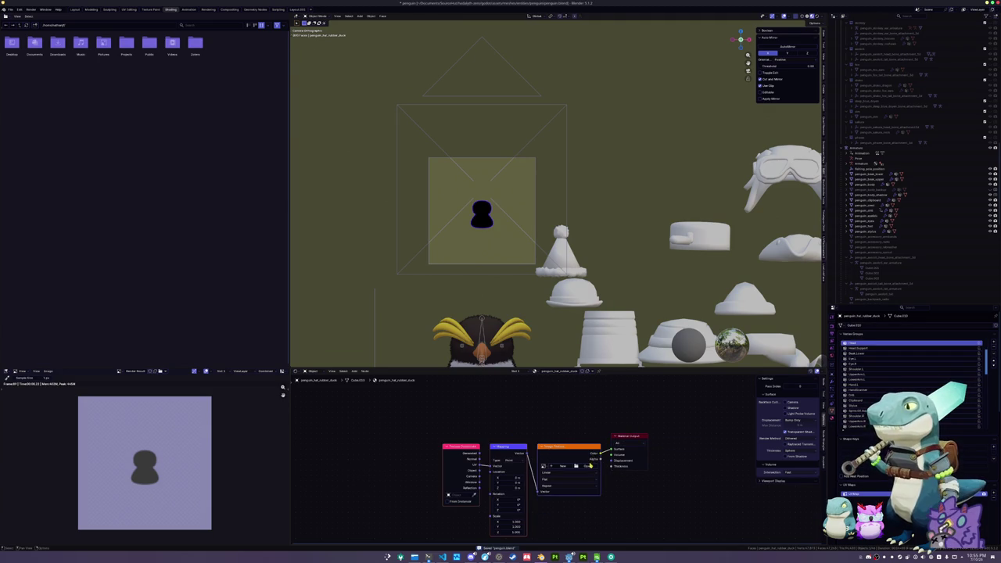
pyautogui.click(588, 466)
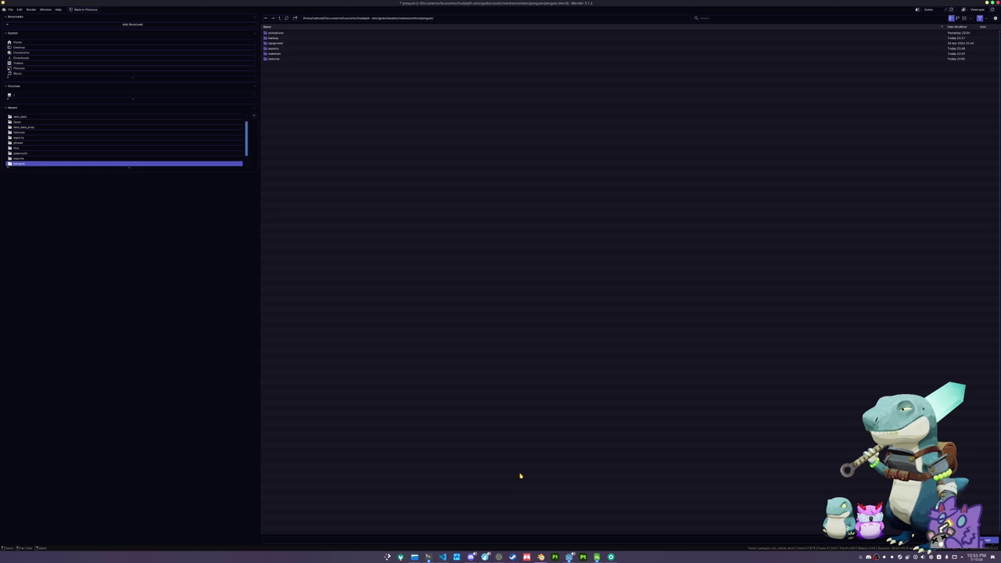
pyautogui.doubleClick(274, 59)
pyautogui.scroll(-3, 296, 195)
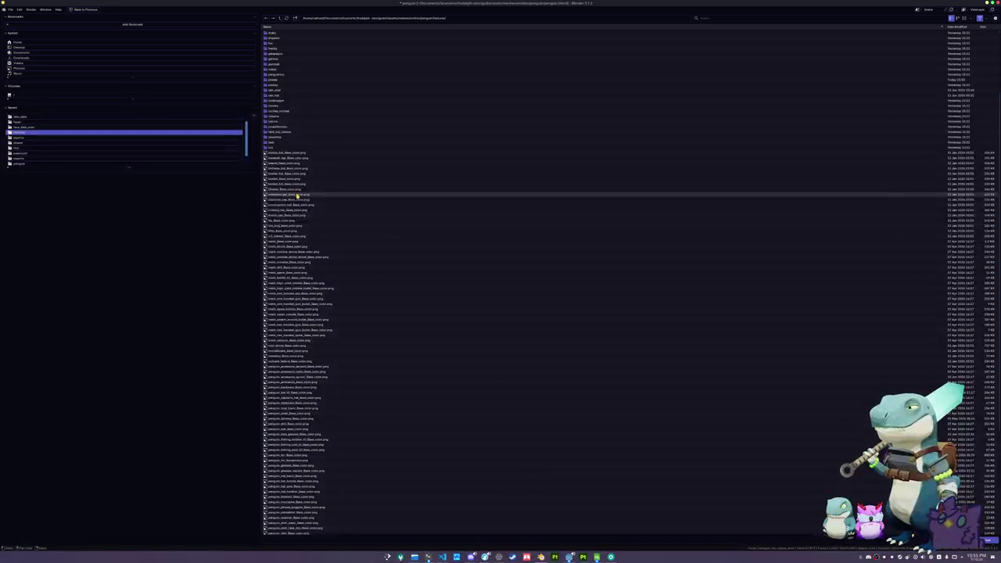
pyautogui.hotkey('ctrl', 'f')
pyautogui.write('duck')
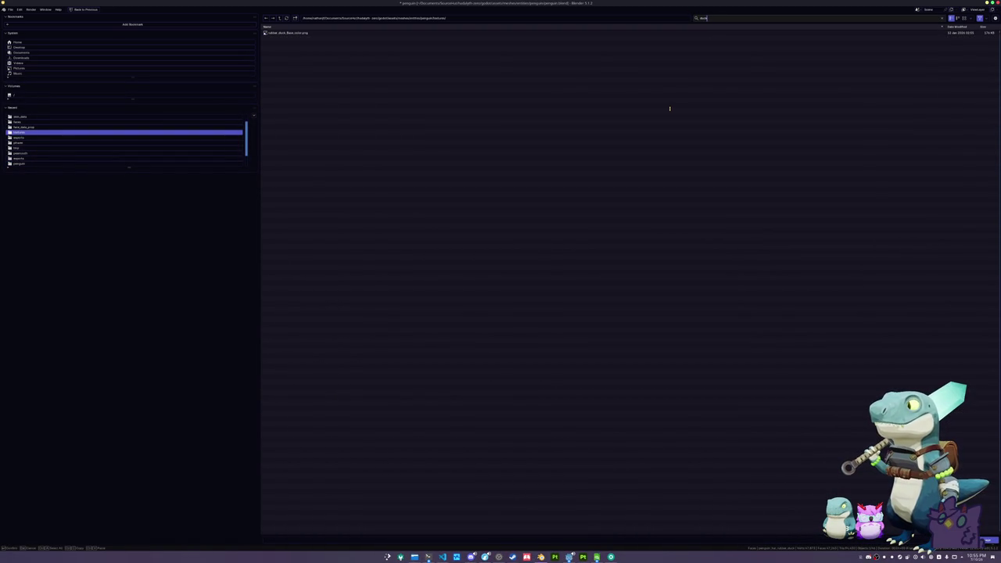
pyautogui.doubleClick(296, 33)
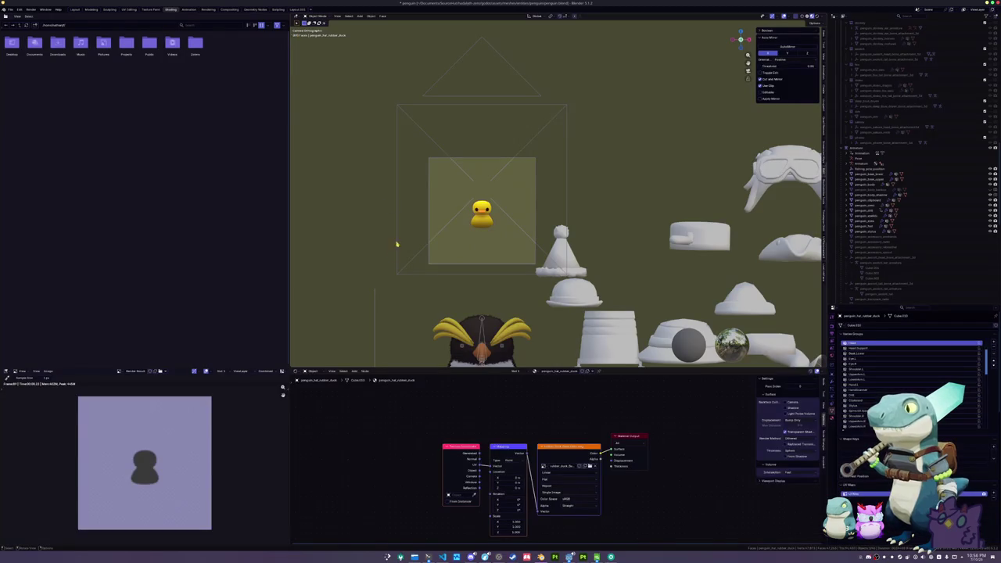
# Nudge the duck hat slightly upward along Z
pyautogui.scroll(1, 466, 233)
pyautogui.press('g')
pyautogui.press('z')
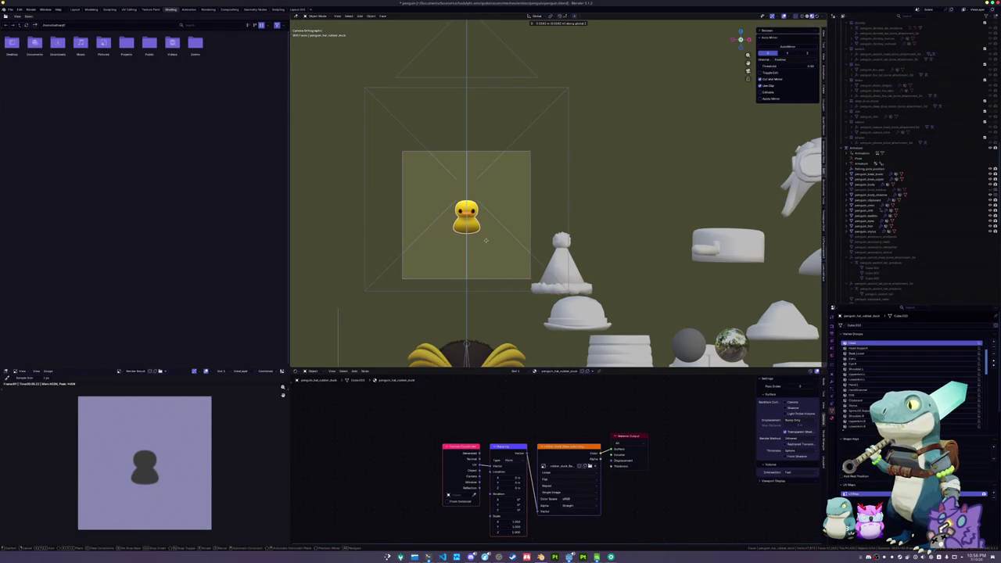
pyautogui.click(488, 240)
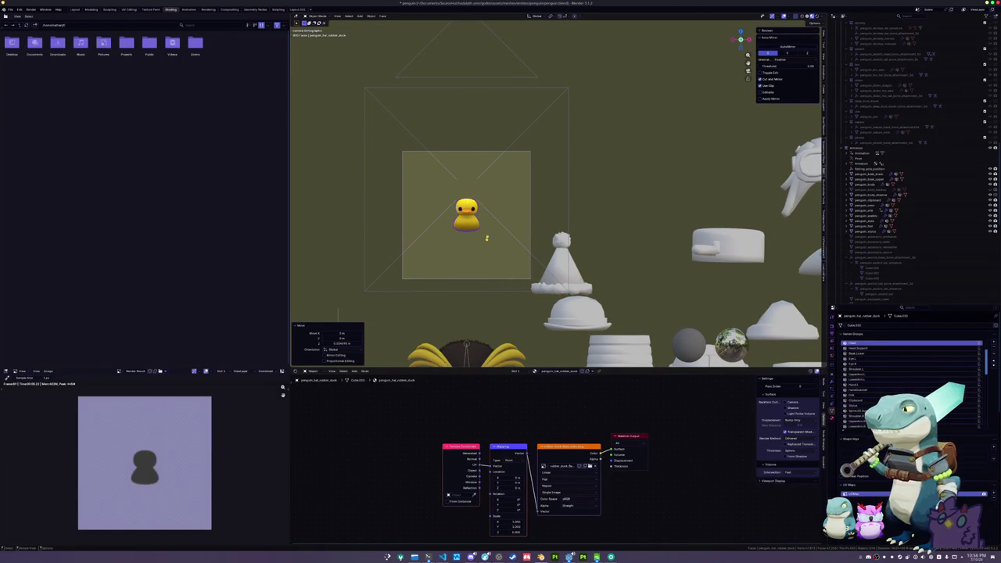
# Save the icon render as penguin_hat_rubber_duck.png in the hat_data_png folder
pyautogui.click(48, 370)
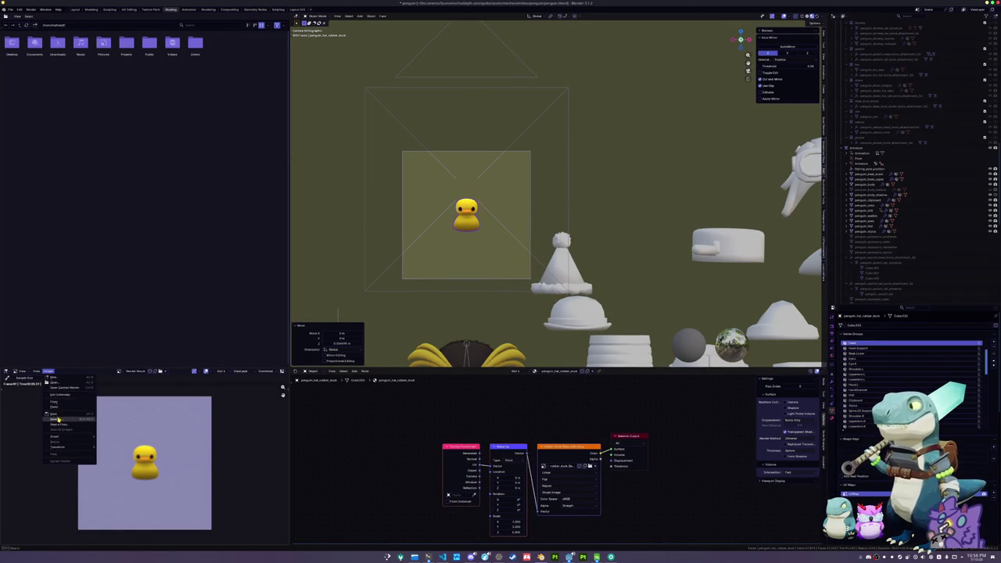
pyautogui.click(57, 420)
pyautogui.click(280, 18)
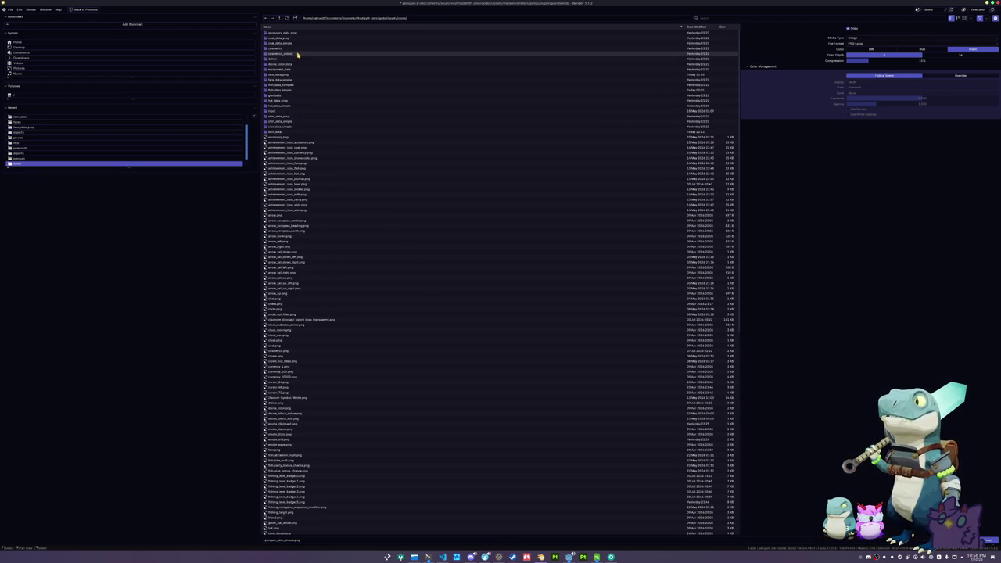
pyautogui.click(297, 102)
pyautogui.click(311, 539)
pyautogui.write('penguin_hat_duck')
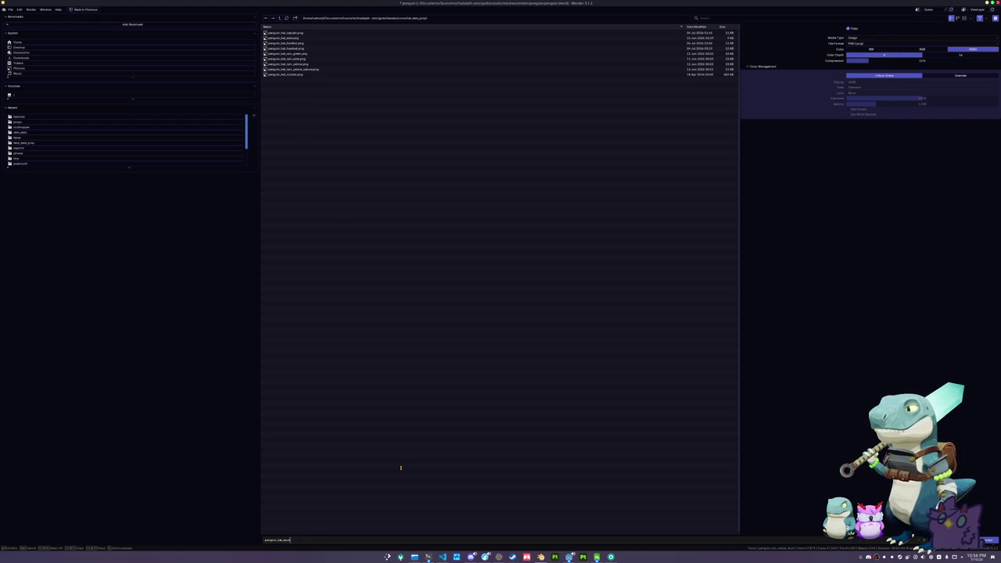
pyautogui.press('Return')
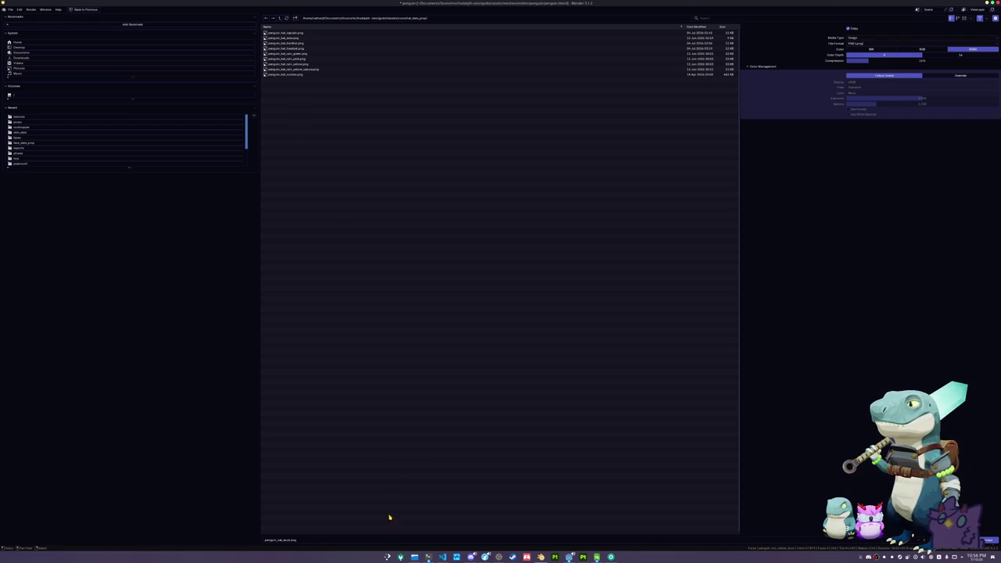
pyautogui.click(380, 539)
pyautogui.write('pe')
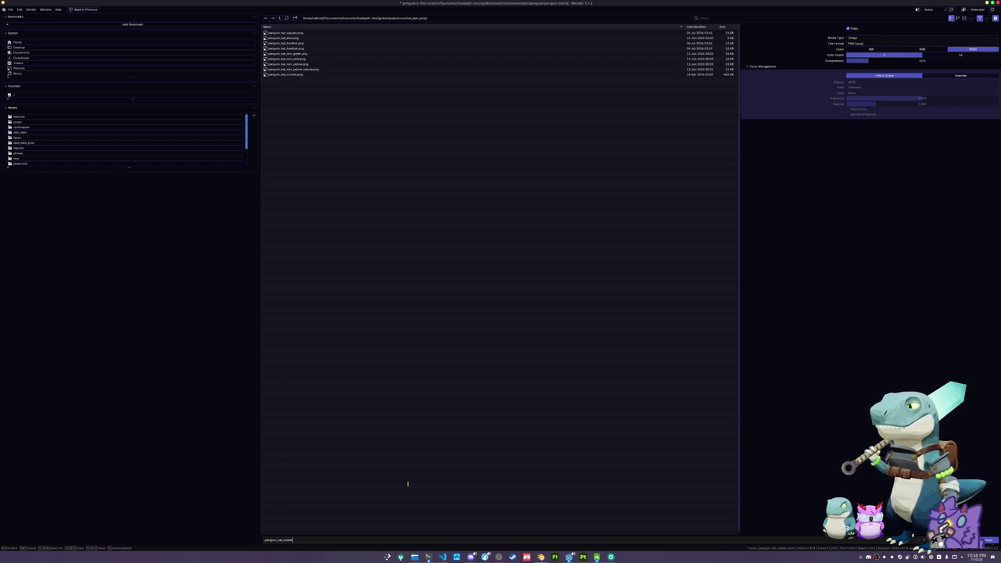
pyautogui.press('Return')
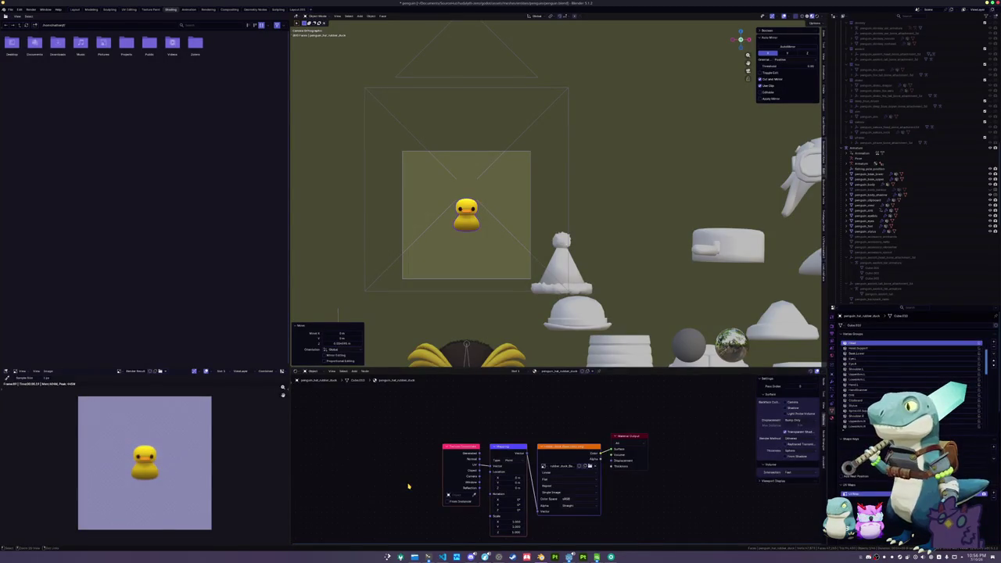
pyautogui.click(595, 464)
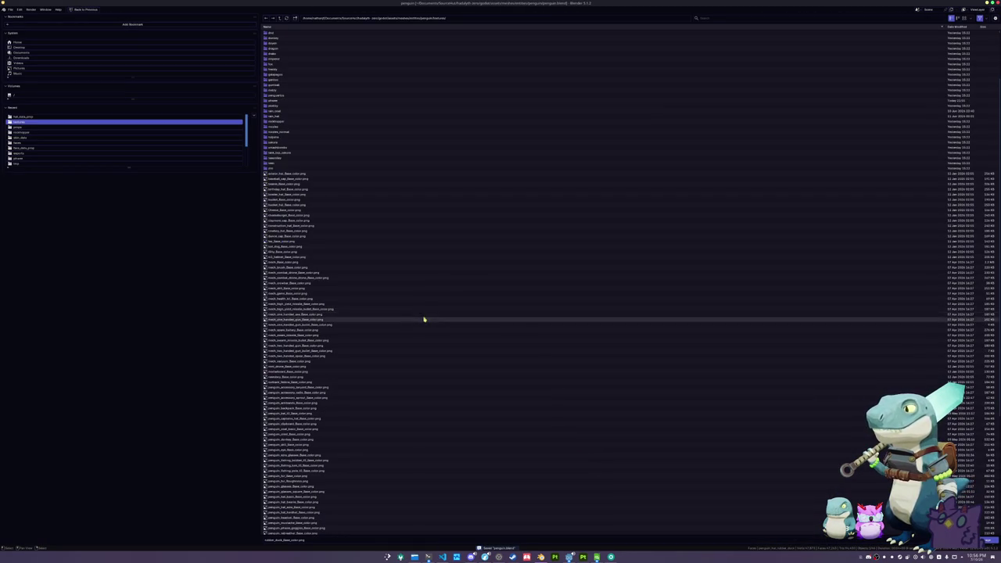
# Load the rubber_goose texture into the hat's Image Texture node
pyautogui.click(782, 18)
pyautogui.write('goose')
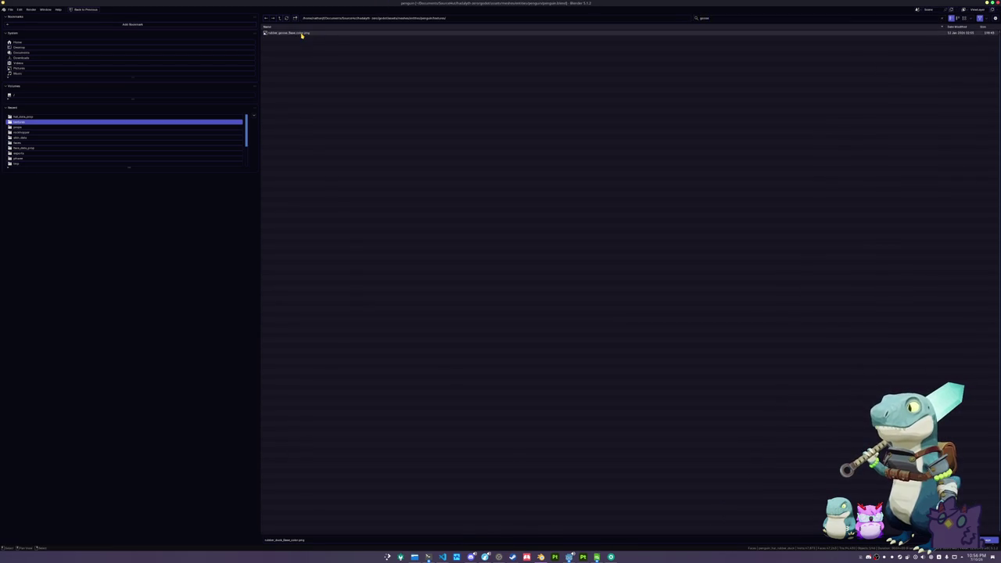
pyautogui.doubleClick(304, 34)
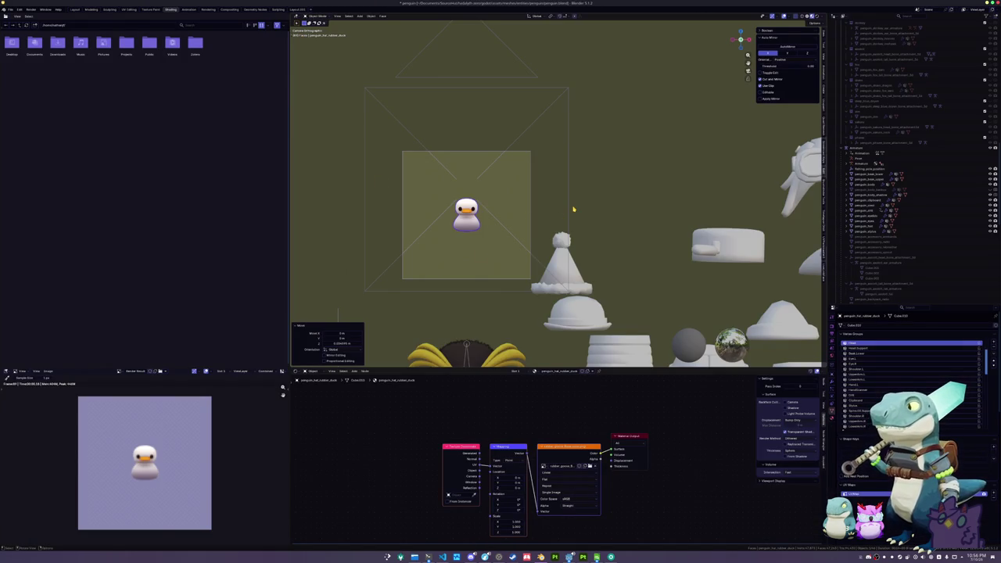
# Save the icon render again into the hat_data_png folder
pyautogui.click(48, 371)
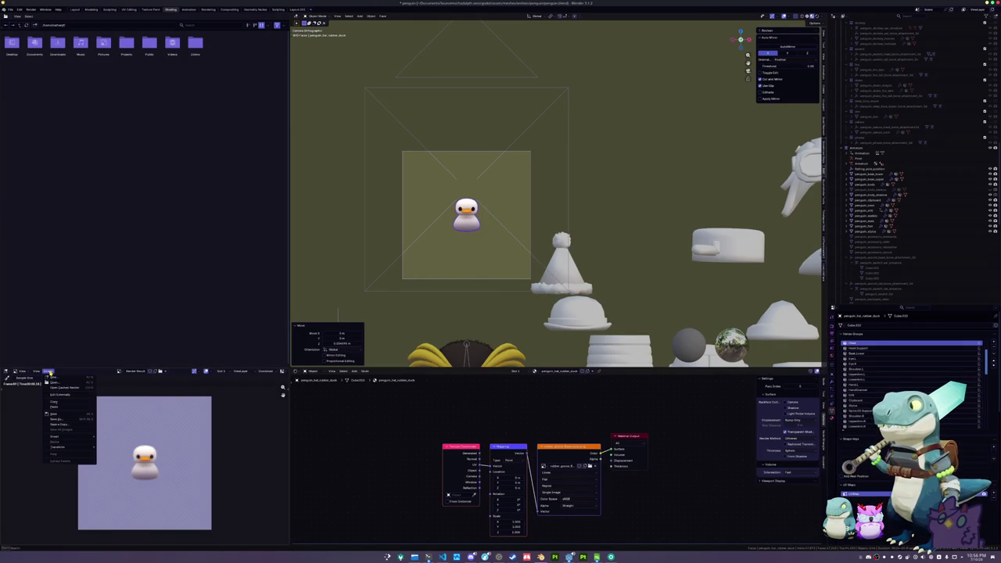
pyautogui.click(67, 418)
pyautogui.click(331, 539)
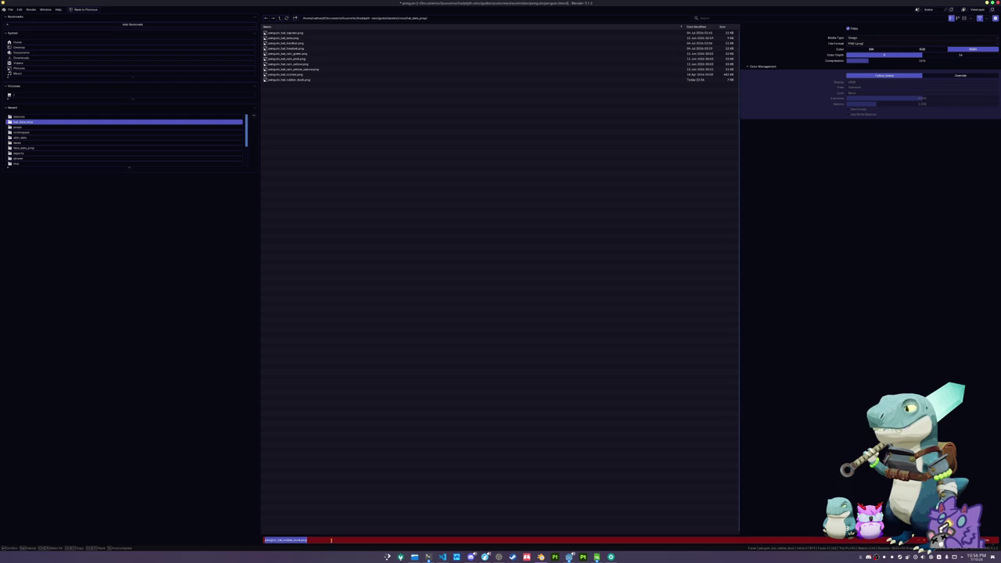
pyautogui.press('End')
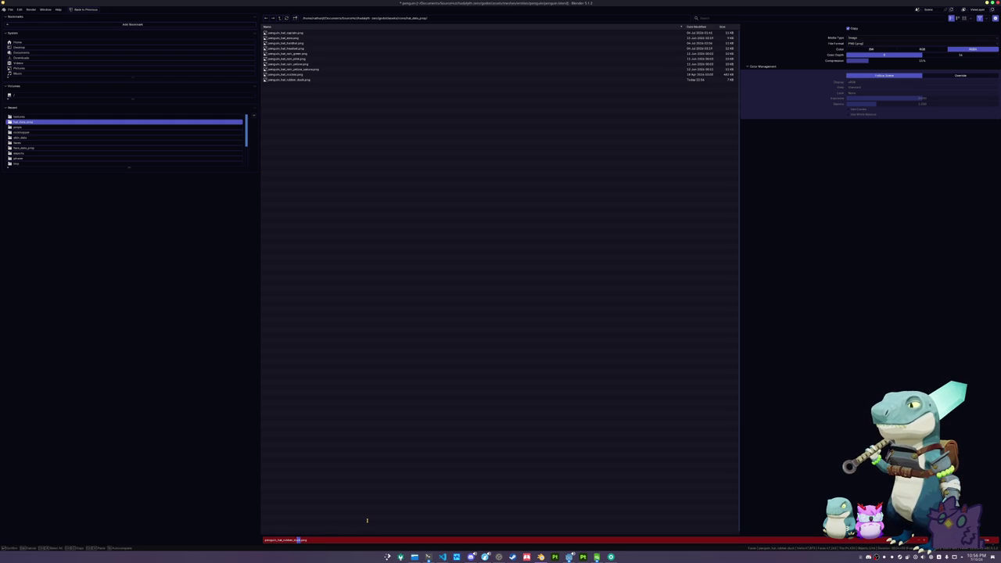
pyautogui.press('Return')
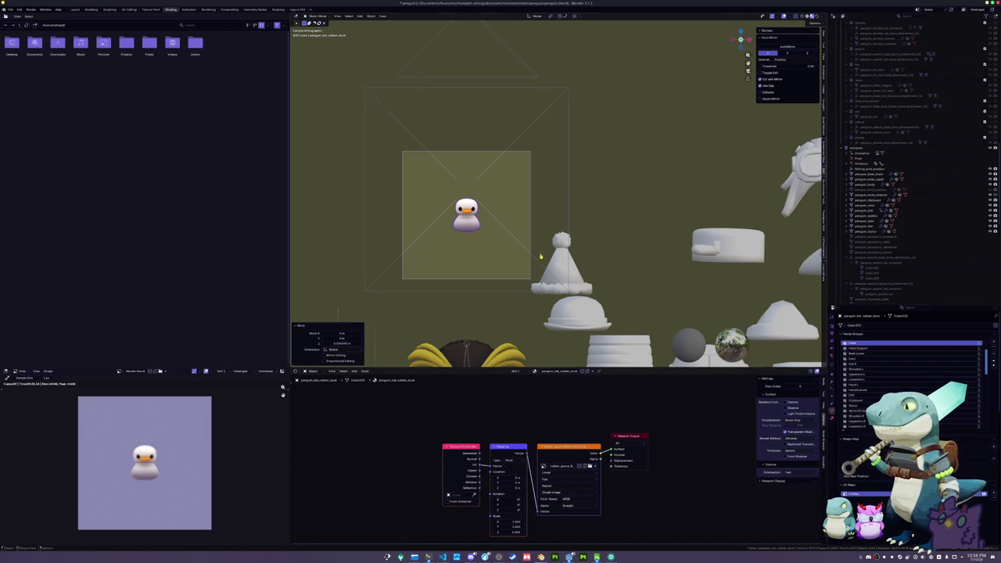
# Clear the hat's location back onto the penguin's head and zoom in
pyautogui.hotkey('alt', 'g')
pyautogui.press('KP_Decimal')
pyautogui.press('KP_4')
pyautogui.press('KP_4')
pyautogui.press('KP_4')
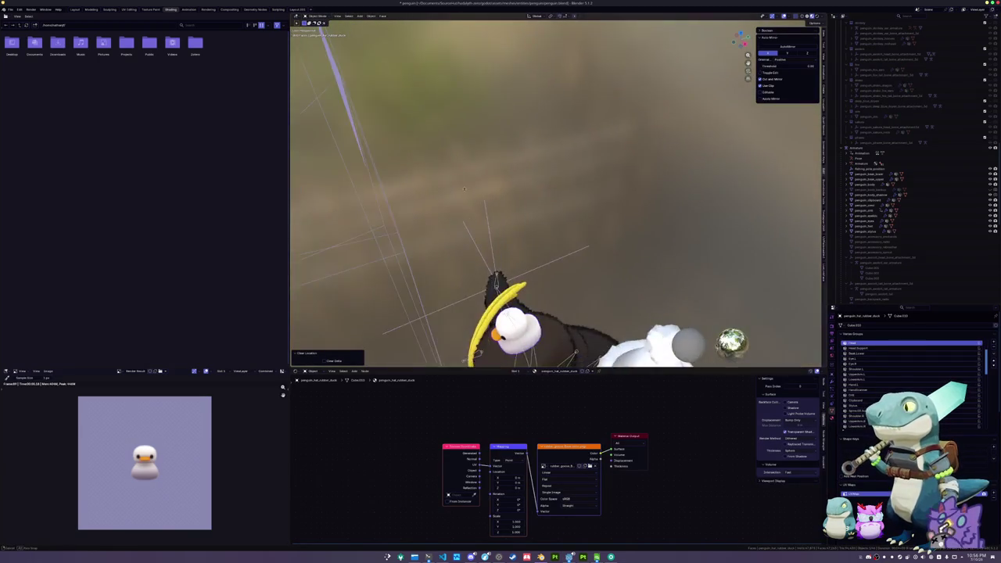
# Select the penguin armature and point a glTF 2.0 export at the cosmetics/hats folder
pyautogui.click(552, 278)
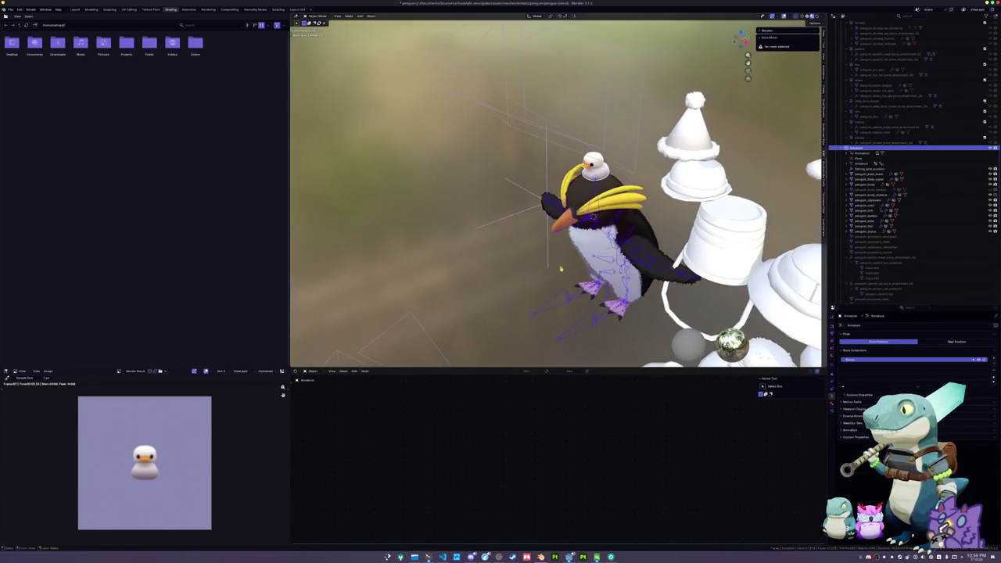
pyautogui.click(14, 11)
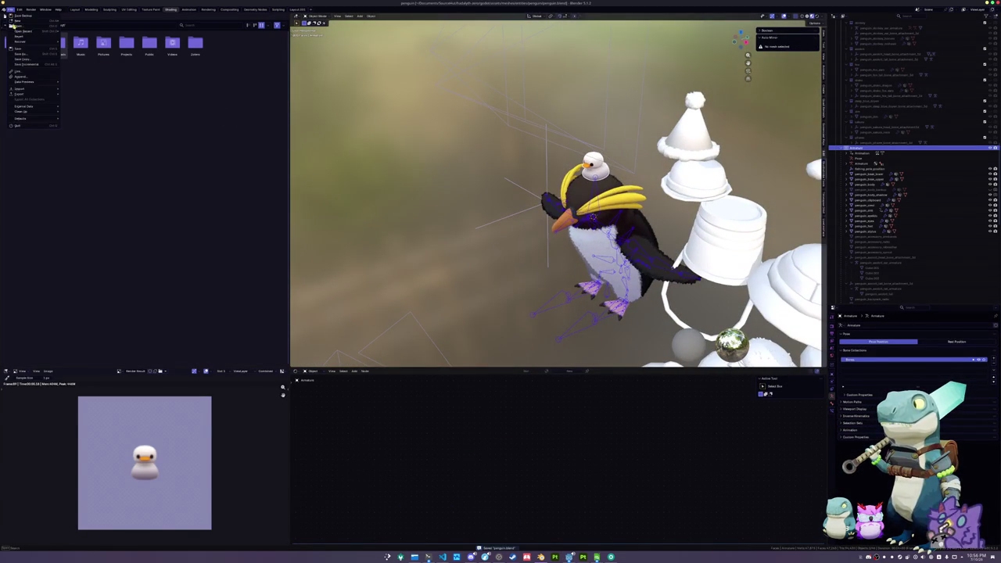
pyautogui.moveTo(24, 93)
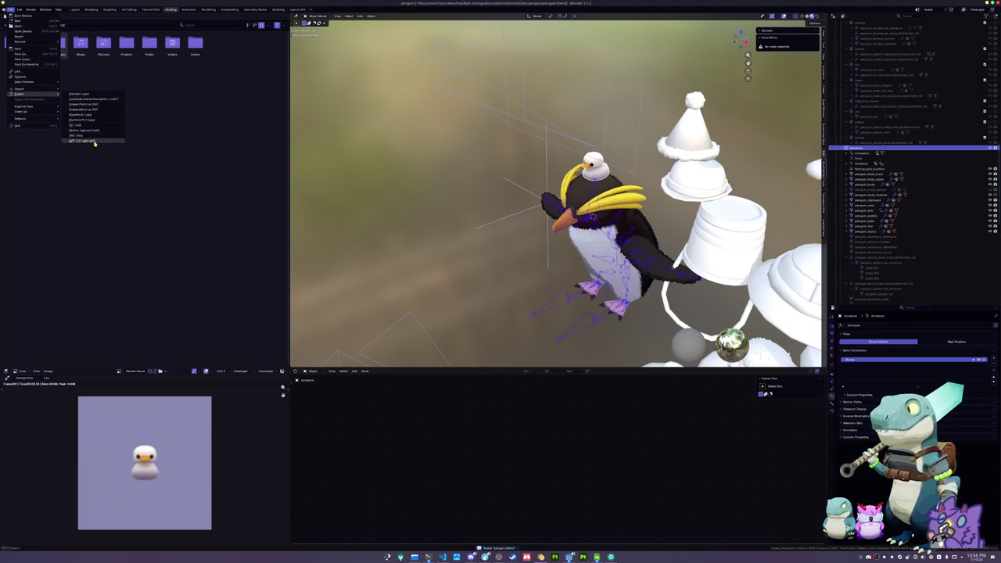
pyautogui.click(94, 142)
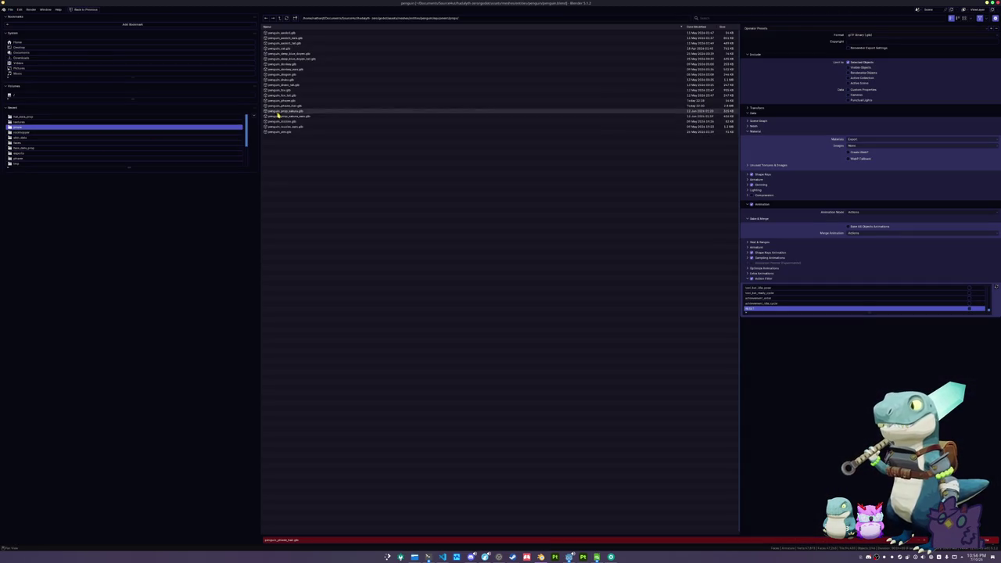
pyautogui.click(281, 17)
pyautogui.doubleClick(272, 33)
pyautogui.doubleClick(273, 48)
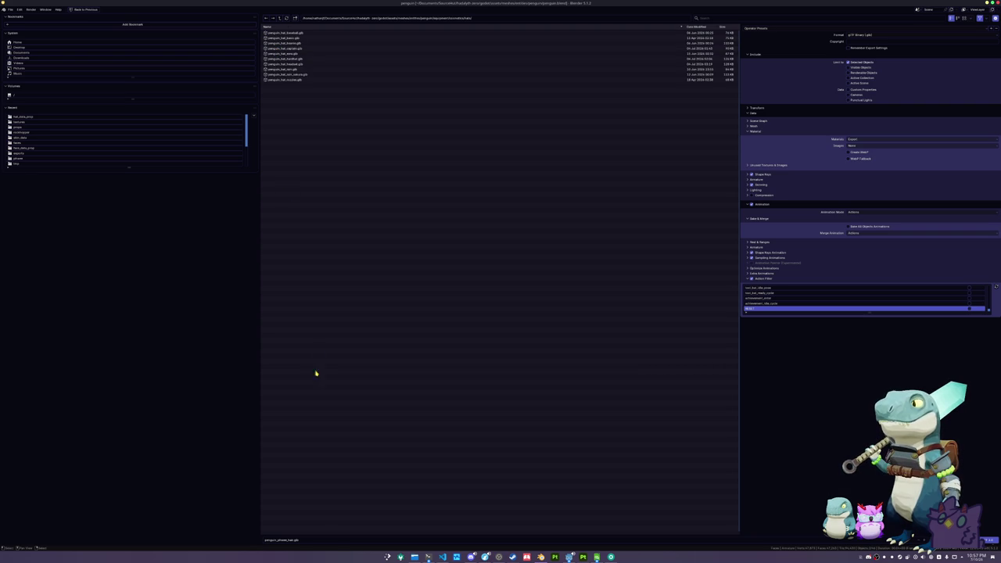
# Export as penguin_hat_duck.glb with the Action Filter expanded, then view from the front
pyautogui.click(319, 540)
pyautogui.press('BackSpace')
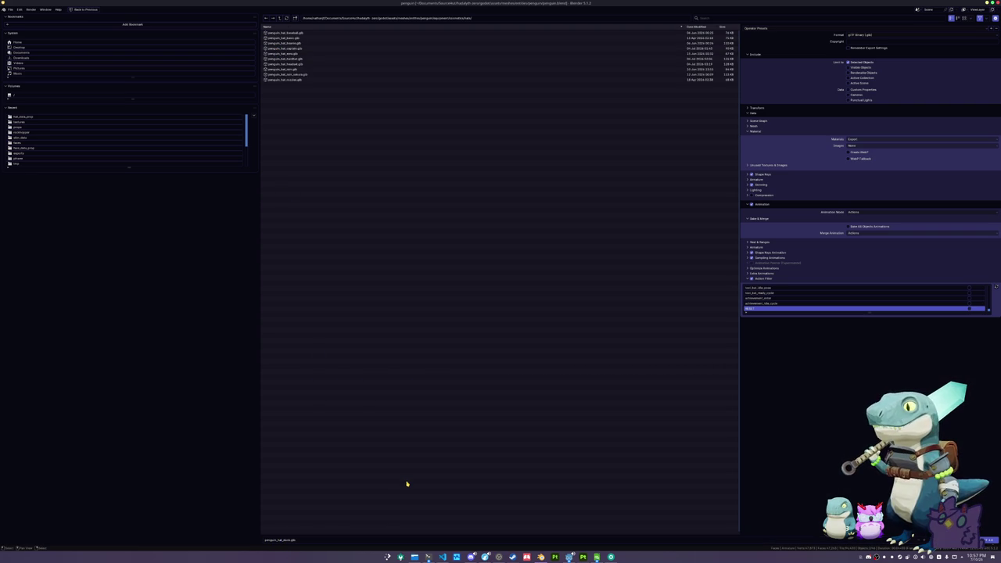
pyautogui.moveTo(869, 312); pyautogui.dragTo(869, 531)
pyautogui.scroll(10, 836, 418)
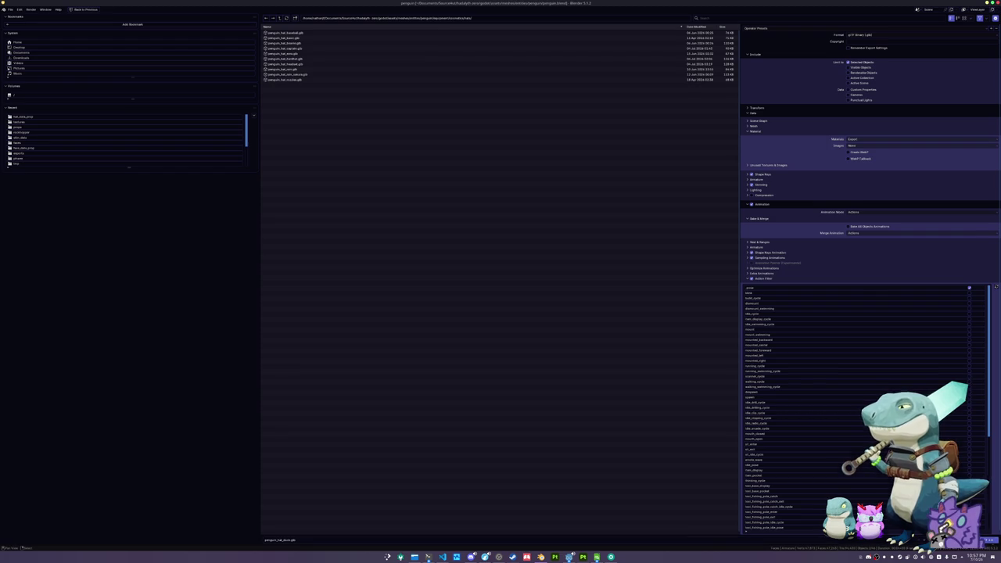
pyautogui.press('Return')
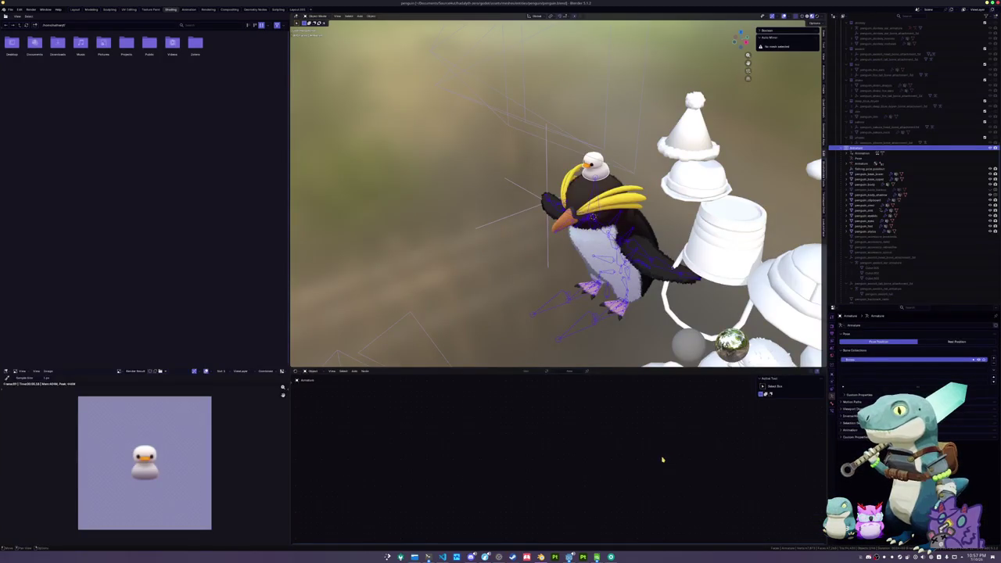
pyautogui.press('KP_1')
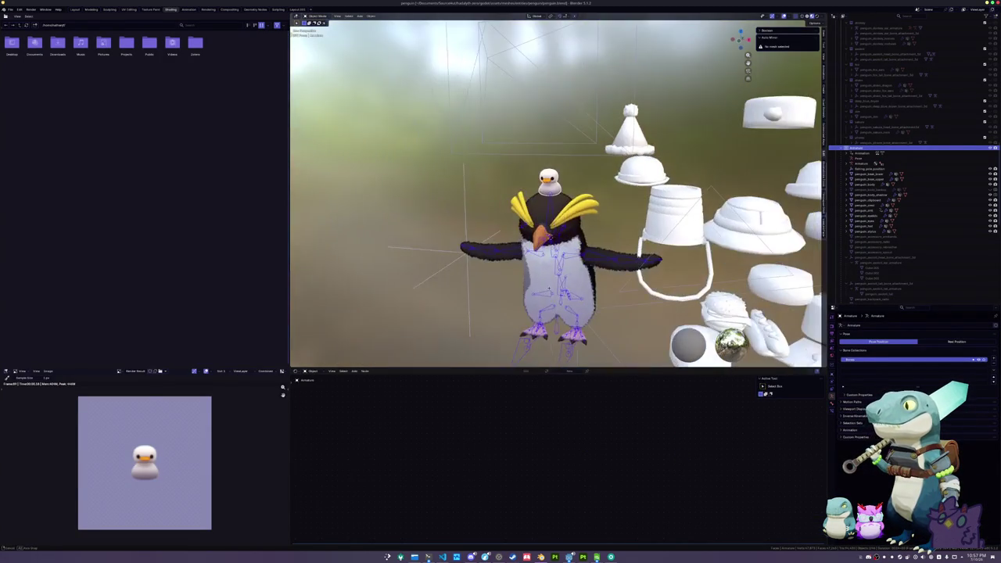
pyautogui.click(569, 556)
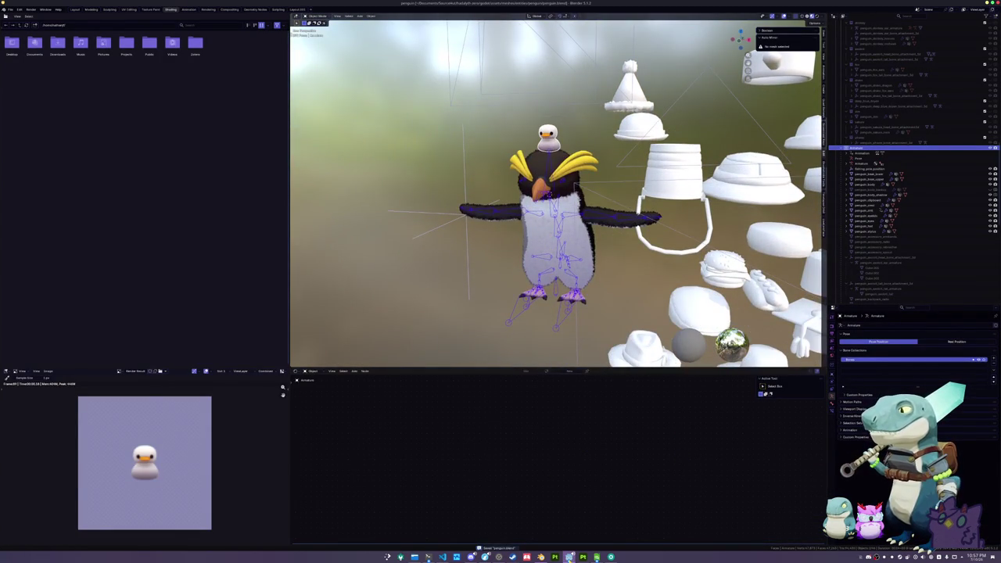
# Bring Godot forward, close the msaa_margin_container scene and switch to 3D
pyautogui.moveTo(569, 556)
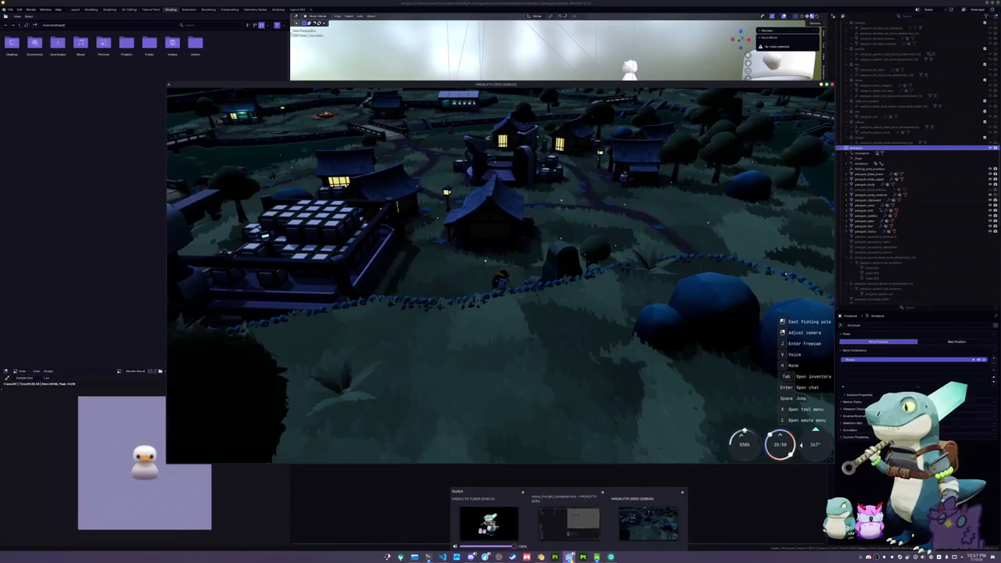
pyautogui.click(568, 519)
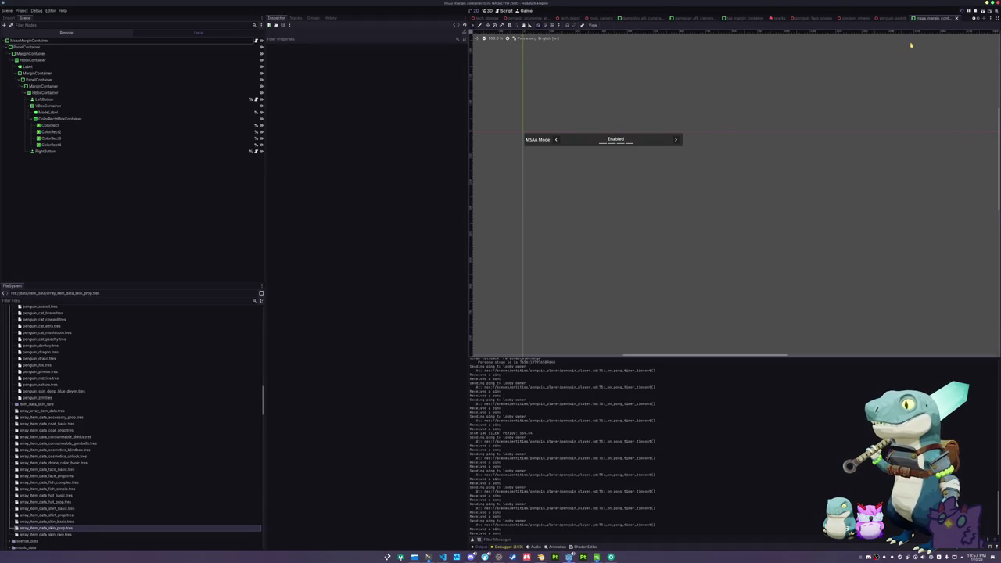
pyautogui.middleClick(932, 19)
pyautogui.click(489, 10)
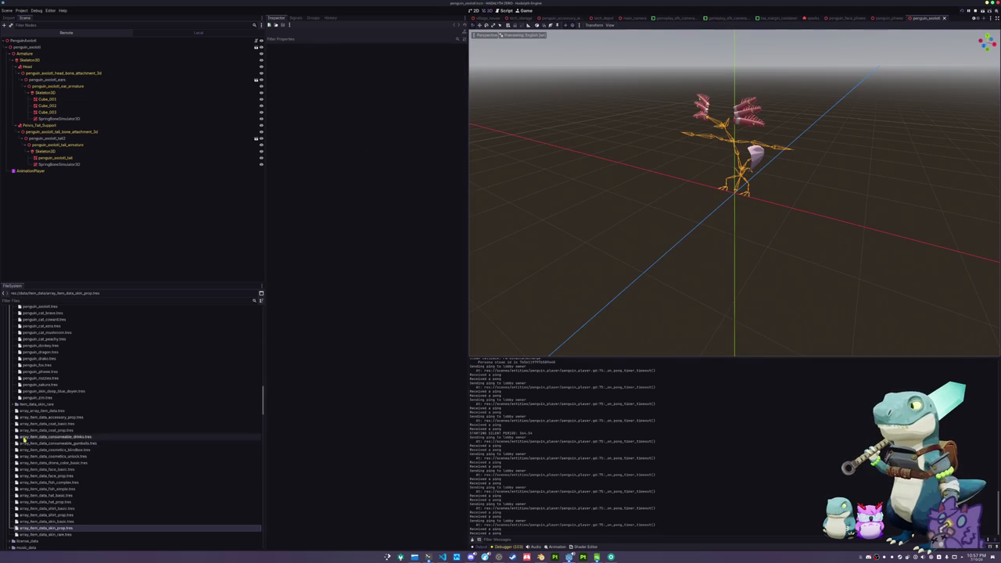
pyautogui.scroll(5, 45, 444)
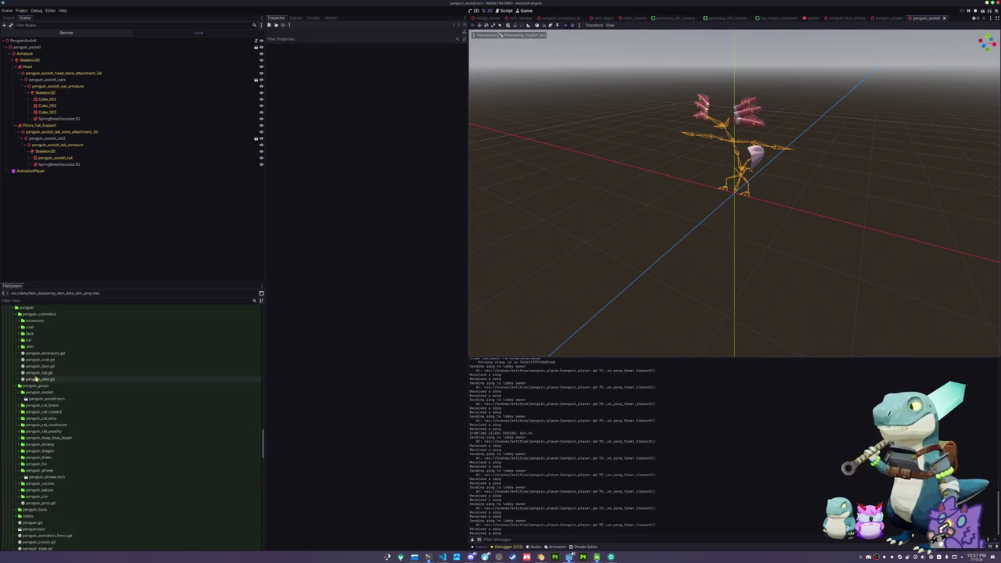
# Open the penguin_cosmetics hat folder and duplicate penguin_hat_rizzles
pyautogui.doubleClick(36, 391)
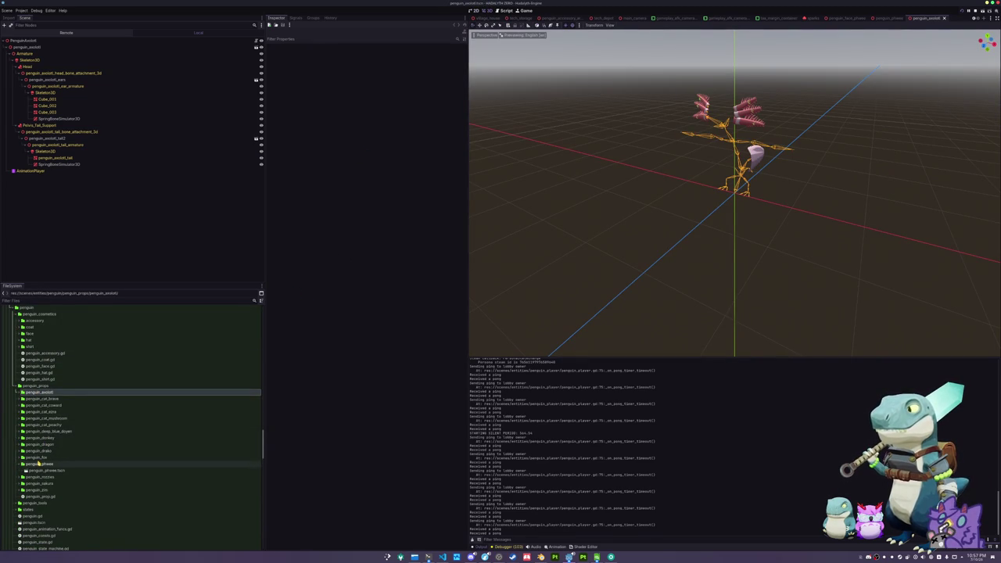
pyautogui.doubleClick(39, 464)
pyautogui.scroll(1, 44, 403)
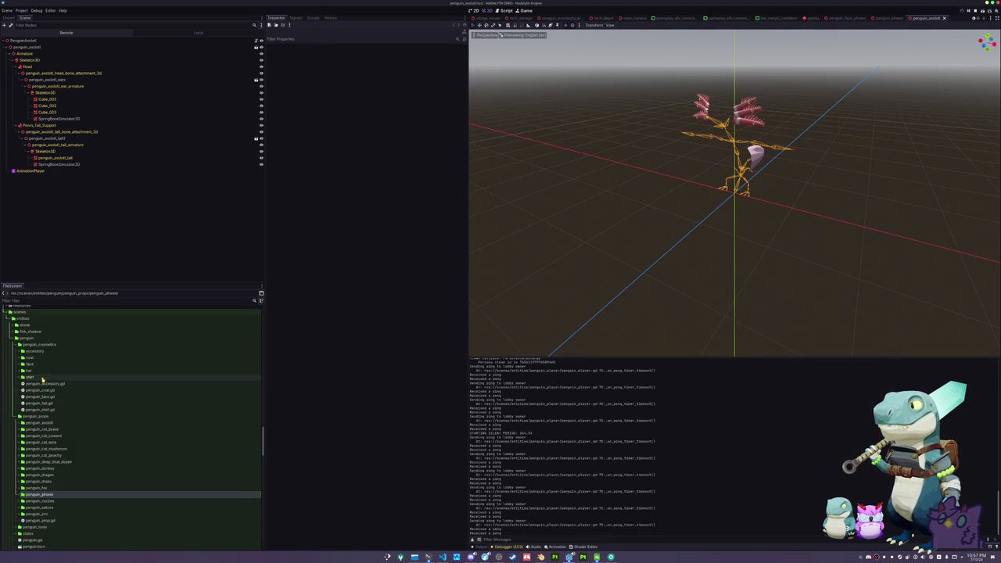
pyautogui.doubleClick(44, 375)
pyautogui.scroll(-5, 47, 438)
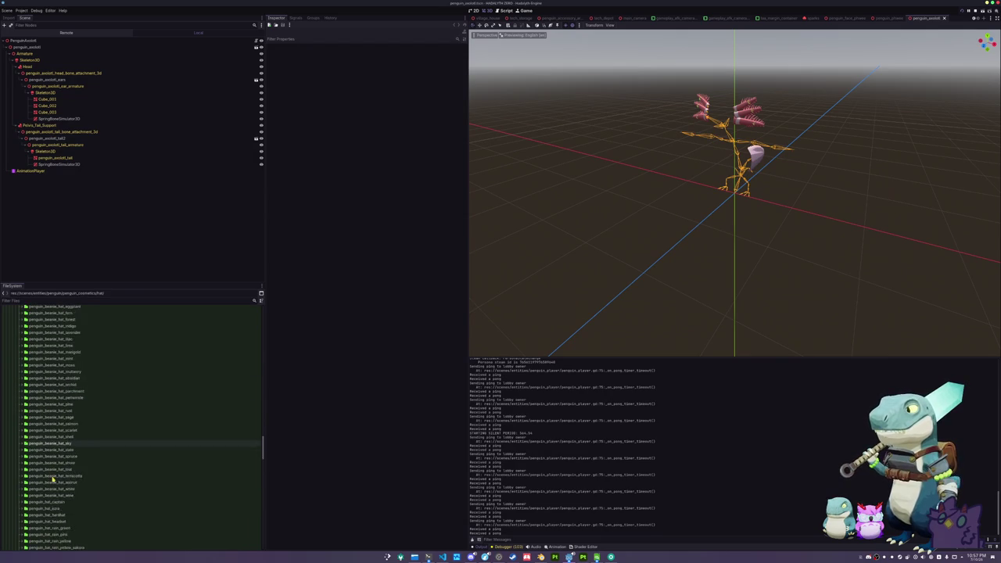
pyautogui.scroll(-5, 52, 475)
pyautogui.click(52, 432)
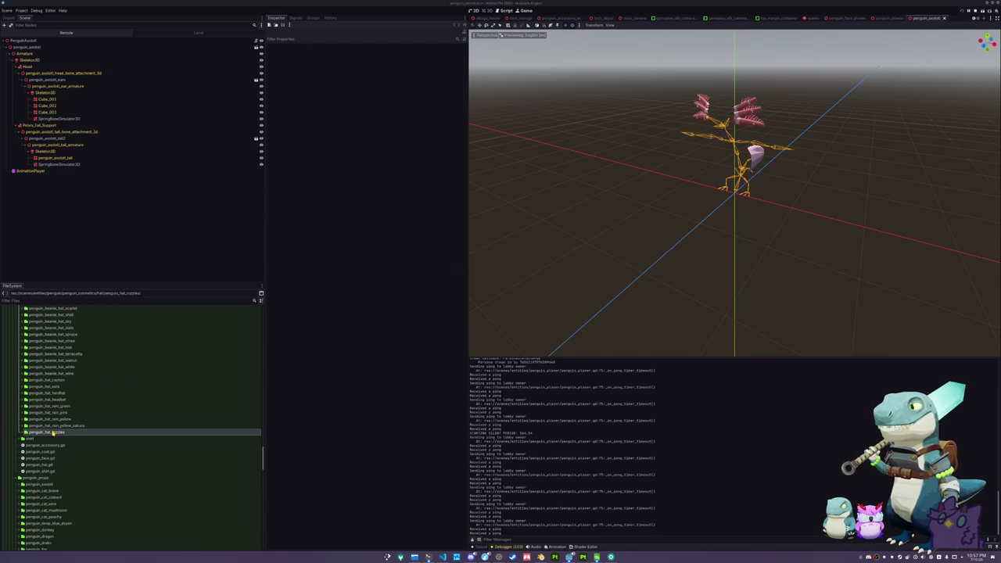
pyautogui.hotkey('ctrl', 'd')
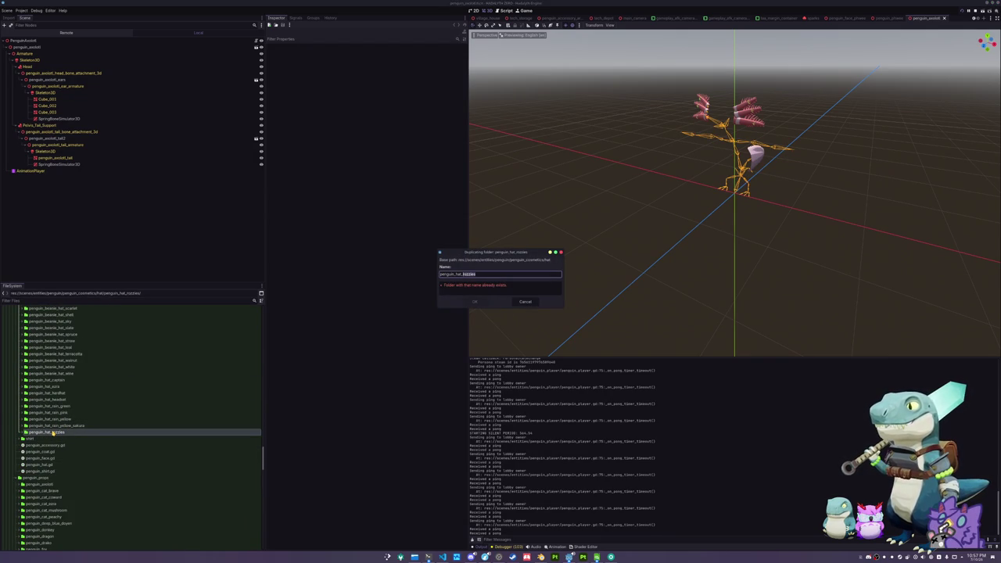
# Name the duplicated folder penguin_hat_rubber_duck and rename its copied scene file to match
pyautogui.write('rabbit_')
pyautogui.write('duck')
pyautogui.press('Return')
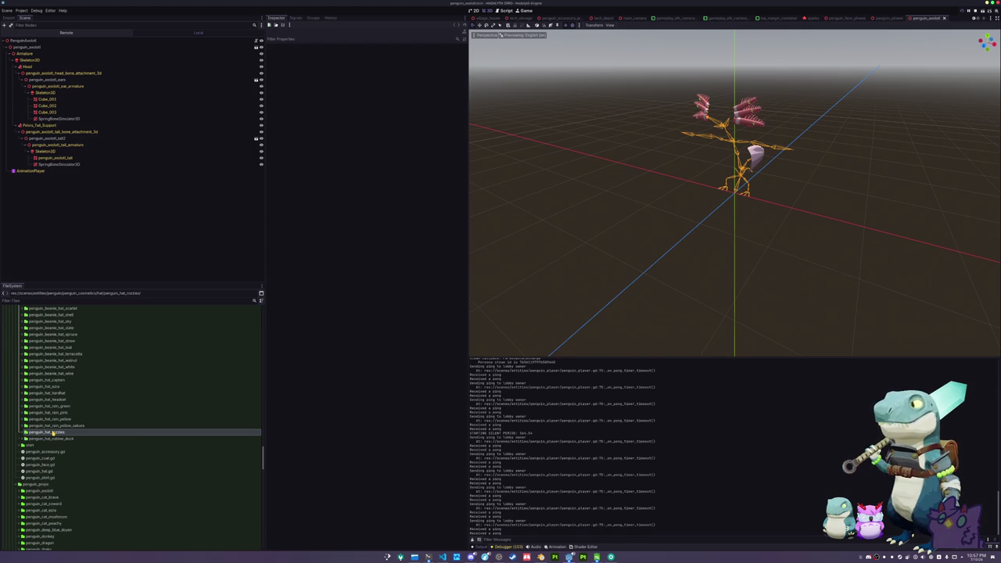
pyautogui.doubleClick(53, 438)
pyautogui.click(55, 445)
pyautogui.press('F2')
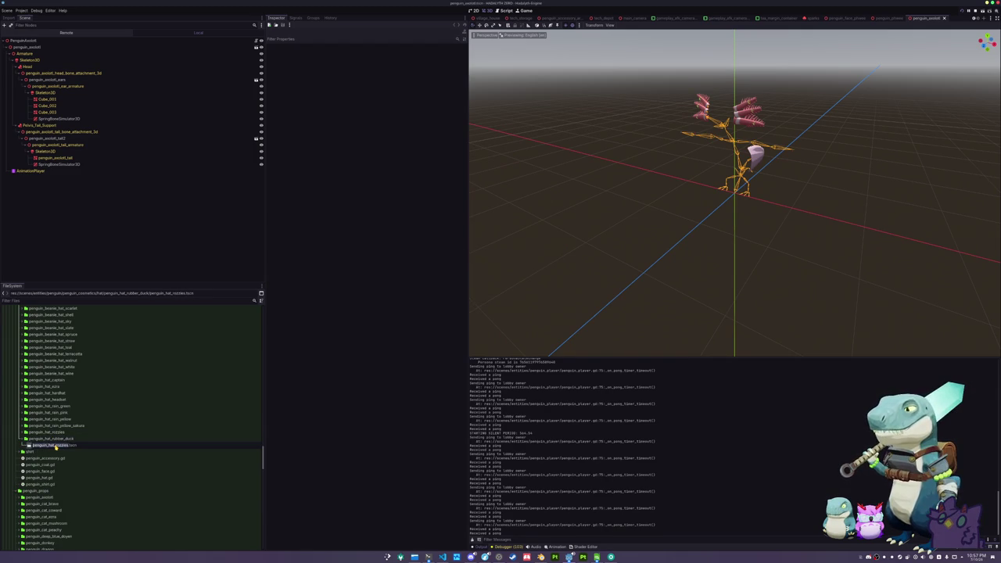
pyautogui.write('penguin_hat_rubber_duck')
pyautogui.press('Return')
# Open penguin_hat_rubber_duck.tscn and clear the root node's old name
pyautogui.doubleClick(56, 445)
pyautogui.click(51, 41)
pyautogui.doubleClick(51, 42)
pyautogui.press('BackSpace')
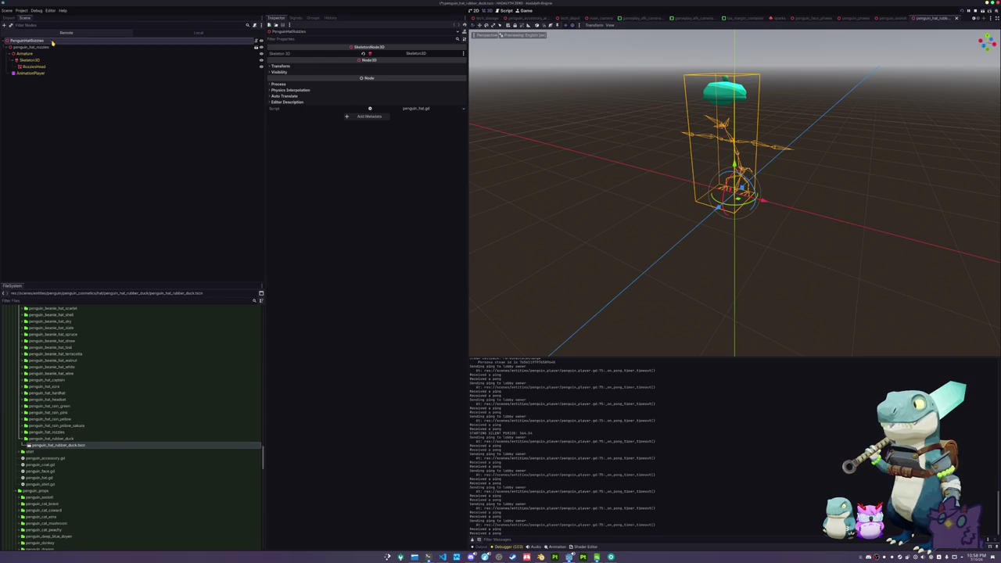
# Name the root PenguinHatRubberDuck and delete the old penguin_hat_rizzles model node
pyautogui.press('Return')
pyautogui.click(40, 47)
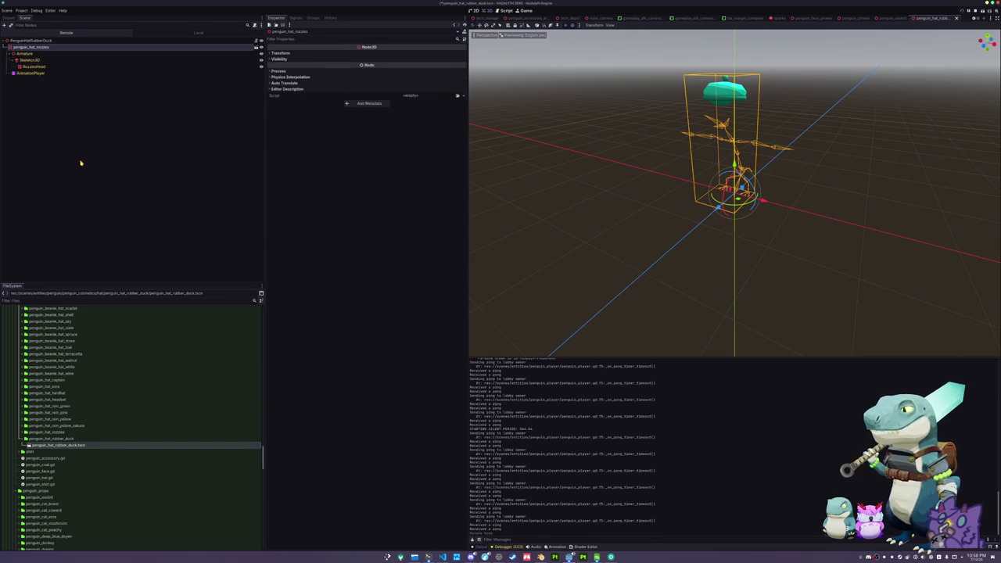
pyautogui.press('Delete')
pyautogui.press('Return')
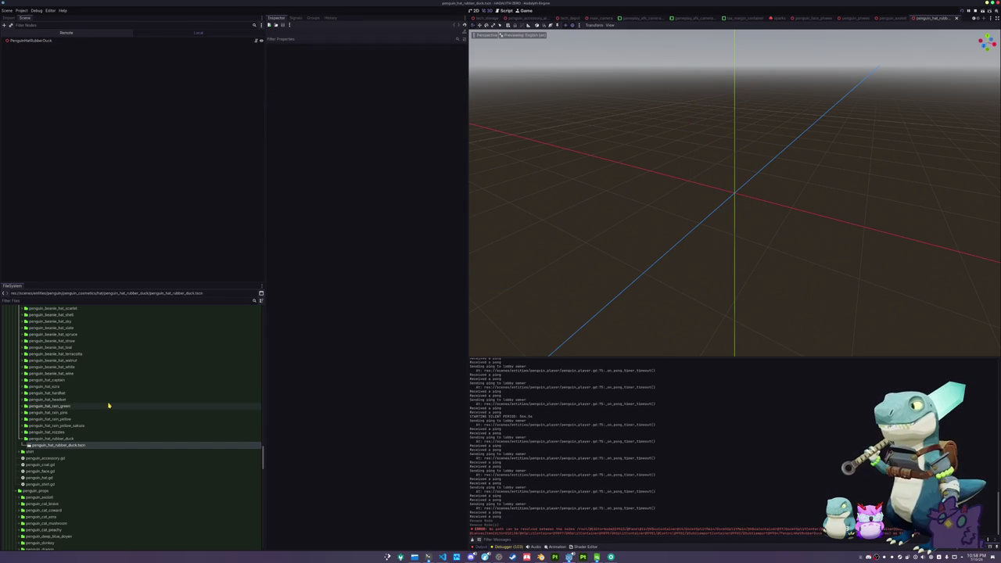
# Filter the FileSystem for duck and add penguin_hat_duck.glb under the root node
pyautogui.click(78, 301)
pyautogui.write('rubber')
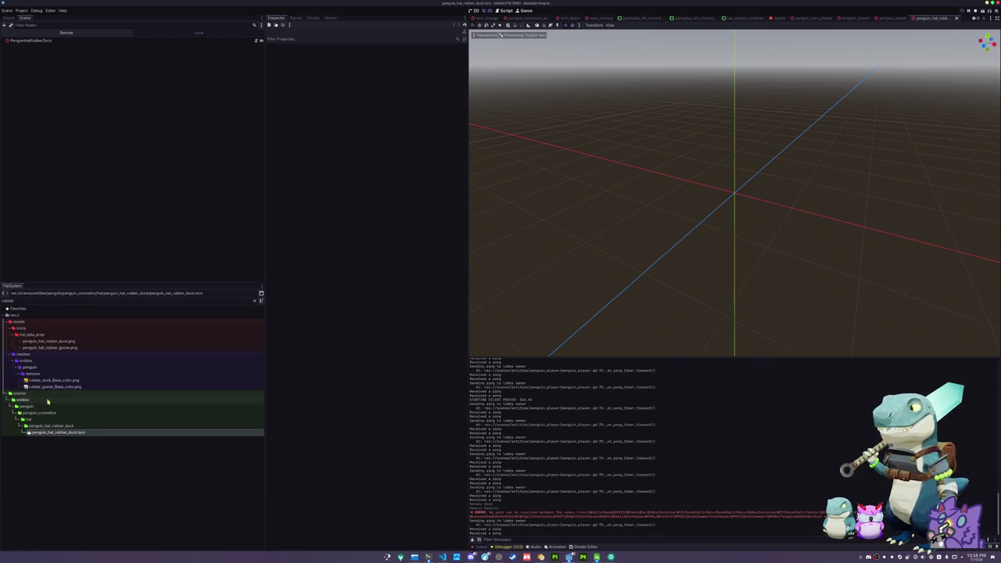
pyautogui.moveTo(55, 433)
pyautogui.mouseDown()
pyautogui.moveTo(28, 51)
pyautogui.moveTo(55, 433)
pyautogui.mouseUp()
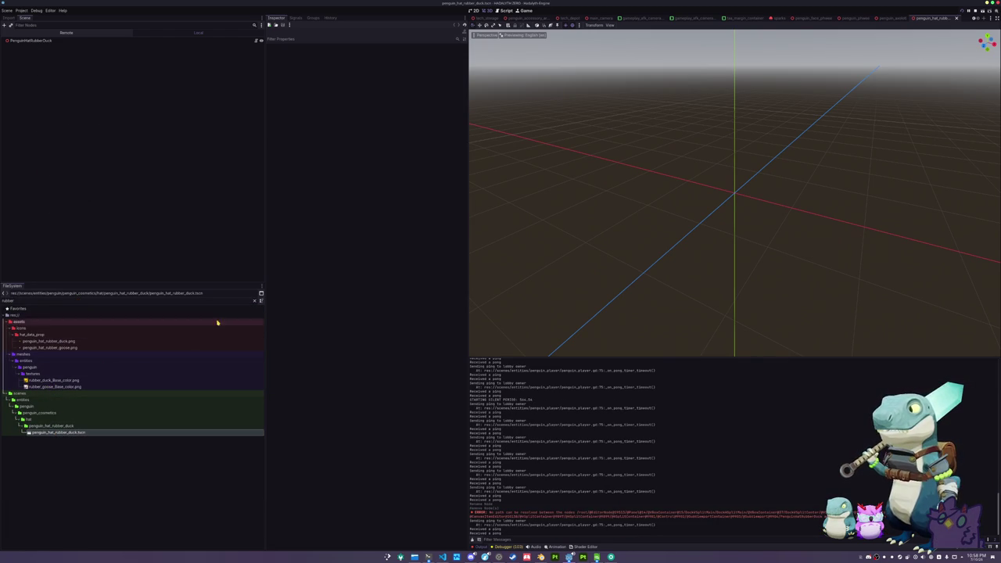
pyautogui.doubleClick(113, 299)
pyautogui.write('duck')
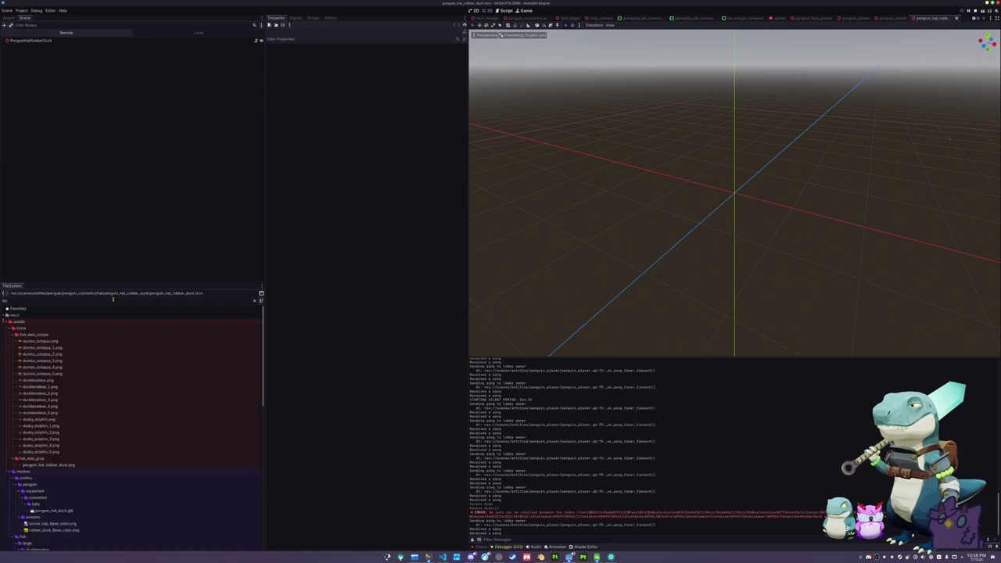
pyautogui.moveTo(55, 386)
pyautogui.mouseDown()
pyautogui.moveTo(130, 331)
pyautogui.moveTo(31, 36)
pyautogui.moveTo(41, 42)
pyautogui.mouseUp()
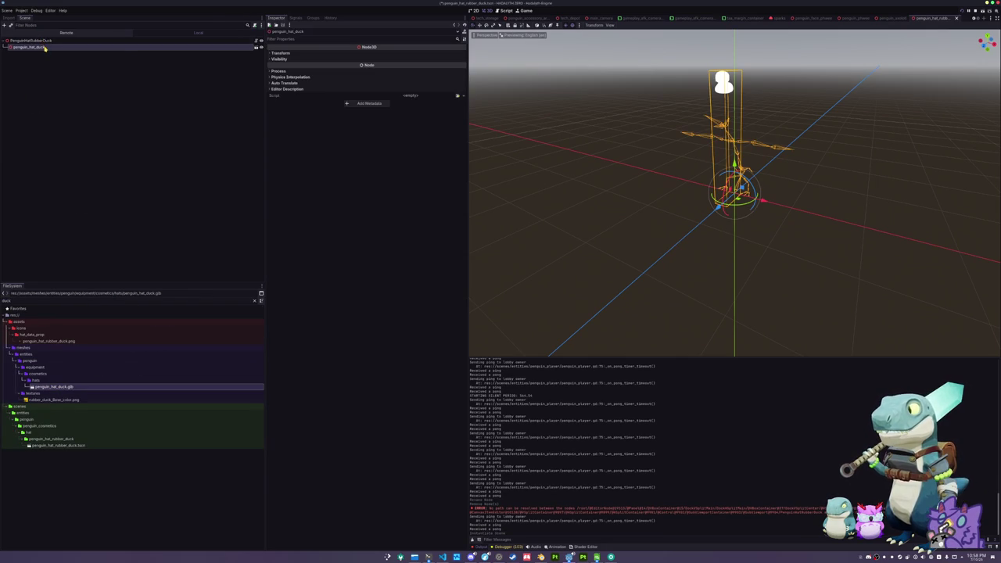
# Make the duck hat's children editable and select its penguin_hat_rubber_duck mesh
pyautogui.rightClick(46, 48)
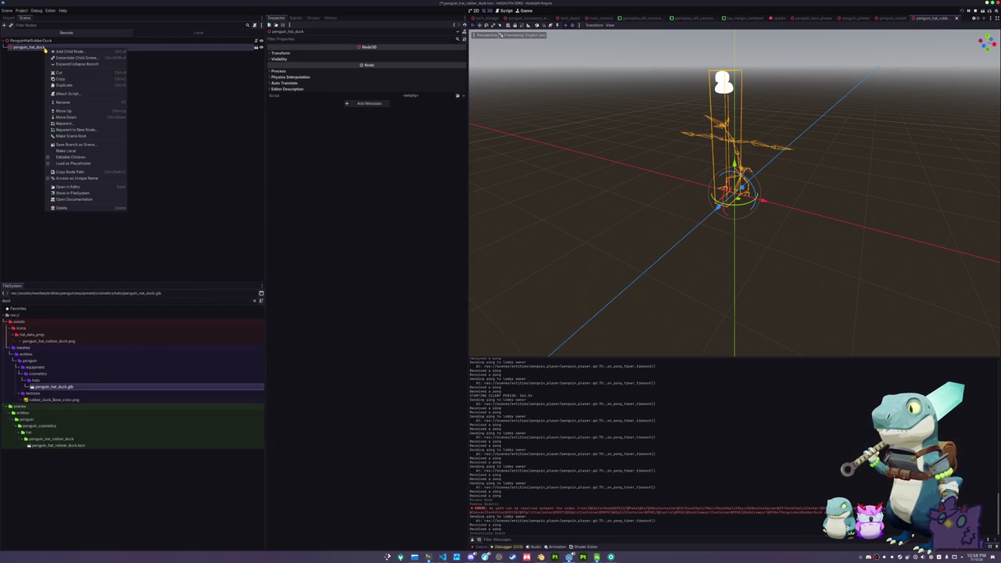
pyautogui.click(71, 157)
pyautogui.click(55, 66)
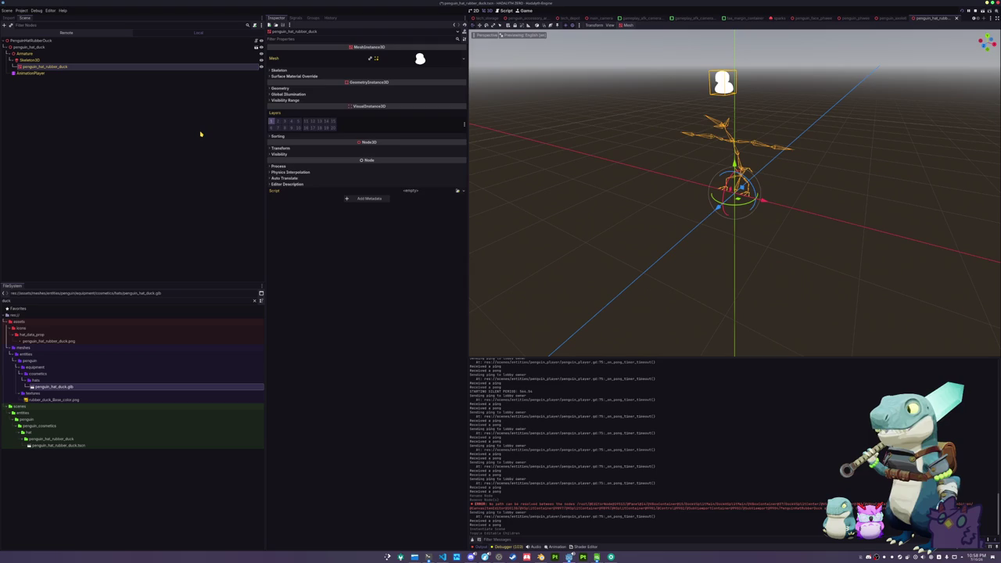
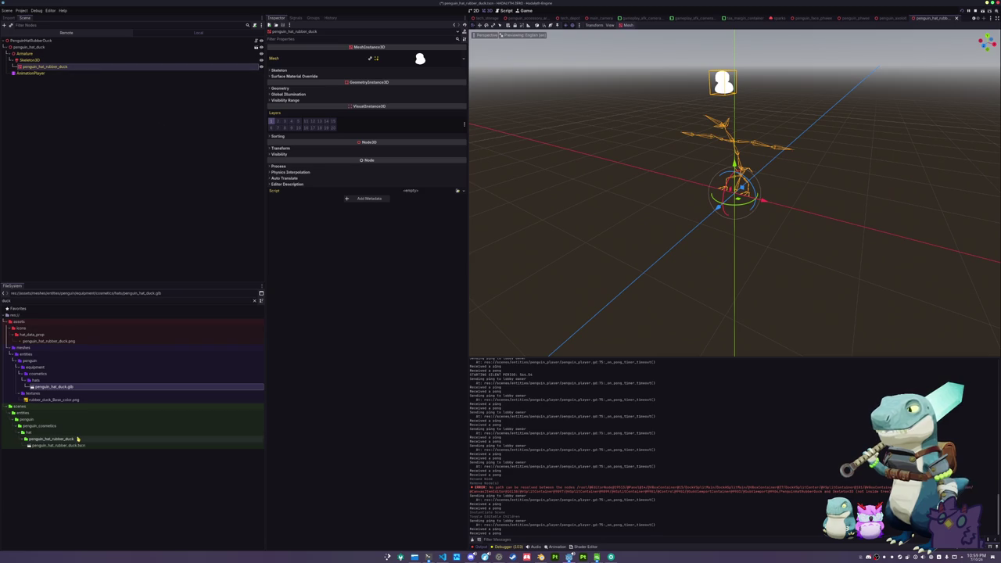
# Clear the 'duck' FileSystem filter and browse up to select penguin_hat_rain_yellow.tres
pyautogui.click(84, 400)
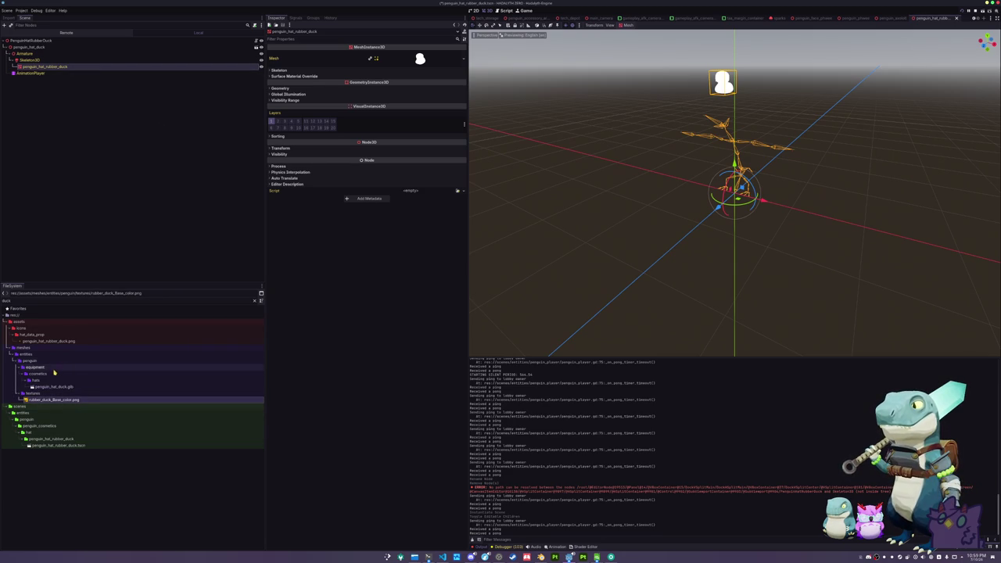
pyautogui.click(254, 301)
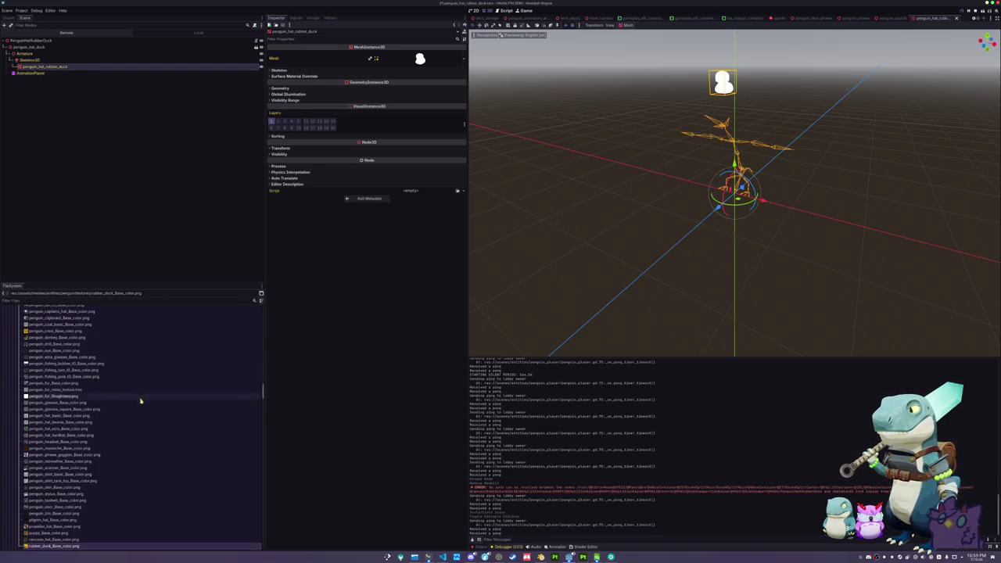
pyautogui.scroll(-5, 78, 444)
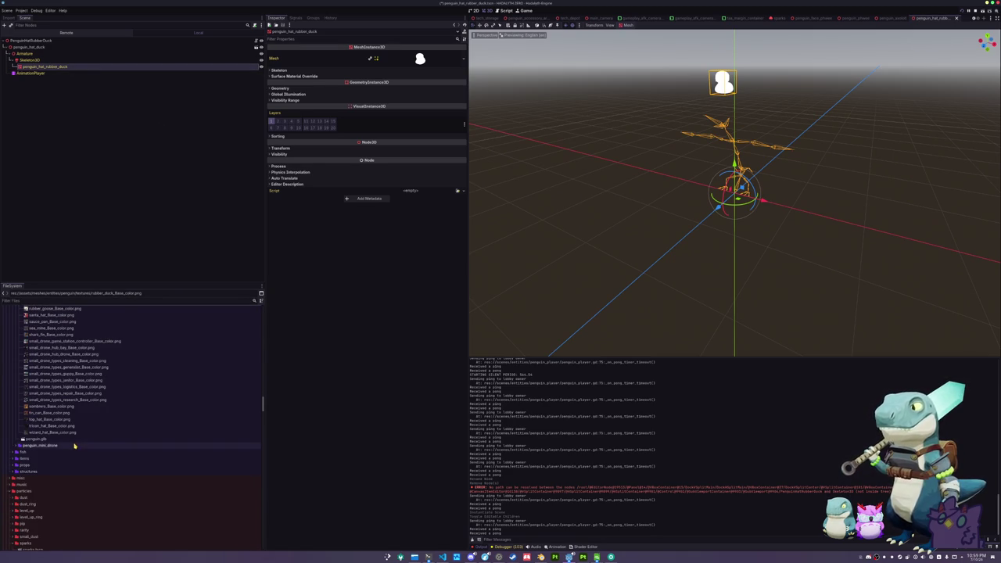
pyautogui.scroll(10, 75, 445)
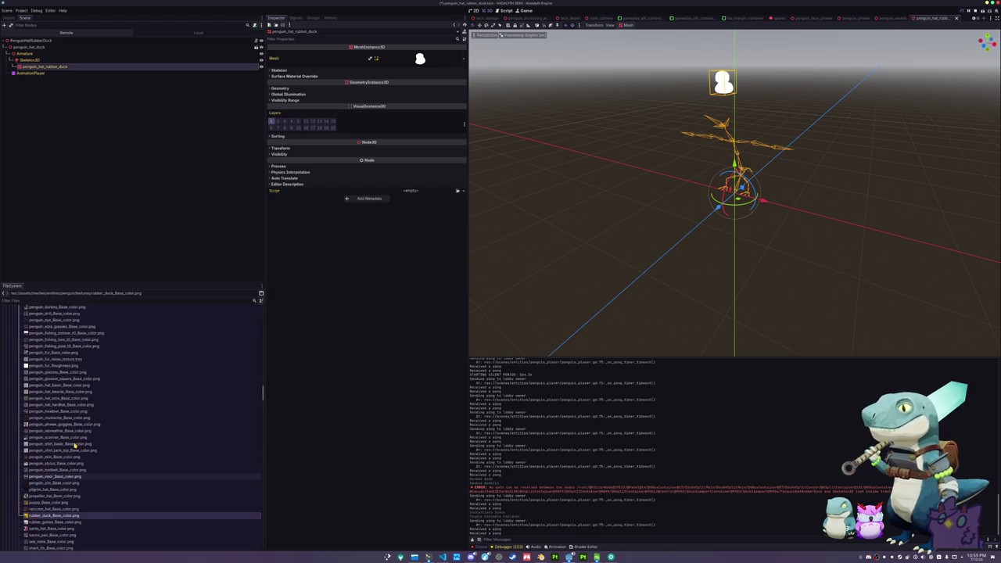
pyautogui.scroll(2, 75, 445)
pyautogui.scroll(10, 75, 445)
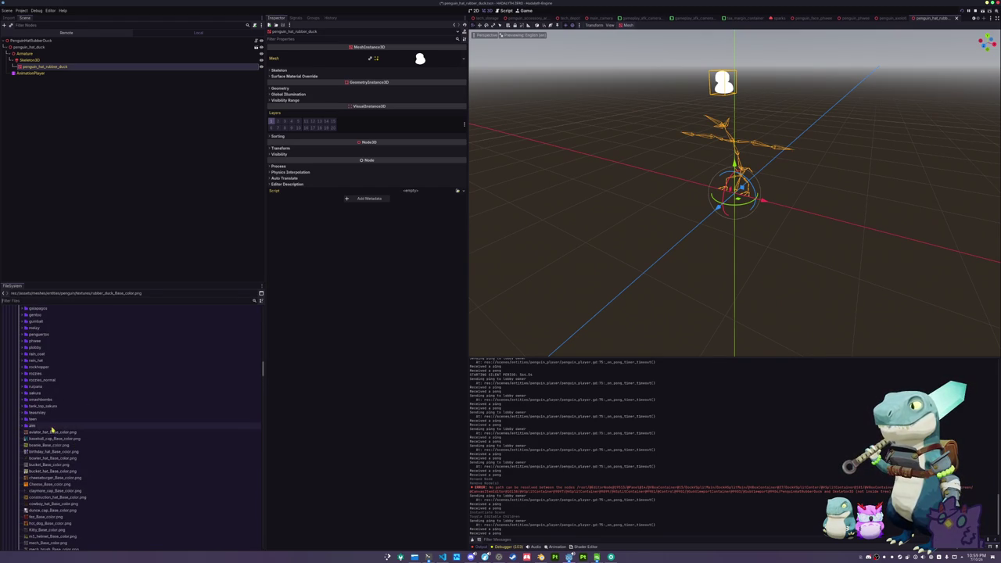
pyautogui.scroll(12, 62, 426)
pyautogui.scroll(5, 63, 423)
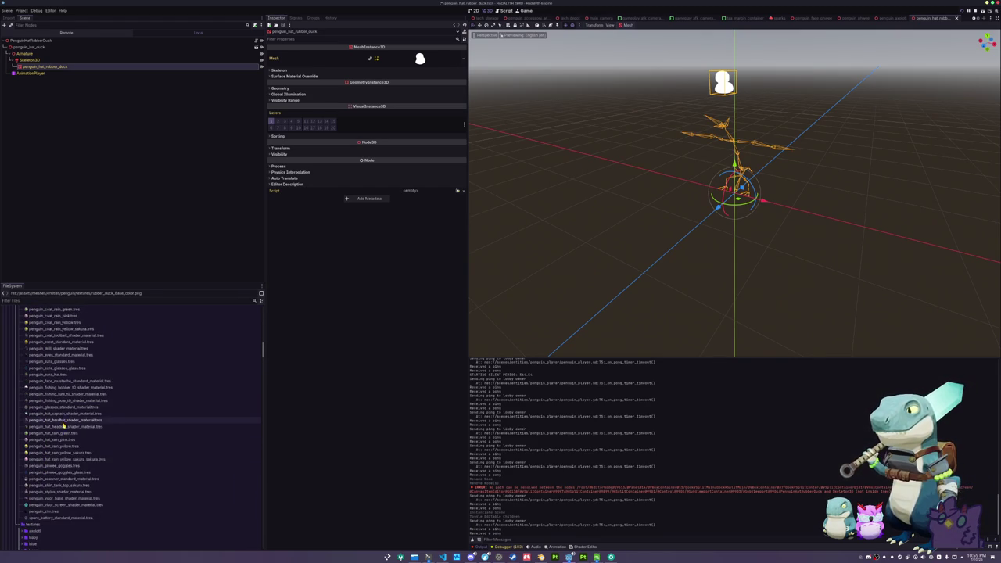
pyautogui.click(64, 445)
# Duplicate penguin_hat_rain_yellow.tres as penguin_hat_rubber_duck.tres
pyautogui.hotkey('ctrl', 'd')
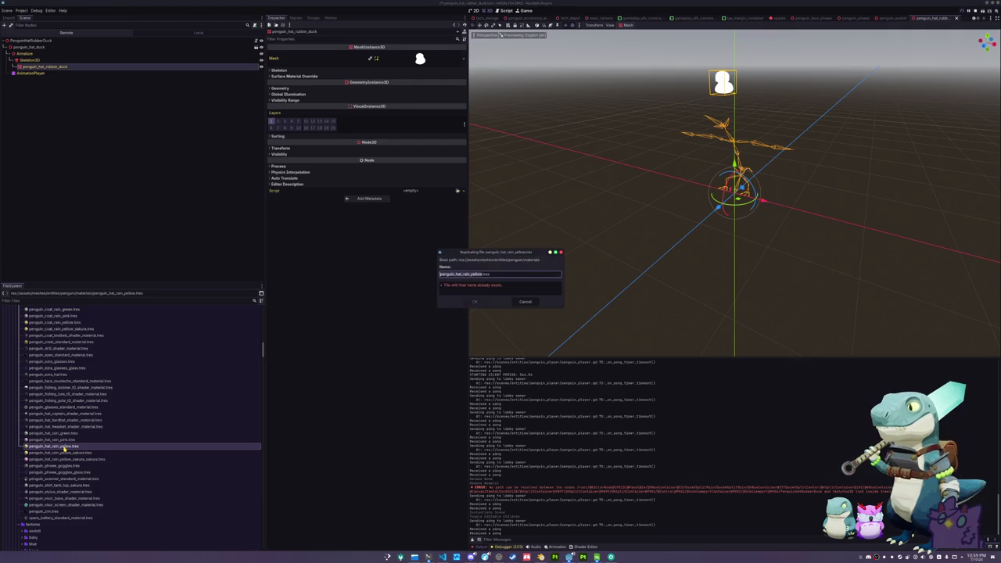
pyautogui.write('penguin_hat_ra')
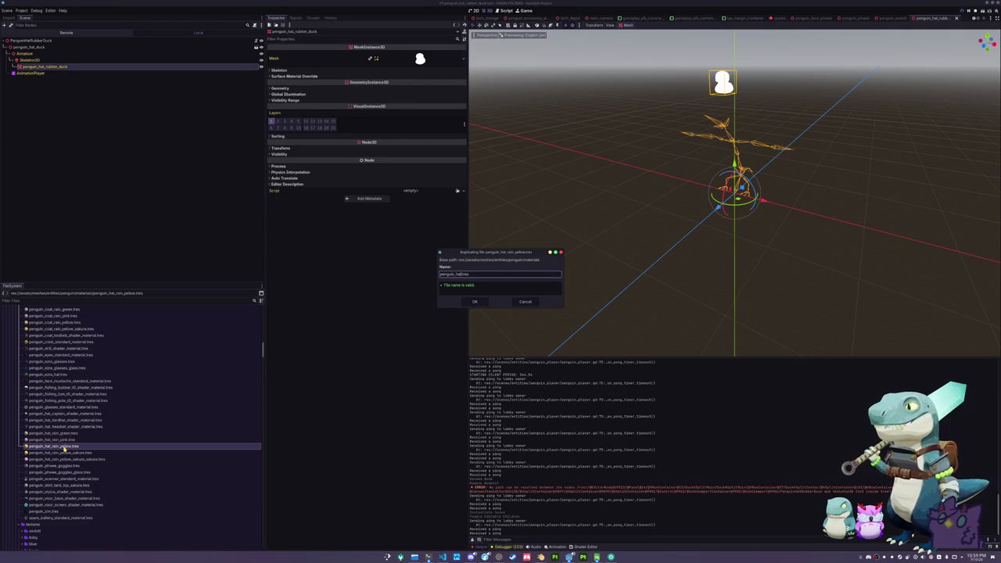
pyautogui.write('_duck')
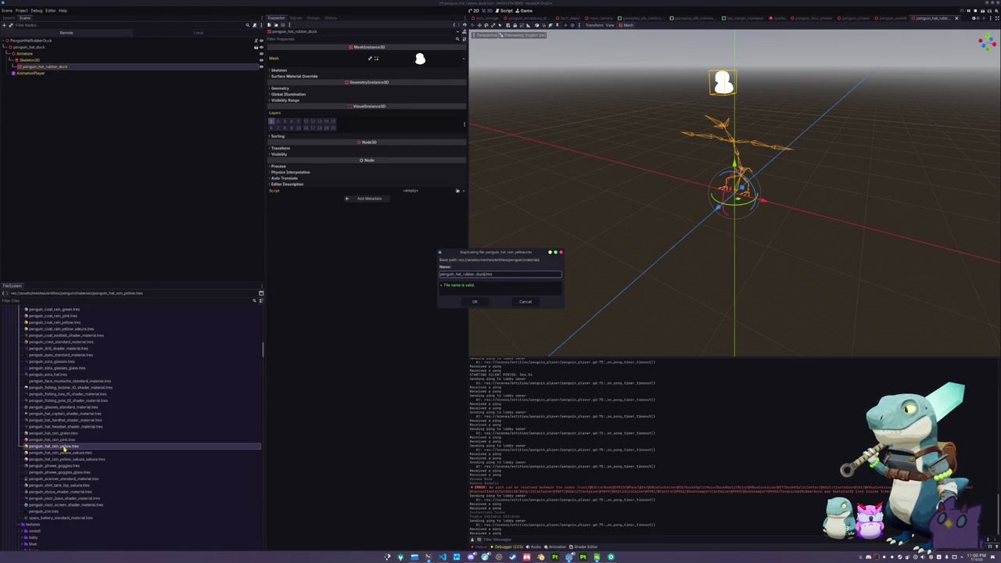
pyautogui.press('Return')
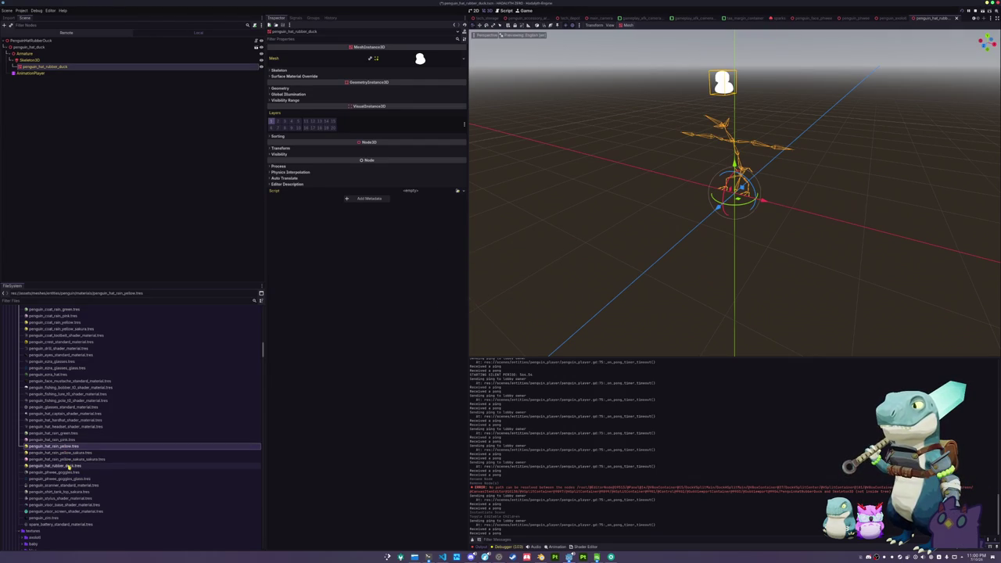
# Set the new material's Albedo Texture to rubber_duck_Base_color
pyautogui.click(68, 465)
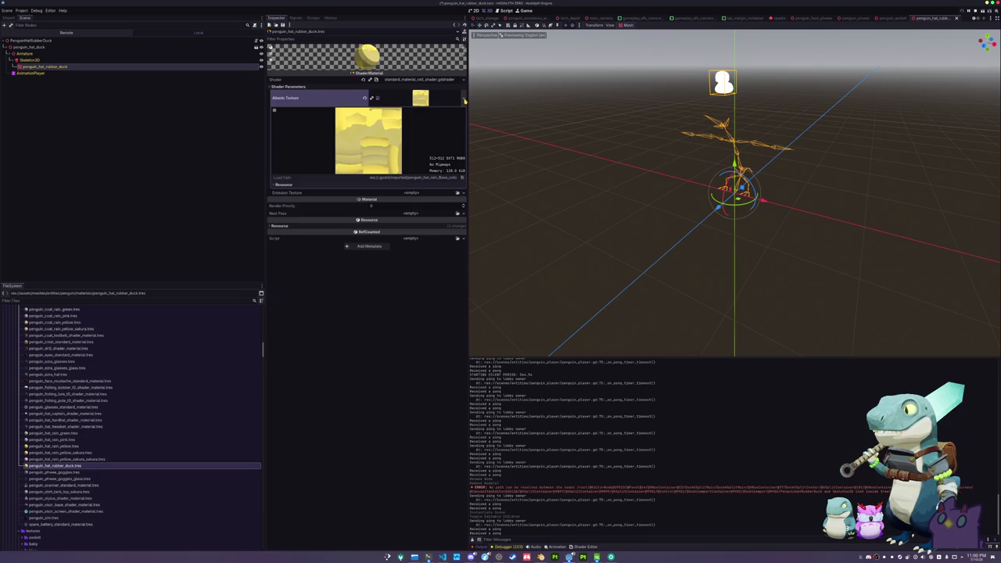
pyautogui.click(464, 100)
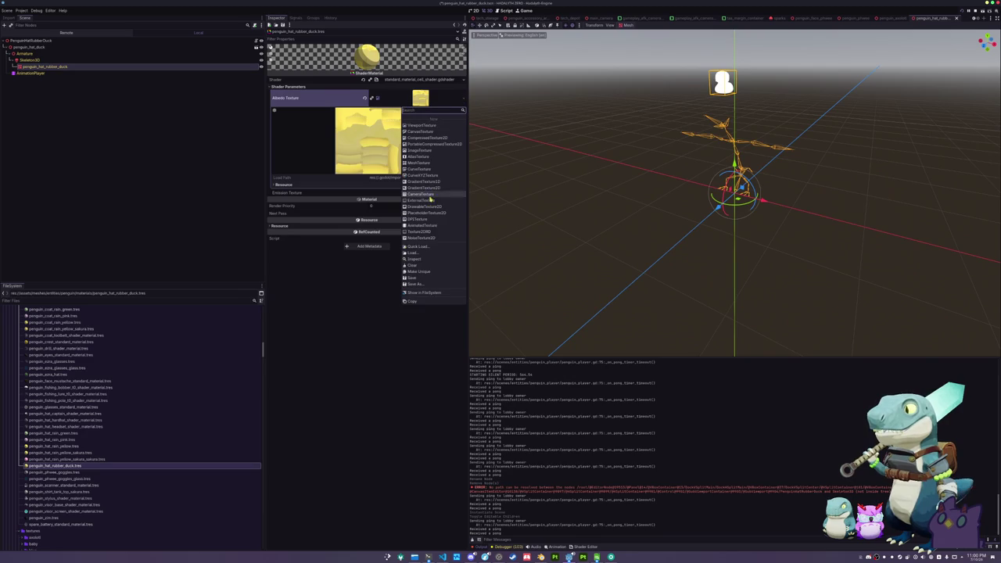
pyautogui.click(423, 247)
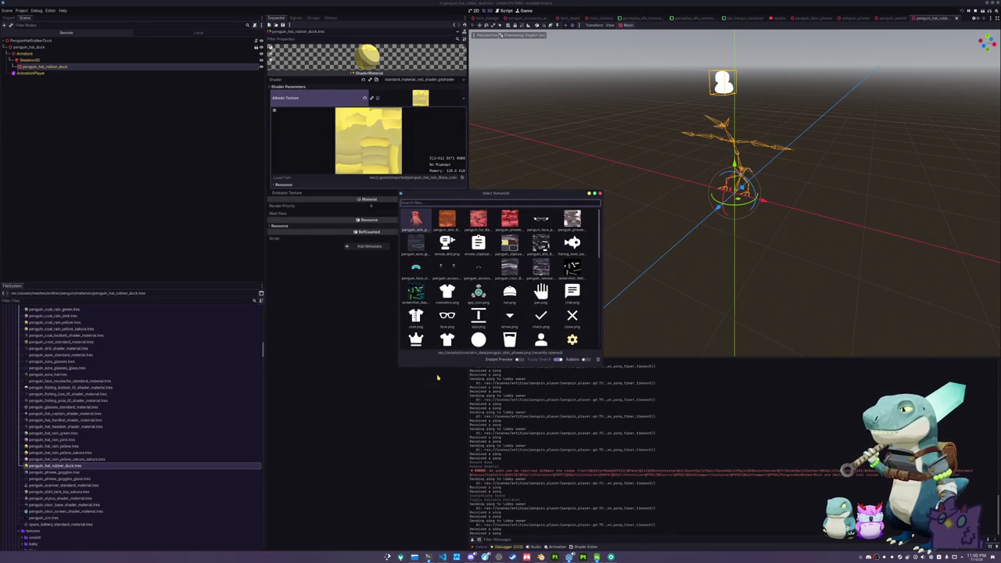
pyautogui.write('rubber_')
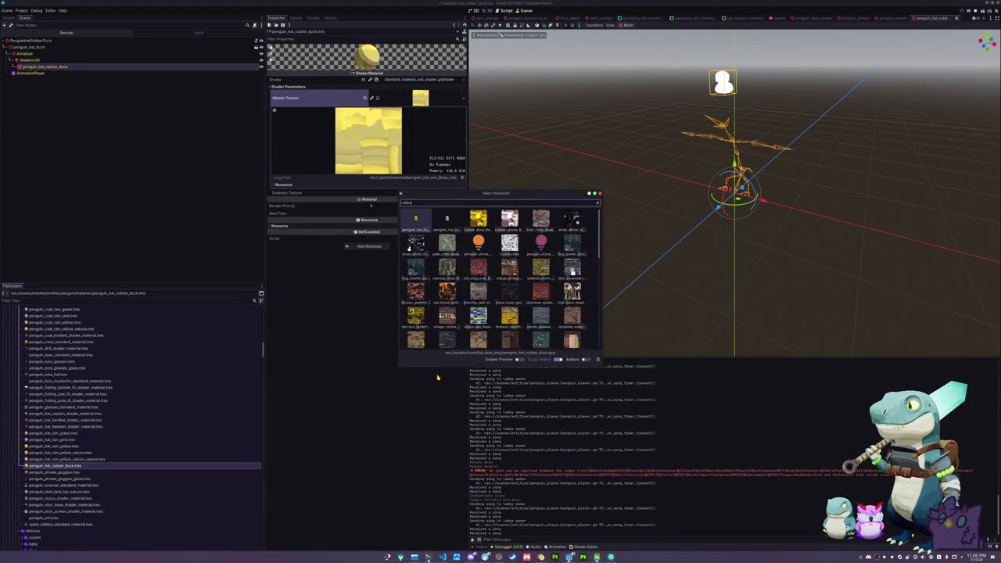
pyautogui.press('Right')
pyautogui.press('Right')
pyautogui.press('Return')
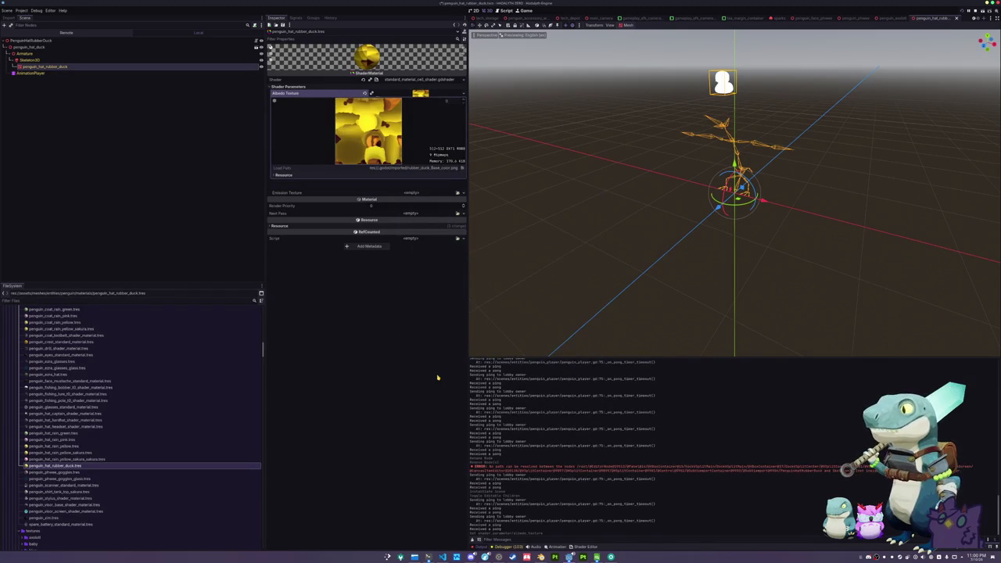
# Apply penguin_hat_rubber_duck.tres as the duck mesh's Material Override
pyautogui.click(187, 67)
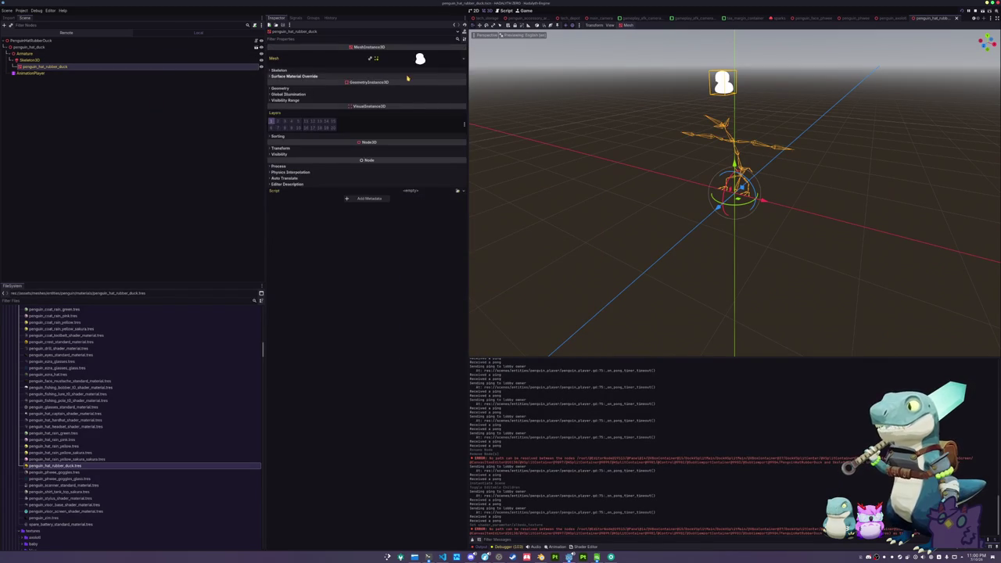
pyautogui.click(453, 88)
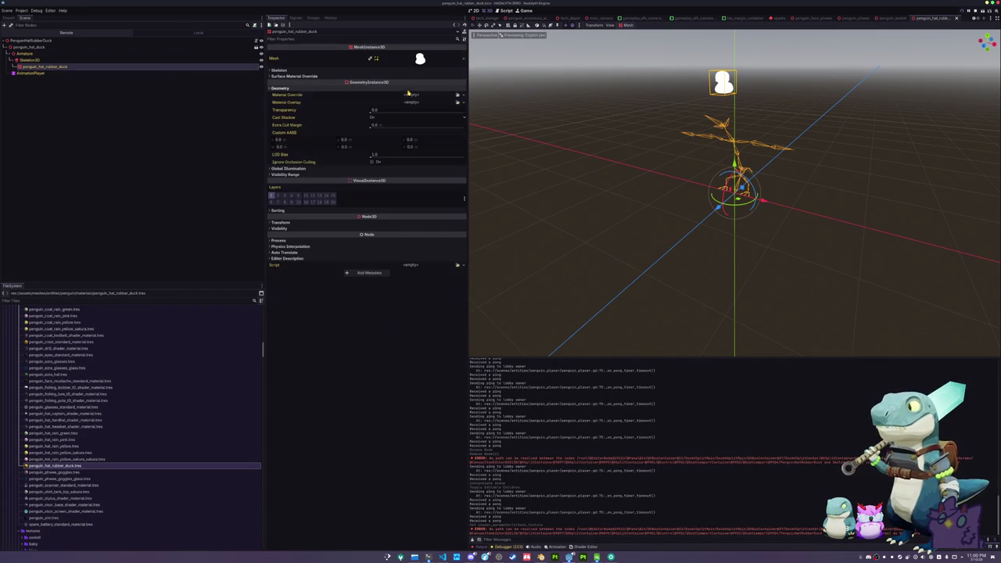
pyautogui.click(459, 96)
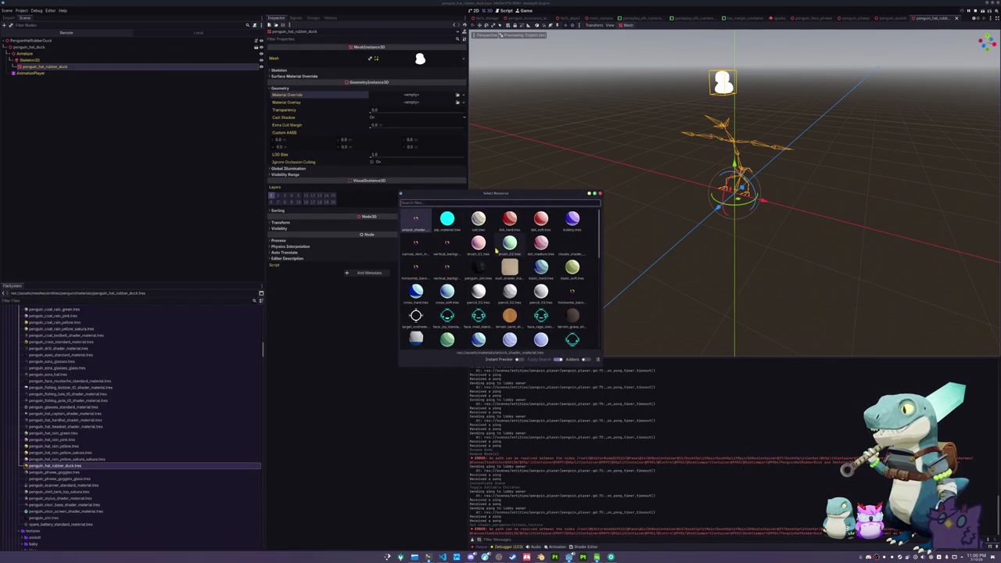
pyautogui.scroll(-3, 496, 251)
pyautogui.doubleClick(496, 250)
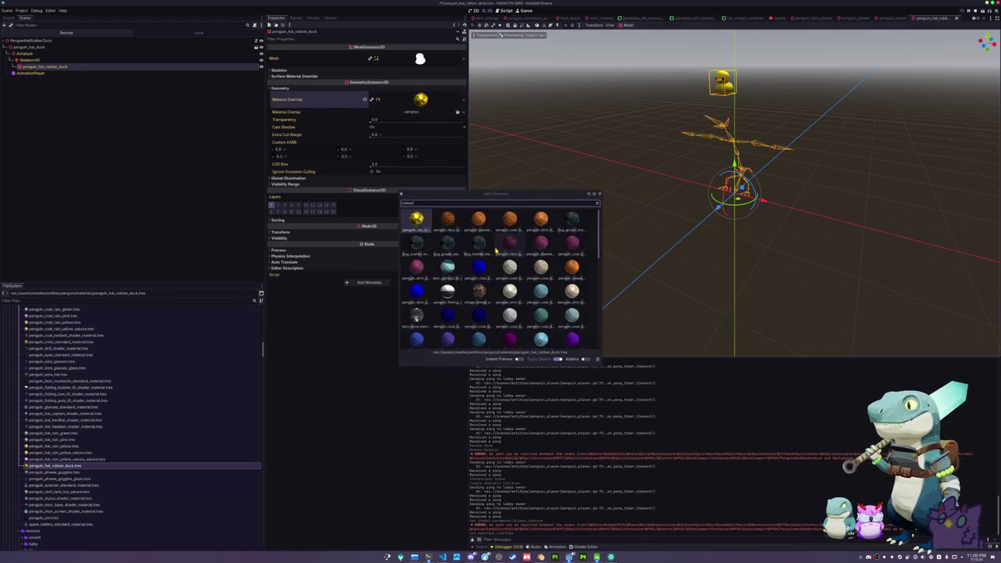
pyautogui.moveTo(559, 182)
pyautogui.mouseDown()
pyautogui.moveTo(567, 203)
pyautogui.moveTo(558, 211)
pyautogui.mouseUp()
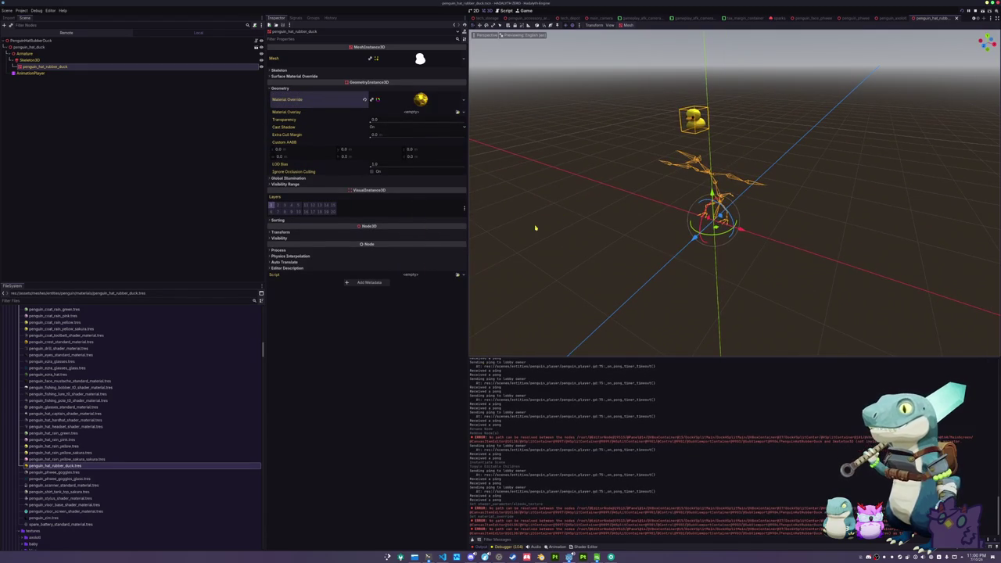
# Browse to the penguin_hat_rubber_duck hat folder and select its scene's root node
pyautogui.scroll(-3, 79, 434)
pyautogui.click(74, 423)
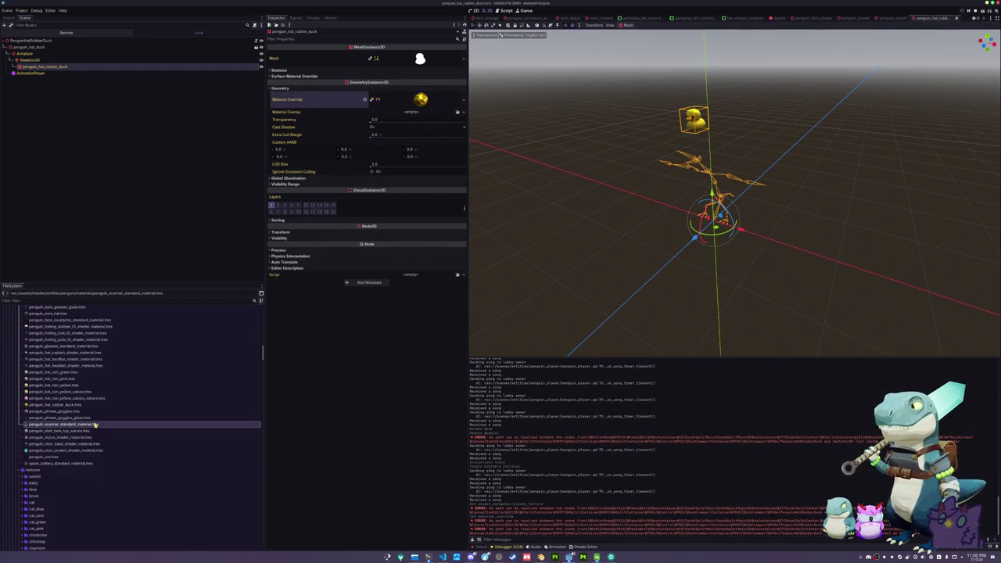
pyautogui.click(82, 437)
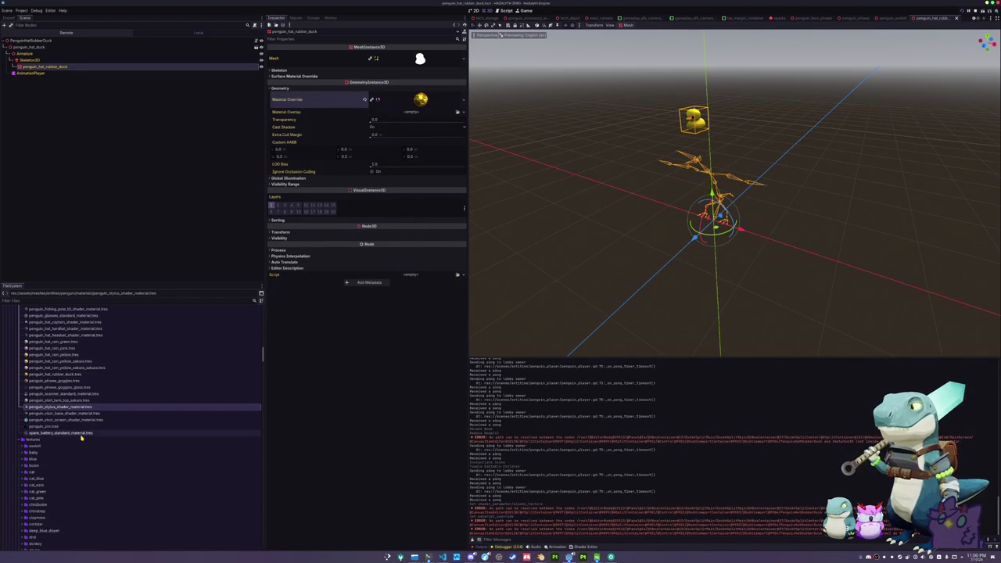
pyautogui.scroll(-6, 82, 440)
pyautogui.scroll(-15, 81, 440)
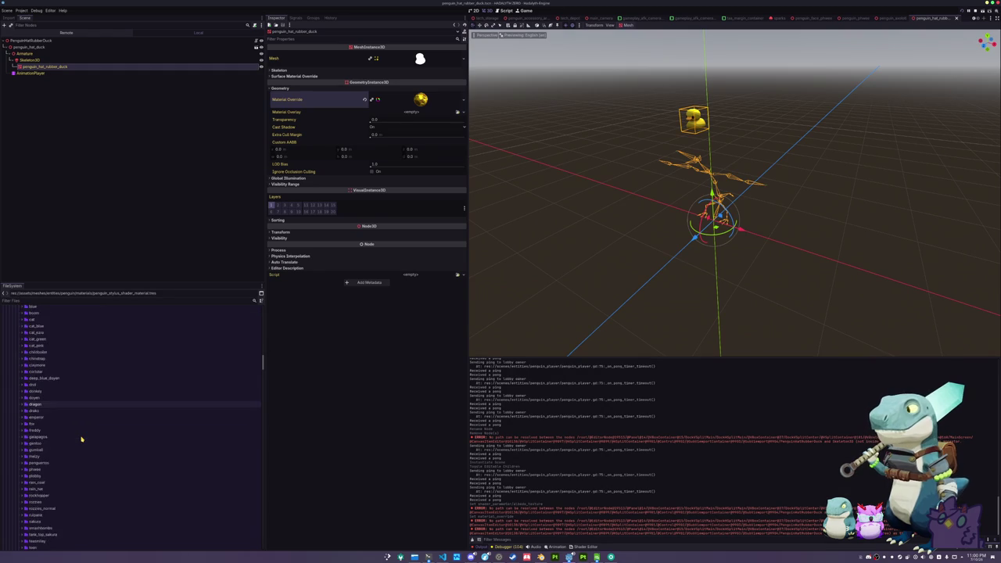
pyautogui.scroll(15, 81, 453)
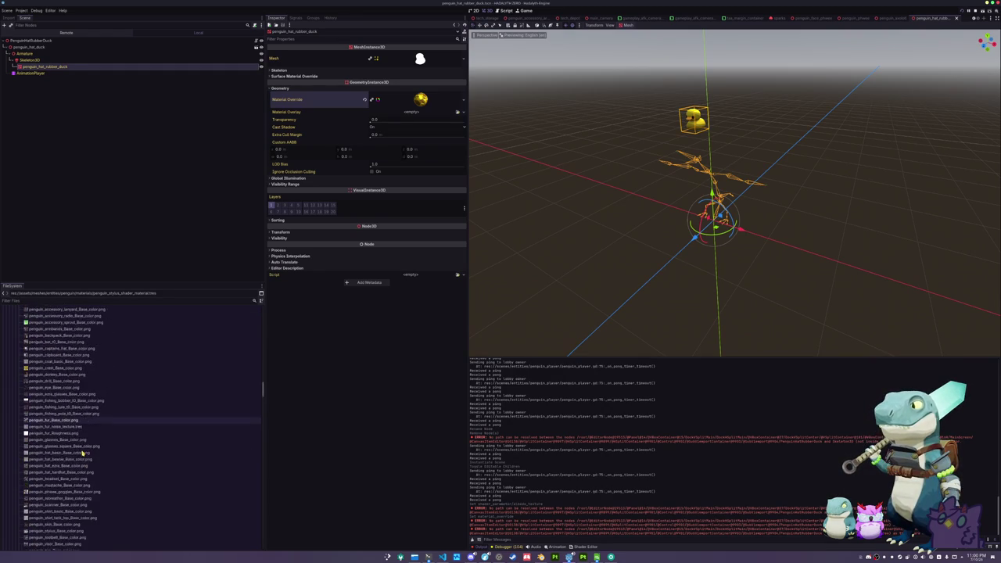
pyautogui.scroll(-7, 81, 453)
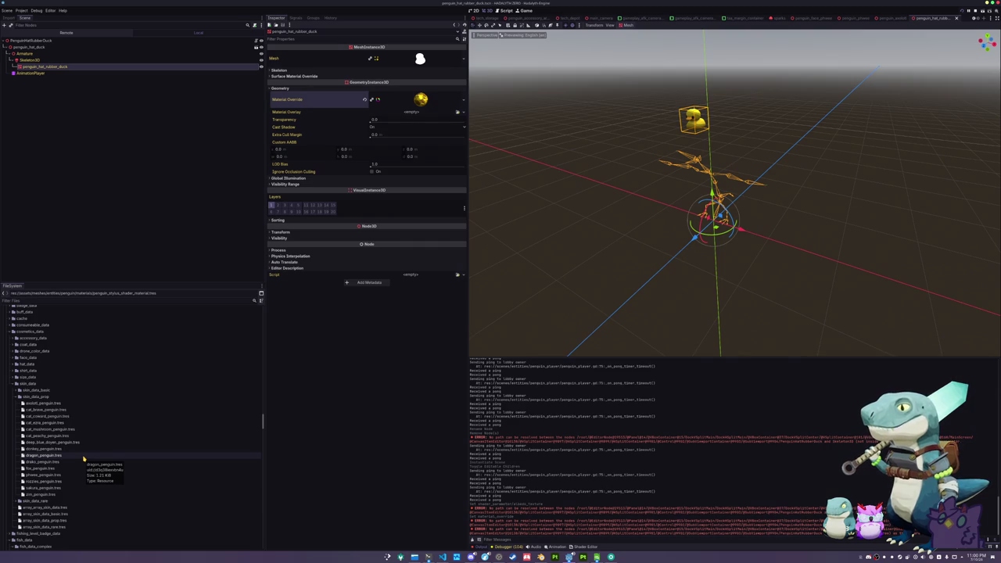
pyautogui.scroll(-7, 84, 458)
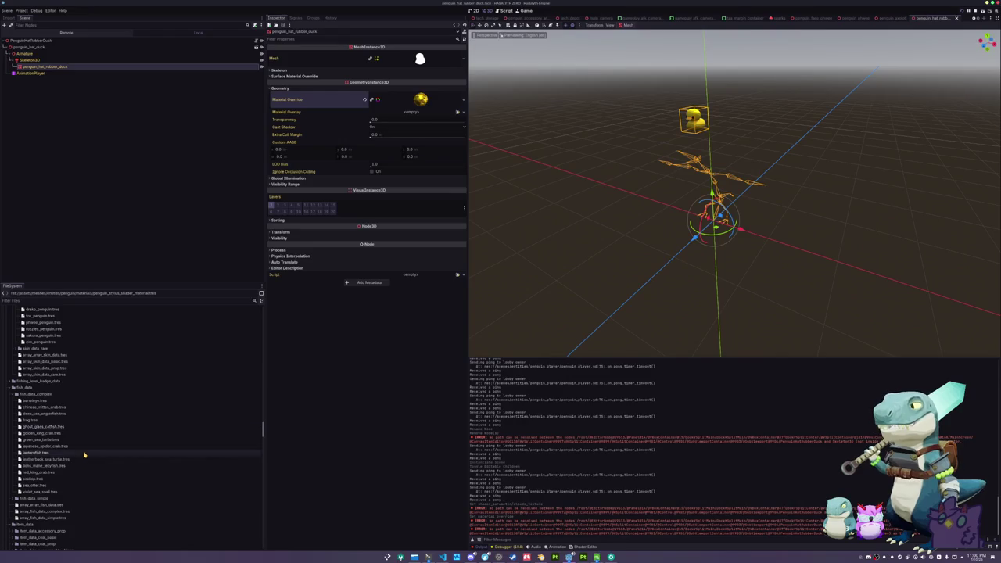
pyautogui.scroll(-9, 101, 414)
pyautogui.scroll(-10, 102, 418)
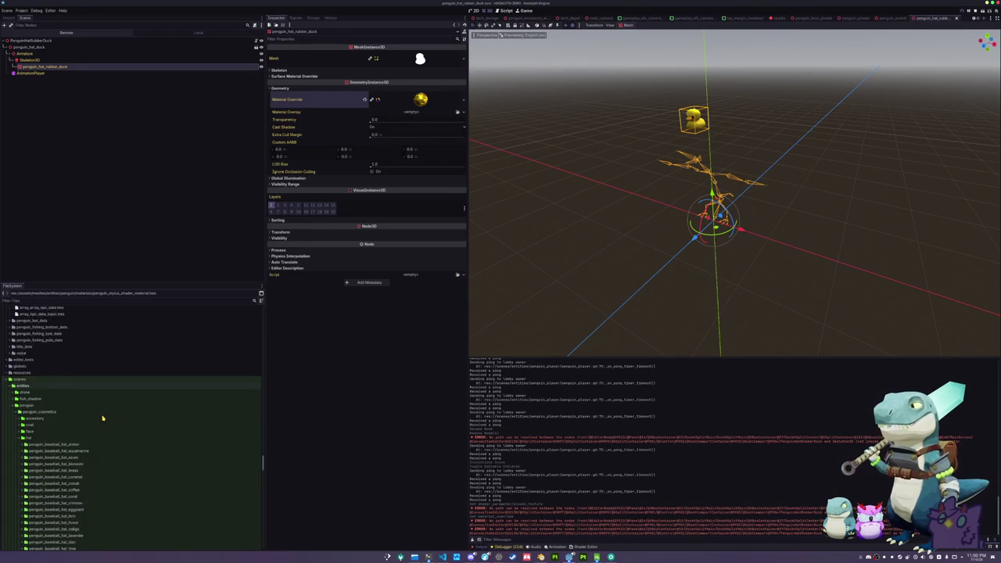
pyautogui.click(96, 354)
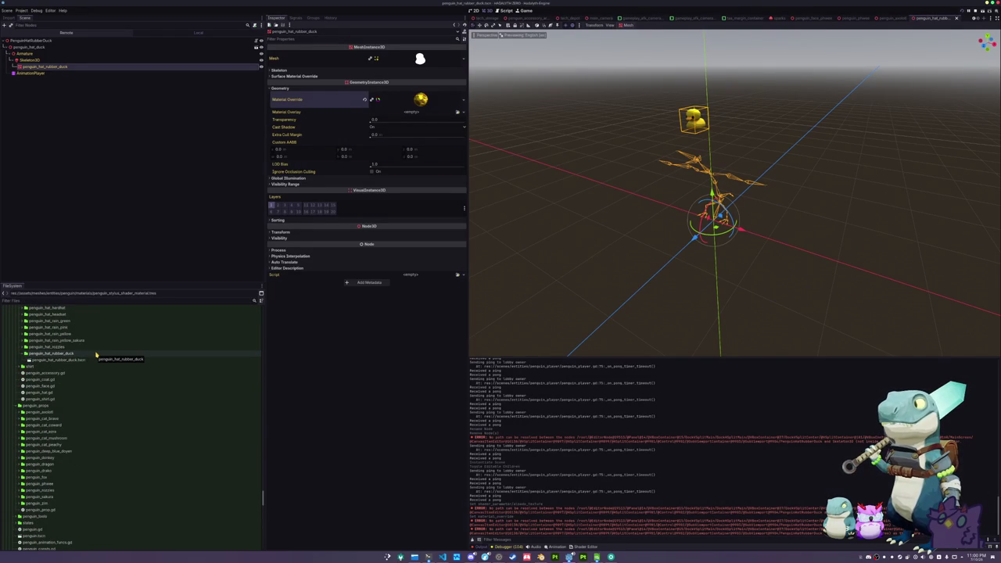
pyautogui.click(32, 40)
# Assign Skeleton3D as the duck hat root's skeleton and duplicate the folder as penguin_hat_rubber_goose
pyautogui.click(412, 53)
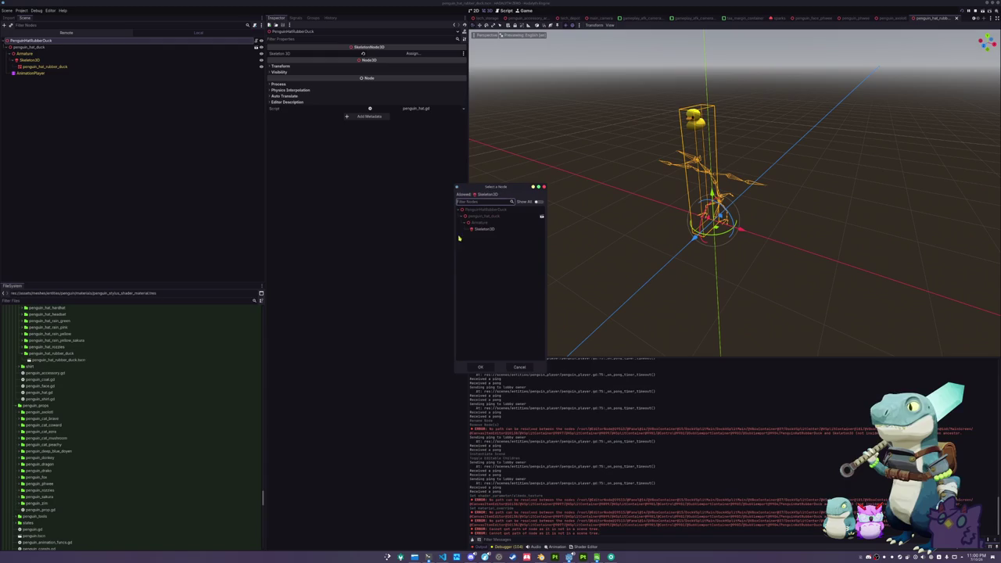
pyautogui.doubleClick(485, 229)
pyautogui.click(77, 354)
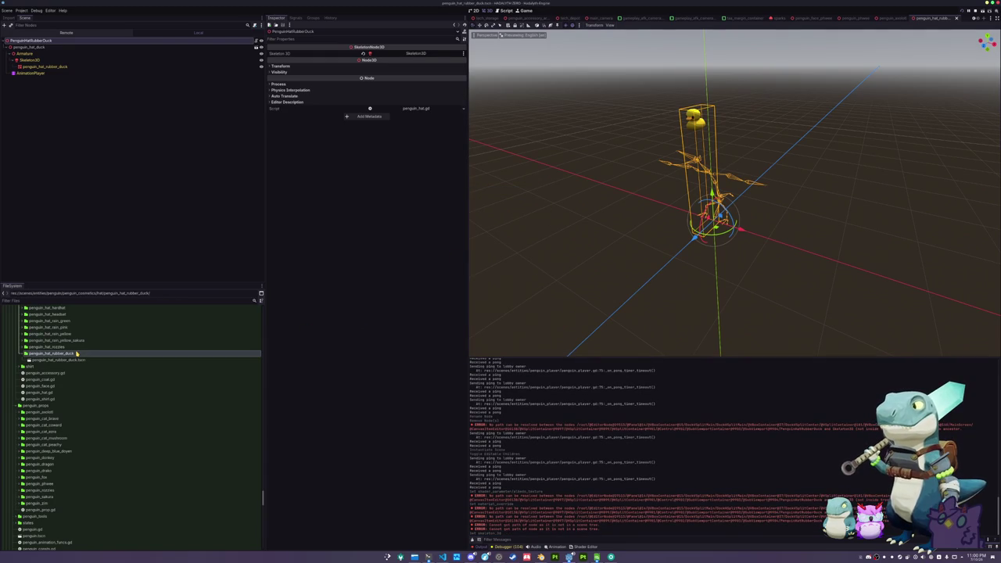
pyautogui.hotkey('ctrl', 'd')
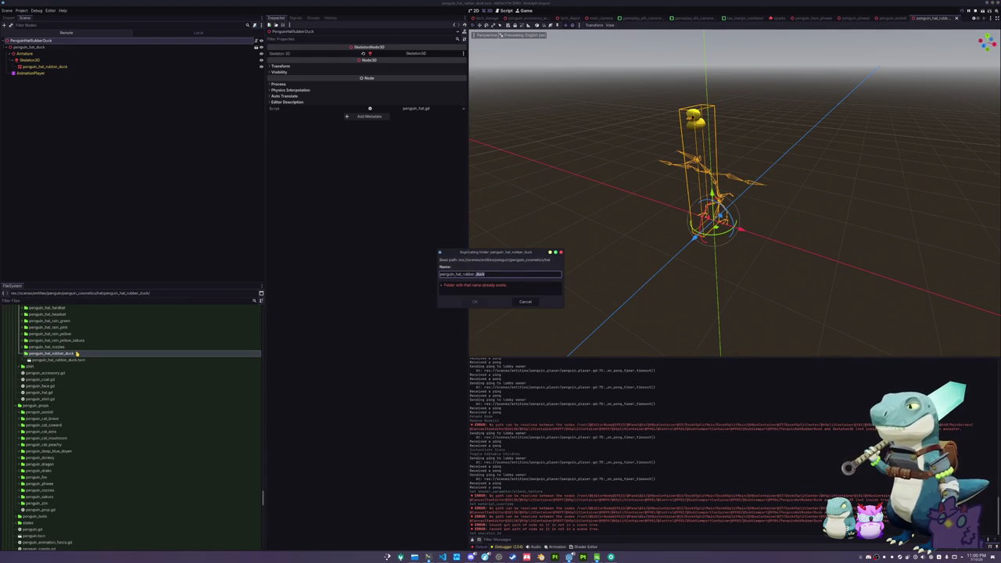
pyautogui.press('Return')
# Rename the copied scene to penguin_hat_rubber_goose.tscn and open it
pyautogui.click(73, 373)
pyautogui.press('F2')
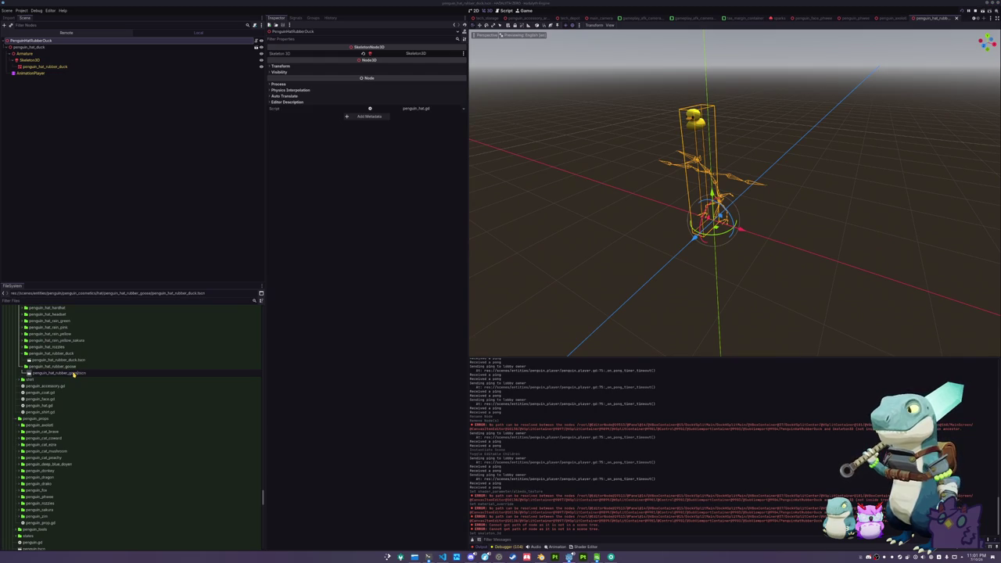
pyautogui.write('goose')
pyautogui.press('Return')
pyautogui.doubleClick(74, 373)
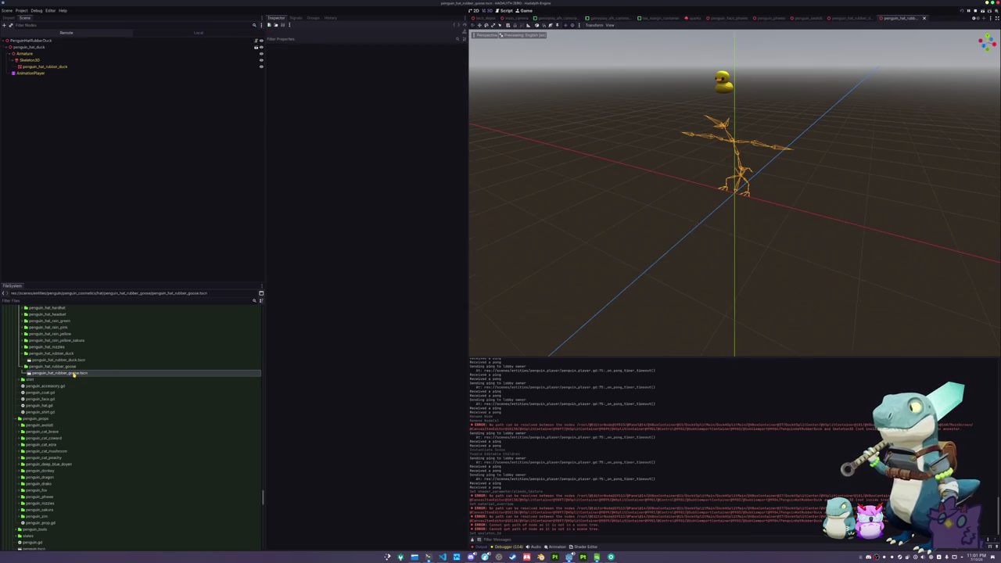
# Change the root node name from PenguinHatRubberDuck to PenguinHatRubberGoose and select the hat mesh
pyautogui.click(70, 41)
pyautogui.press('F2')
pyautogui.hotkey('ctrl', 'shift', 'Left')
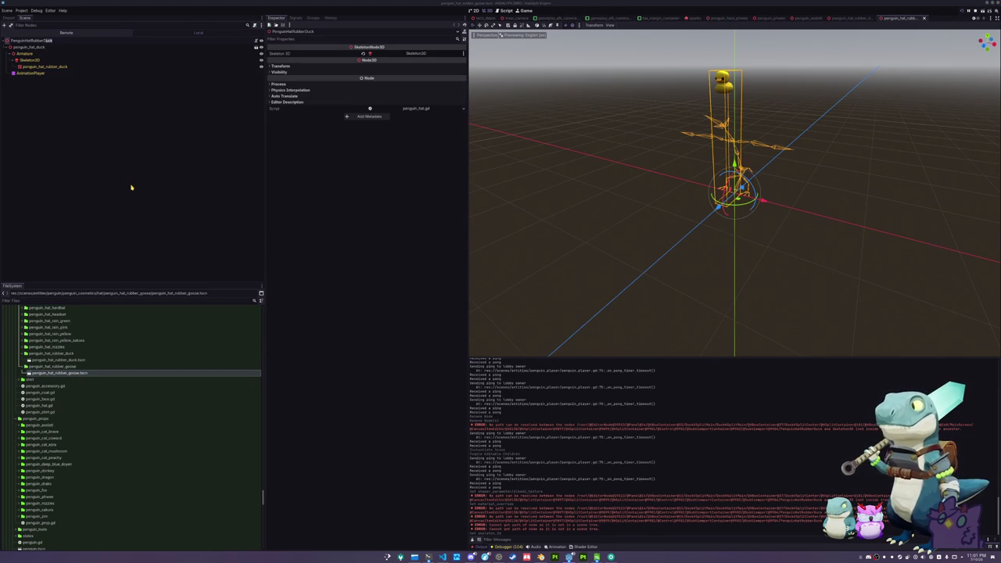
pyautogui.write('Goose')
pyautogui.press('Return')
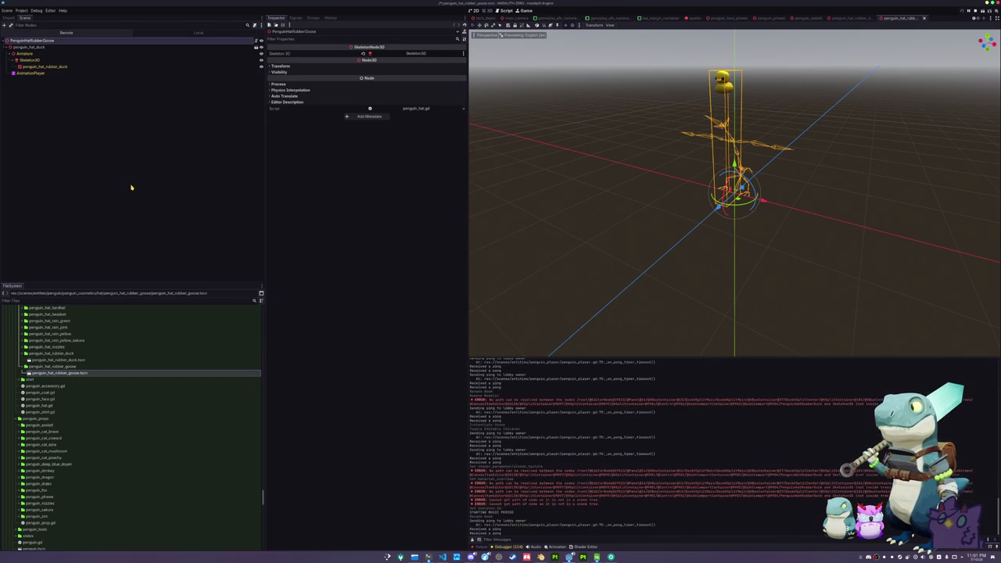
pyautogui.click(62, 67)
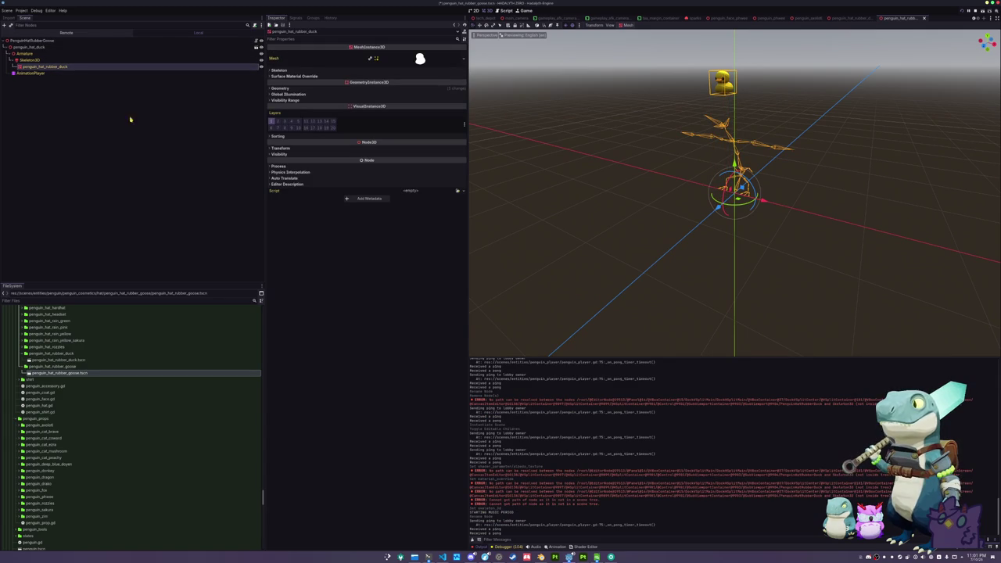
pyautogui.scroll(-10, 86, 410)
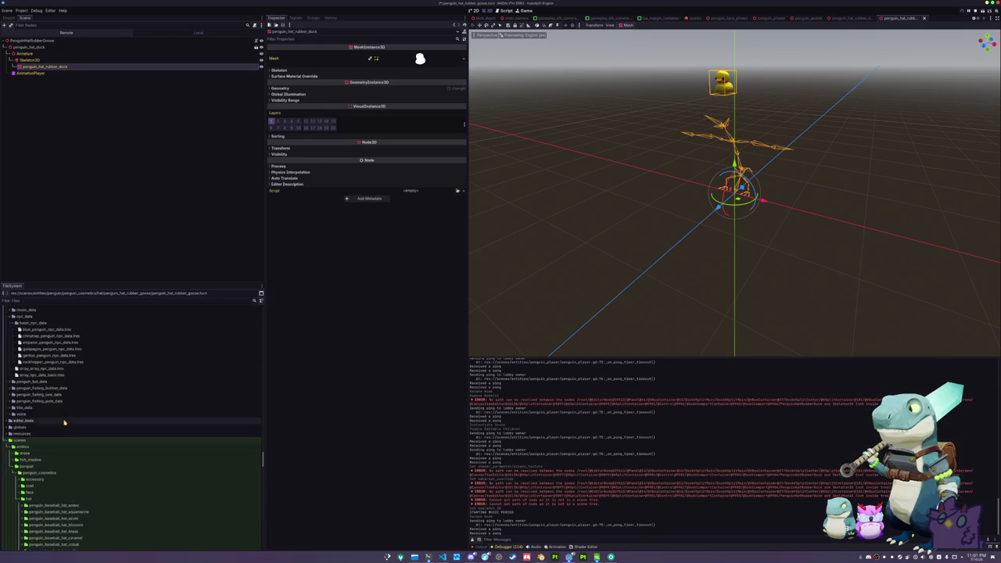
pyautogui.scroll(10, 65, 422)
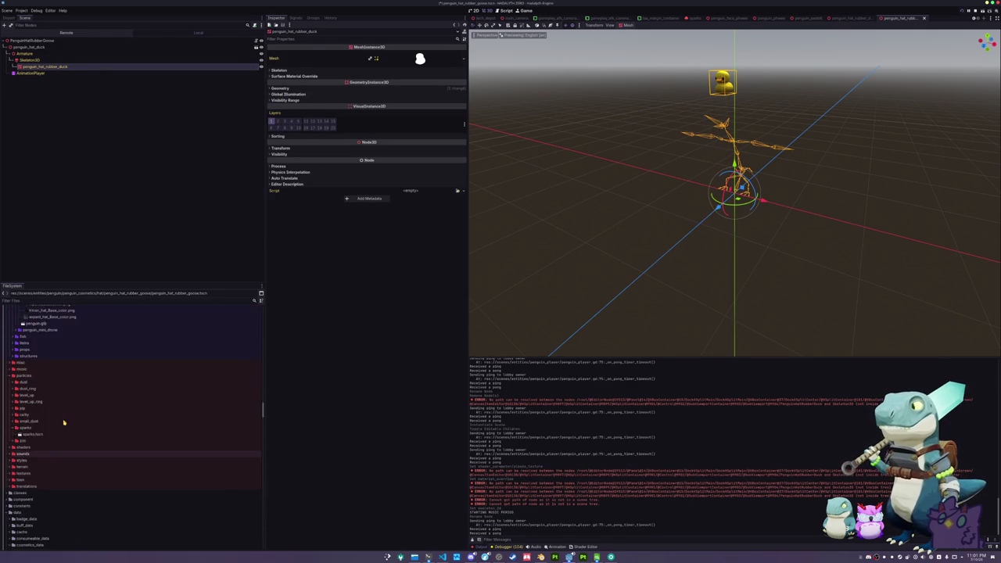
pyautogui.scroll(5, 64, 422)
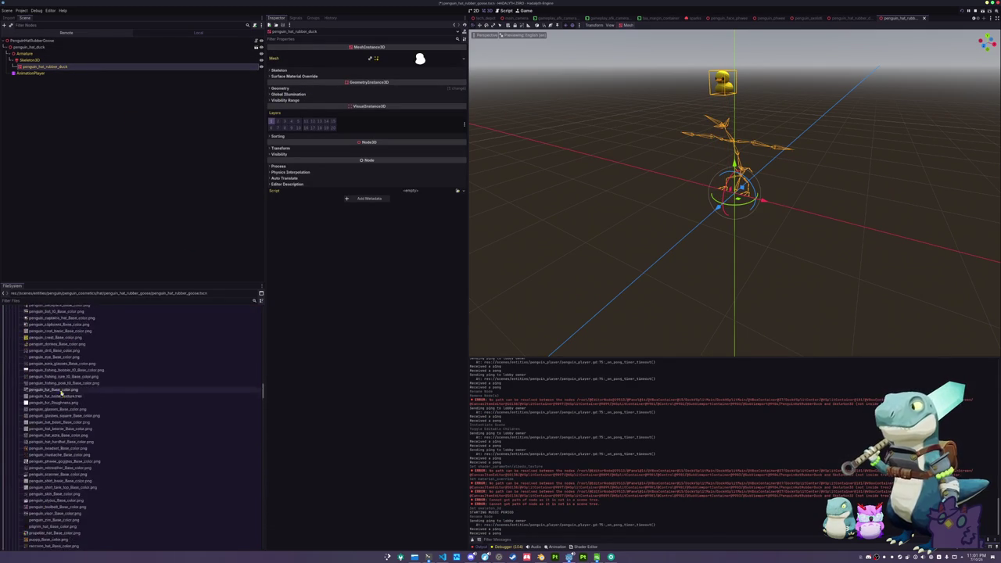
pyautogui.scroll(-10, 61, 396)
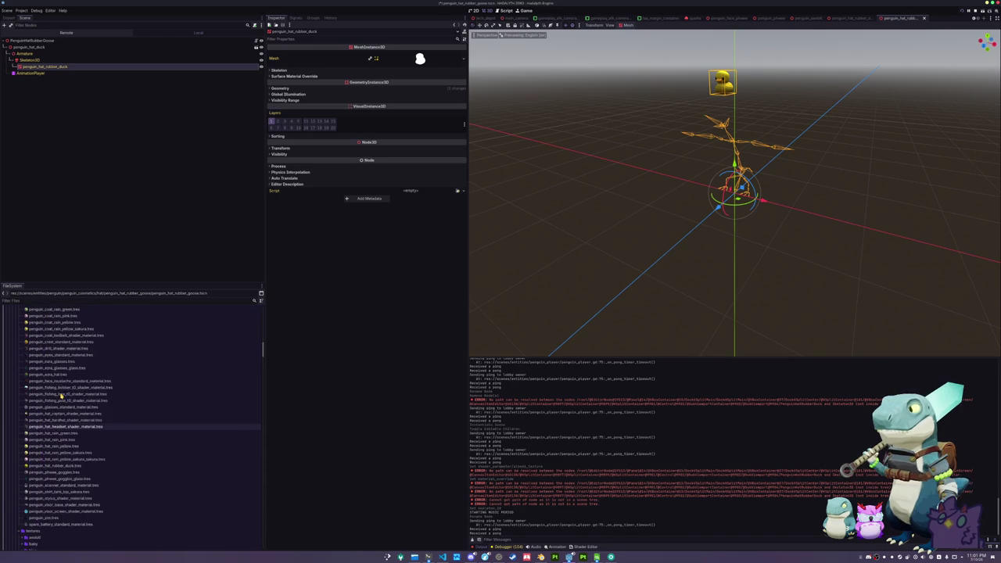
# Duplicate the duck material as penguin_hat_rubber_goose.tres with rubber_goose_Base_color albedo, and save
pyautogui.click(61, 465)
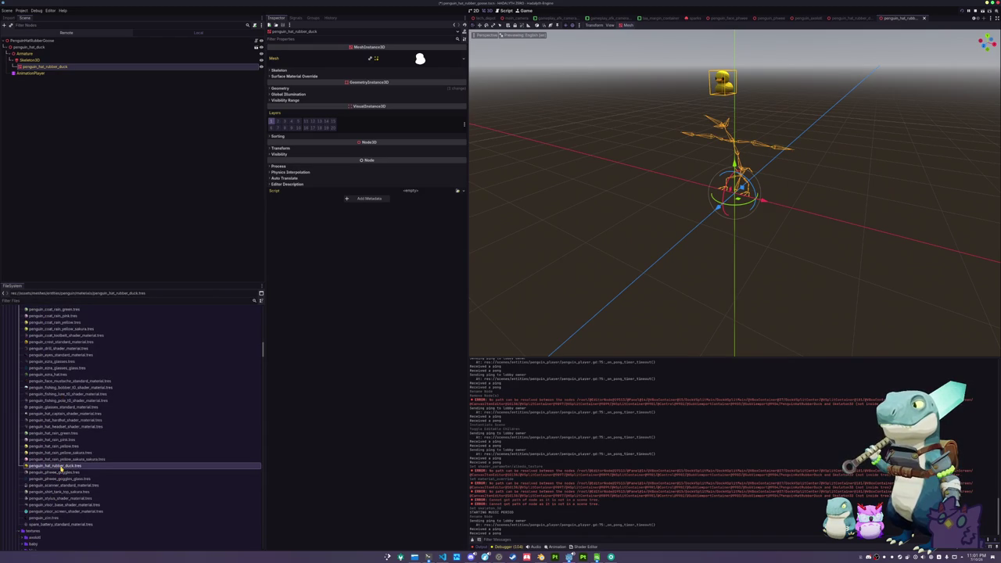
pyautogui.hotkey('ctrl', 'd')
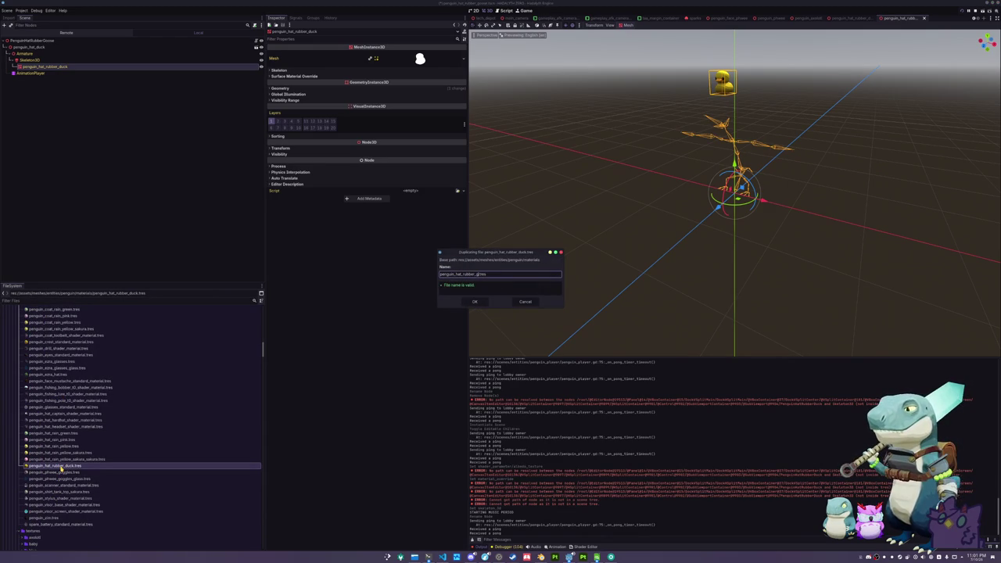
pyautogui.press('Return')
pyautogui.click(58, 472)
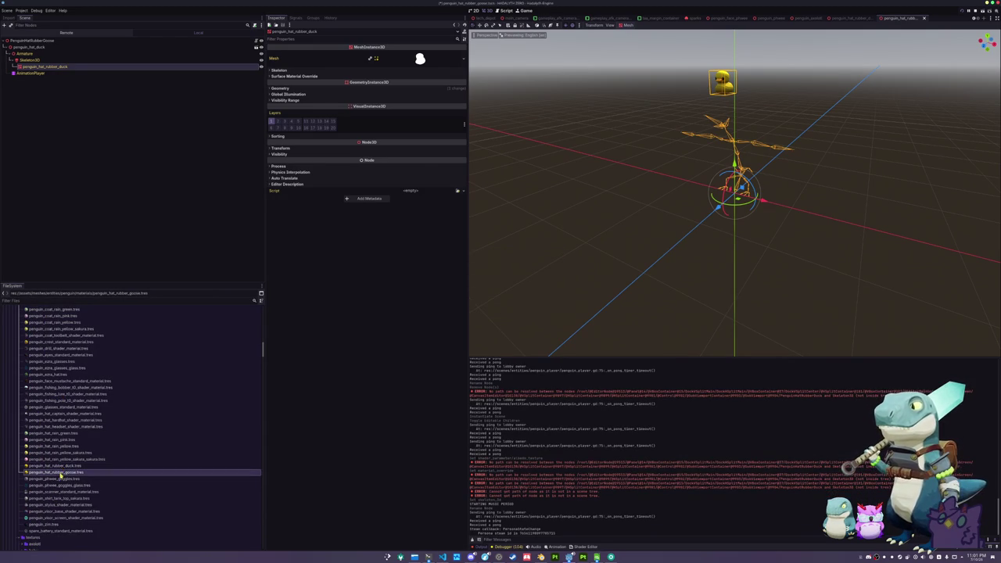
pyautogui.click(461, 100)
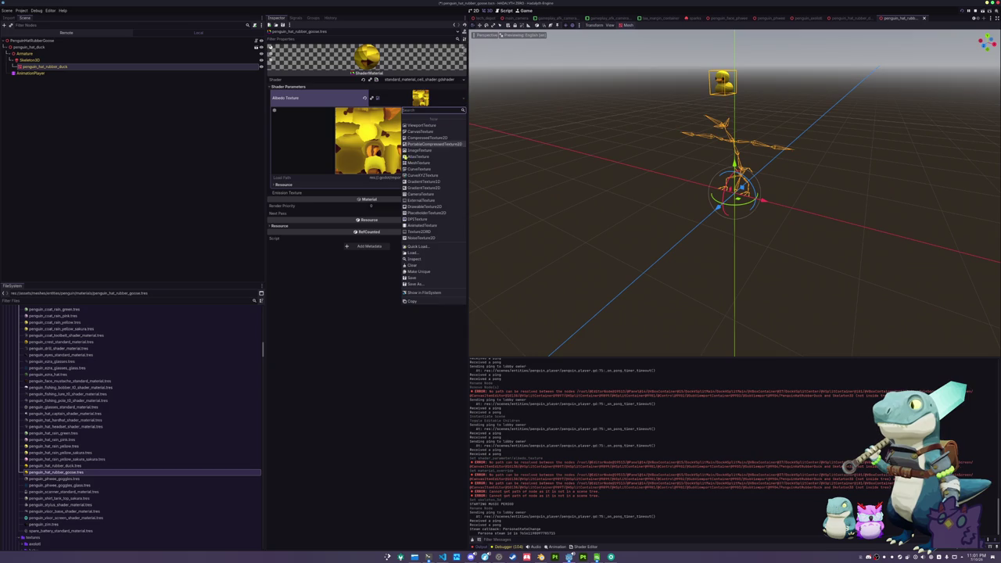
pyautogui.click(422, 251)
pyautogui.write('goose')
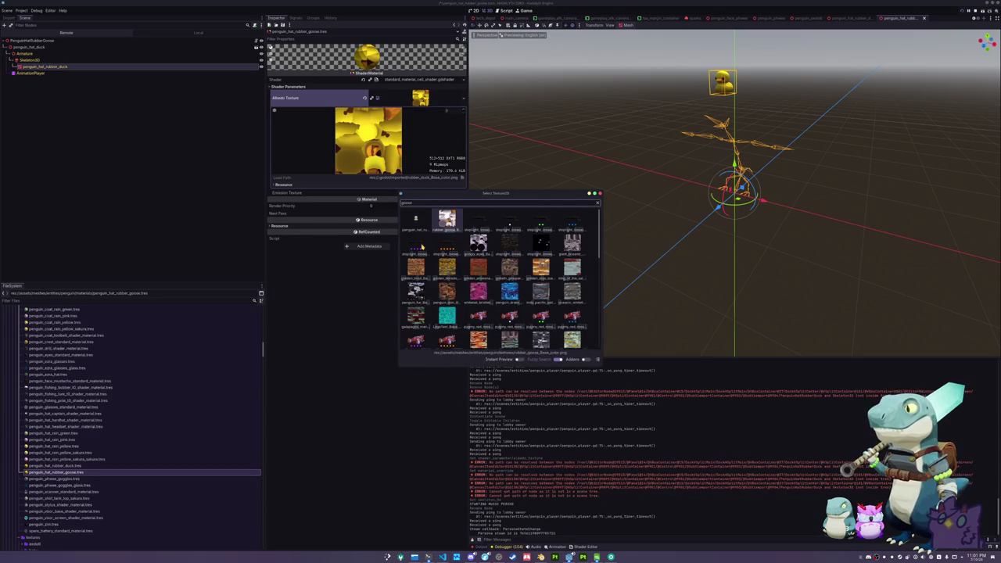
pyautogui.doubleClick(422, 247)
pyautogui.hotkey('ctrl', 's')
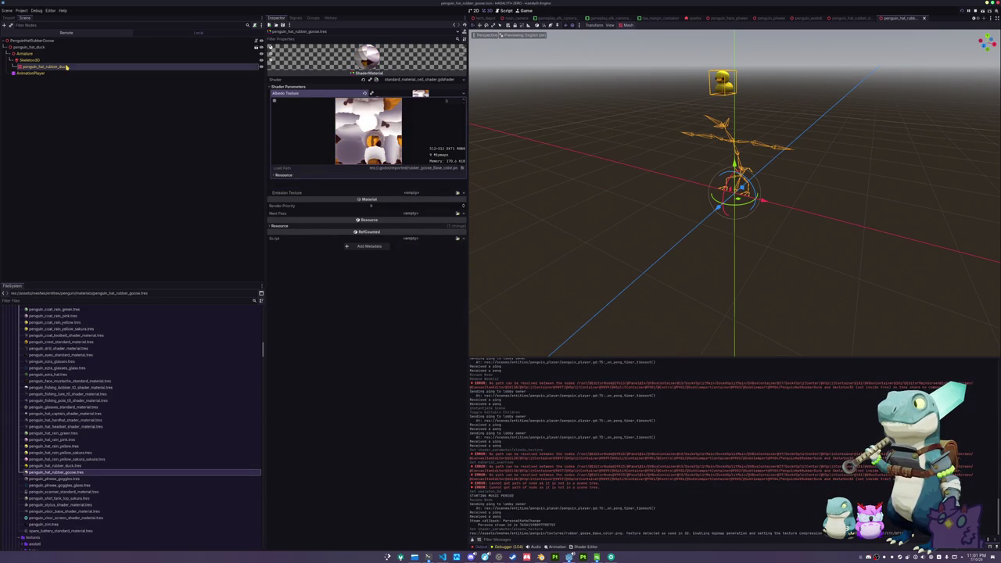
# Apply penguin_hat_rubber_goose.tres as the hat mesh's Material Override
pyautogui.click(149, 66)
pyautogui.click(406, 88)
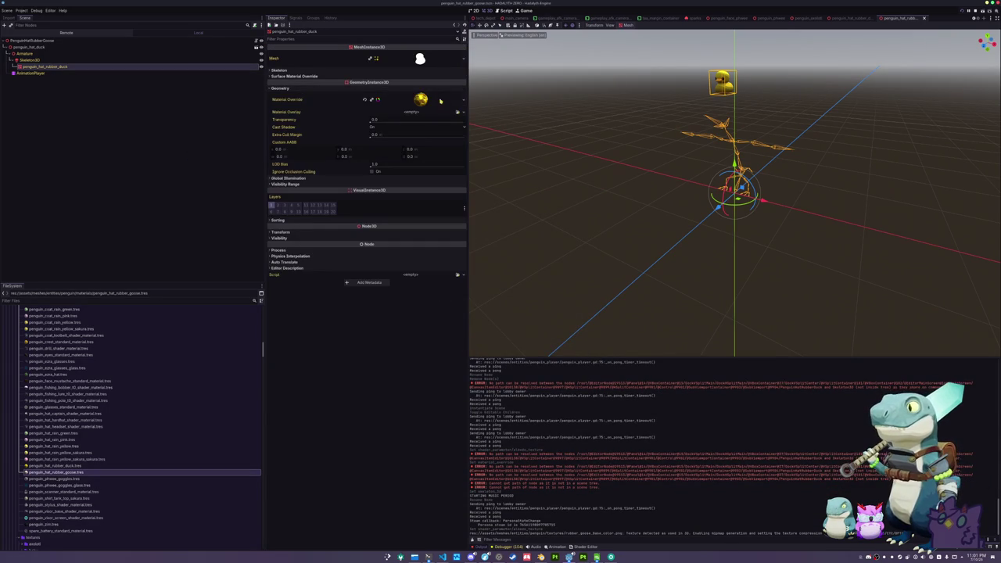
pyautogui.click(461, 99)
pyautogui.click(438, 149)
pyautogui.write('goose')
pyautogui.press('Return')
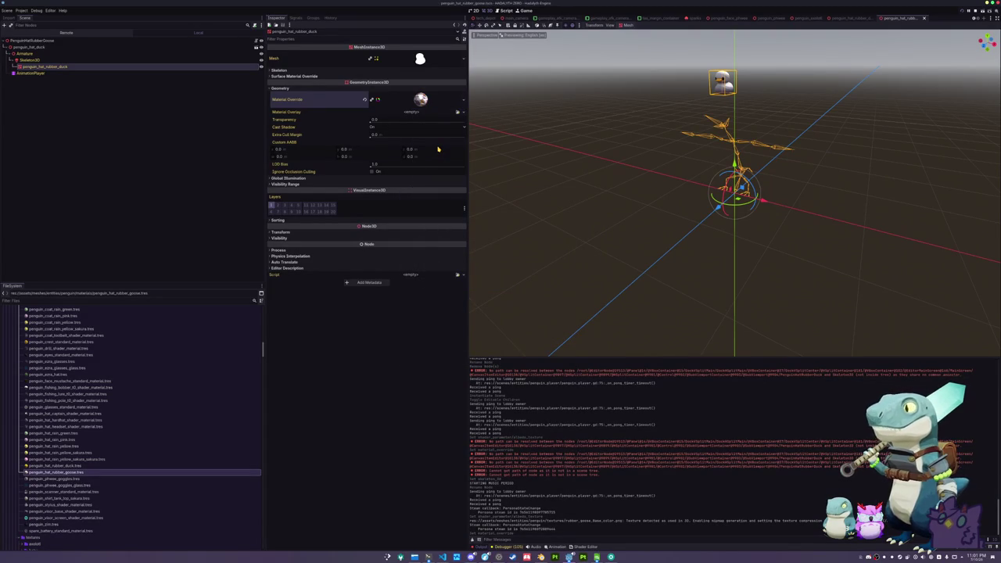
pyautogui.scroll(5, 49, 430)
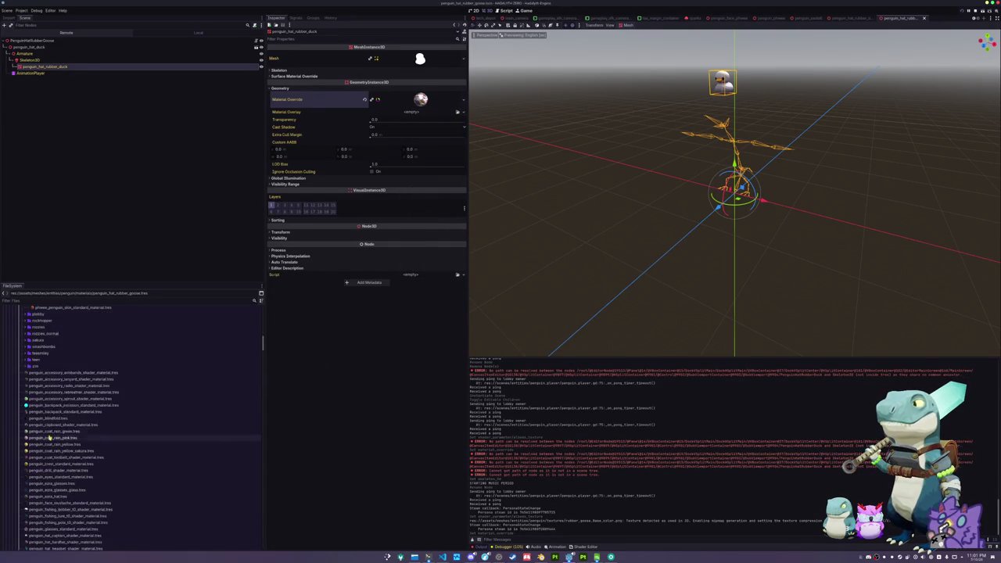
# Collapse the materials, meshes and skin data folders and expand hat_data
pyautogui.click(36, 436)
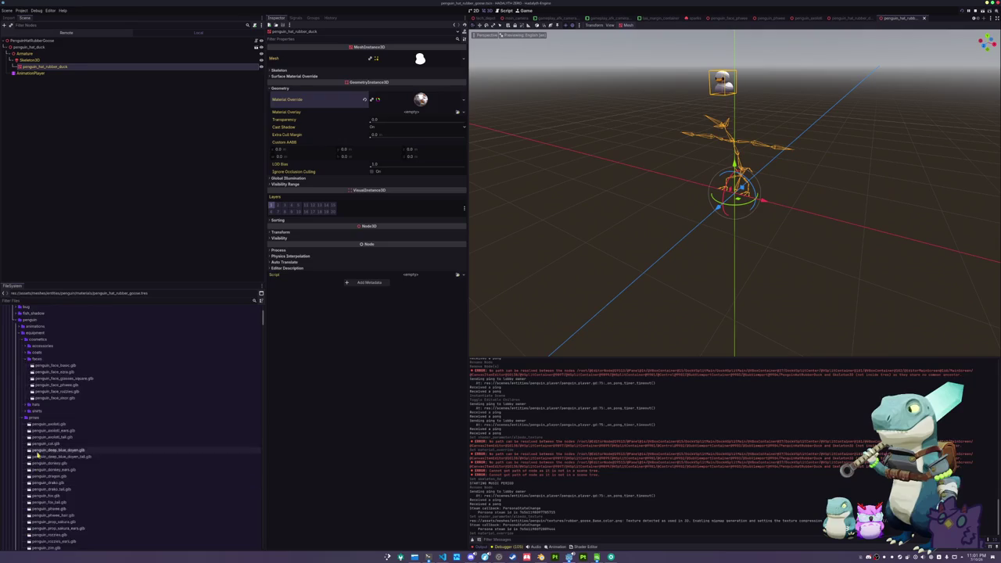
pyautogui.doubleClick(22, 380)
pyautogui.scroll(-3, 31, 438)
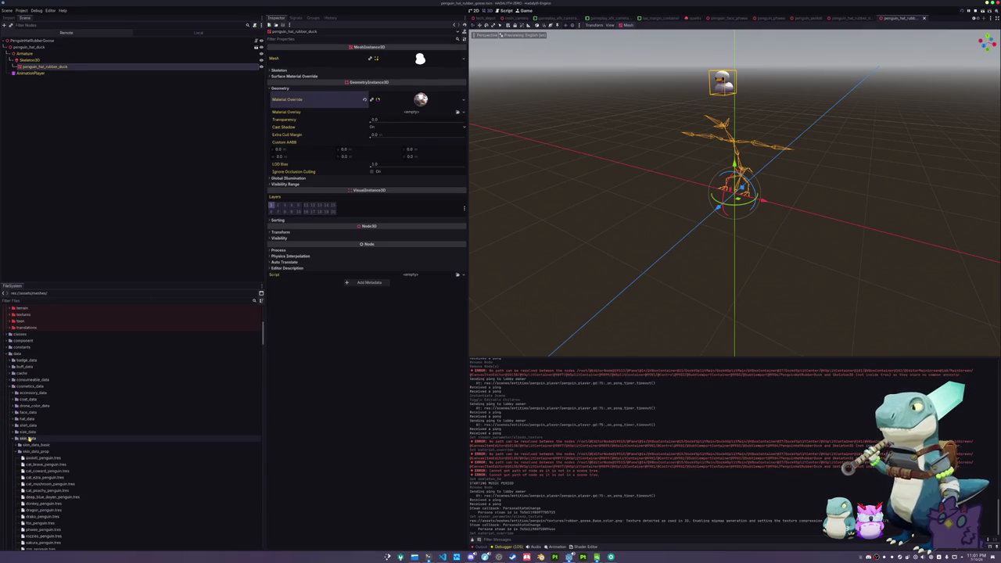
pyautogui.doubleClick(29, 452)
pyautogui.doubleClick(27, 439)
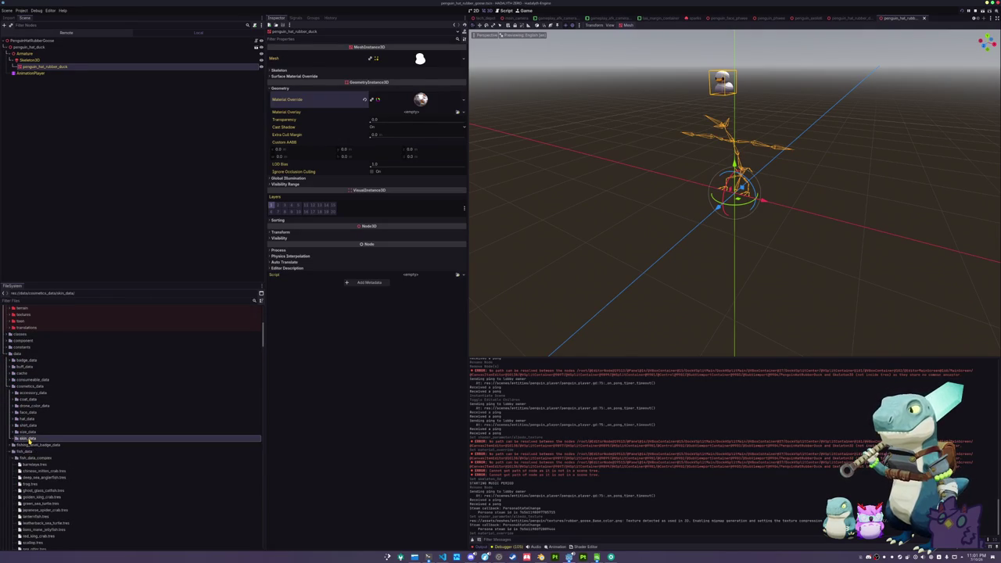
pyautogui.doubleClick(26, 418)
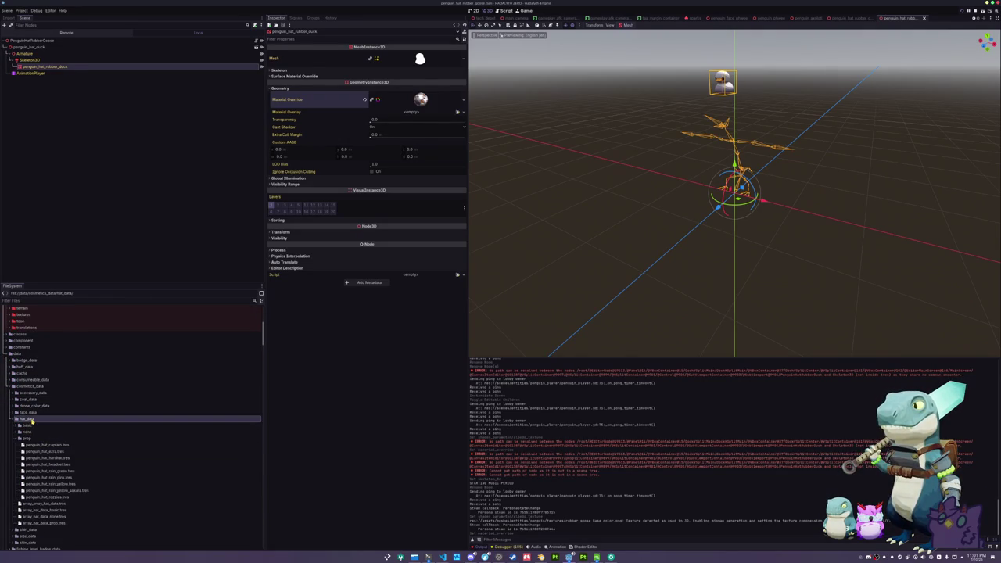
# Duplicate penguin_hat_nozzles as penguin_hat_rubber_duck.tres and give it the rubber duck icon
pyautogui.click(39, 497)
pyautogui.hotkey('ctrl', 'd')
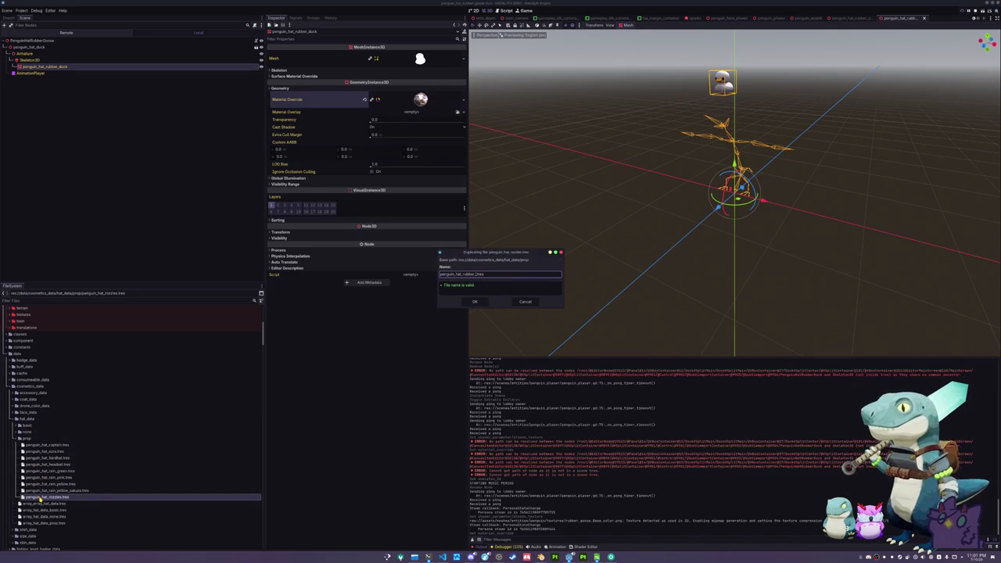
pyautogui.press('Return')
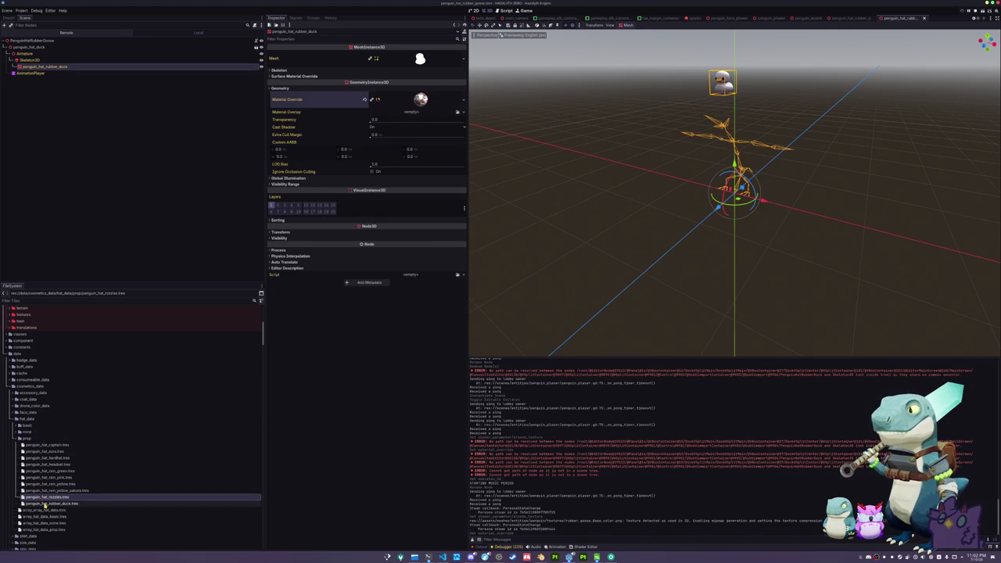
pyautogui.click(45, 504)
pyautogui.click(463, 58)
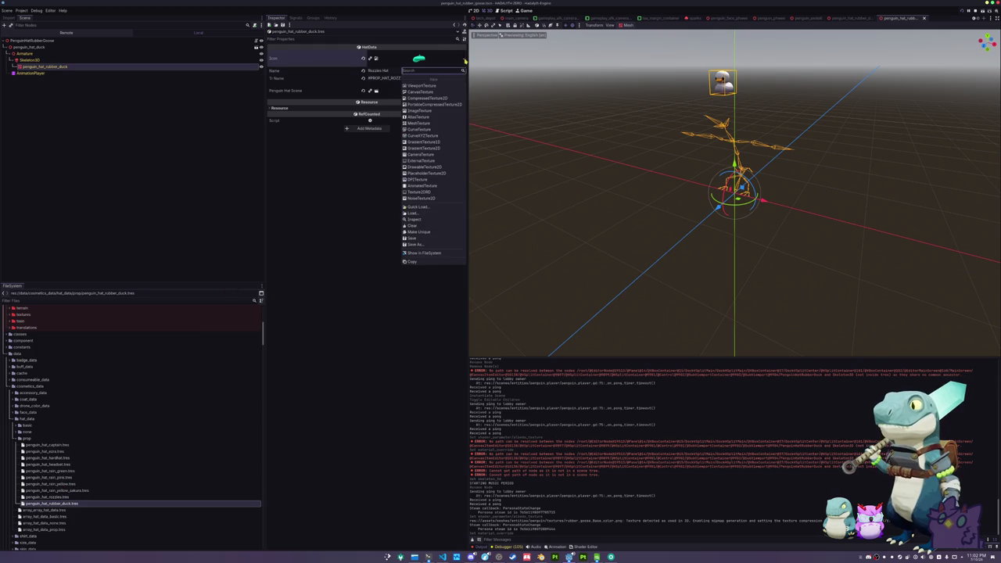
pyautogui.click(422, 209)
pyautogui.write('rubber')
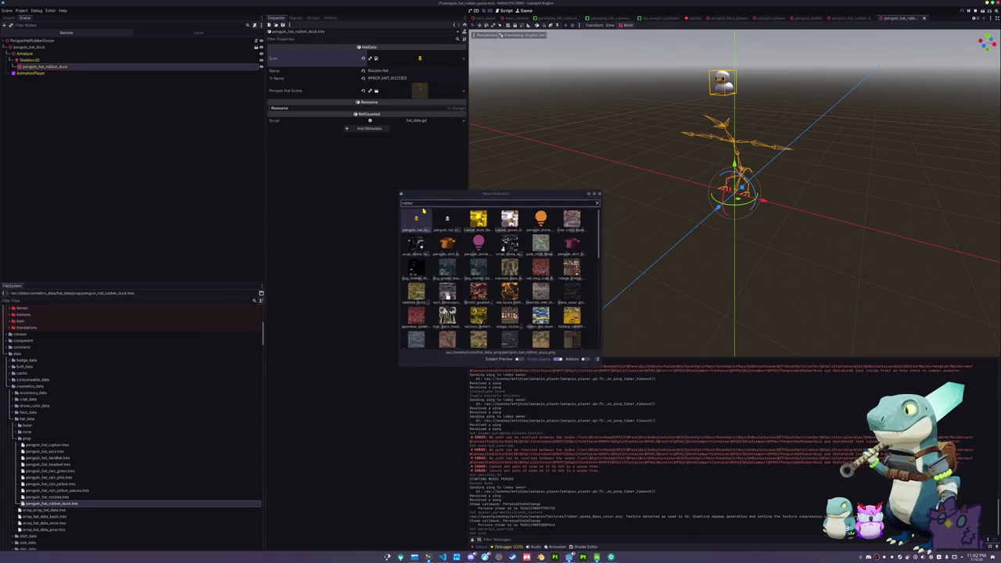
pyautogui.press('Return')
# Set Name to Rubber Duck and Tr Name to #PROP_HAT_RUBBER_DUCK, then save
pyautogui.click(401, 71)
pyautogui.hotkey('ctrl', 'a')
pyautogui.press('BackSpace')
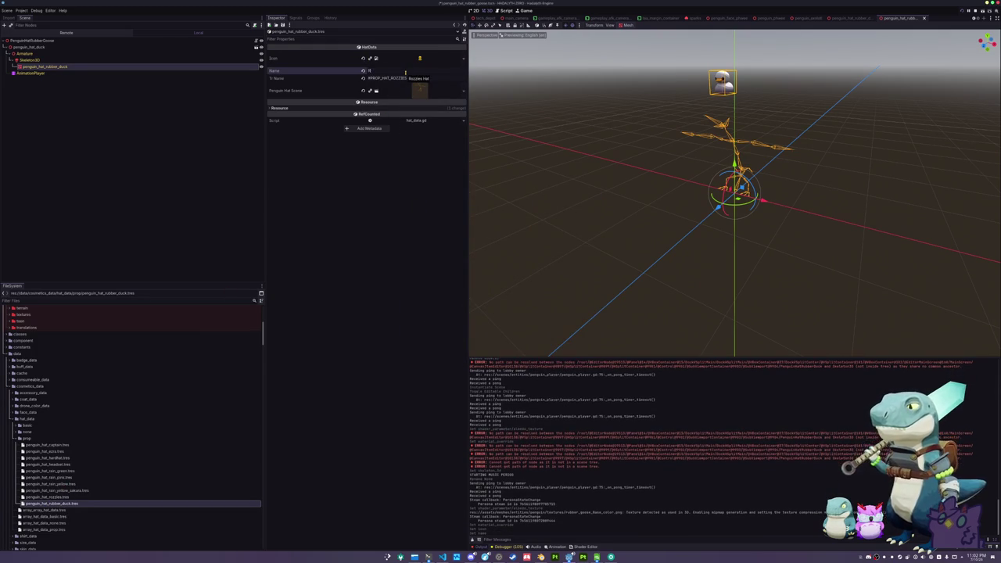
pyautogui.press('Tab')
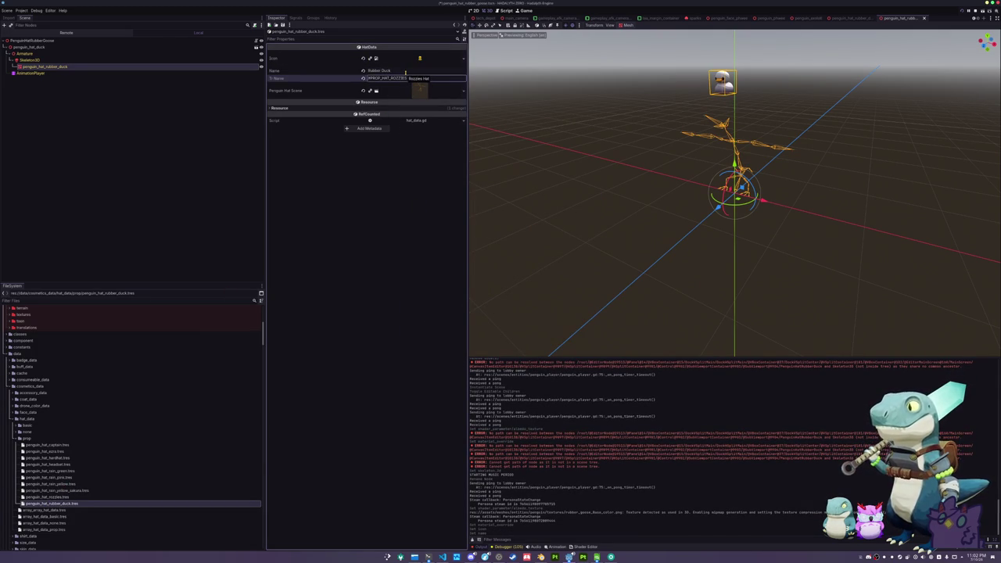
pyautogui.write('RUBBER_DUCK')
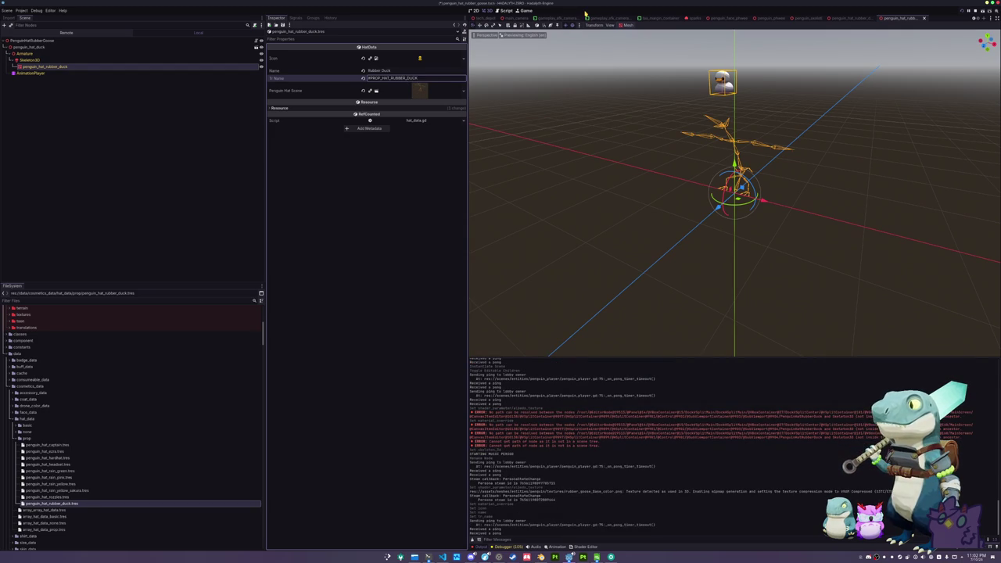
pyautogui.press('Return')
pyautogui.hotkey('ctrl', 's')
# Assign penguin_hat_rubber_duck.tscn as the hat scene and save
pyautogui.click(464, 91)
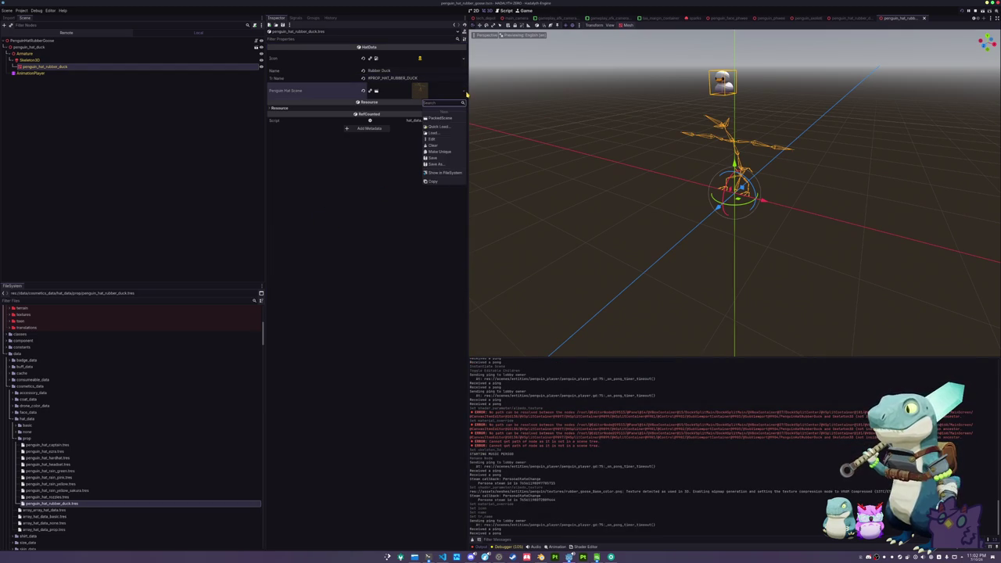
pyautogui.click(436, 127)
pyautogui.write('rubber_')
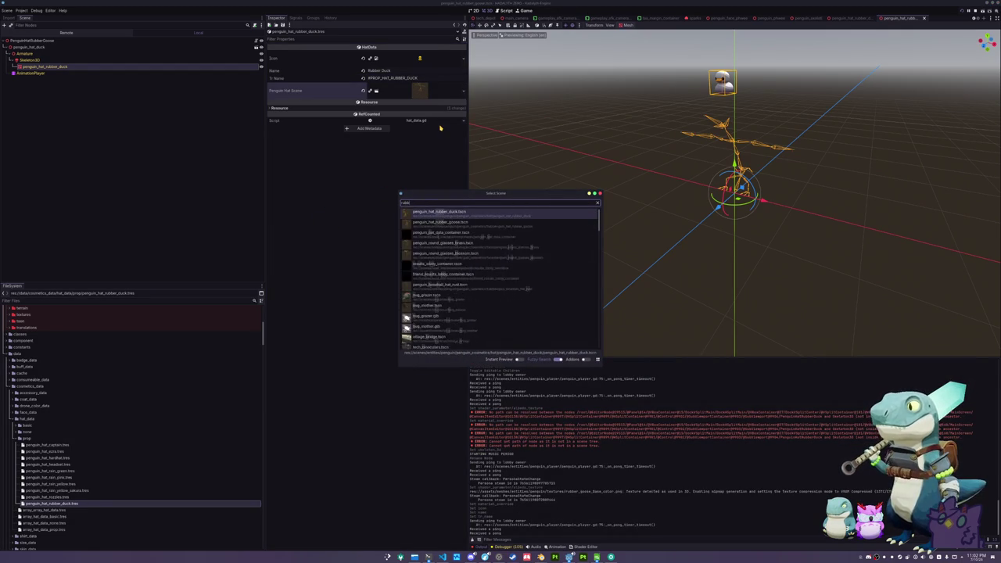
pyautogui.write('duck')
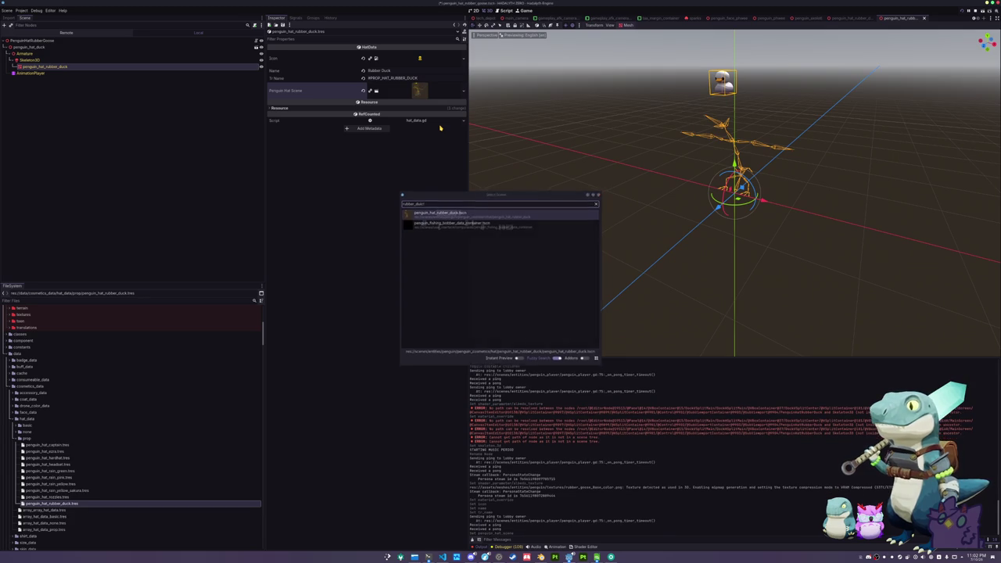
pyautogui.press('Return')
pyautogui.hotkey('ctrl', 's')
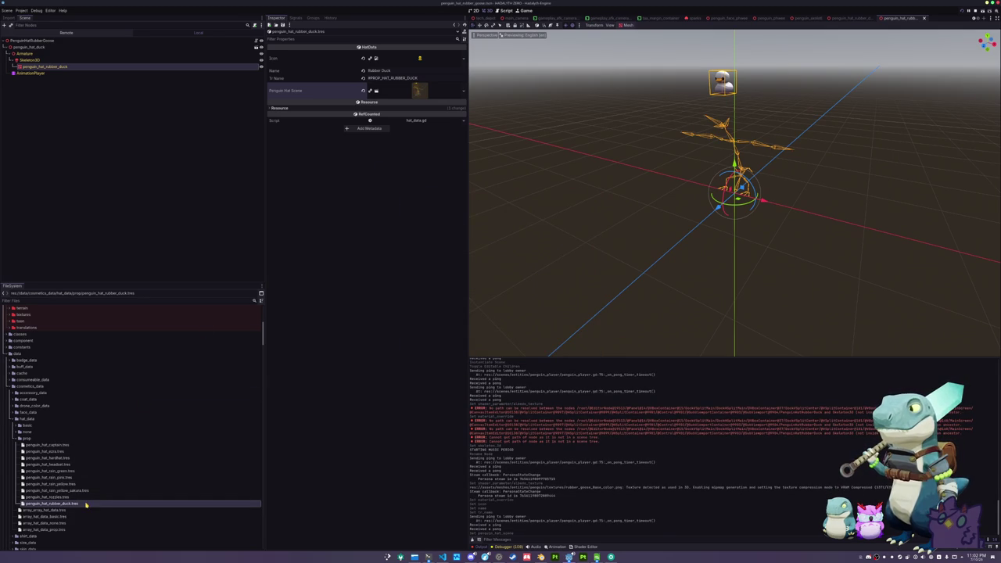
# Duplicate the duck hat data as penguin_hat_rubber_goose.tres and give it the goose icon
pyautogui.hotkey('ctrl', 'd')
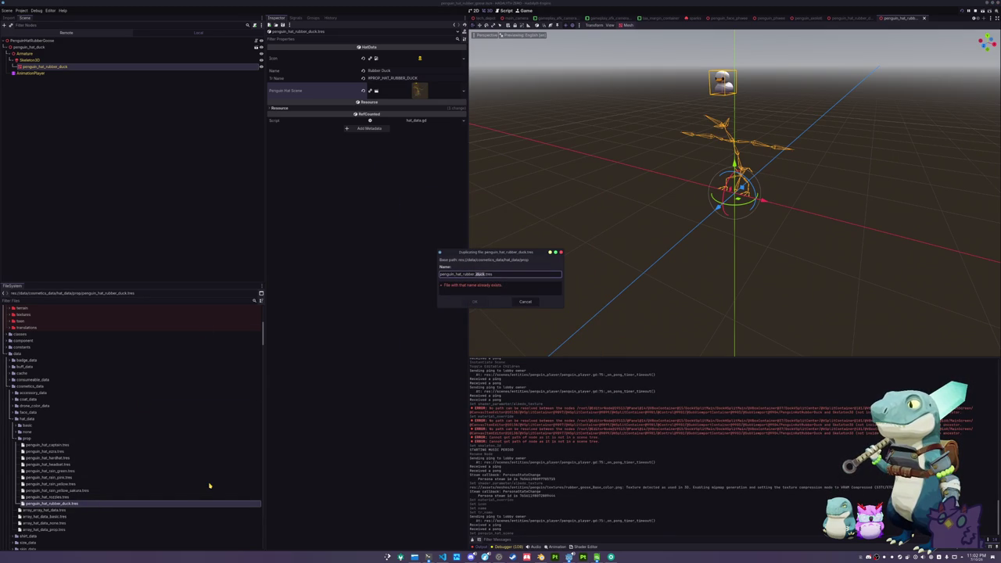
pyautogui.press('Return')
pyautogui.click(103, 510)
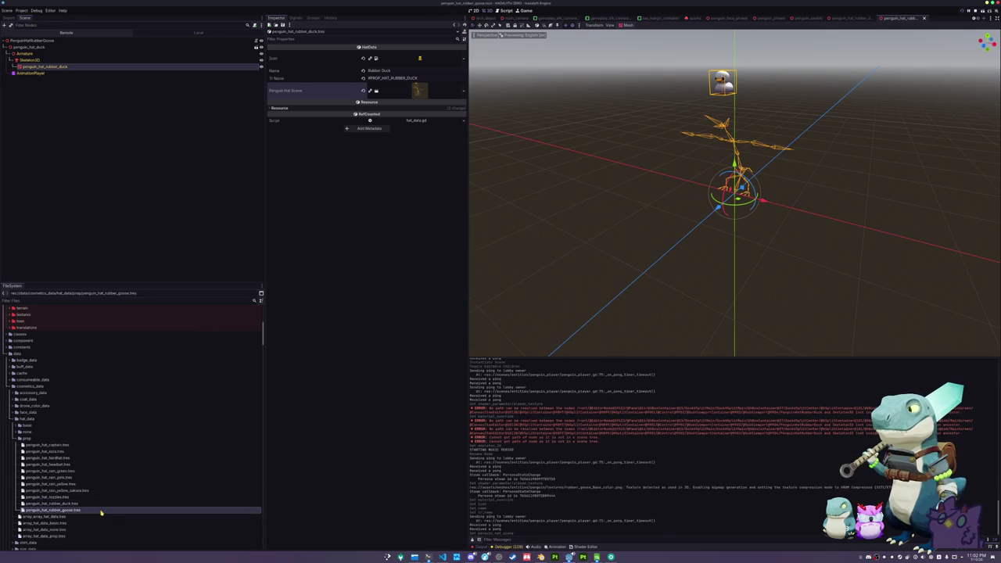
pyautogui.click(462, 59)
pyautogui.click(417, 207)
pyautogui.write('goose')
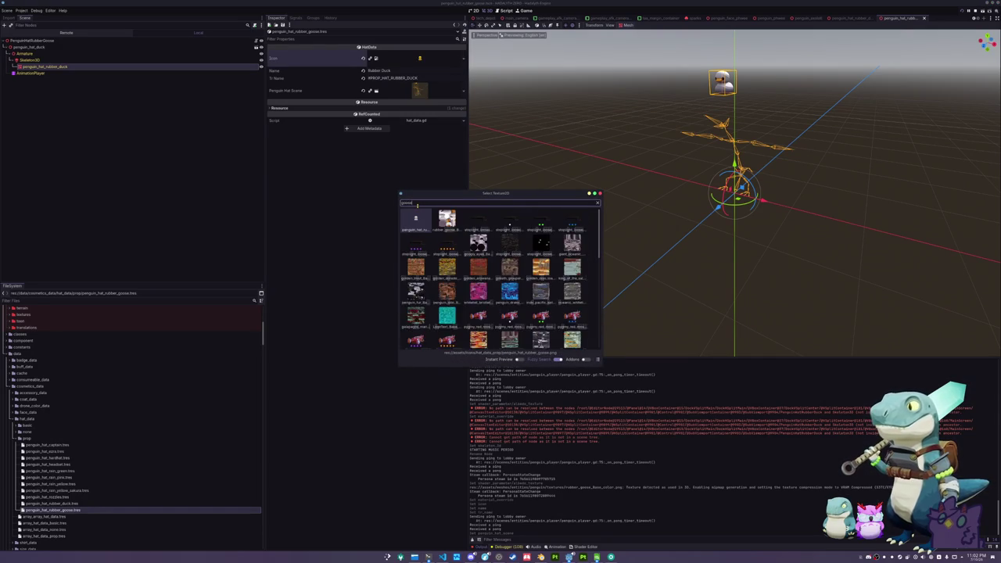
pyautogui.press('Return')
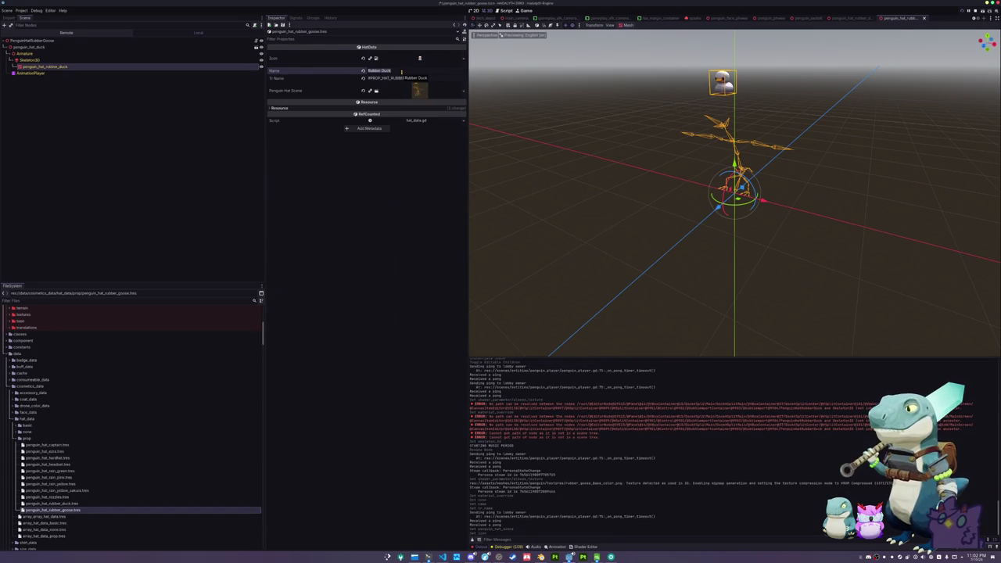
# Set Name to Rubber Goose and Tr Name to #PROP_HAT_RUBBER_GOOSE, then save
pyautogui.write('R')
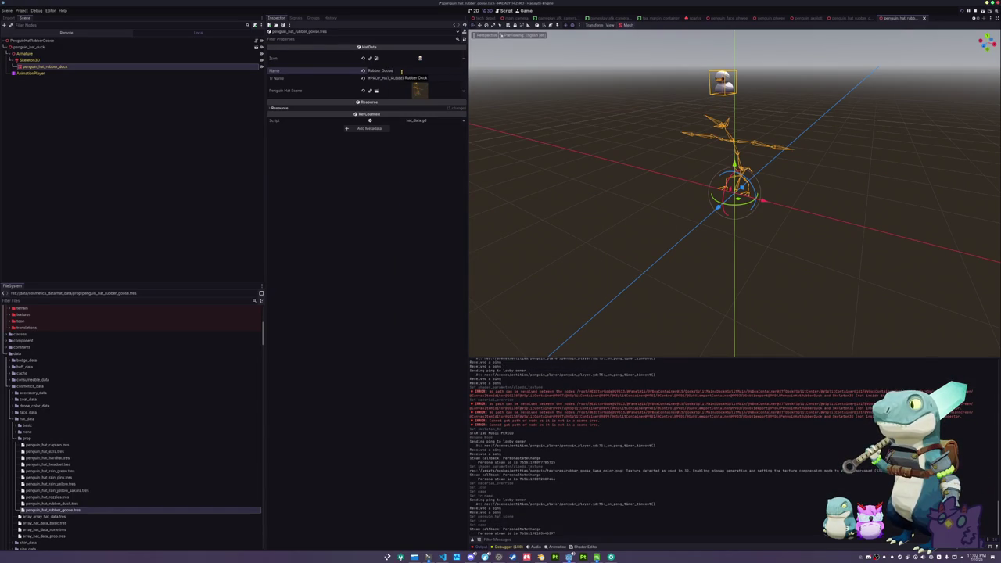
pyautogui.moveTo(424, 77); pyautogui.dragTo(408, 78)
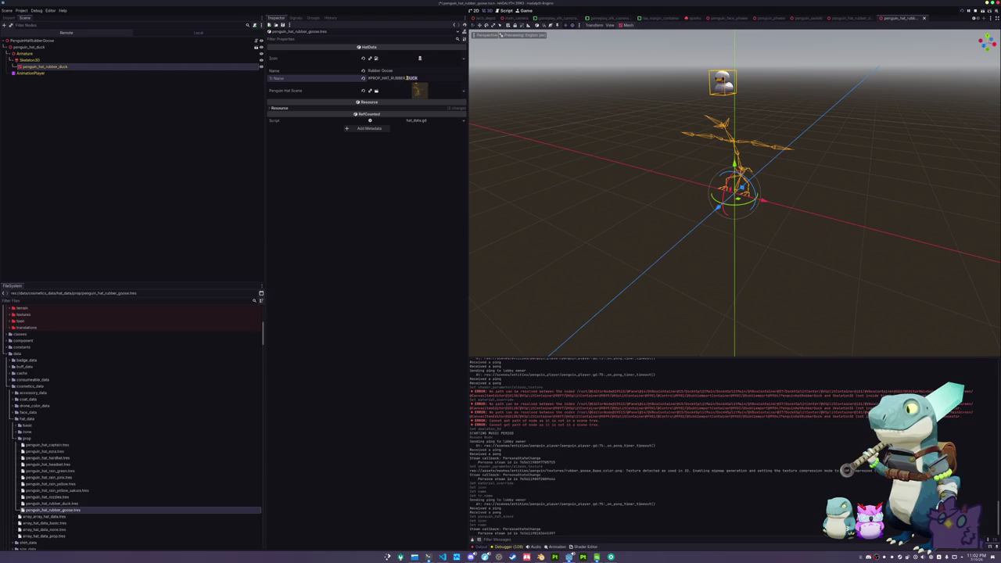
pyautogui.write('G')
pyautogui.hotkey('ctrl', 's')
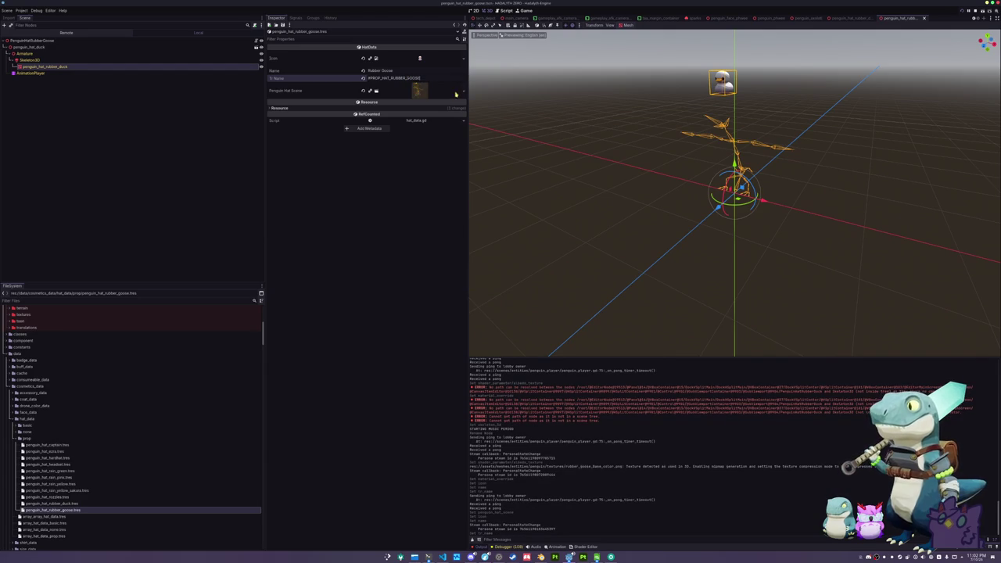
# Assign the rubber goose hat scene, then open array_hat_data_prop.tres
pyautogui.click(463, 91)
pyautogui.click(448, 126)
pyautogui.write('goose')
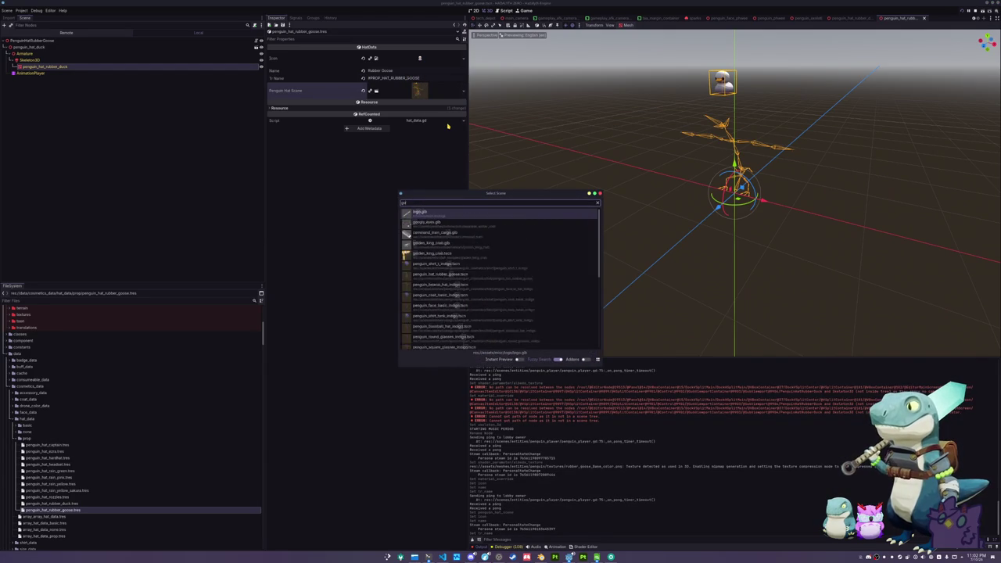
pyautogui.press('Return')
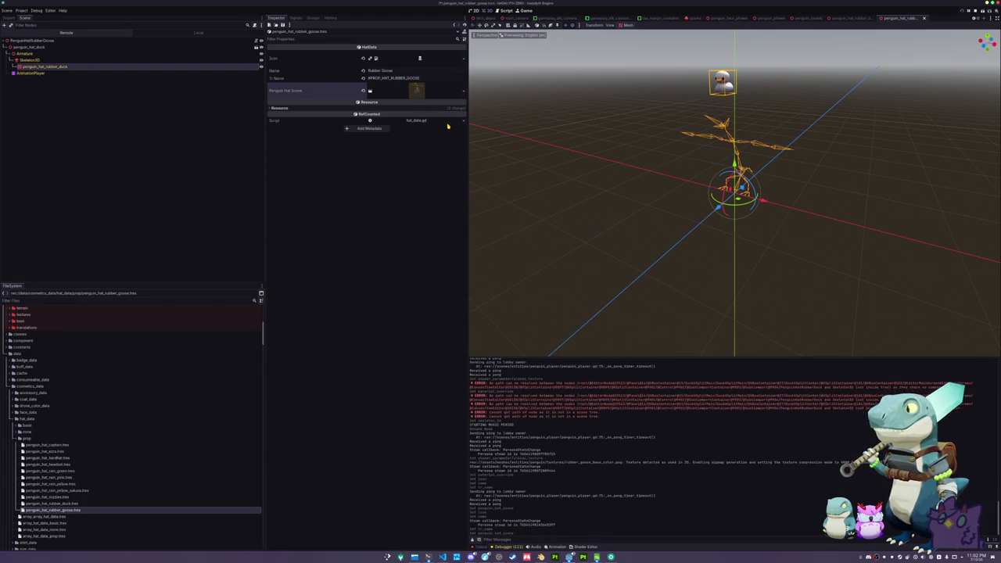
pyautogui.scroll(-3, 101, 313)
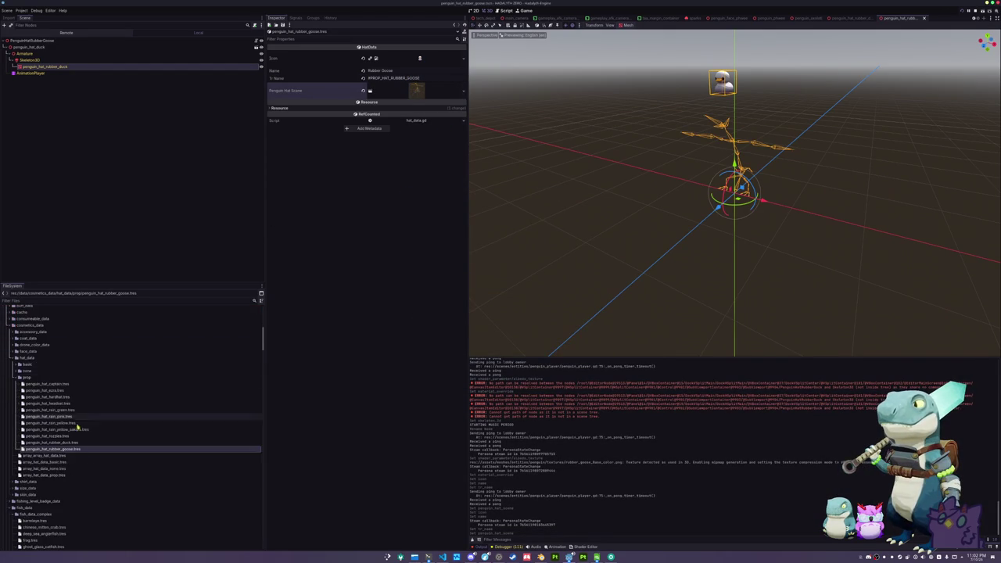
pyautogui.click(53, 476)
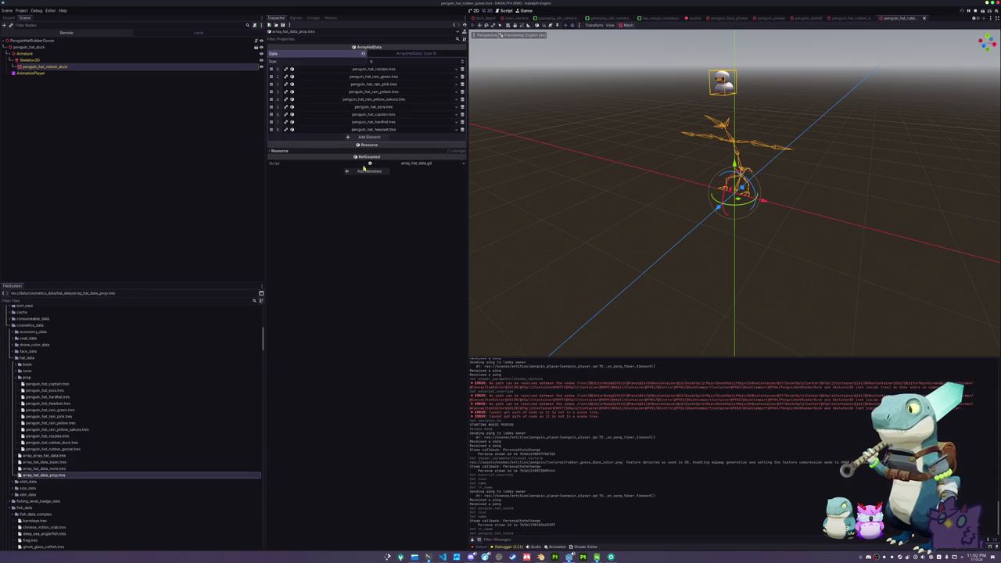
# Add two empty entries to the prop hat array and drop penguin_hat_rubber_duck.tres into one
pyautogui.click(380, 137)
pyautogui.click(375, 147)
pyautogui.moveTo(51, 443)
pyautogui.mouseDown()
pyautogui.moveTo(138, 397)
pyautogui.moveTo(368, 139)
pyautogui.moveTo(54, 449)
pyautogui.moveTo(190, 391)
pyautogui.moveTo(385, 142)
pyautogui.mouseUp()
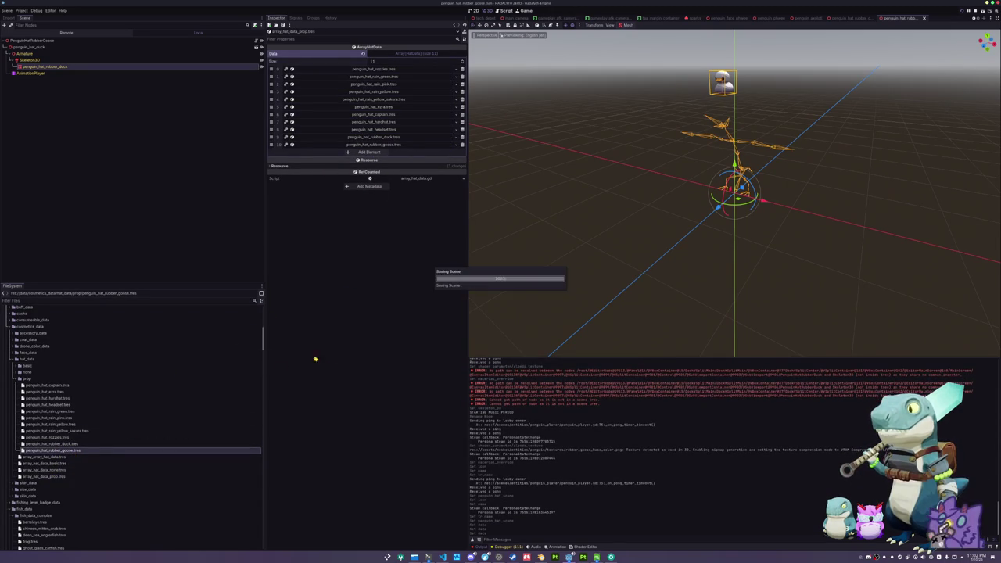
# Browse the FileSystem, collapsing fish_data and item_data_skin_prop, to locate the goose hat data
pyautogui.scroll(-2, 90, 422)
pyautogui.scroll(-5, 96, 412)
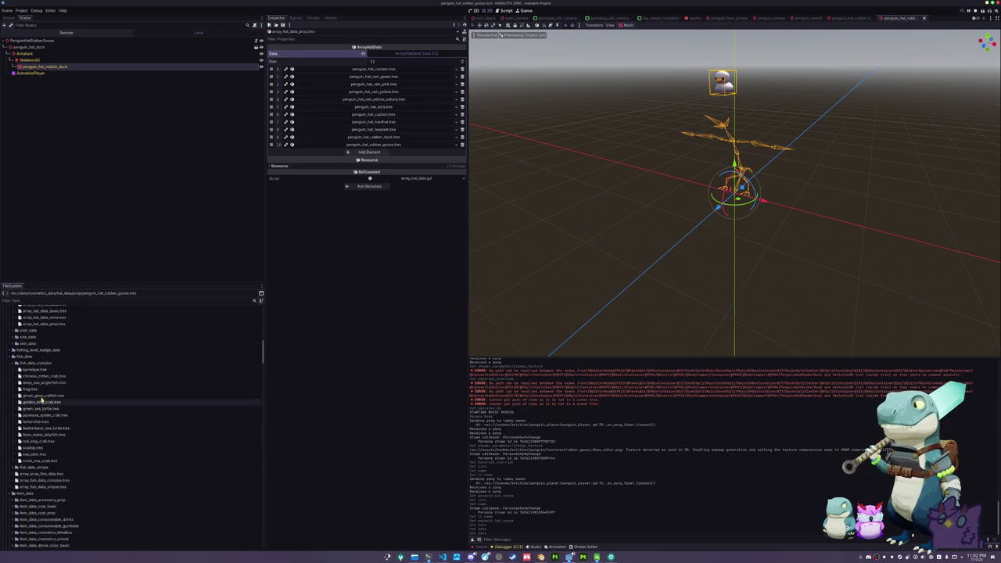
pyautogui.click(31, 358)
pyautogui.click(31, 358)
pyautogui.doubleClick(43, 480)
pyautogui.scroll(-3, 39, 478)
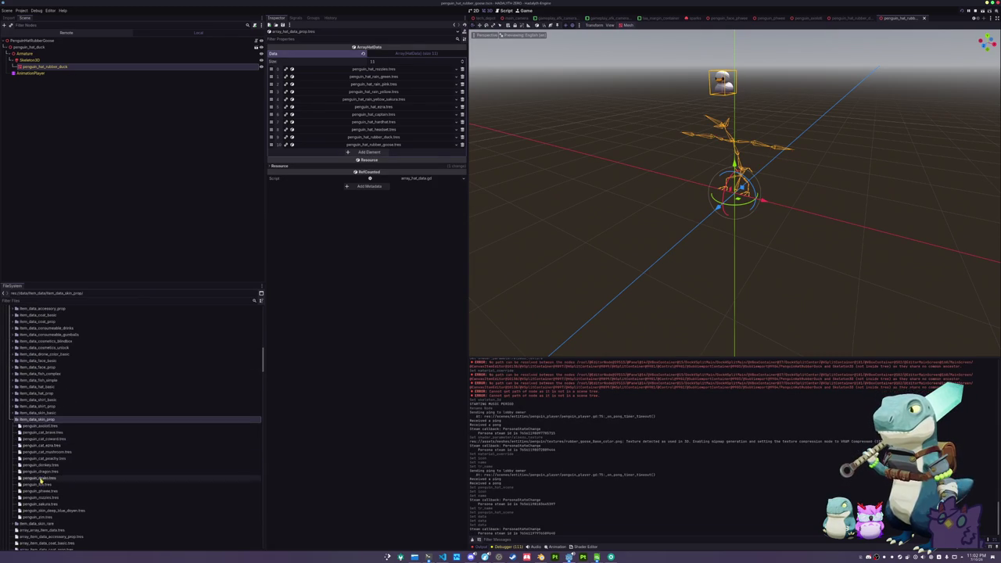
pyautogui.doubleClick(42, 420)
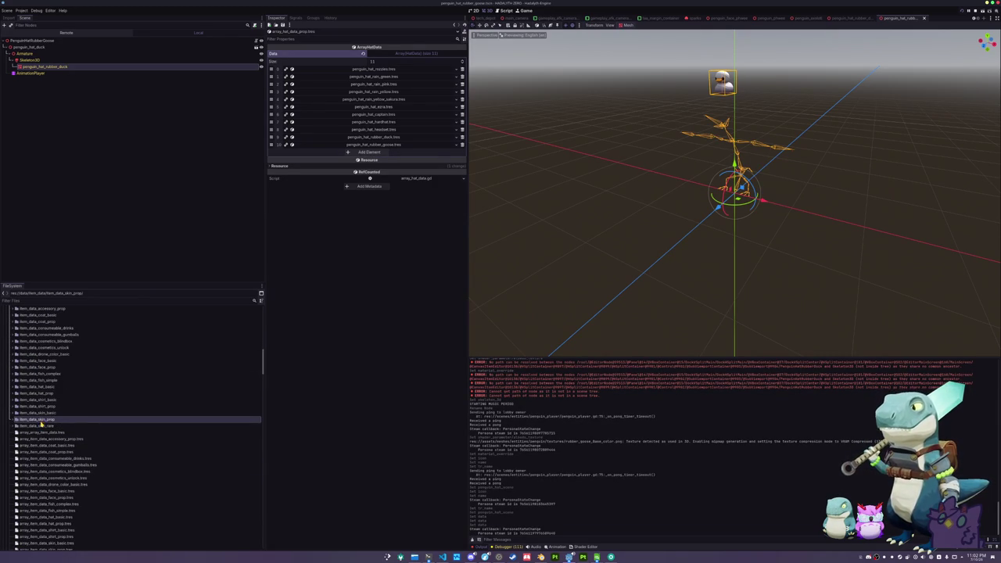